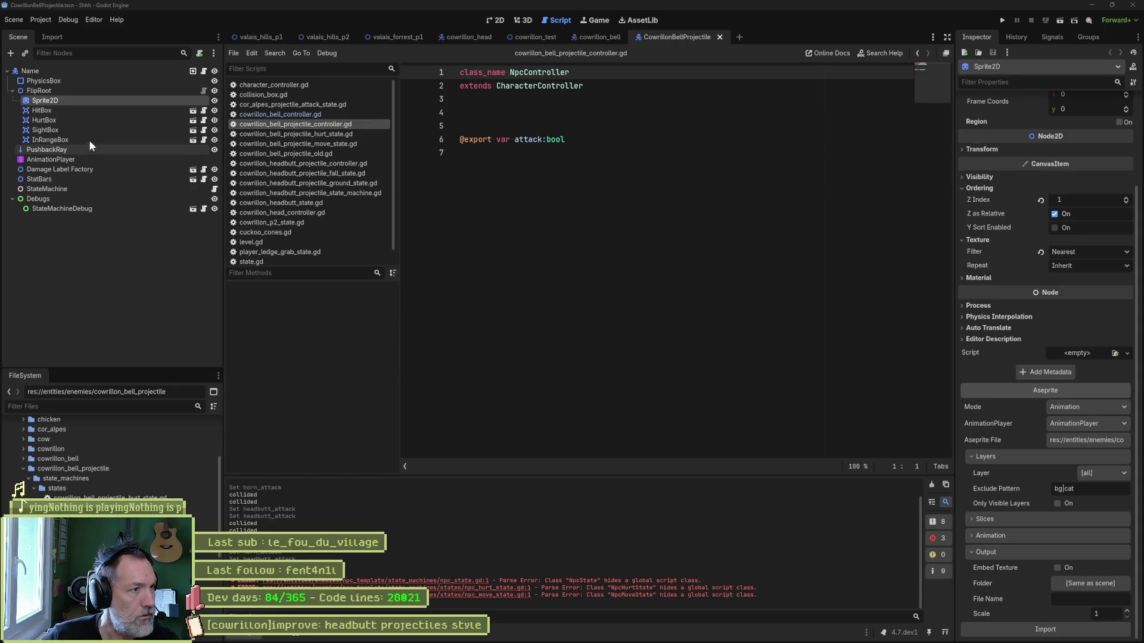
Rename the projectile scene's root node to CowrillonBellProjectile and view the scene in 2D.
{"action": "left_click", "coordinate": [62, 74]}
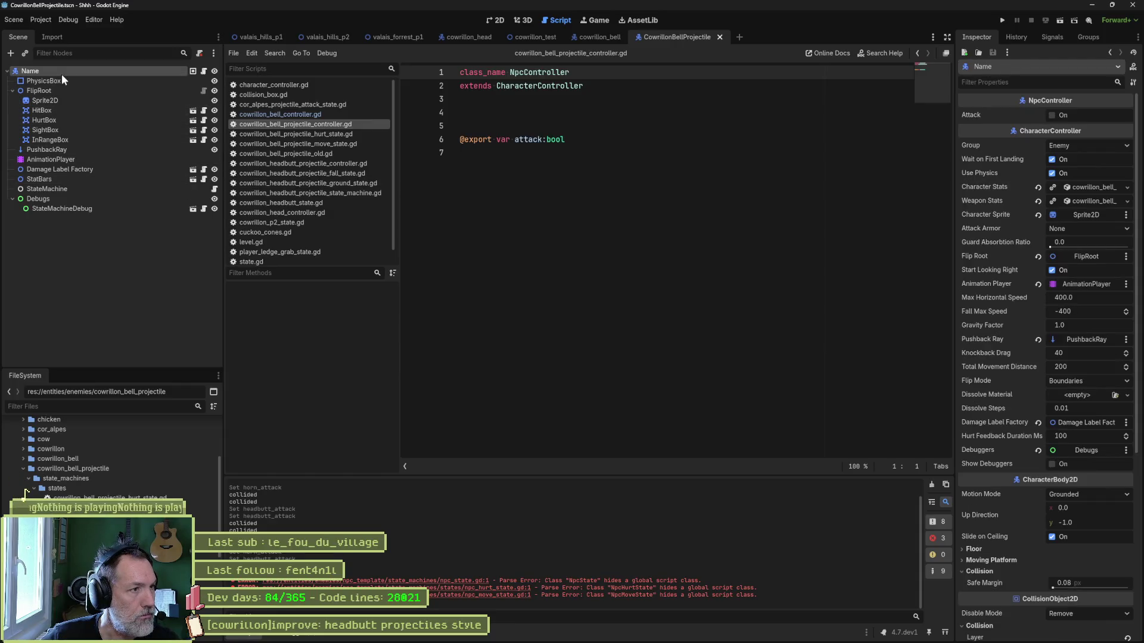
{"action": "double_click", "coordinate": [163, 71]}
{"action": "type", "text": "Corw"}
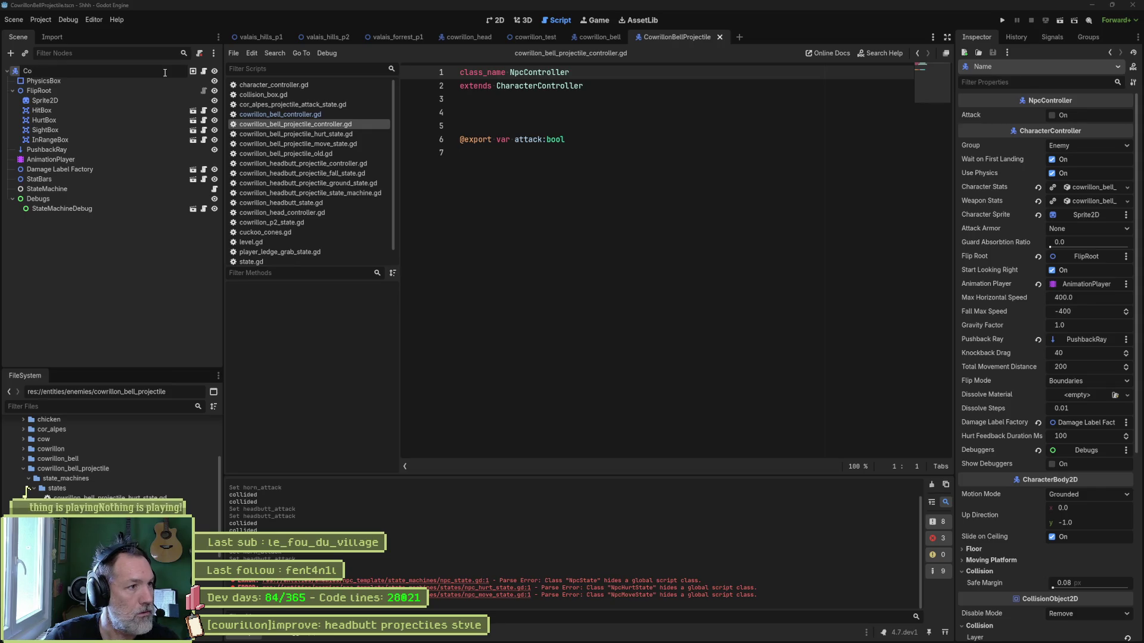
{"action": "type", "text": "Proje"}
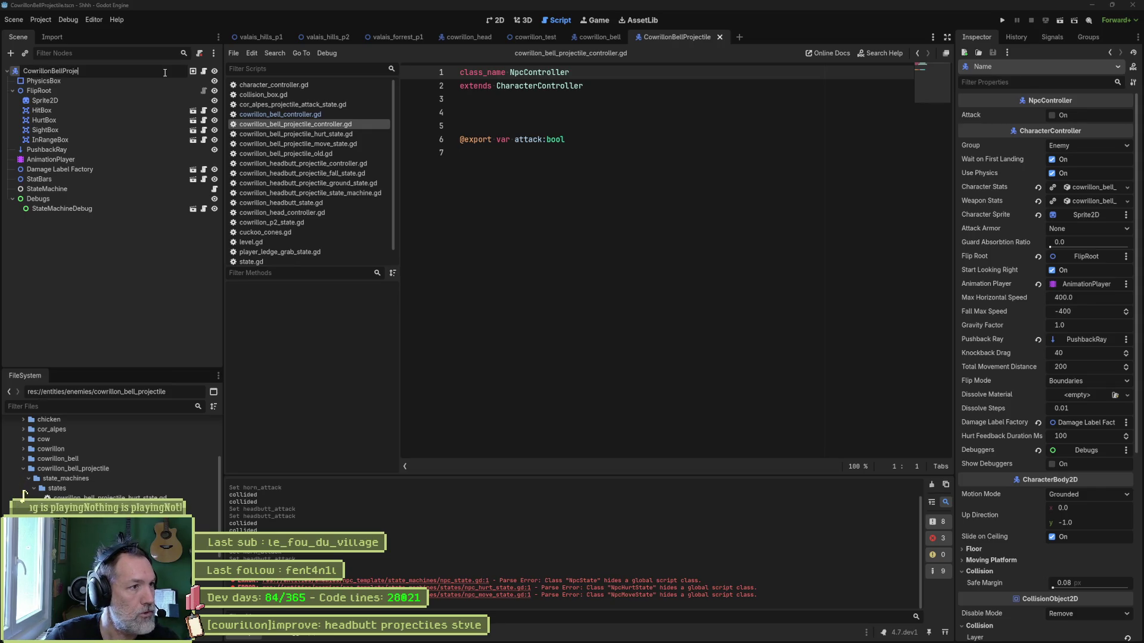
{"action": "key", "text": "Return"}
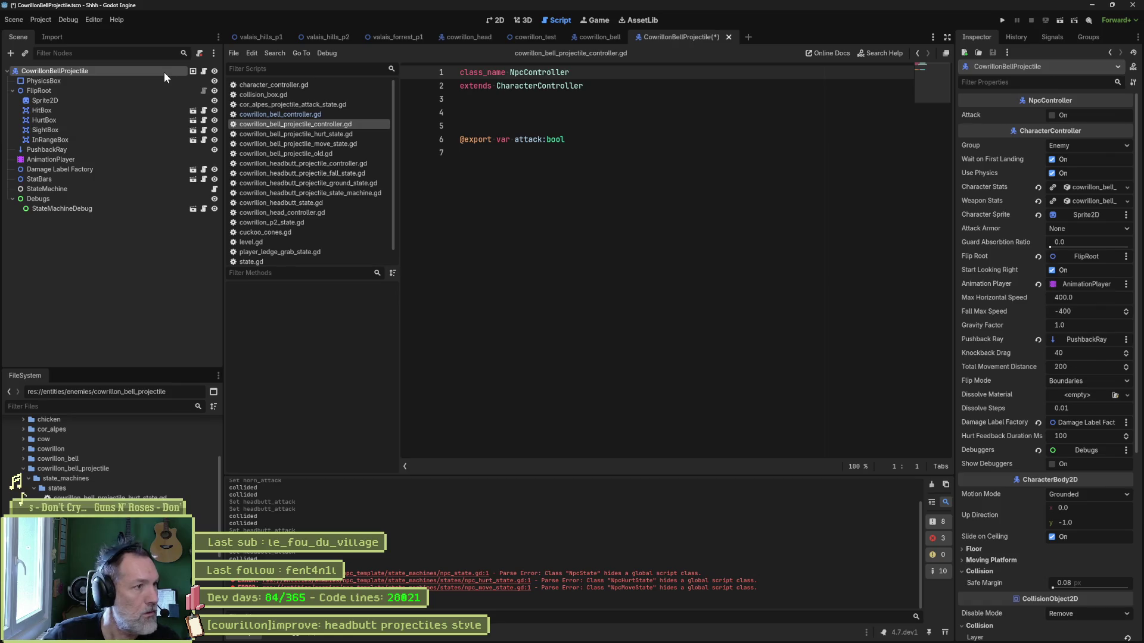
{"action": "key", "text": "Down"}
{"action": "key", "text": "Down"}
{"action": "key", "text": "Down"}
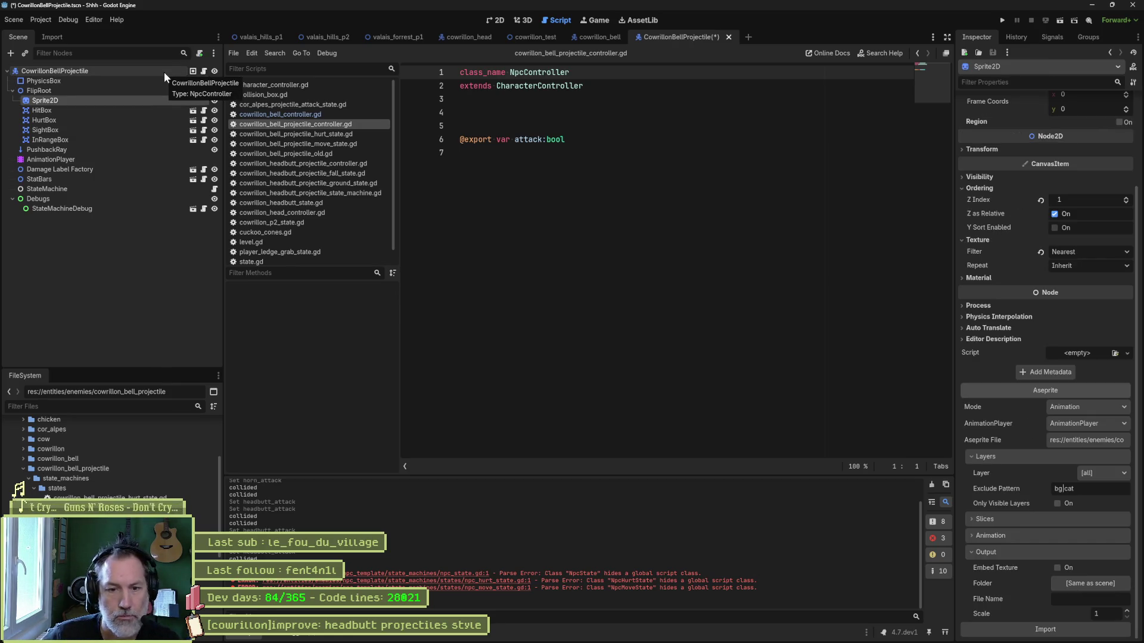
{"action": "left_click", "coordinate": [499, 20]}
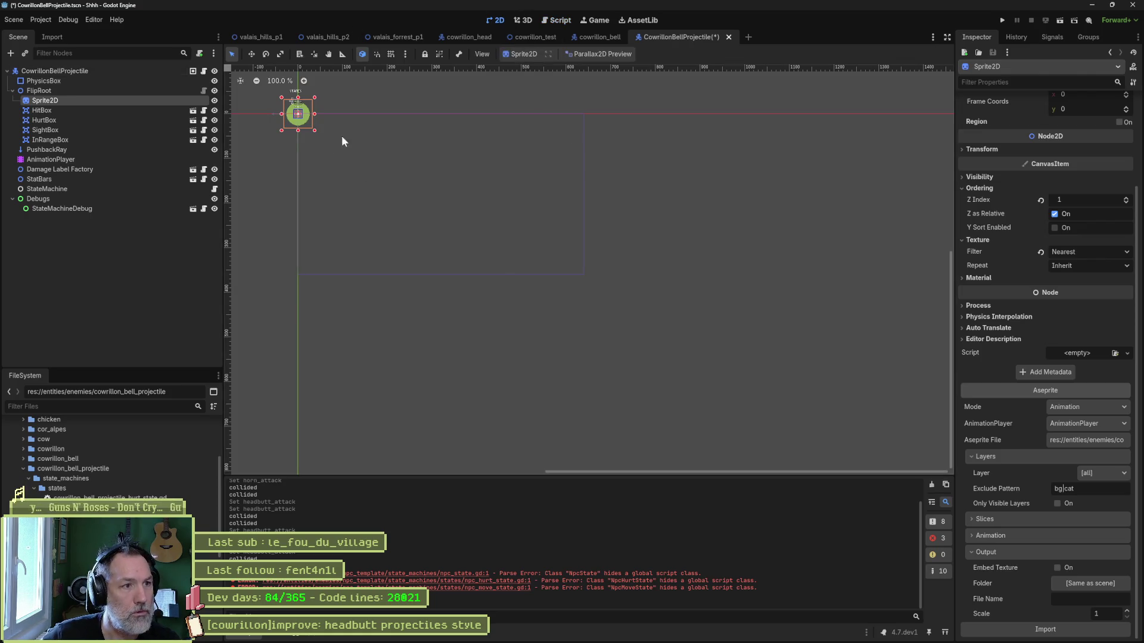
Step through HitBox, PushbackRay, Damage Label Factory and StatBars down to StateMachine.
{"action": "left_click", "coordinate": [112, 111]}
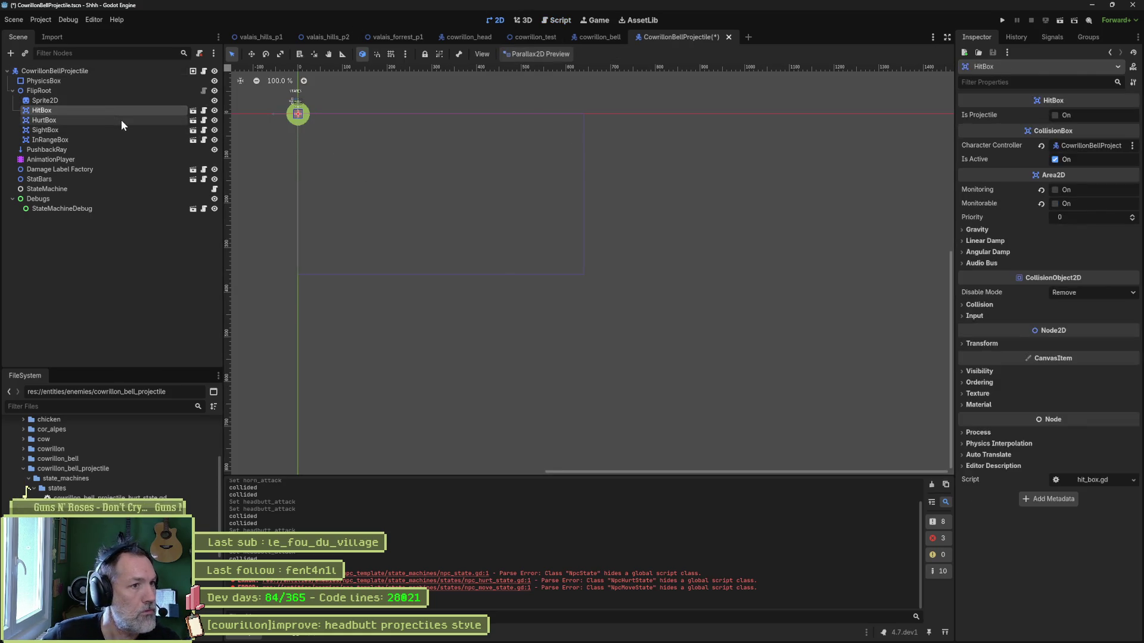
{"action": "key", "text": "Down"}
{"action": "key", "text": "Down"}
{"action": "key", "text": "Down"}
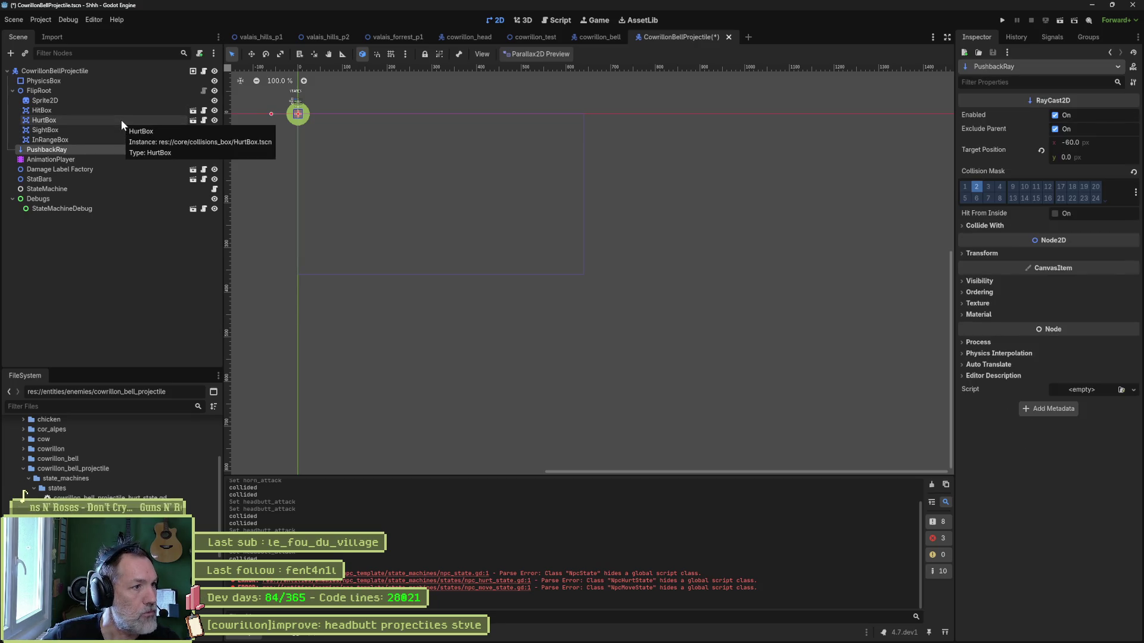
{"action": "key", "text": "Down"}
{"action": "key", "text": "Down"}
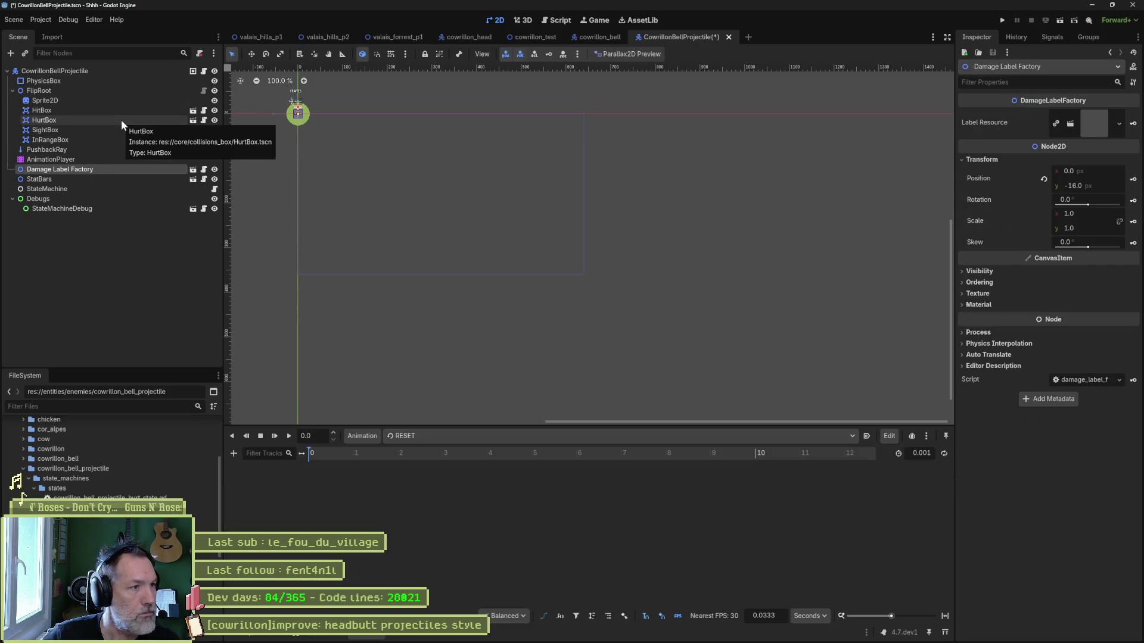
{"action": "key", "text": "Down"}
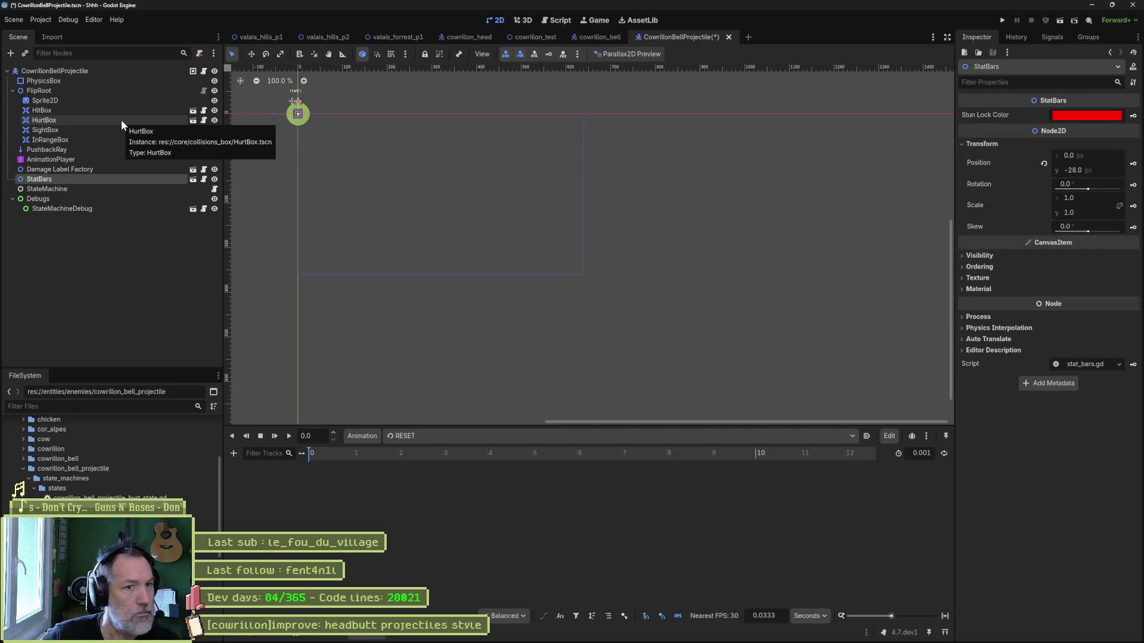
{"action": "key", "text": "Down"}
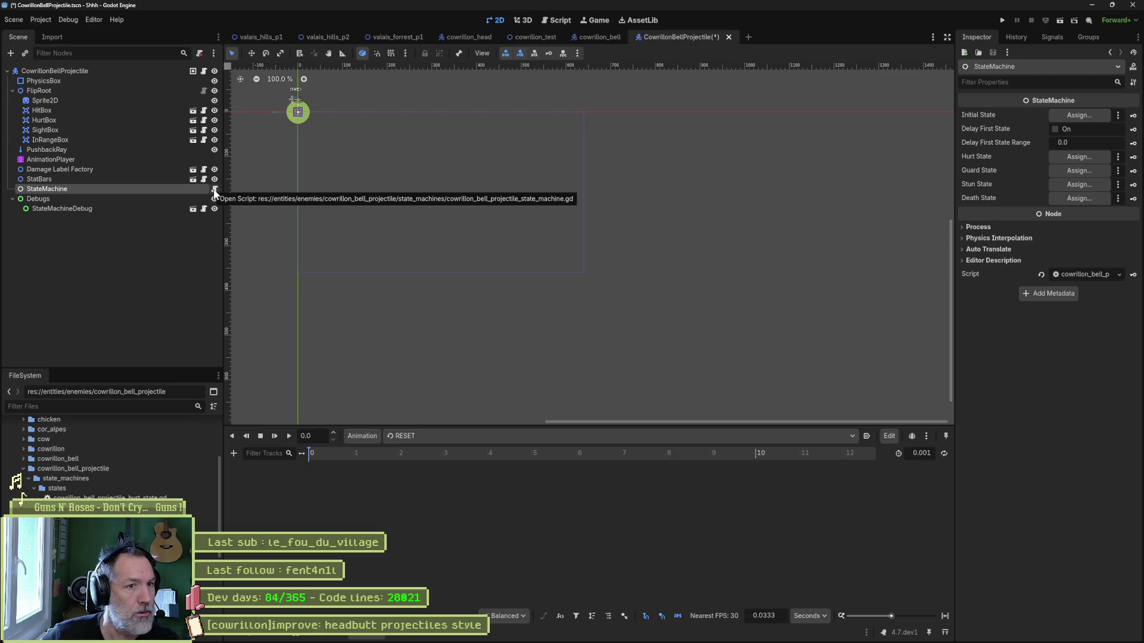
Delete the StateMachine node, then search new node types for 'cowrillonbell'.
{"action": "left_click", "coordinate": [123, 188]}
{"action": "key", "text": "Delete"}
{"action": "key", "text": "Return"}
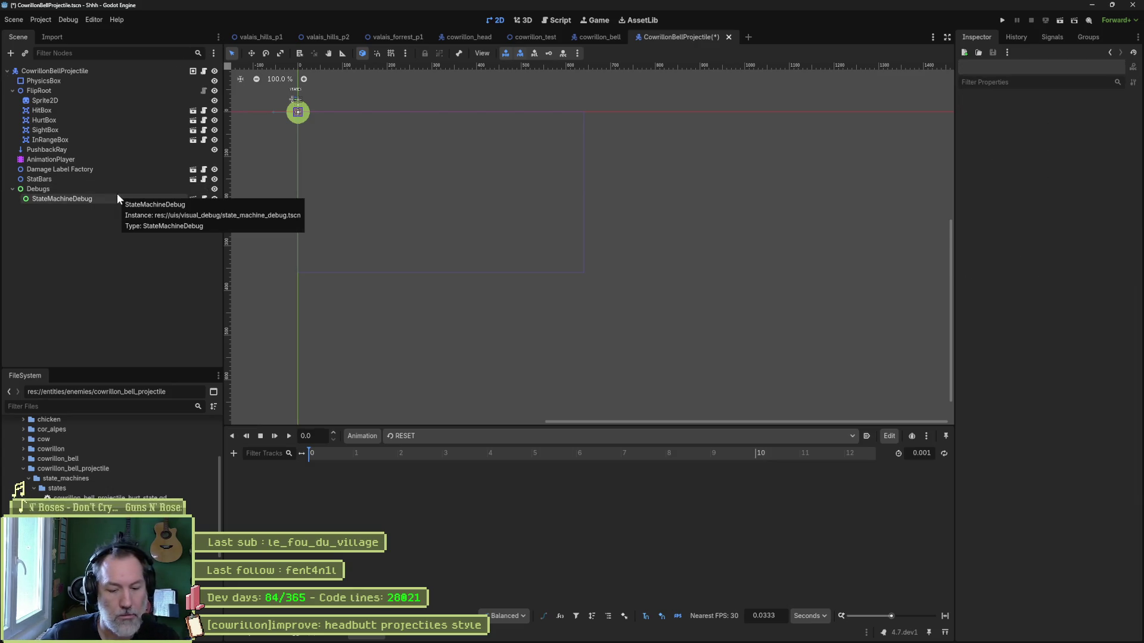
{"action": "key", "text": "ctrl+a"}
{"action": "type", "text": "cowr"}
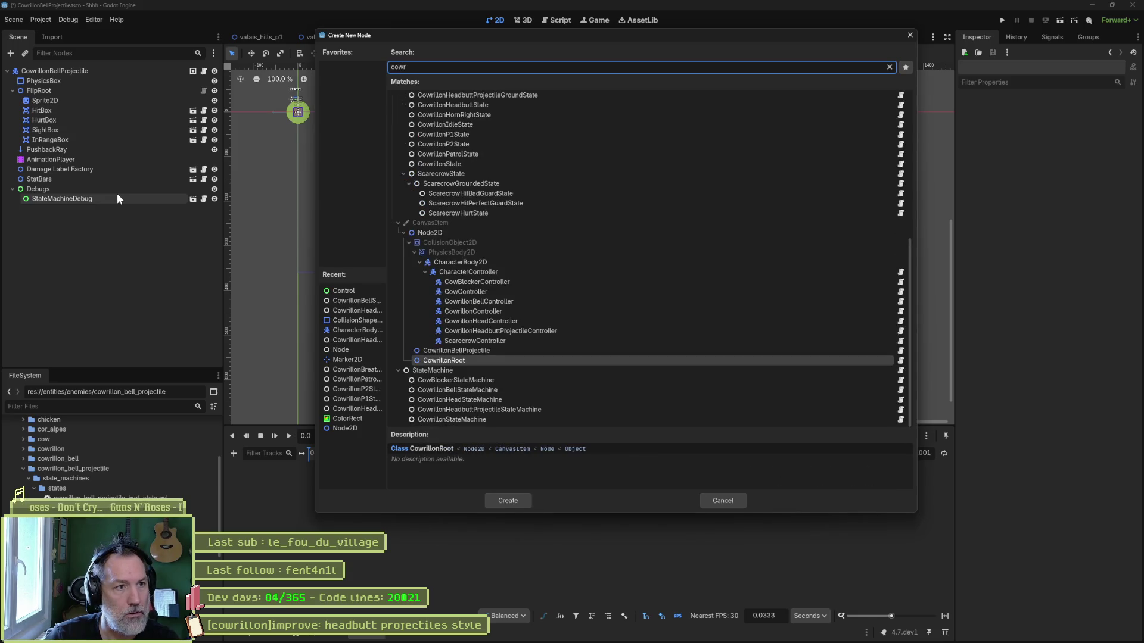
{"action": "type", "text": "illonbell"}
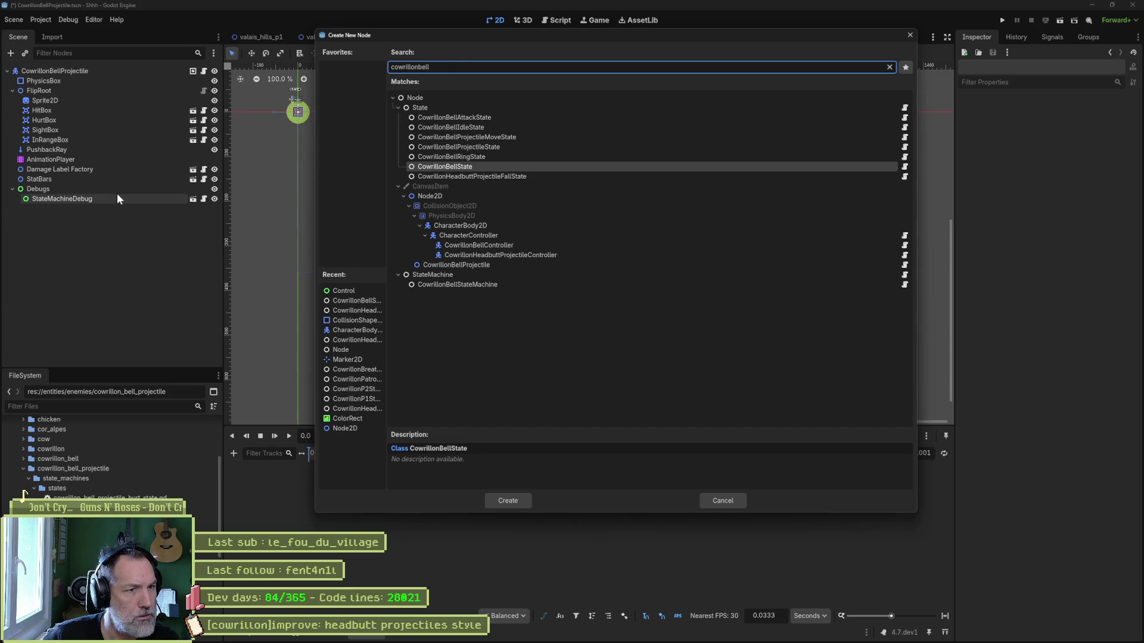
Retype the node search as 'projectilest', cancel without adding, and open the projectile state machine script.
{"action": "key", "text": "Down"}
{"action": "key", "text": "Down"}
{"action": "key", "text": "Down"}
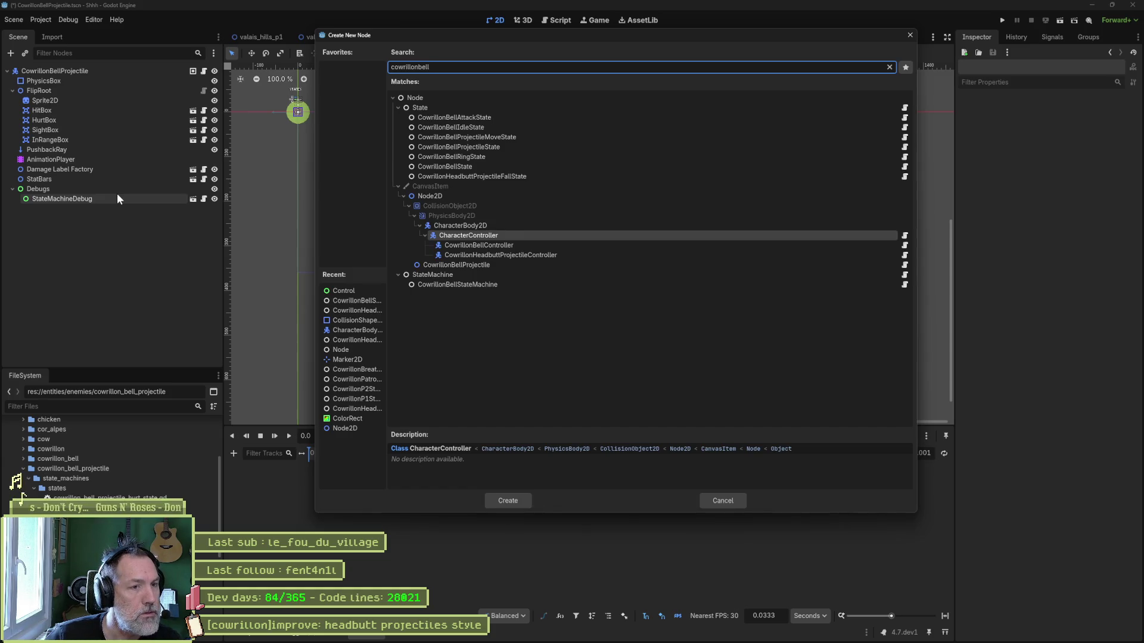
{"action": "key", "text": "ctrl+a"}
{"action": "key", "text": "BackSpace"}
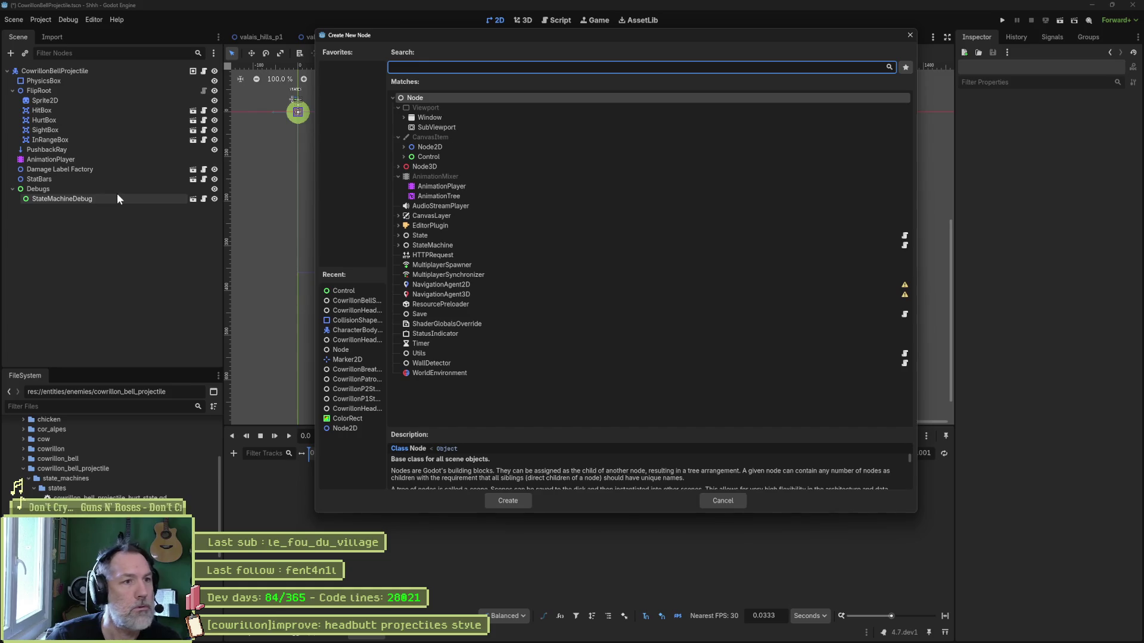
{"action": "type", "text": "projectil"}
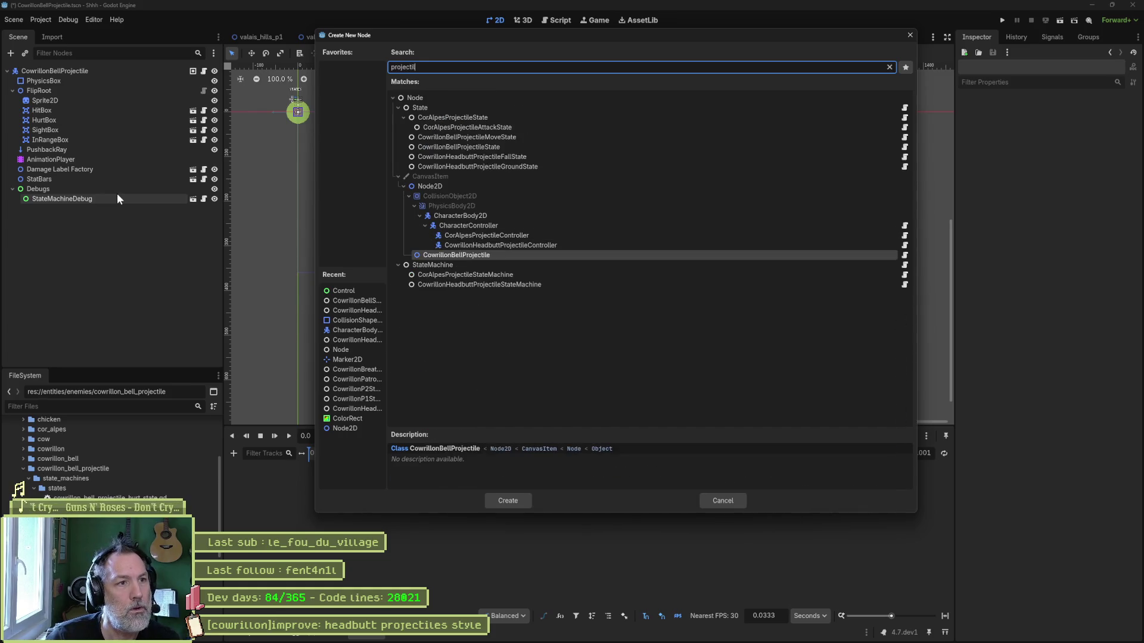
{"action": "type", "text": "e_sta"}
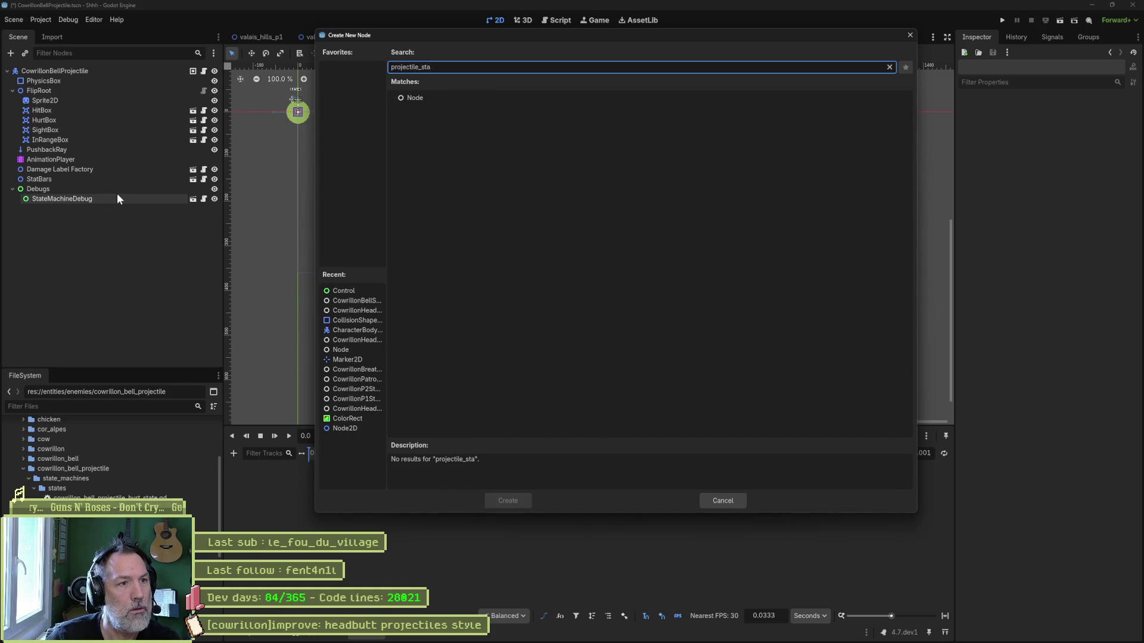
{"action": "key", "text": "BackSpace"}
{"action": "type", "text": "st"}
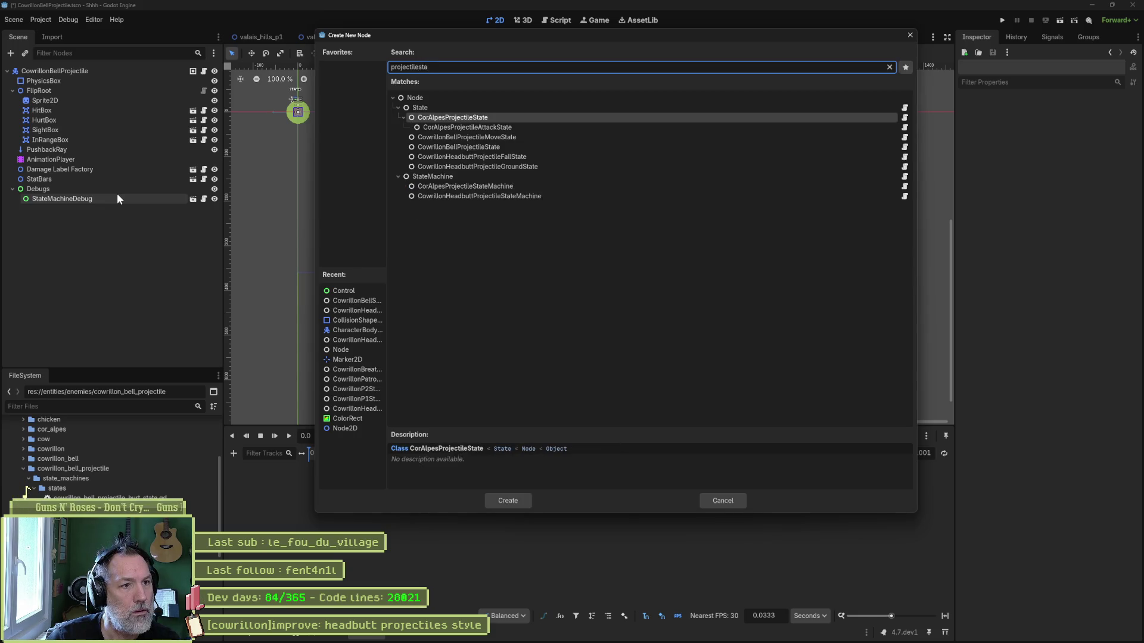
{"action": "key", "text": "Escape"}
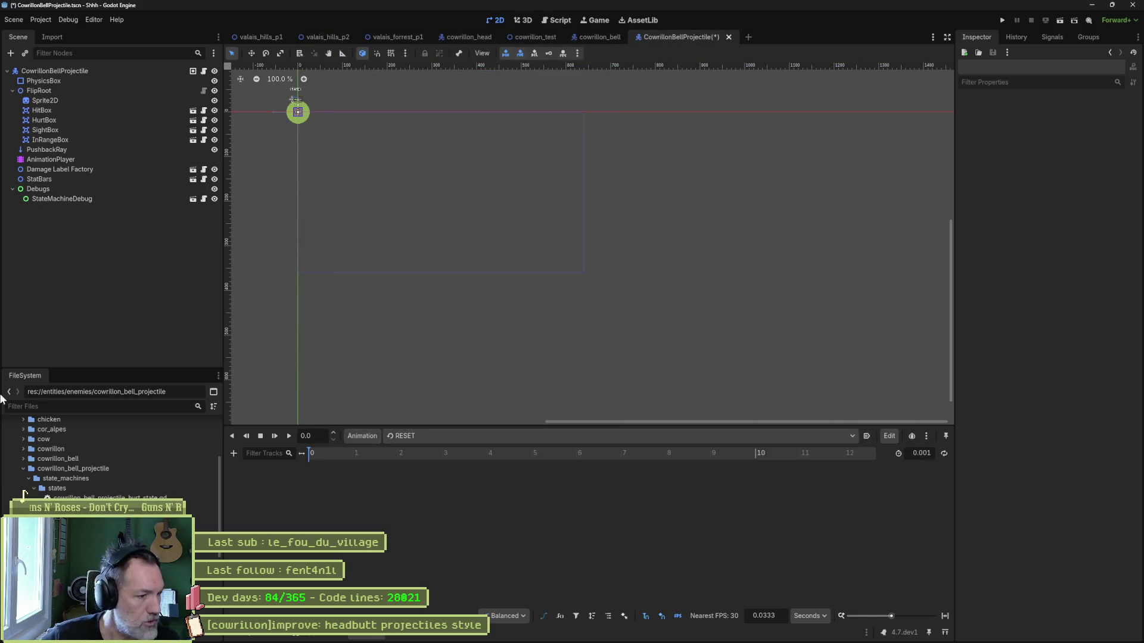
{"action": "double_click", "coordinate": [26, 490]}
Change the state machine's class_name to CowrillonBellProjectileStateMachine and save the script.
{"action": "left_click_drag", "start_coordinate": [510, 72], "coordinate": [524, 74]}
{"action": "type", "text": "Cowrillon_StateMachine"}
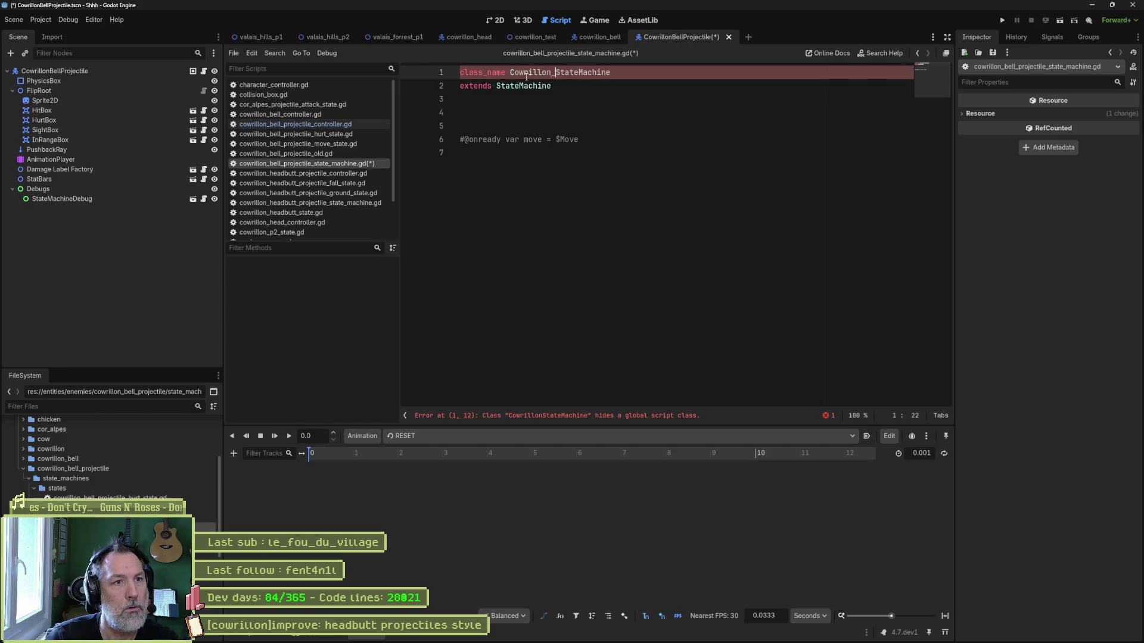
{"action": "key", "text": "BackSpace"}
{"action": "type", "text": "BellProjectile"}
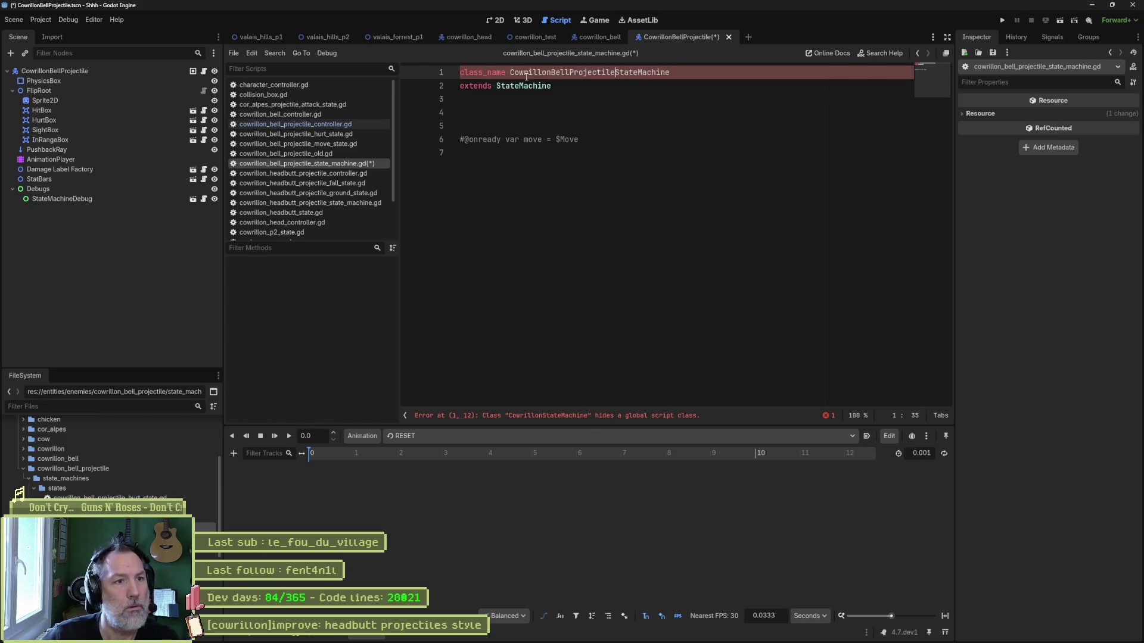
{"action": "key", "text": "ctrl+s"}
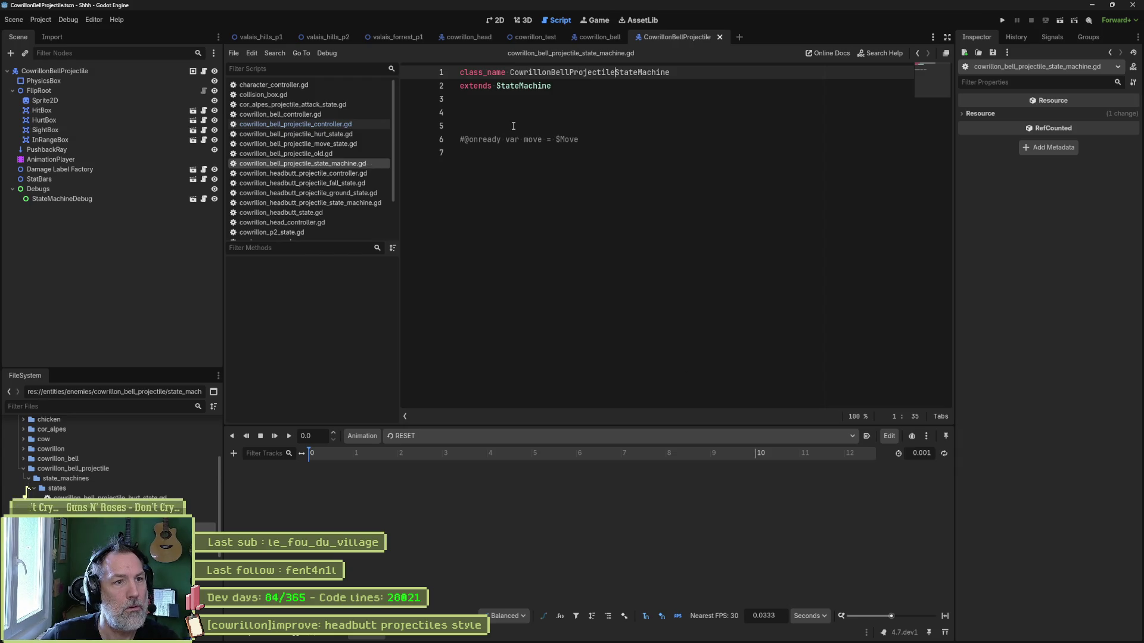
Close all the open scripts in the Script editor.
{"action": "key", "text": "ctrl+w"}
{"action": "key", "text": "ctrl+w"}
{"action": "key", "text": "ctrl+z"}
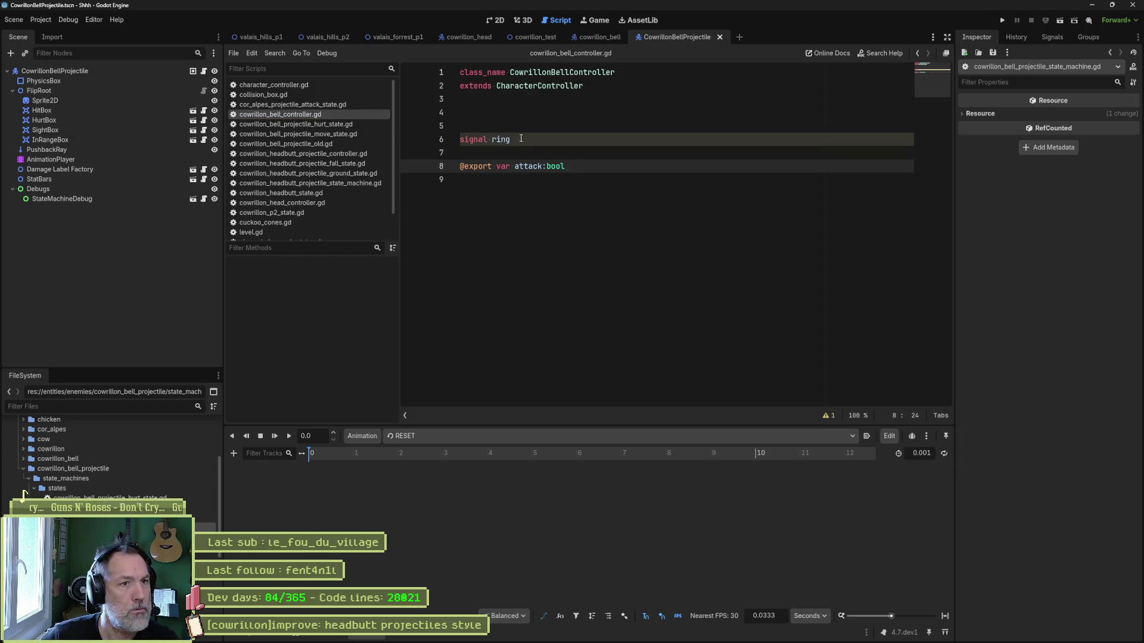
{"action": "key", "text": "ctrl+w"}
{"action": "key", "text": "ctrl+w"}
{"action": "key", "text": "ctrl+w"}
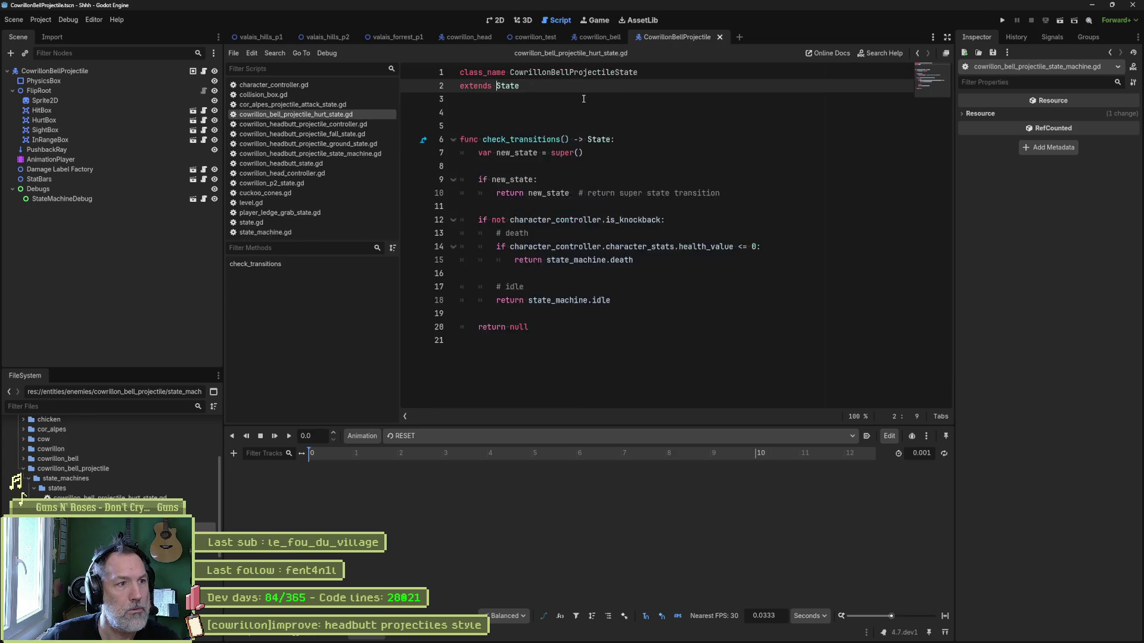
{"action": "key", "text": "ctrl+w"}
{"action": "key", "text": "ctrl+w"}
{"action": "key", "text": "ctrl+w"}
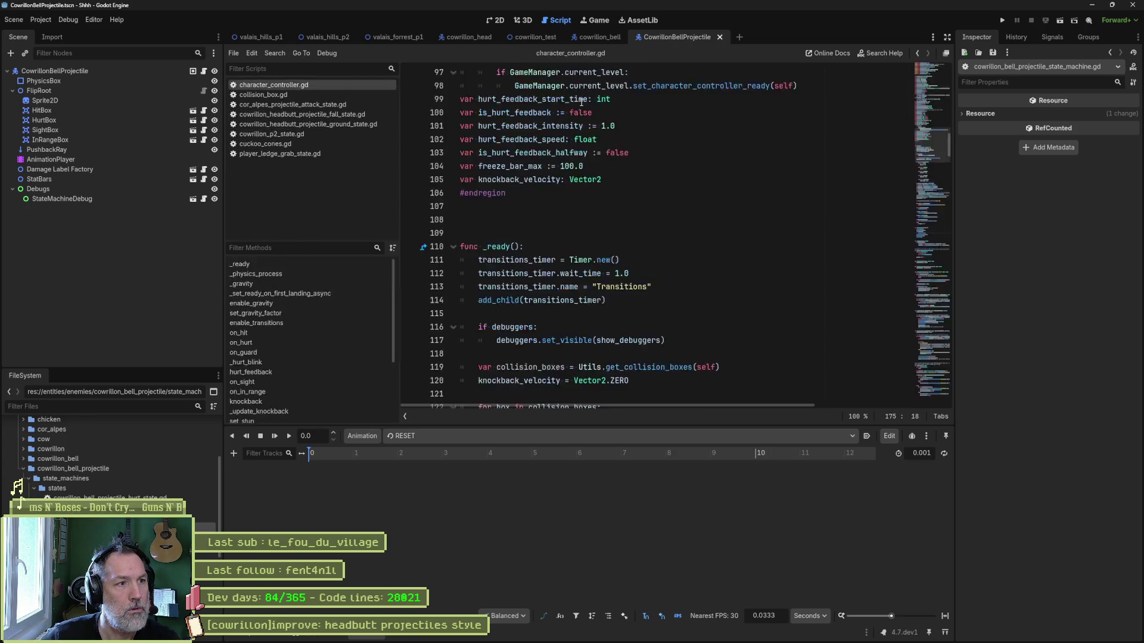
{"action": "key", "text": "ctrl+w"}
{"action": "key", "text": "ctrl+w"}
{"action": "key", "text": "ctrl+w"}
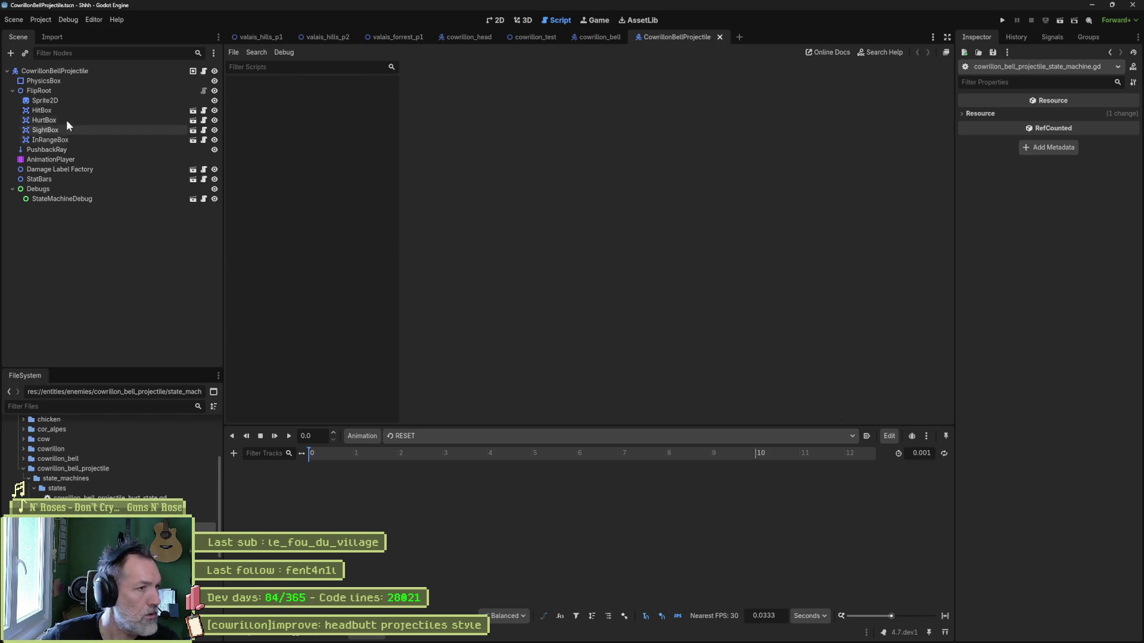
Add a CowrillonBellProjectileStateMachine node under the CowrillonBellProjectile root.
{"action": "left_click", "coordinate": [89, 70]}
{"action": "key", "text": "ctrl+a"}
{"action": "type", "text": "projeciltesta"}
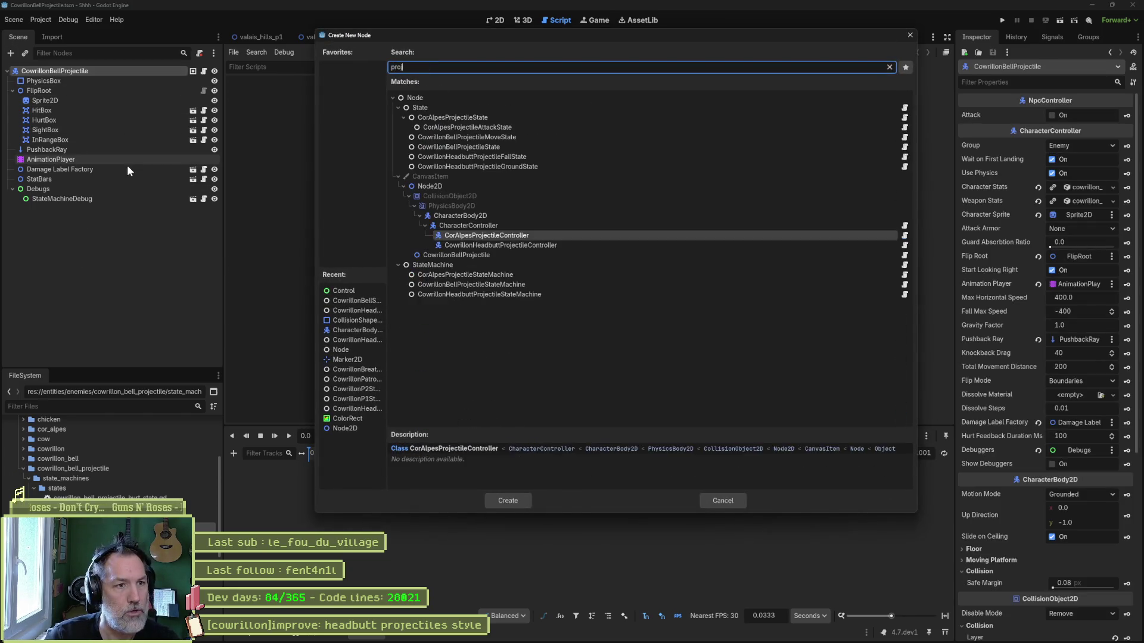
{"action": "key", "text": "BackSpace"}
{"action": "key", "text": "BackSpace"}
{"action": "key", "text": "BackSpace"}
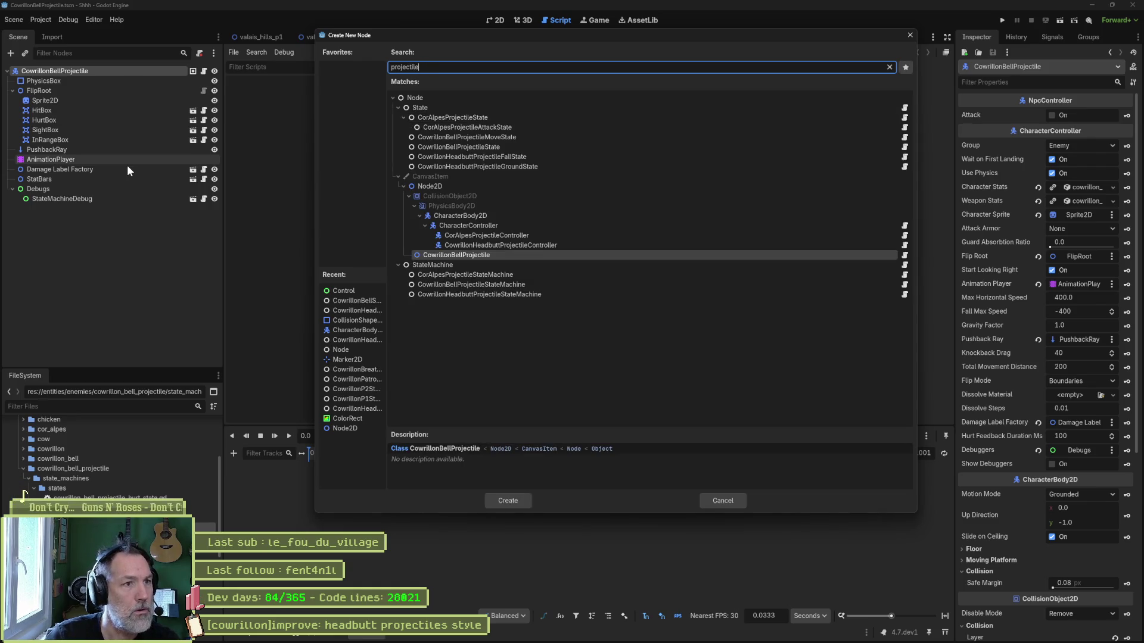
{"action": "type", "text": "tilest"}
{"action": "key", "text": "Down"}
{"action": "key", "text": "Down"}
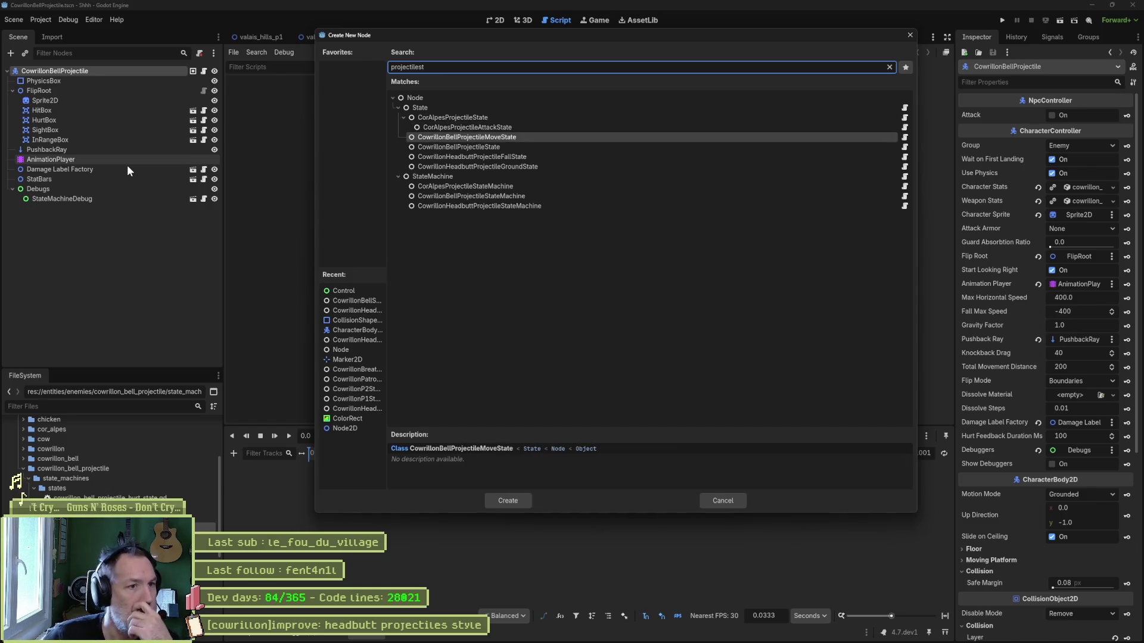
{"action": "key", "text": "Down"}
{"action": "key", "text": "Down"}
{"action": "key", "text": "Down"}
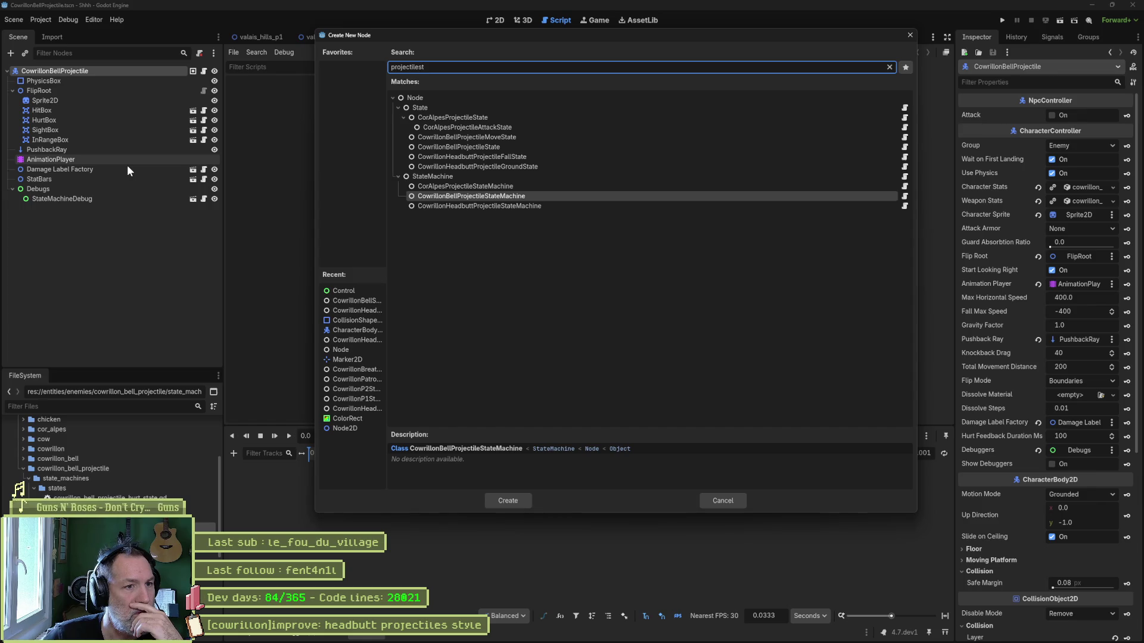
{"action": "key", "text": "Return"}
Name the new node StateMachine and open the hurt state script.
{"action": "key", "text": "F2"}
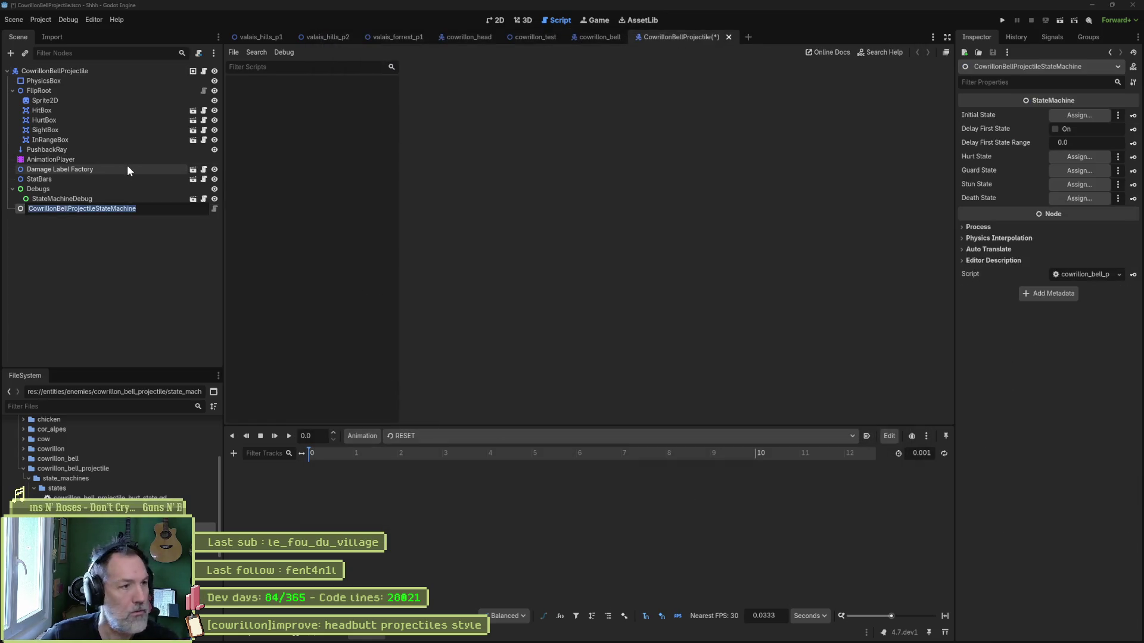
{"action": "type", "text": "StateMachine"}
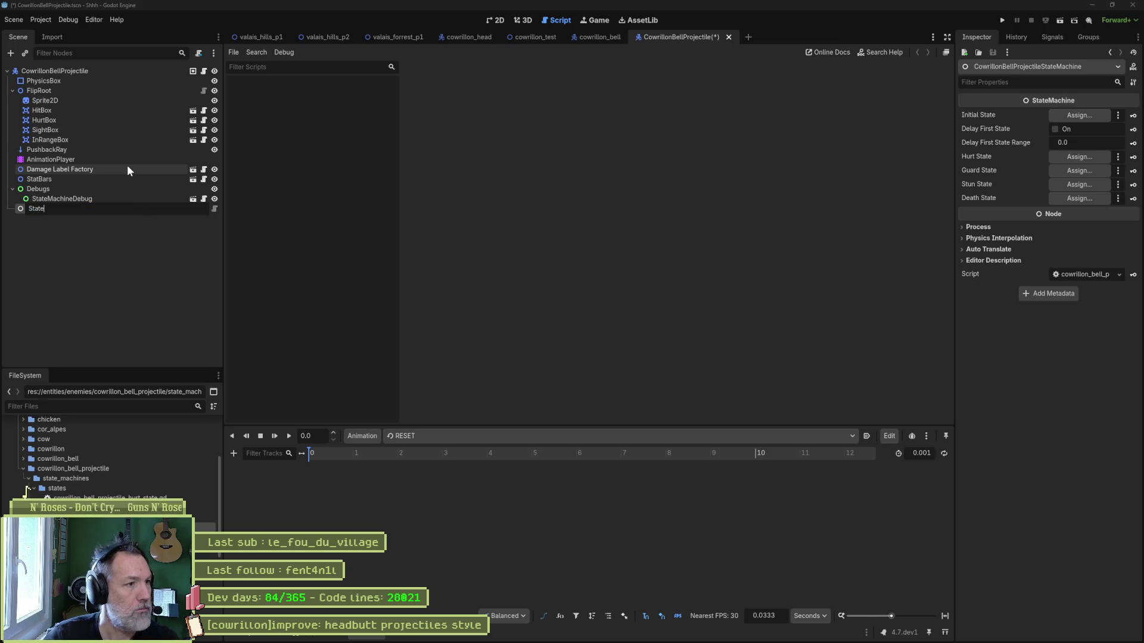
{"action": "key", "text": "Return"}
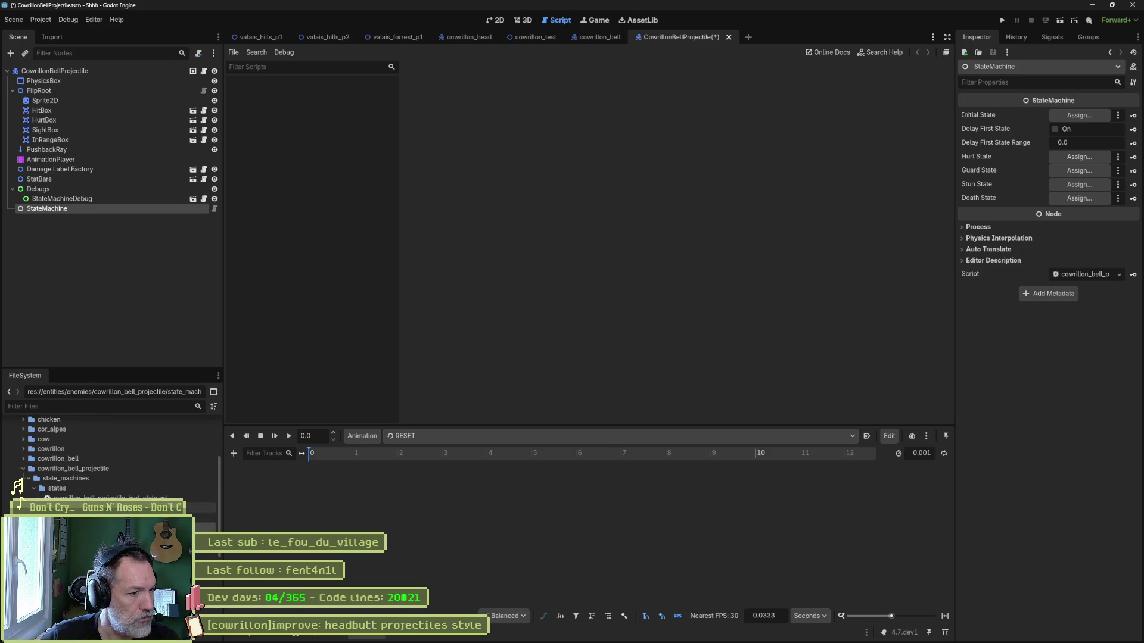
{"action": "double_click", "coordinate": [25, 497]}
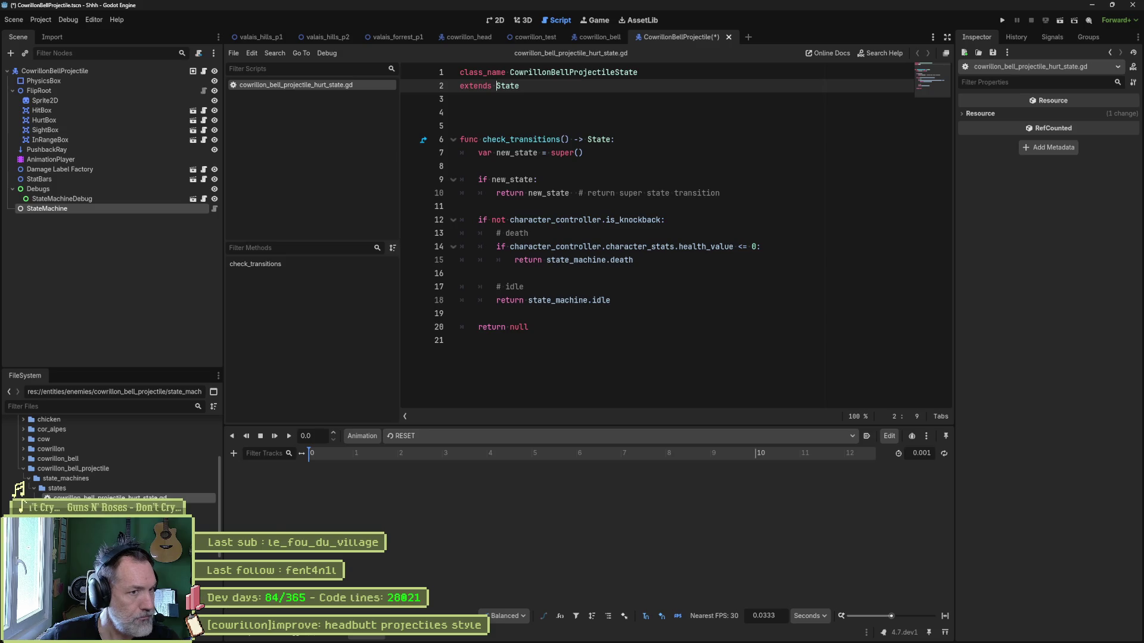
Open the idle state script, insert 'Idle' to make CowrillonBellProjectileIdleState, and save.
{"action": "key", "text": "Down"}
{"action": "key", "text": "Return"}
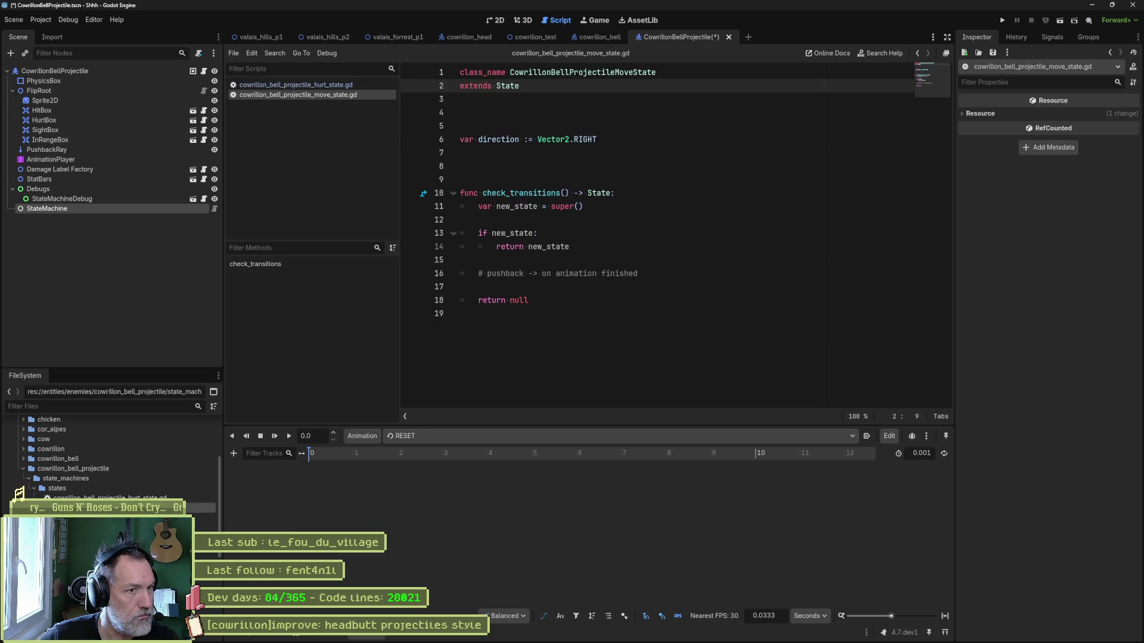
{"action": "double_click", "coordinate": [24, 497]}
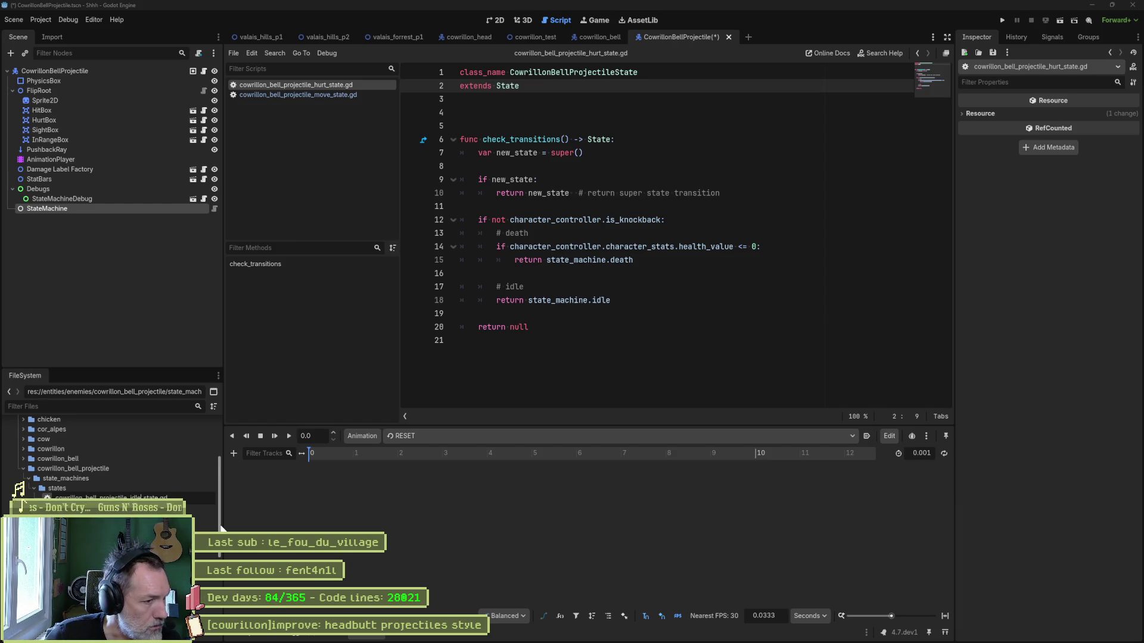
{"action": "left_click", "coordinate": [92, 441]}
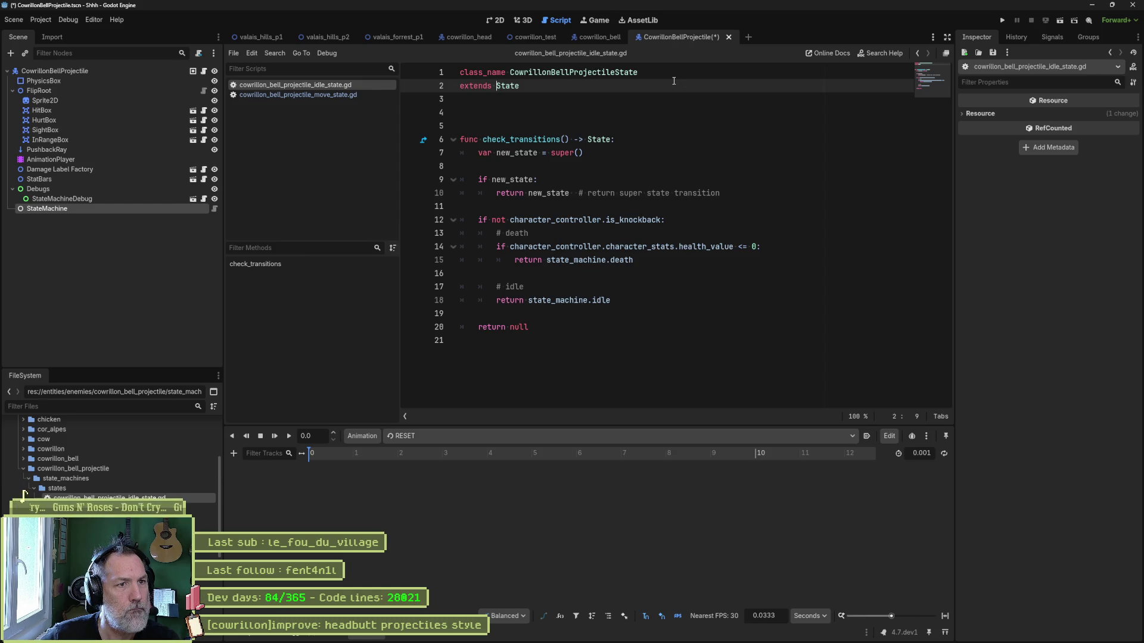
{"action": "left_click", "coordinate": [617, 74]}
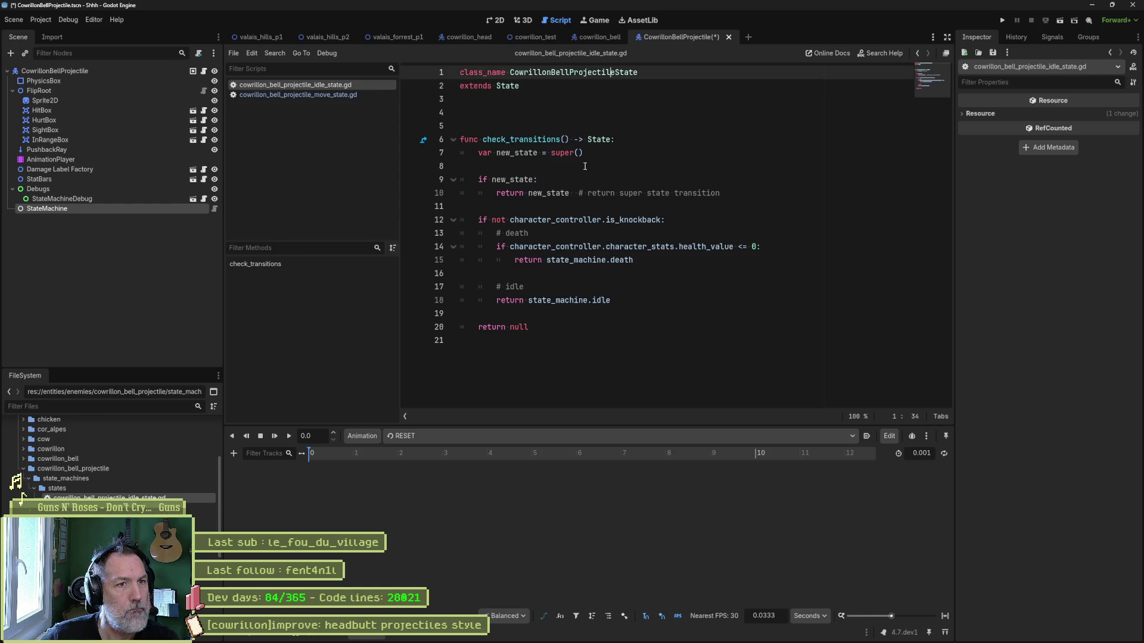
{"action": "type", "text": "Idle"}
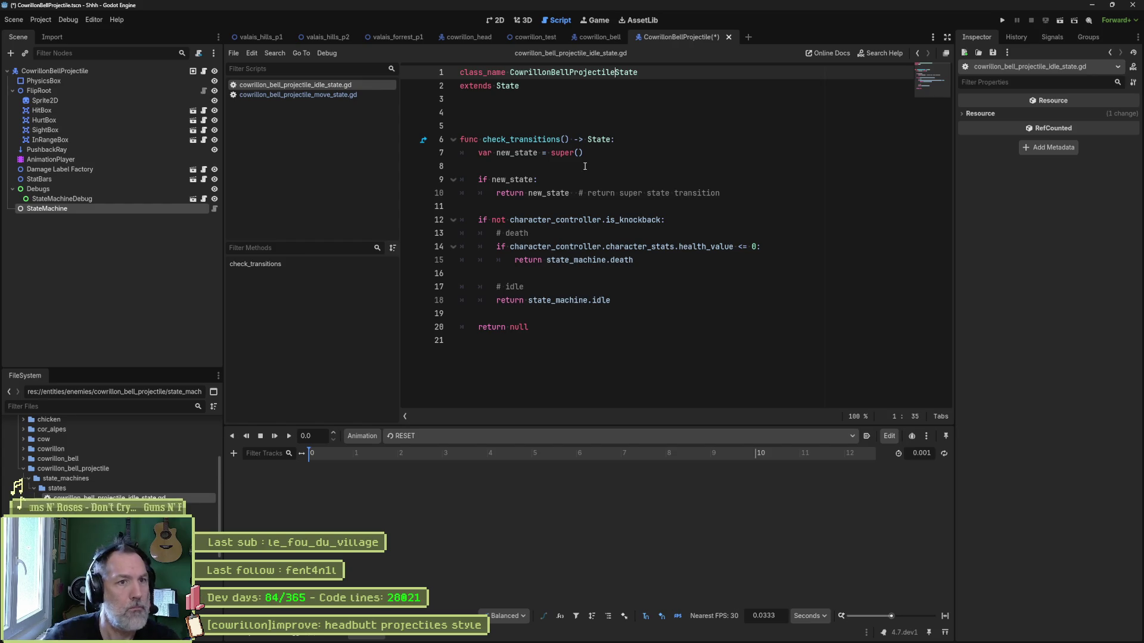
{"action": "key", "text": "ctrl+s"}
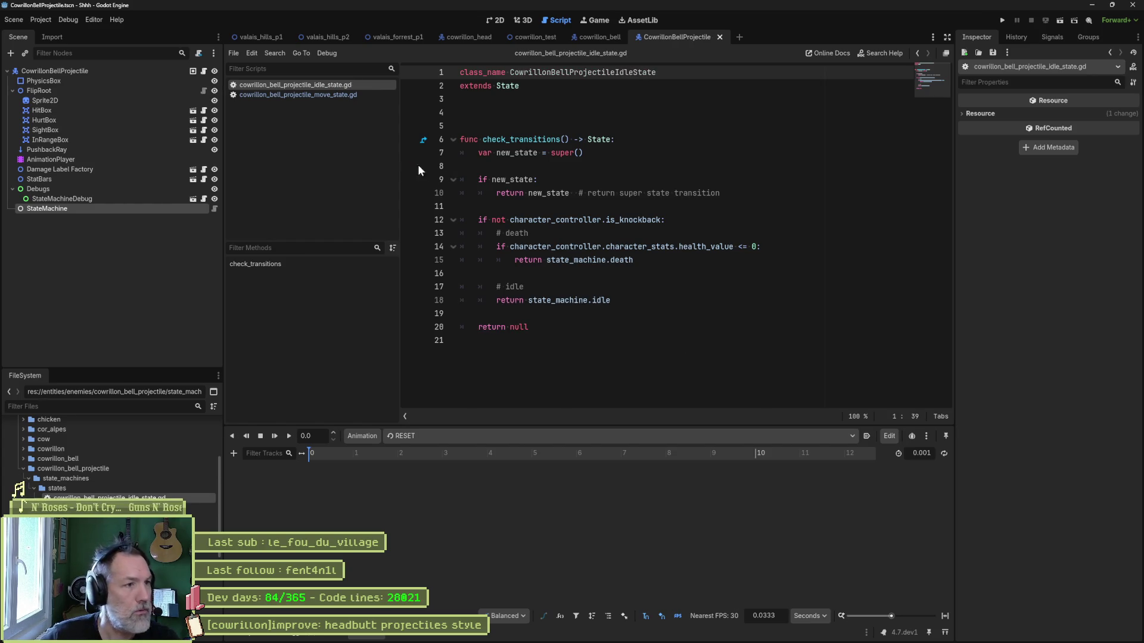
Add a CowrillonBellProjectileIdleState child named Idle under StateMachine.
{"action": "left_click", "coordinate": [143, 208]}
{"action": "key", "text": "ctrl+a"}
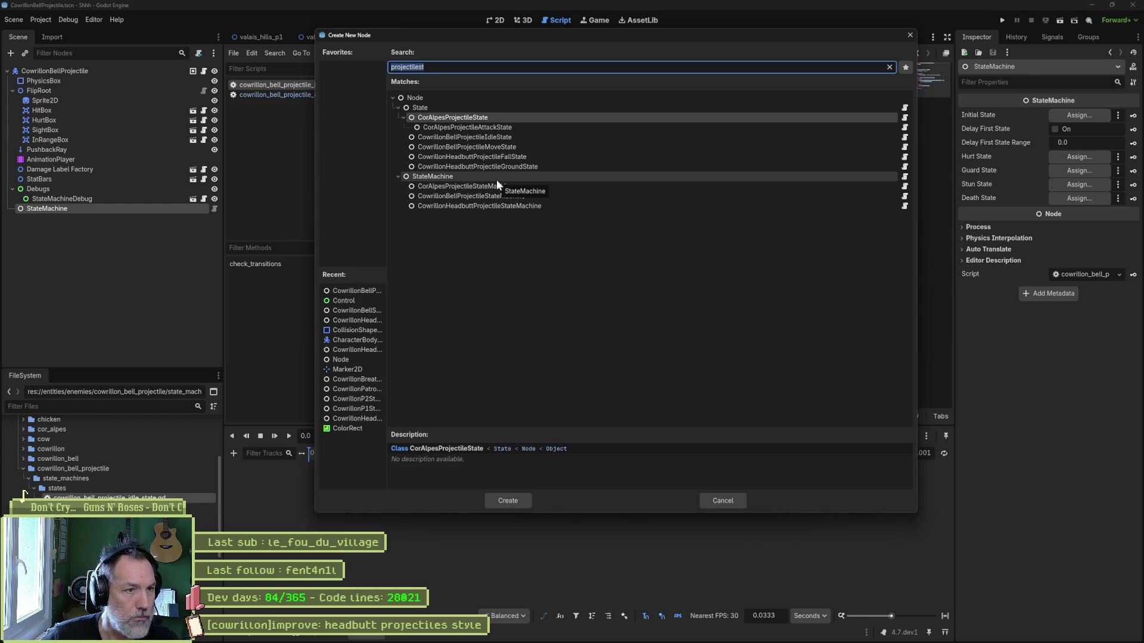
{"action": "left_click", "coordinate": [494, 138]}
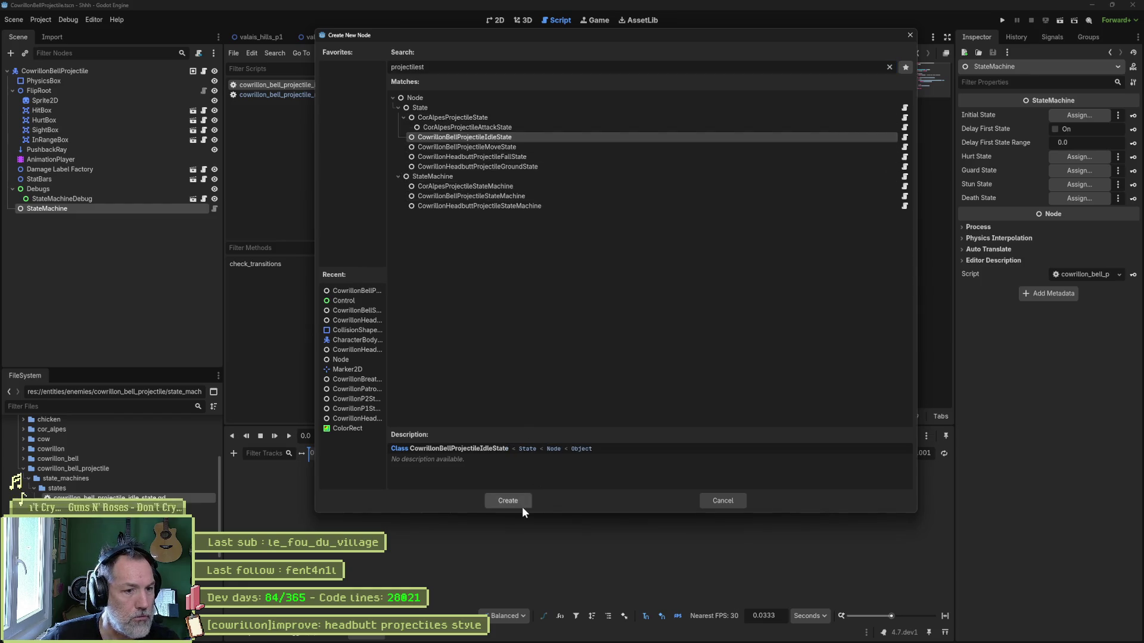
{"action": "left_click", "coordinate": [521, 506]}
{"action": "key", "text": "F2"}
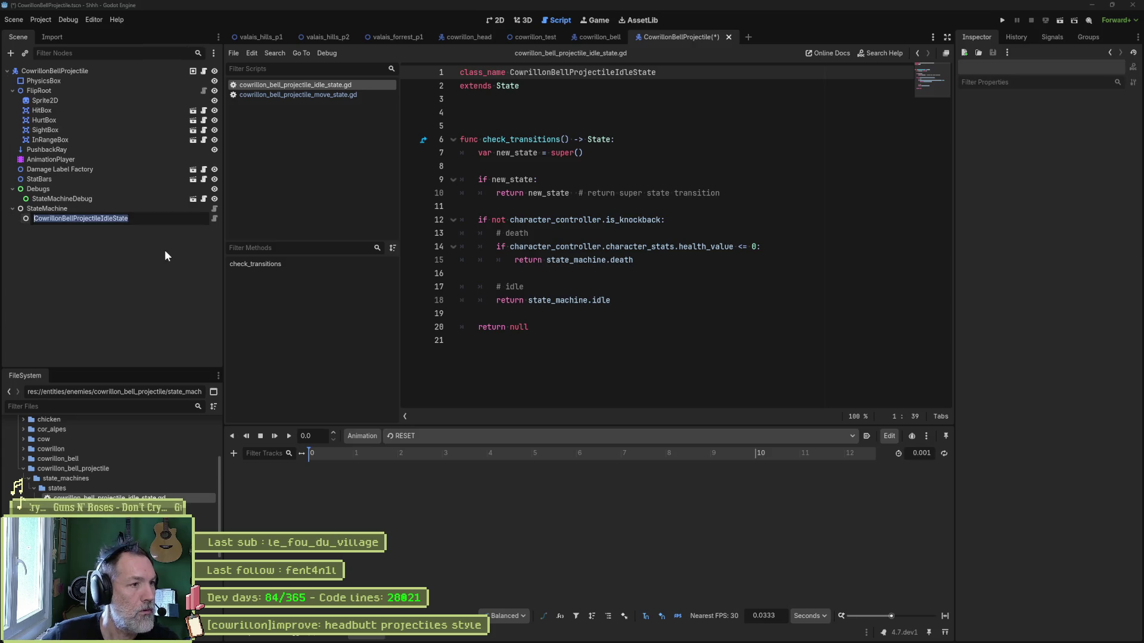
{"action": "type", "text": "Idle"}
{"action": "key", "text": "Return"}
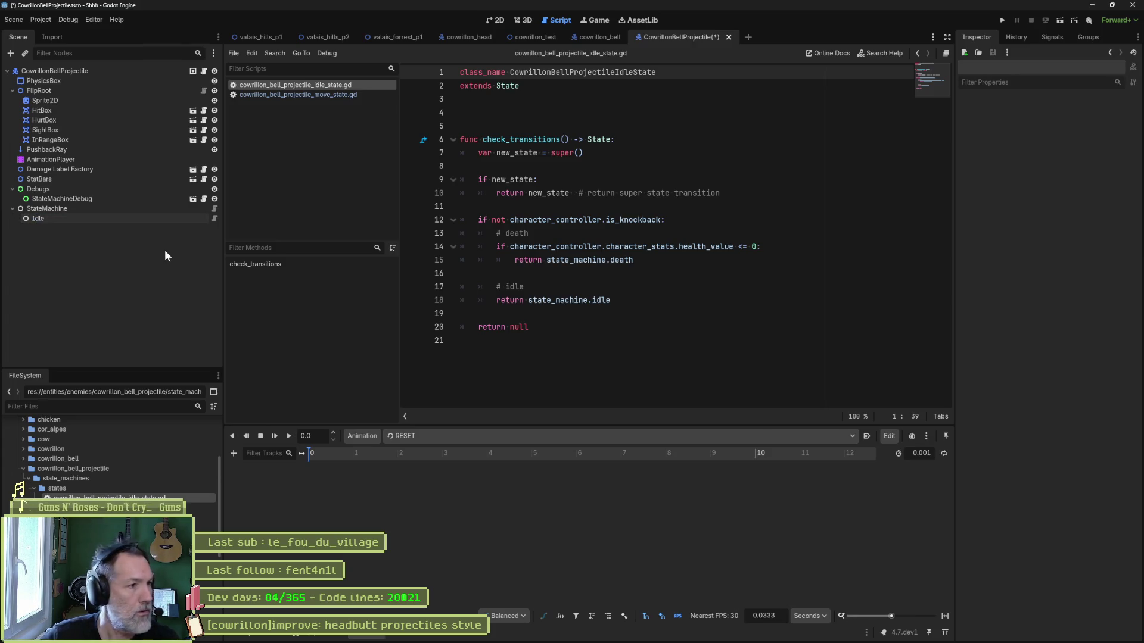
{"action": "left_click", "coordinate": [215, 209]}
{"action": "key", "text": "ctrl+End"}
{"action": "key", "text": "shift+Home"}
{"action": "key", "text": "BackSpace"}
{"action": "mouse_move", "coordinate": [89, 218]}
{"action": "left_mouse_down"}
{"action": "mouse_move", "coordinate": [260, 161]}
{"action": "mouse_move", "coordinate": [510, 139]}
{"action": "left_mouse_up"}
Save, then rename the state machine's idle state variable to 'idle'.
{"action": "key", "text": "ctrl+s"}
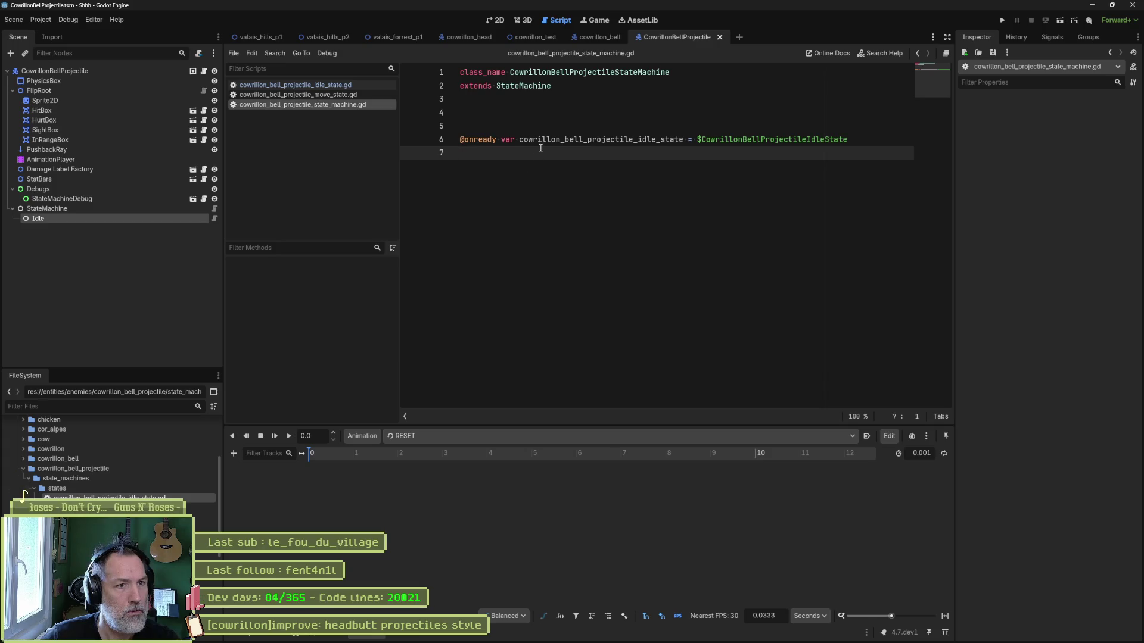
{"action": "double_click", "coordinate": [549, 141]}
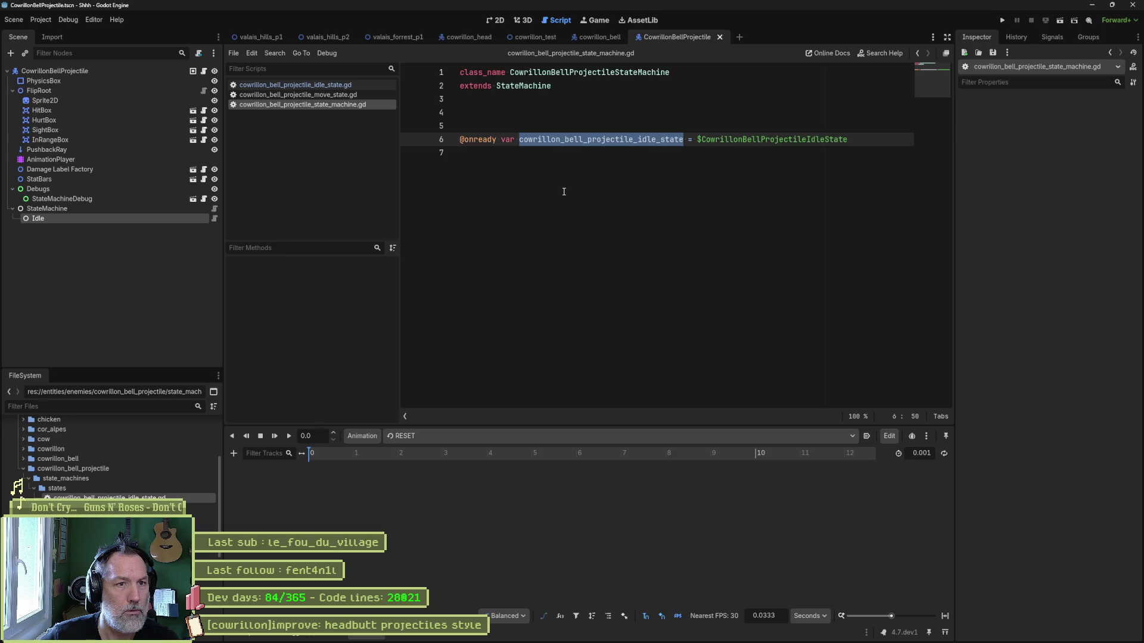
{"action": "type", "text": "idle"}
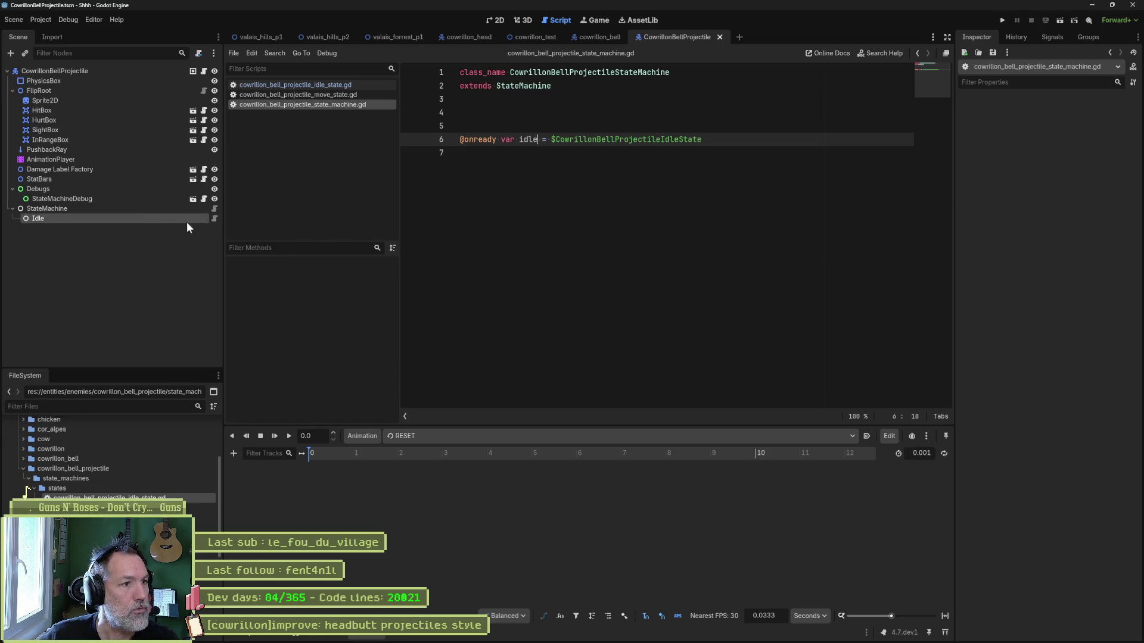
{"action": "left_click", "coordinate": [213, 219]}
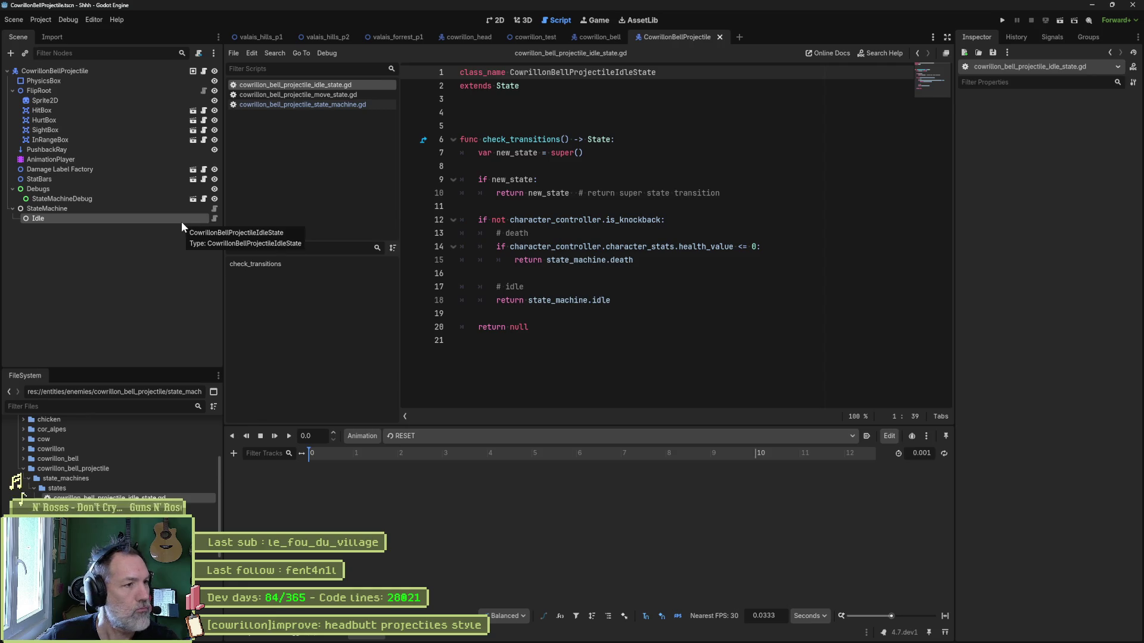
{"action": "left_click", "coordinate": [214, 208]}
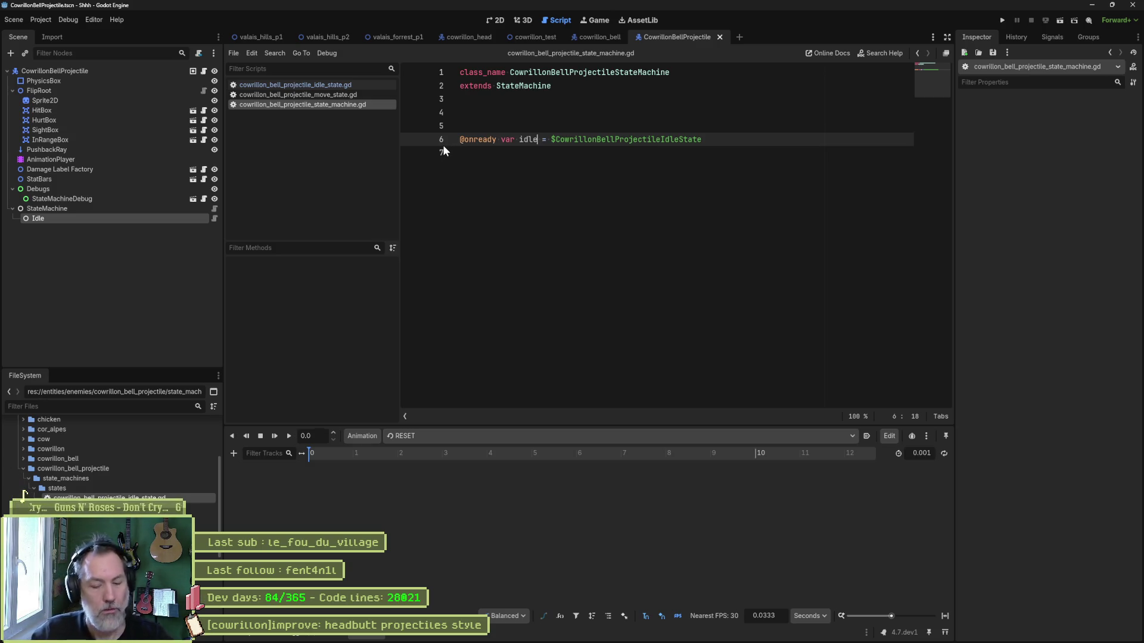
Zoom and pan the 2D view to centre the bell projectile.
{"action": "mouse_move", "coordinate": [477, 140]}
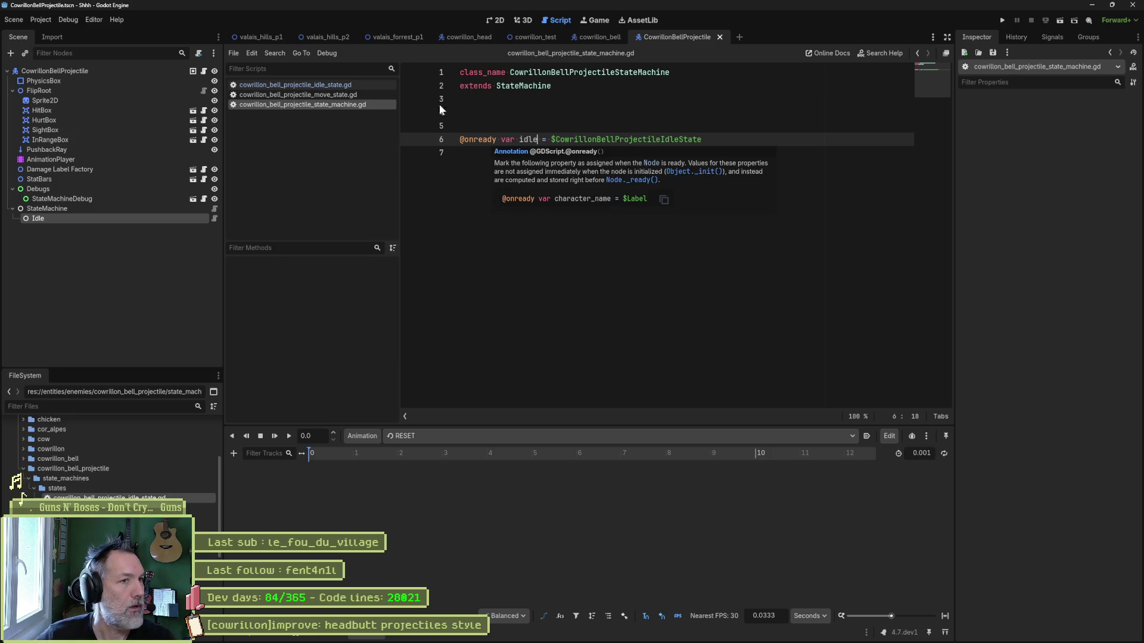
{"action": "left_click", "coordinate": [488, 18]}
{"action": "scroll", "coordinate": [483, 82], "scroll_direction": "up", "scroll_amount": 3}
{"action": "mouse_move", "coordinate": [418, 176]}
{"action": "left_mouse_down"}
{"action": "mouse_move", "coordinate": [547, 204]}
{"action": "mouse_move", "coordinate": [748, 292]}
{"action": "mouse_move", "coordinate": [664, 298]}
{"action": "left_mouse_up"}
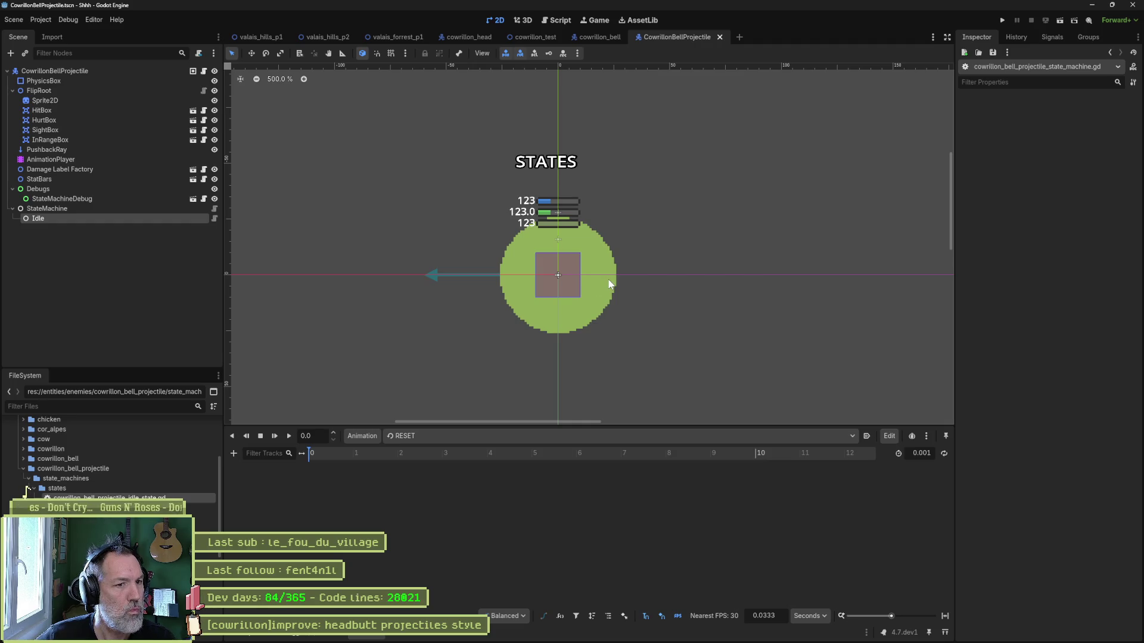
Run a quick test of the game and stop it.
{"action": "scroll", "coordinate": [571, 298], "scroll_direction": "up", "scroll_amount": 5}
{"action": "scroll", "coordinate": [571, 299], "scroll_direction": "down", "scroll_amount": 5}
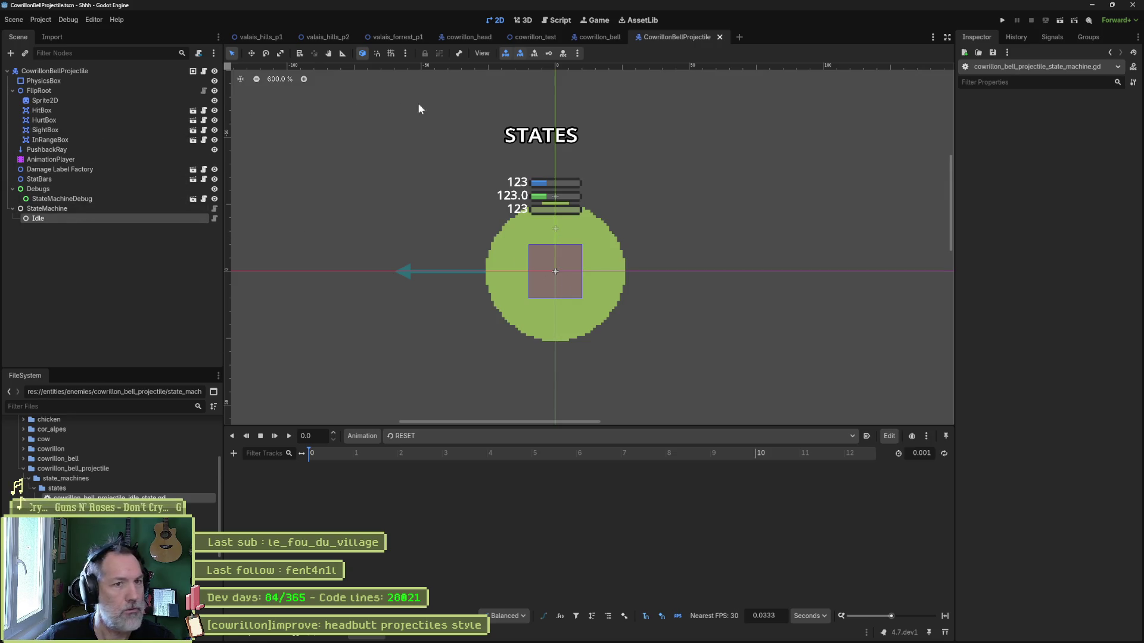
{"action": "key", "text": "F5"}
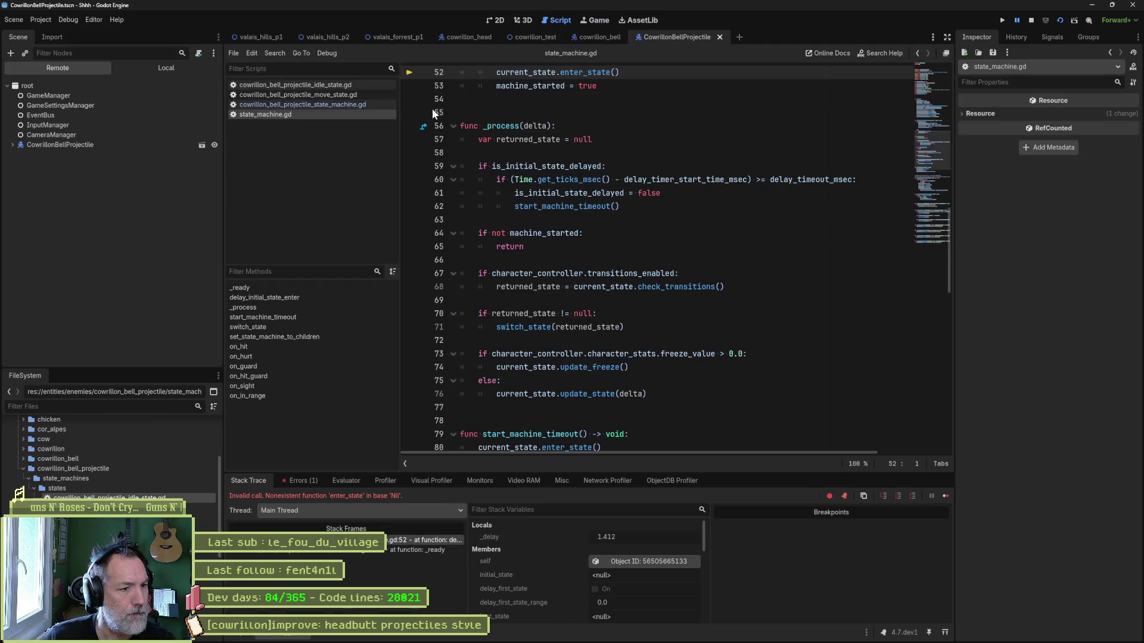
{"action": "key", "text": "F8"}
Set Idle as StateMachine's Initial State, then re-run the scene and stop it.
{"action": "left_click", "coordinate": [149, 209]}
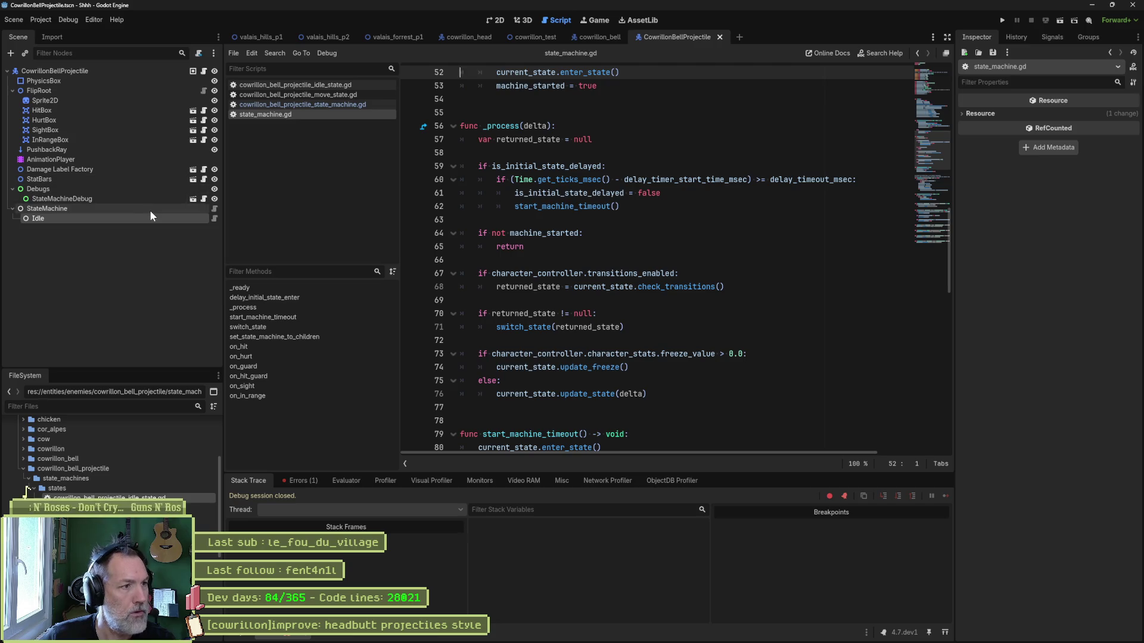
{"action": "mouse_move", "coordinate": [45, 219]}
{"action": "left_mouse_down"}
{"action": "mouse_move", "coordinate": [834, 166]}
{"action": "mouse_move", "coordinate": [1088, 116]}
{"action": "left_mouse_up"}
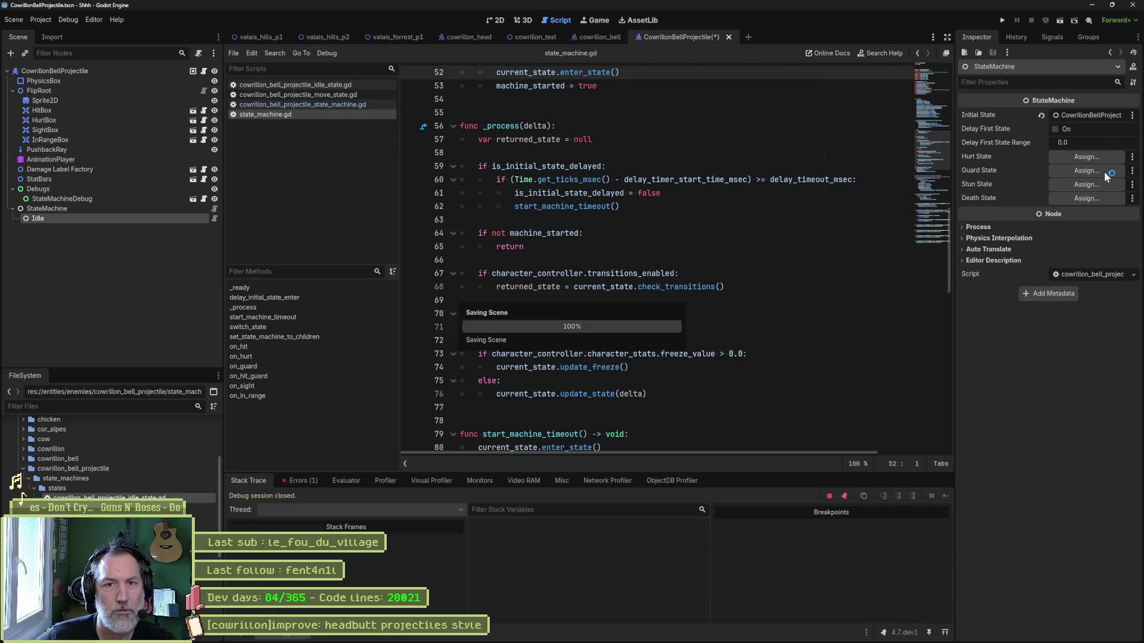
{"action": "key", "text": "F6"}
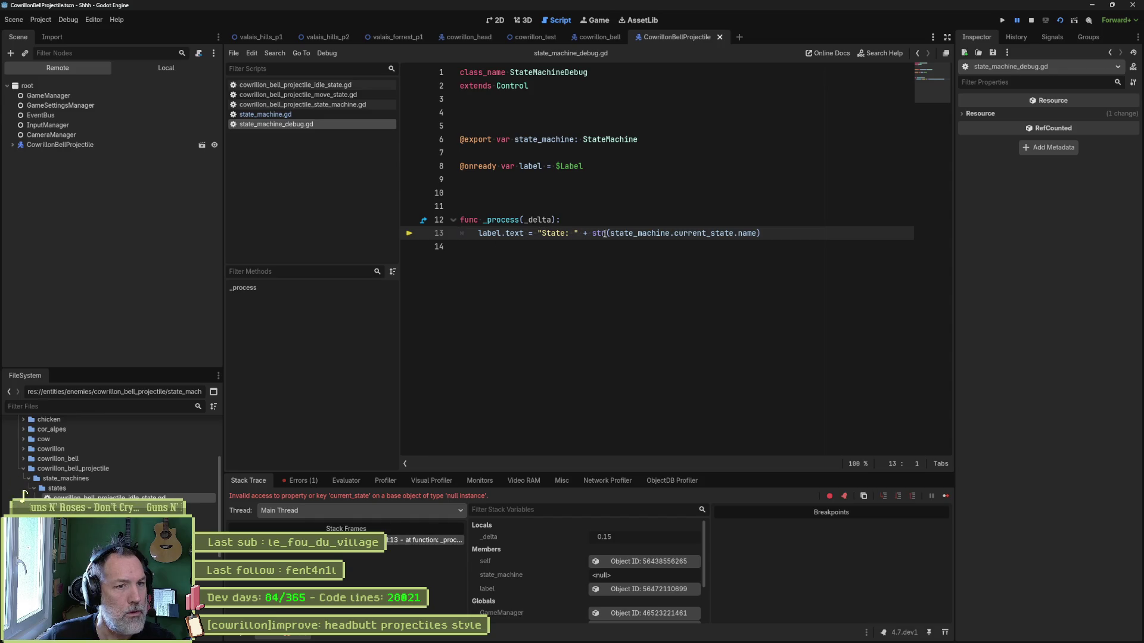
{"action": "key", "text": "F8"}
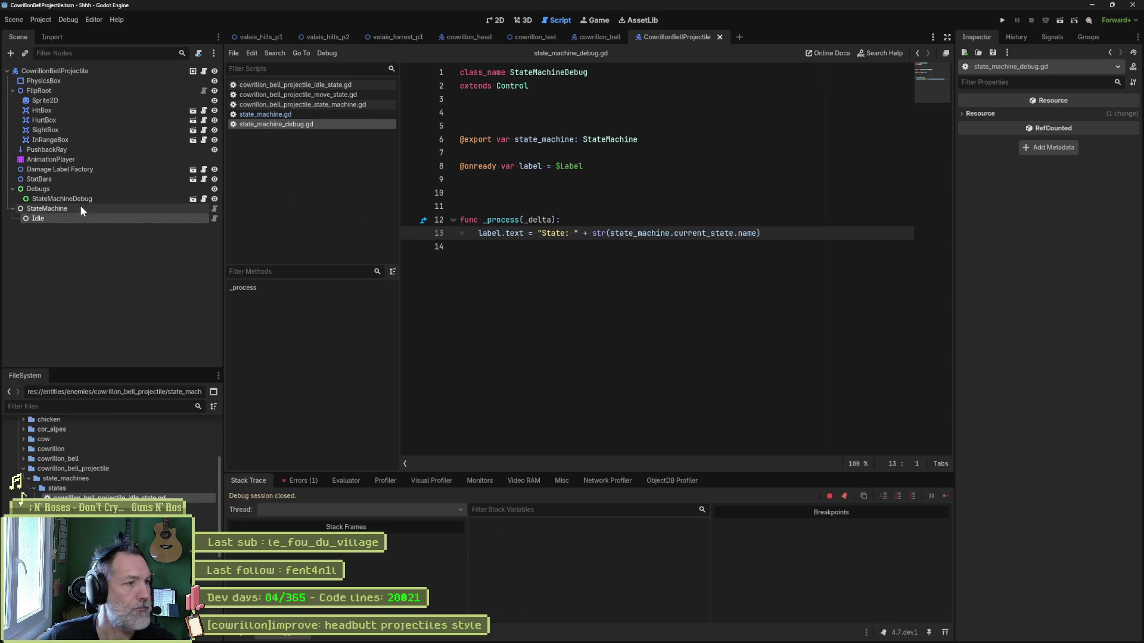
Assign StateMachine to the StateMachineDebug node's State Machine property, then re-run and stop the scene.
{"action": "left_click", "coordinate": [77, 192]}
{"action": "left_click", "coordinate": [76, 196]}
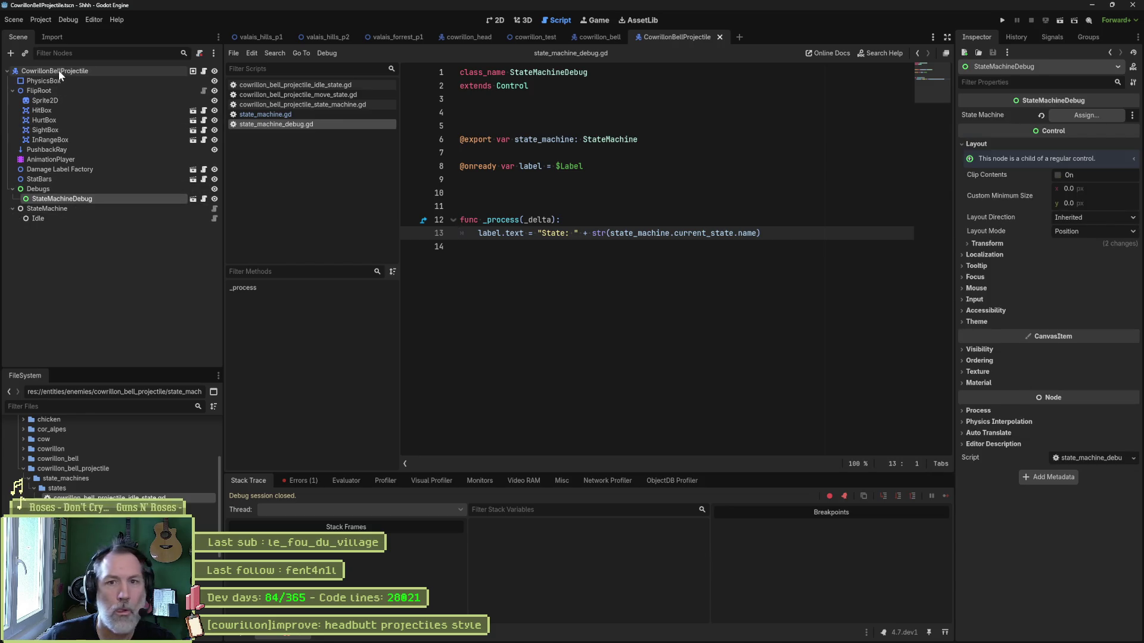
{"action": "left_click", "coordinate": [1099, 117]}
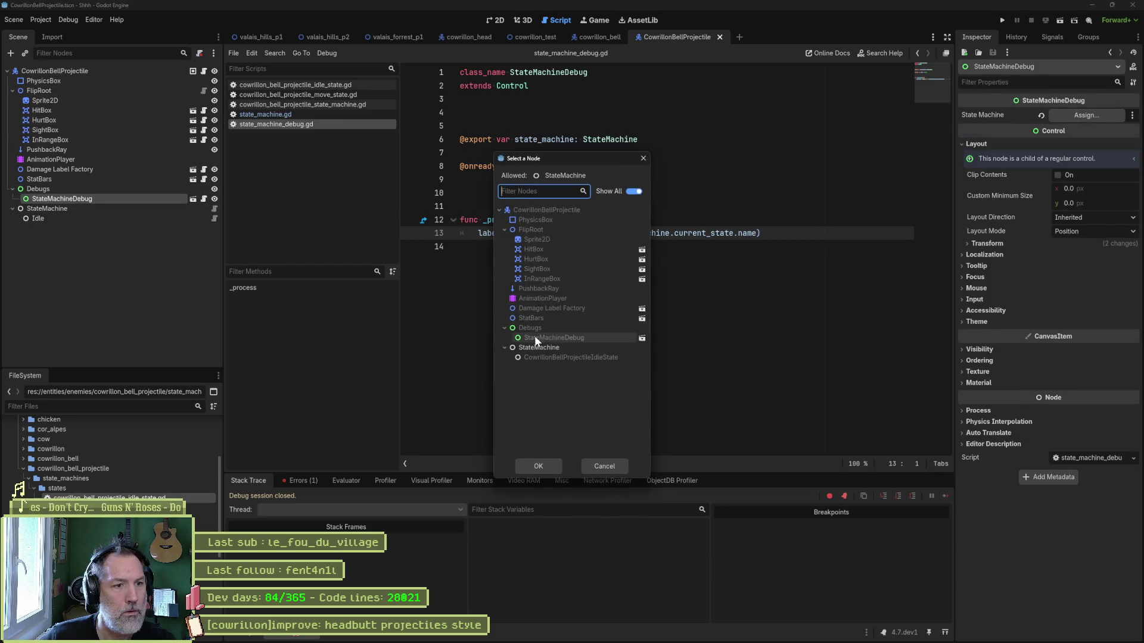
{"action": "double_click", "coordinate": [537, 344]}
{"action": "key", "text": "F6"}
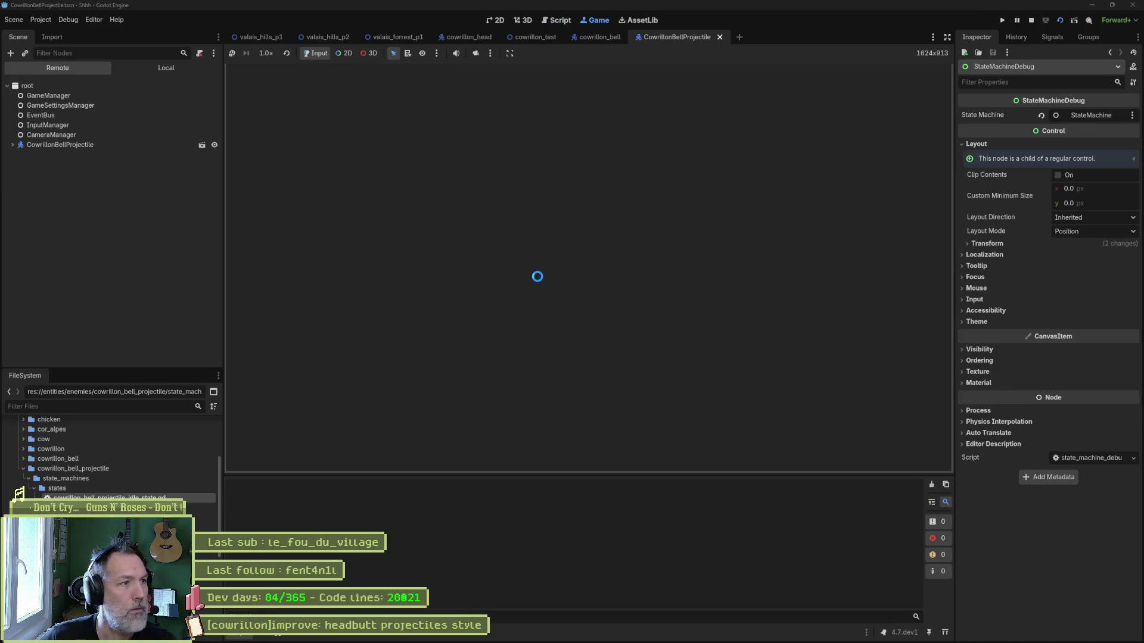
{"action": "key", "text": "F8"}
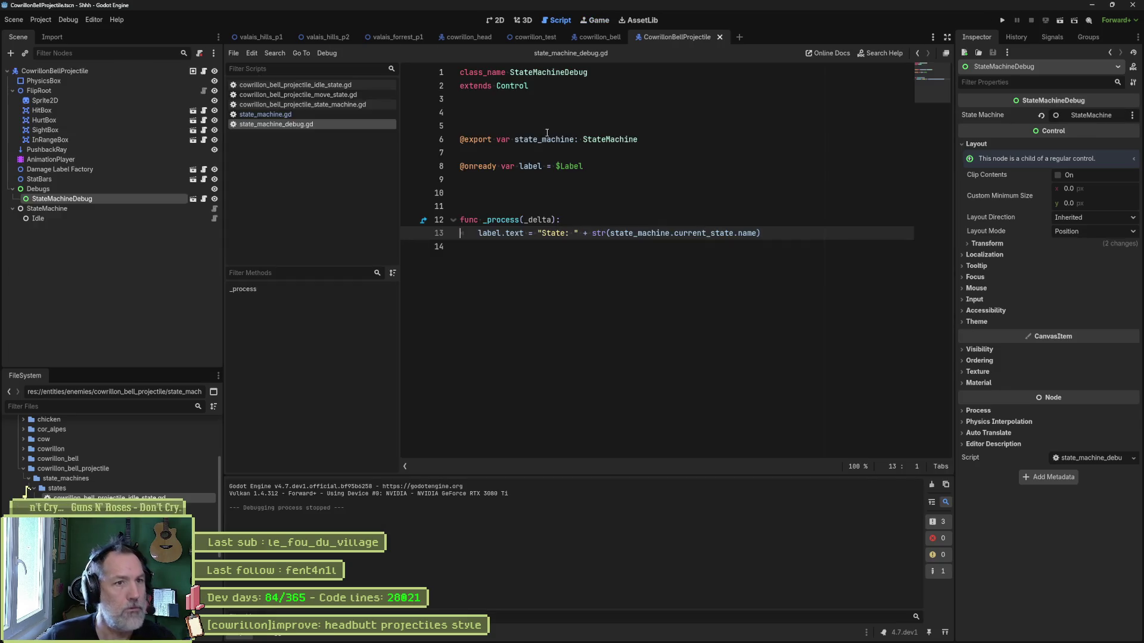
{"action": "mouse_move", "coordinate": [596, 40]}
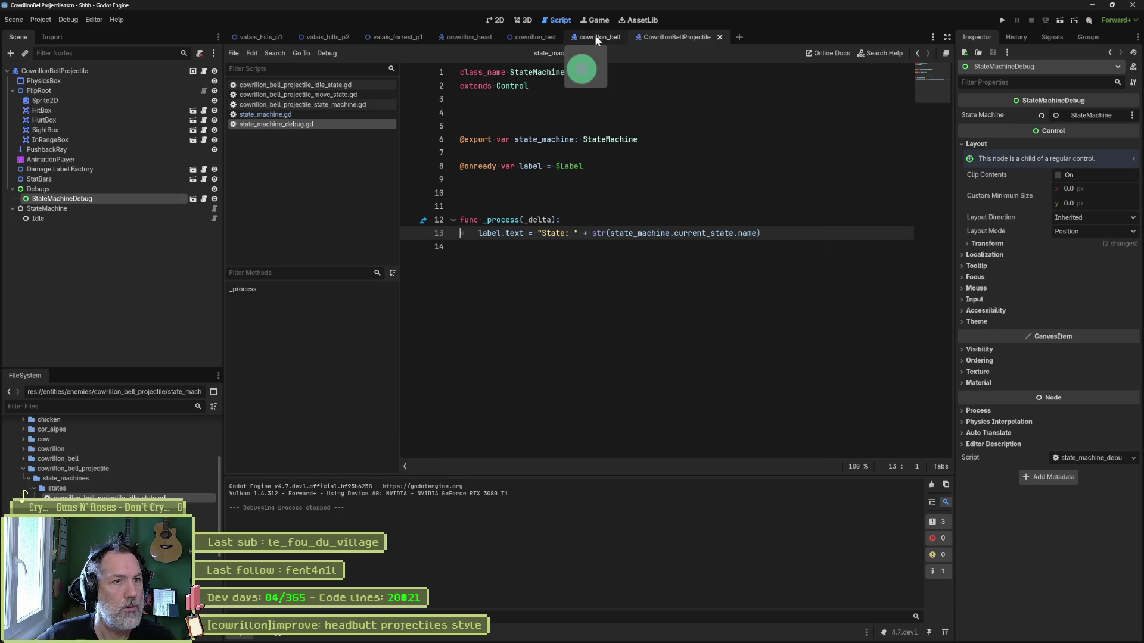
Uncheck Wait on First Landing on CowrillonBellProjectile, drag StateMachine above Debugs, and inspect its idle state.
{"action": "left_click", "coordinate": [95, 73]}
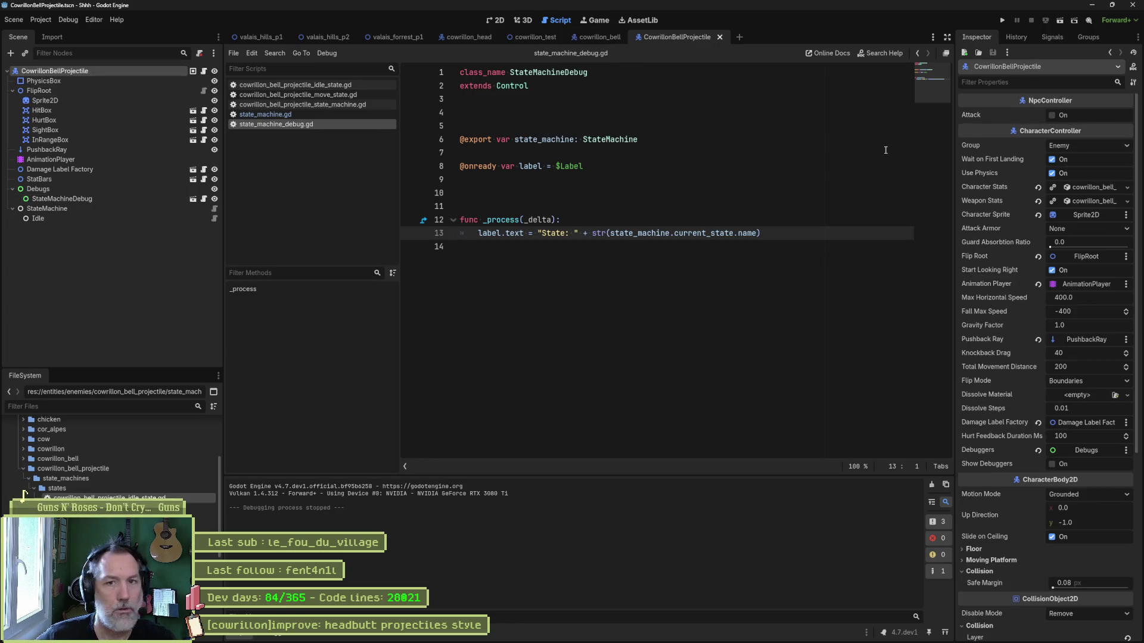
{"action": "left_click", "coordinate": [1052, 160]}
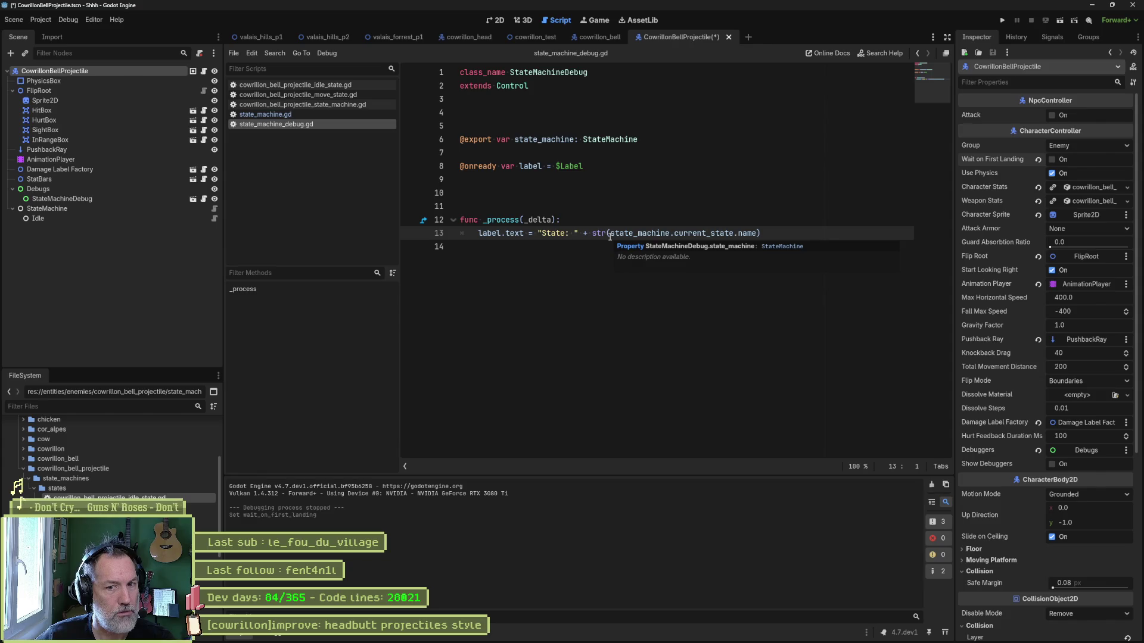
{"action": "mouse_move", "coordinate": [596, 234]}
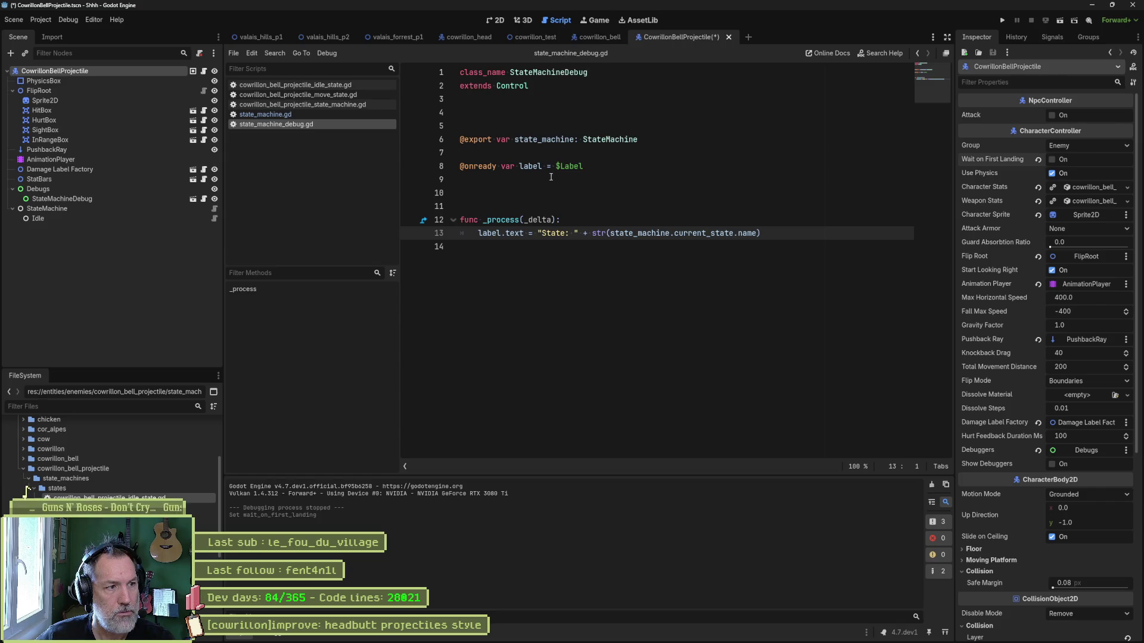
{"action": "left_click", "coordinate": [12, 189]}
{"action": "left_click", "coordinate": [13, 198]}
{"action": "left_click_drag", "start_coordinate": [20, 198], "coordinate": [29, 184]}
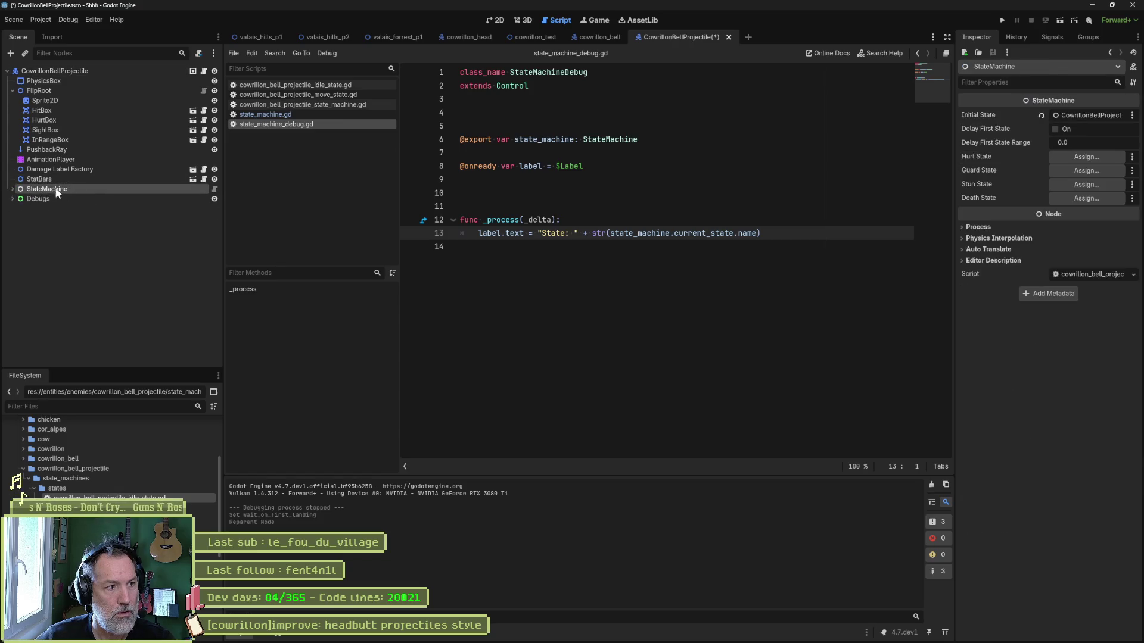
{"action": "left_click", "coordinate": [12, 189]}
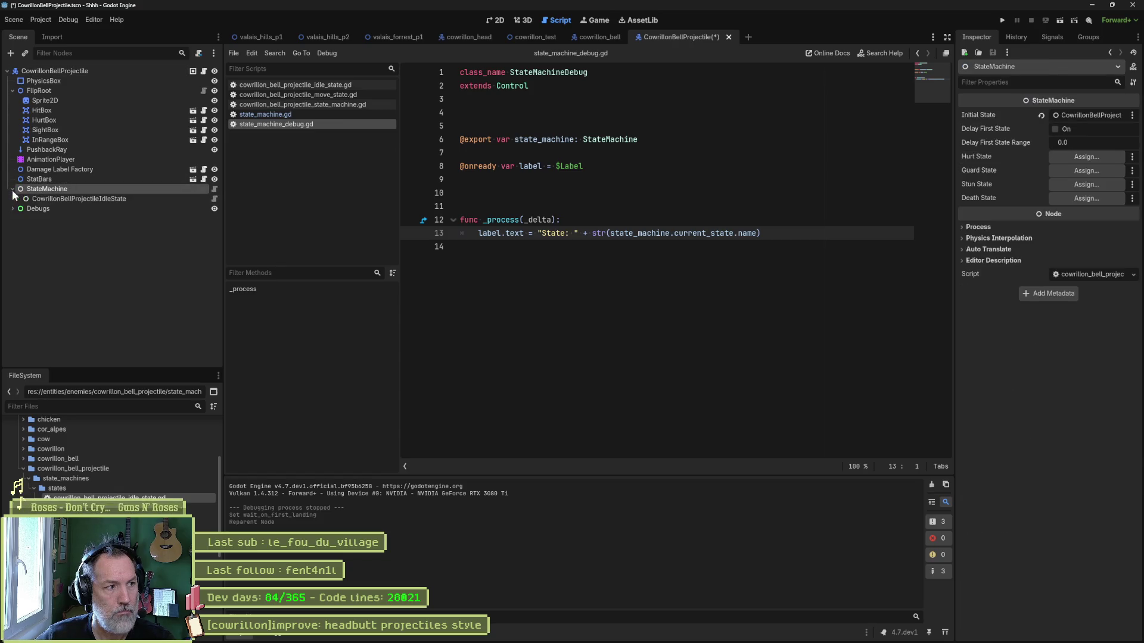
{"action": "left_click", "coordinate": [47, 199]}
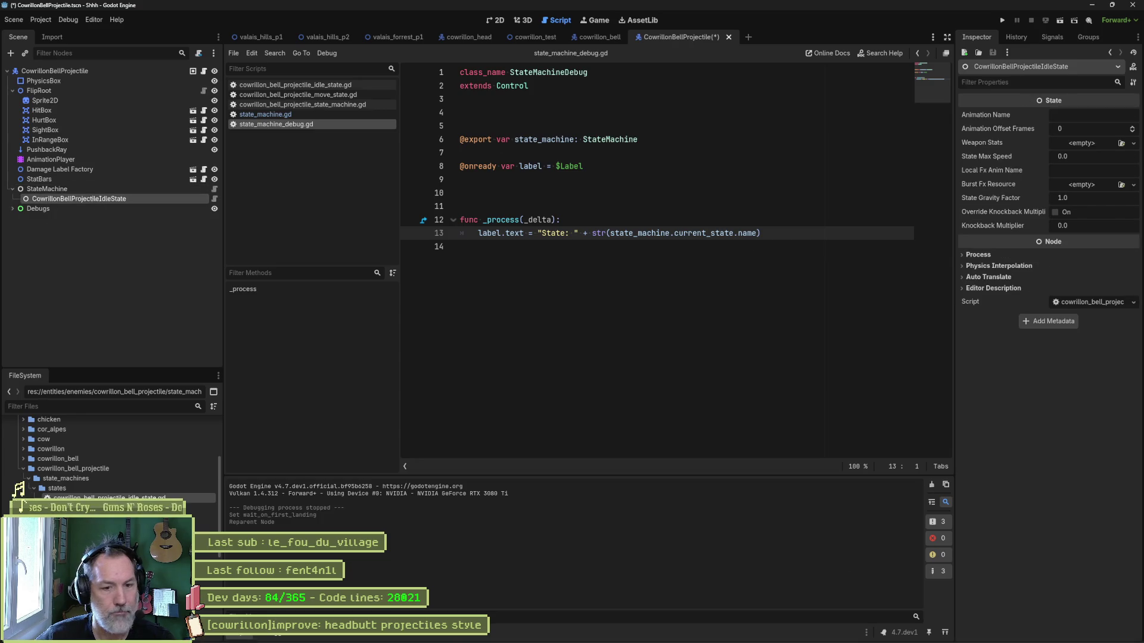
{"action": "mouse_move", "coordinate": [677, 640]}
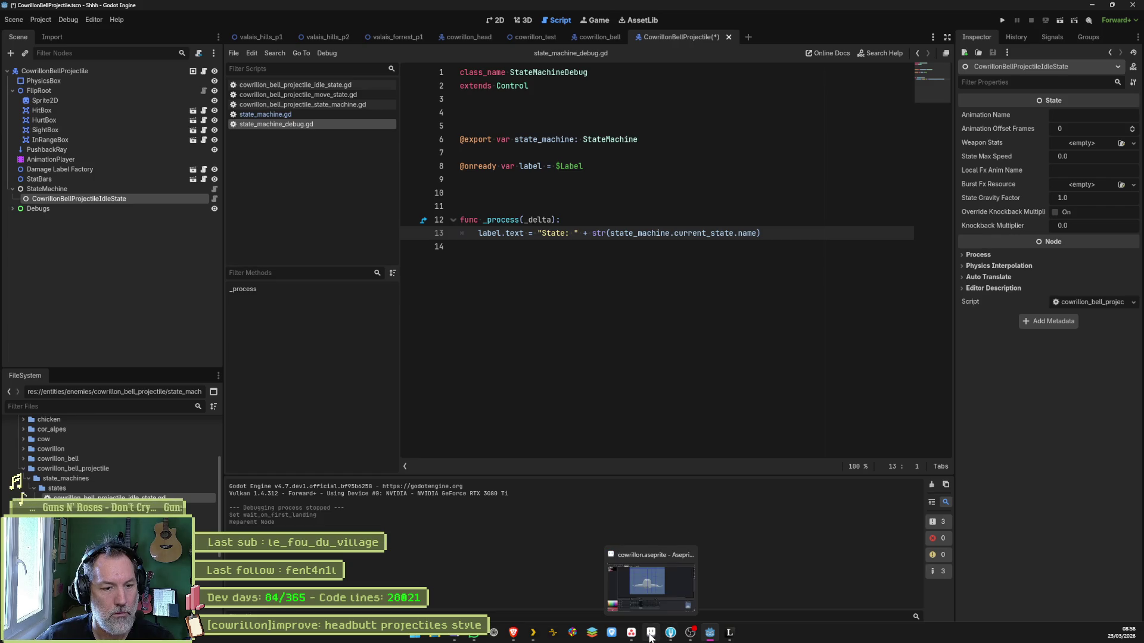
View frame 1's bull skull in cowrillon.aseprite with the grid hidden, then return to Godot's 2D view.
{"action": "left_click", "coordinate": [650, 635]}
{"action": "key", "text": "ctrl+apostrophe"}
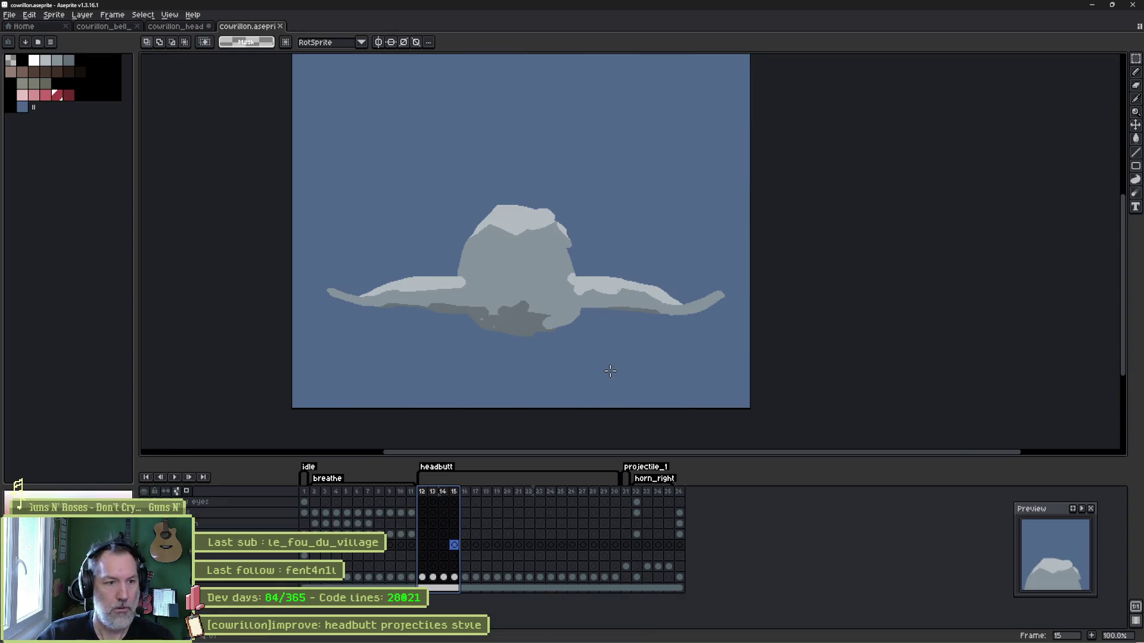
{"action": "left_click", "coordinate": [303, 492]}
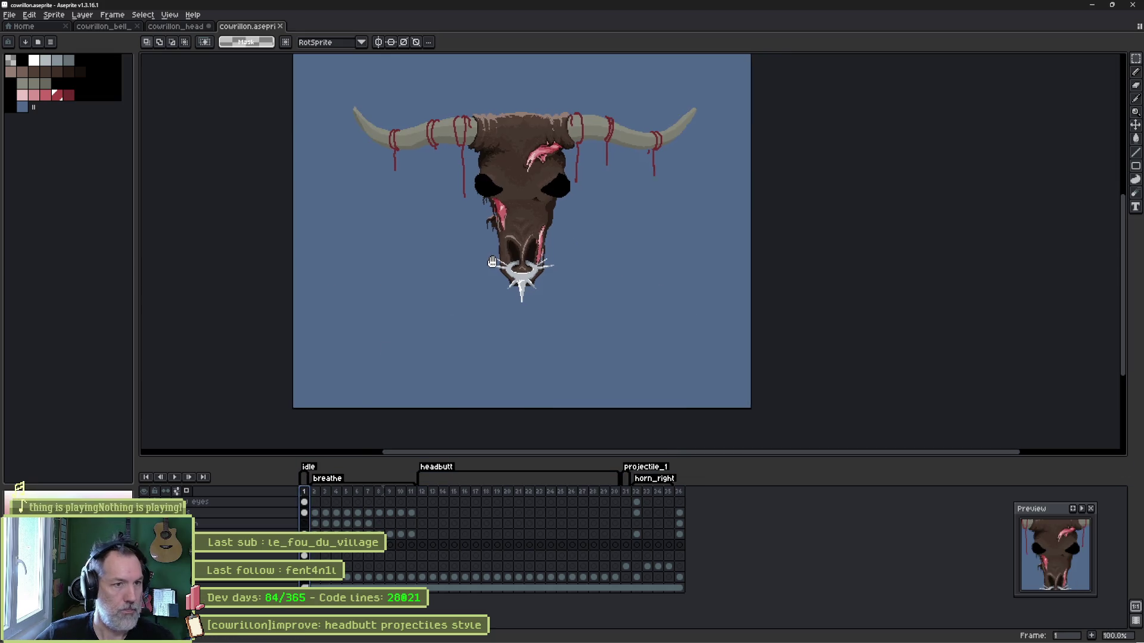
{"action": "left_click_drag", "start_coordinate": [491, 262], "coordinate": [526, 302]}
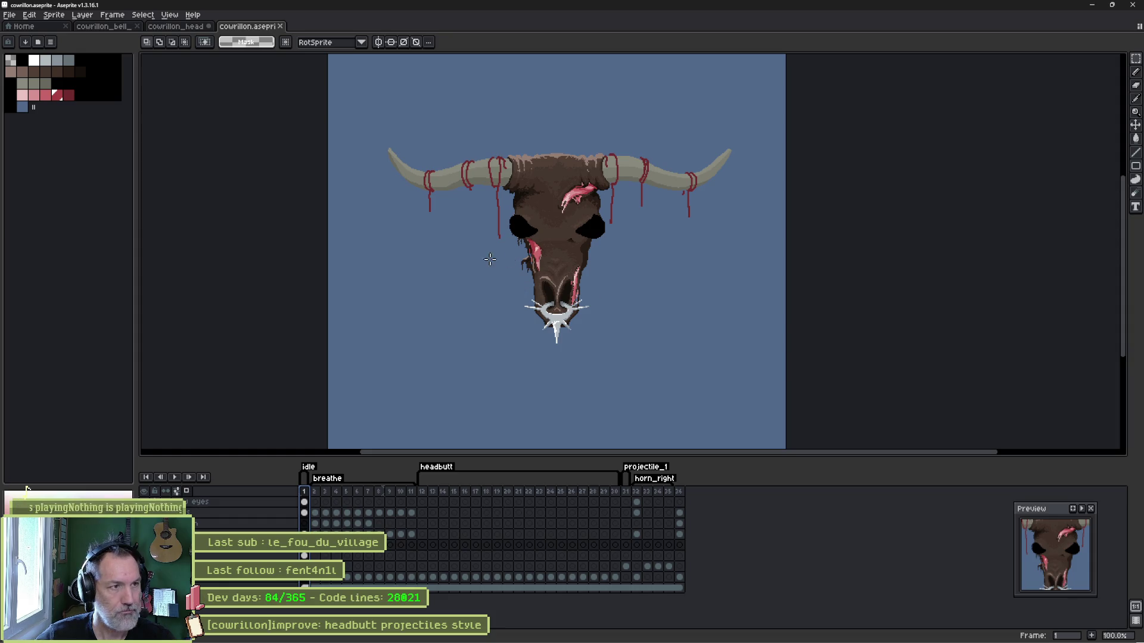
{"action": "key", "text": "alt+Tab"}
{"action": "left_click", "coordinate": [503, 19]}
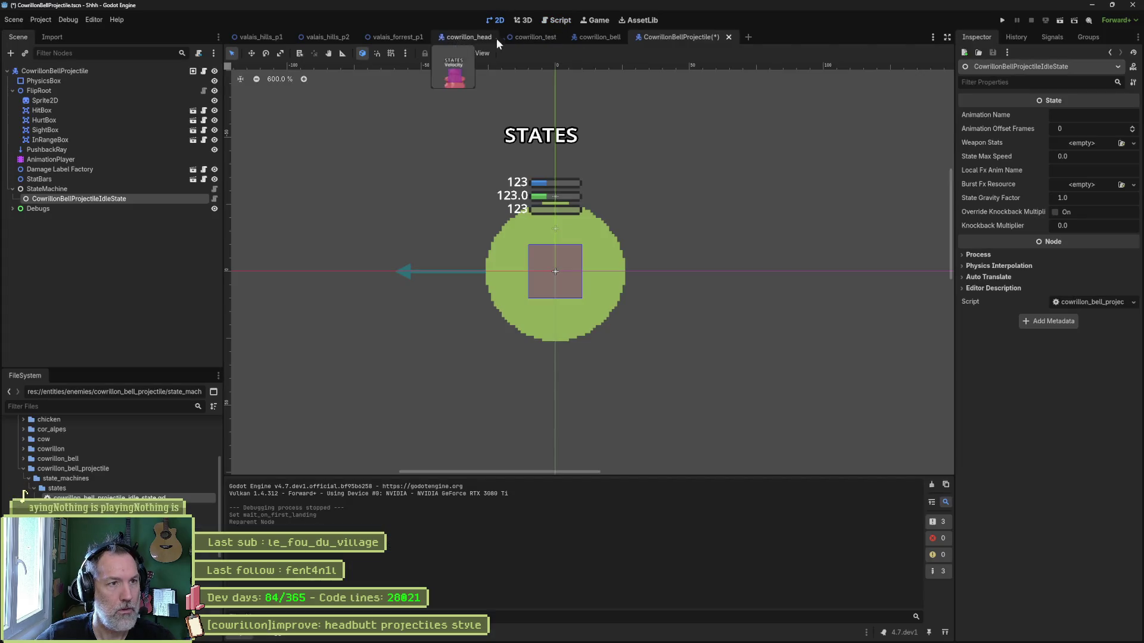
Pick an animation in cowrillon_head's AnimationPlayer so the textured bull sprite shows.
{"action": "left_click", "coordinate": [520, 37]}
{"action": "left_click_drag", "start_coordinate": [598, 215], "coordinate": [450, 222]}
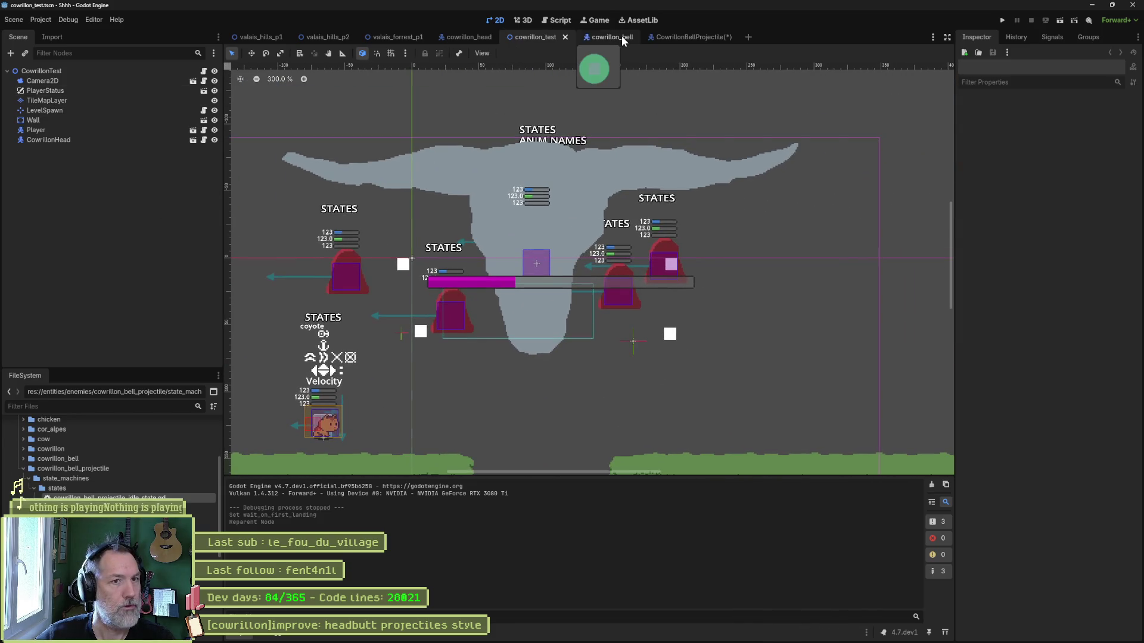
{"action": "left_click", "coordinate": [471, 37]}
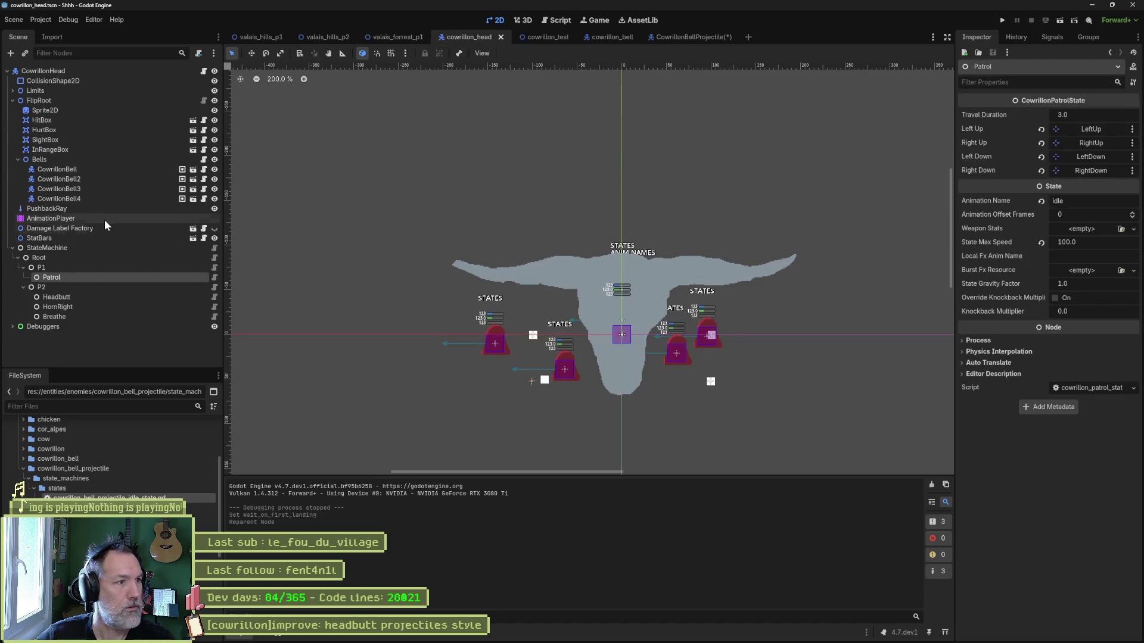
{"action": "left_click", "coordinate": [105, 219]}
{"action": "left_click", "coordinate": [485, 436]}
{"action": "left_click", "coordinate": [478, 499]}
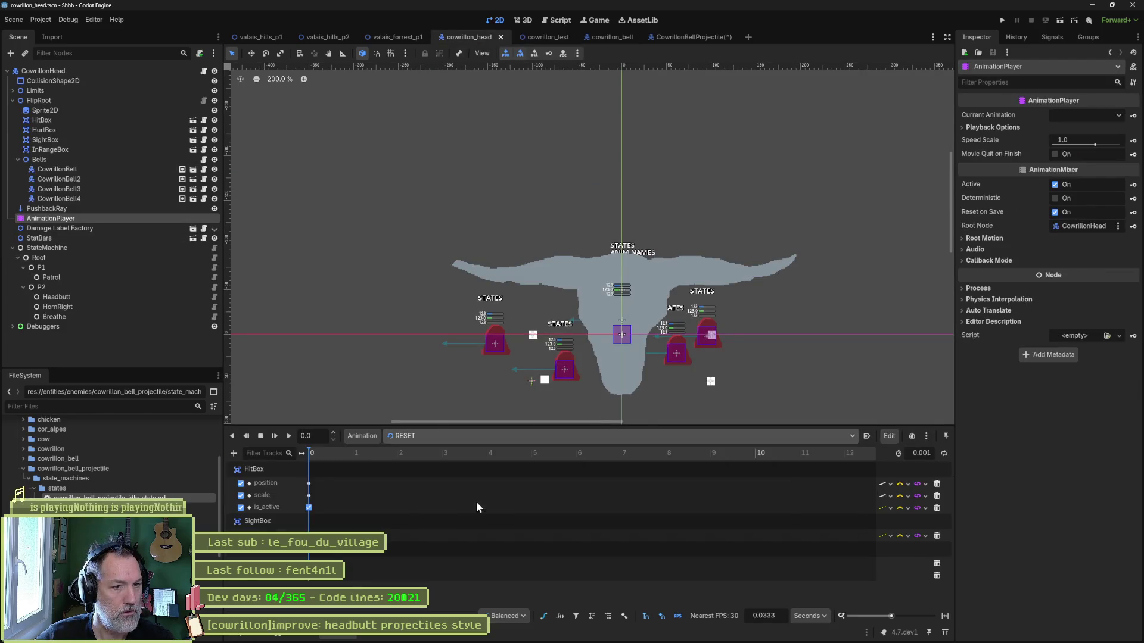
Frame the boss and floor in cowrillon_test, run the scene with F6, then stop it.
{"action": "left_click", "coordinate": [546, 40]}
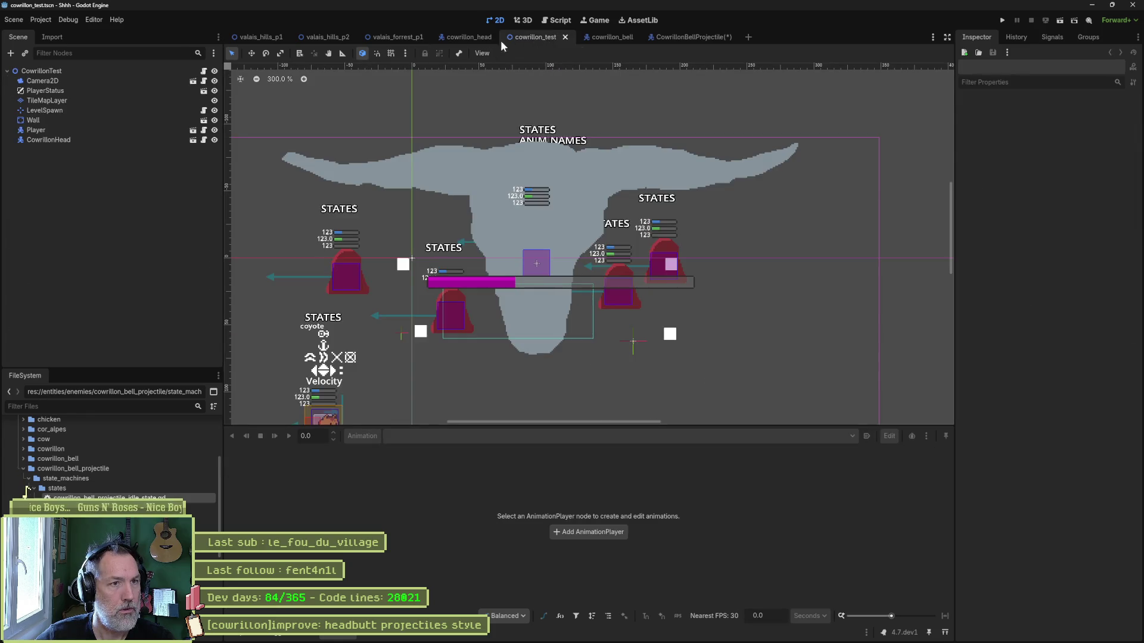
{"action": "left_click", "coordinate": [481, 39]}
{"action": "left_click", "coordinate": [536, 38]}
{"action": "left_click_drag", "start_coordinate": [519, 255], "coordinate": [563, 190]}
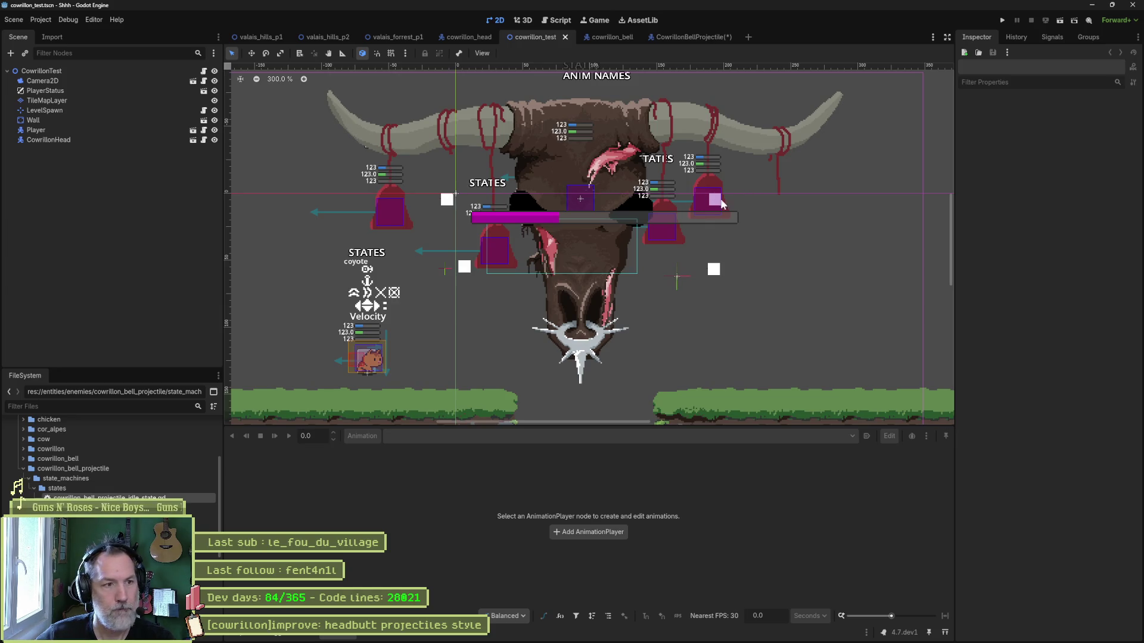
{"action": "left_click", "coordinate": [68, 20]}
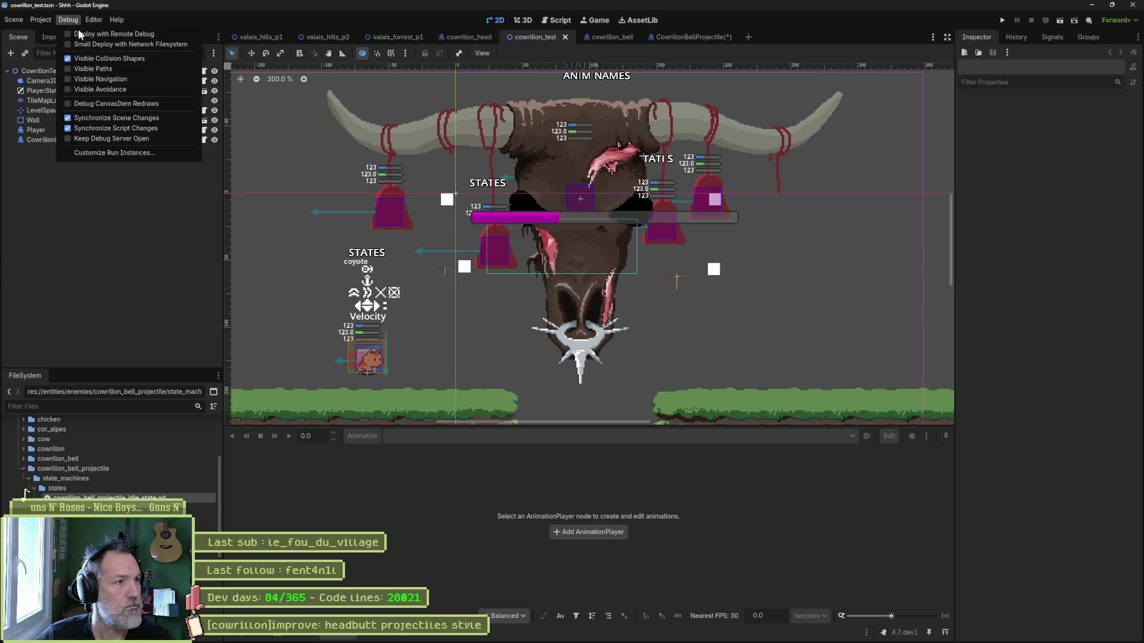
{"action": "left_click", "coordinate": [281, 116]}
{"action": "key", "text": "F6"}
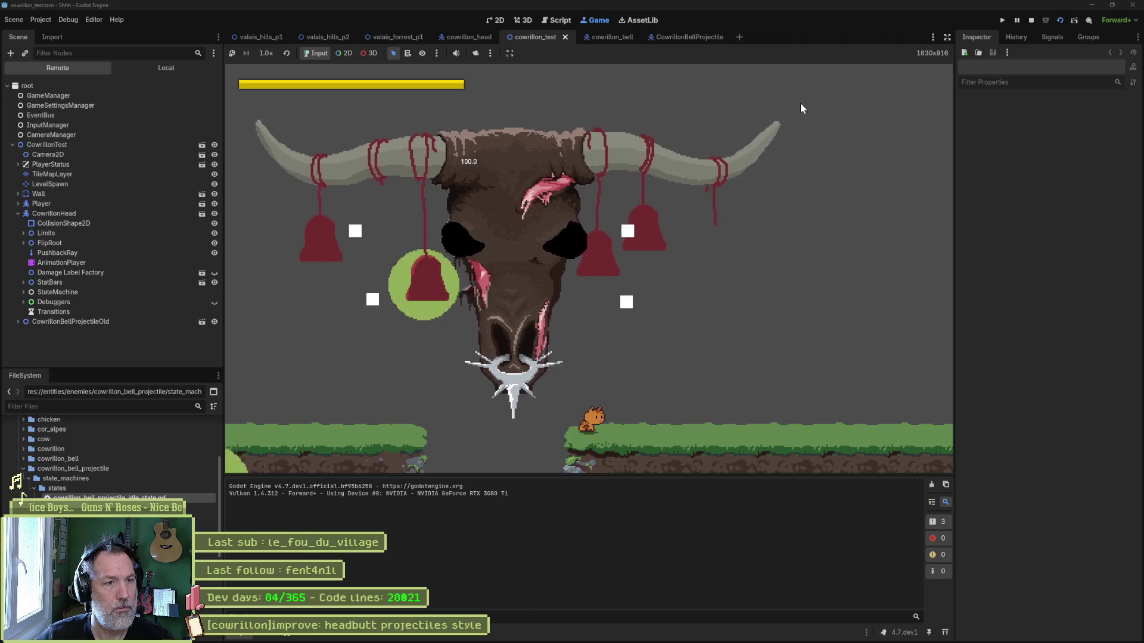
{"action": "left_click", "coordinate": [1031, 20]}
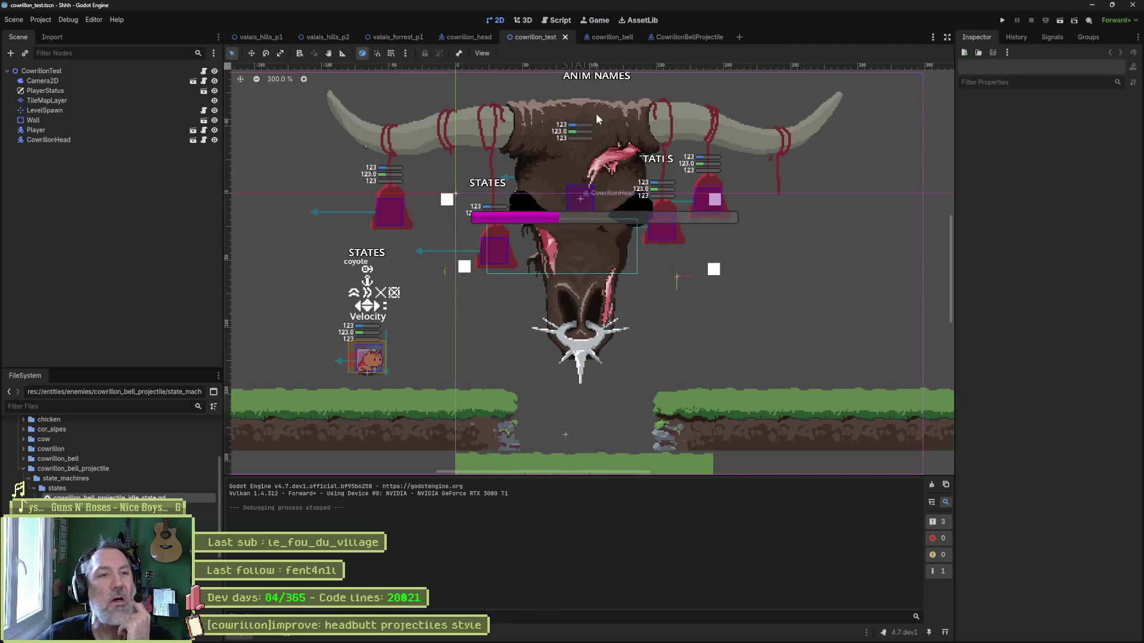
In cowrillon_head, expand the Limits markers and inspect the RightDown marker's position.
{"action": "left_click", "coordinate": [444, 37]}
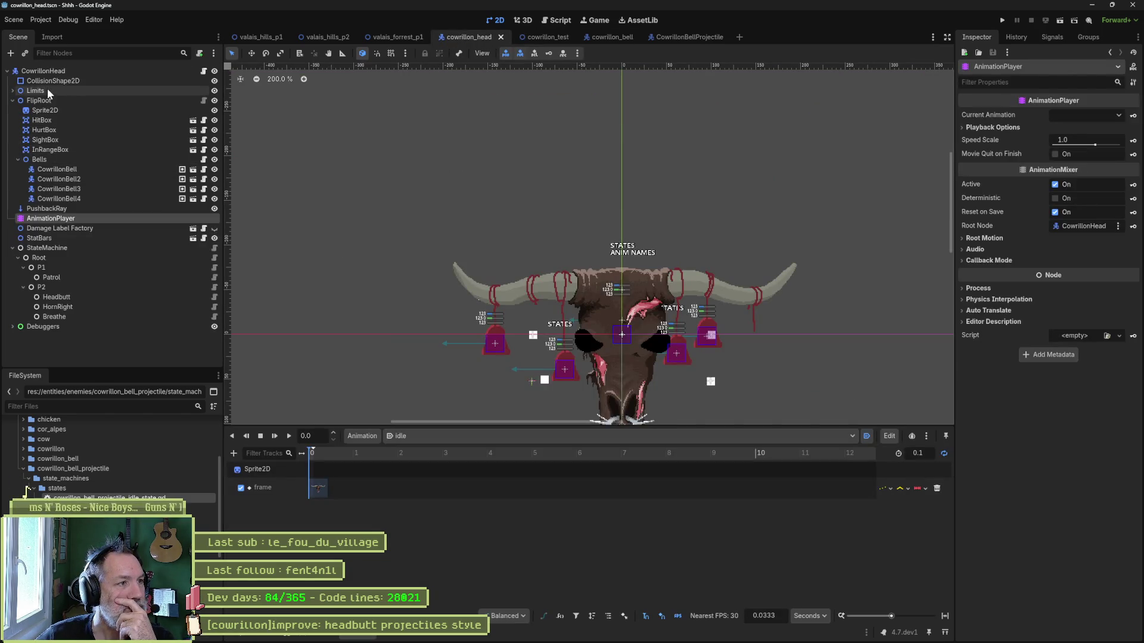
{"action": "left_click", "coordinate": [12, 90]}
{"action": "left_click", "coordinate": [18, 100]}
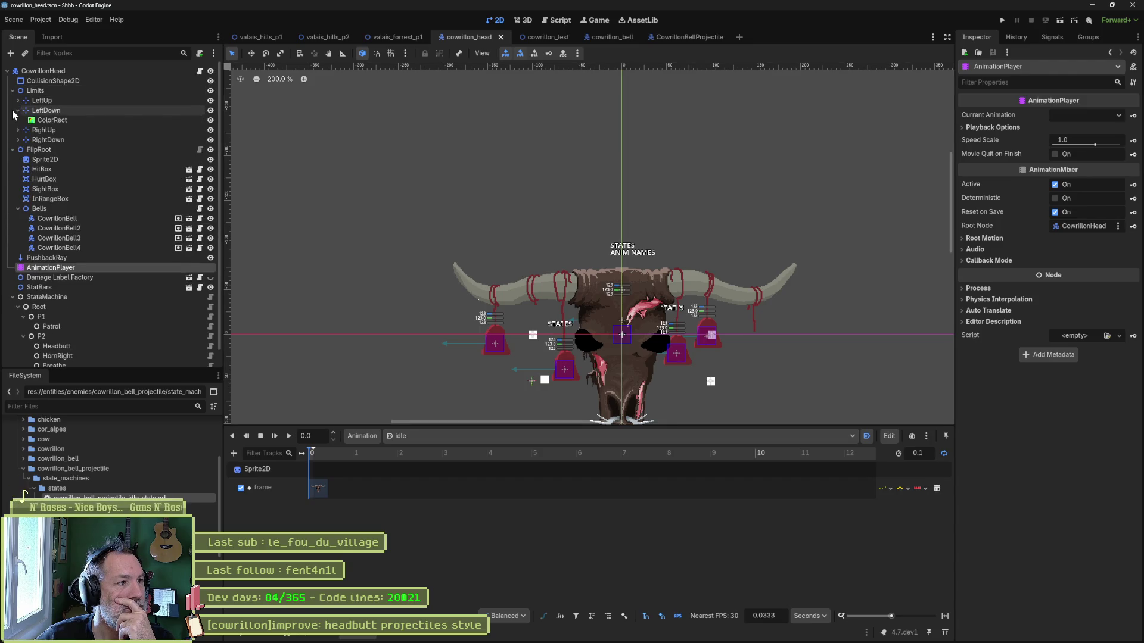
{"action": "left_click", "coordinate": [18, 110]}
{"action": "left_click", "coordinate": [37, 90]}
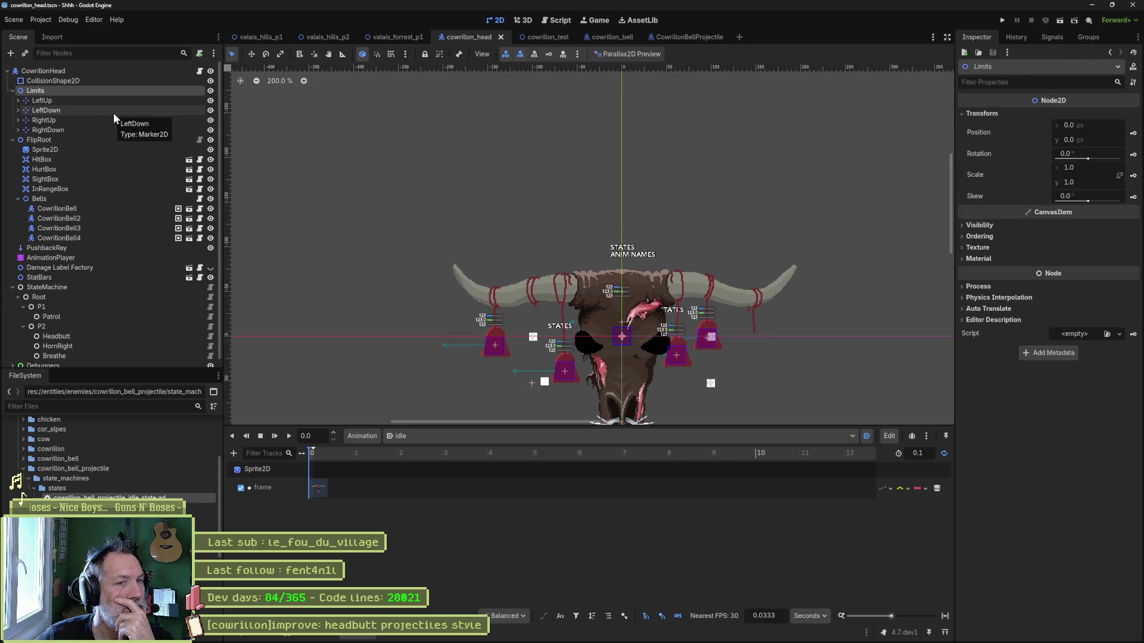
{"action": "left_click", "coordinate": [72, 129]}
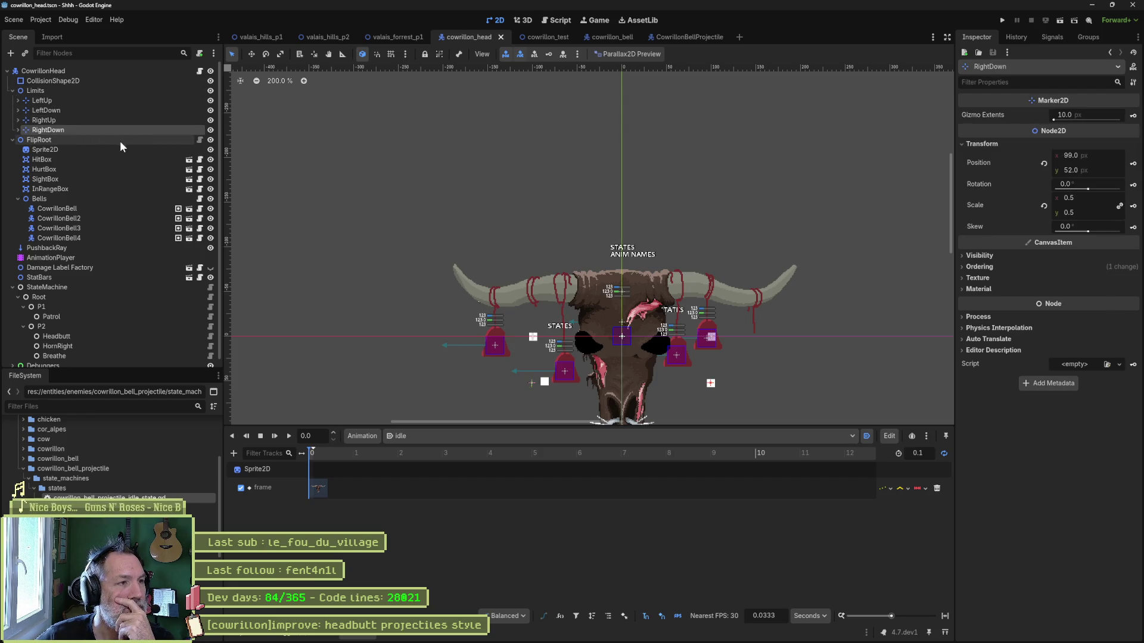
{"action": "left_click", "coordinate": [210, 316]}
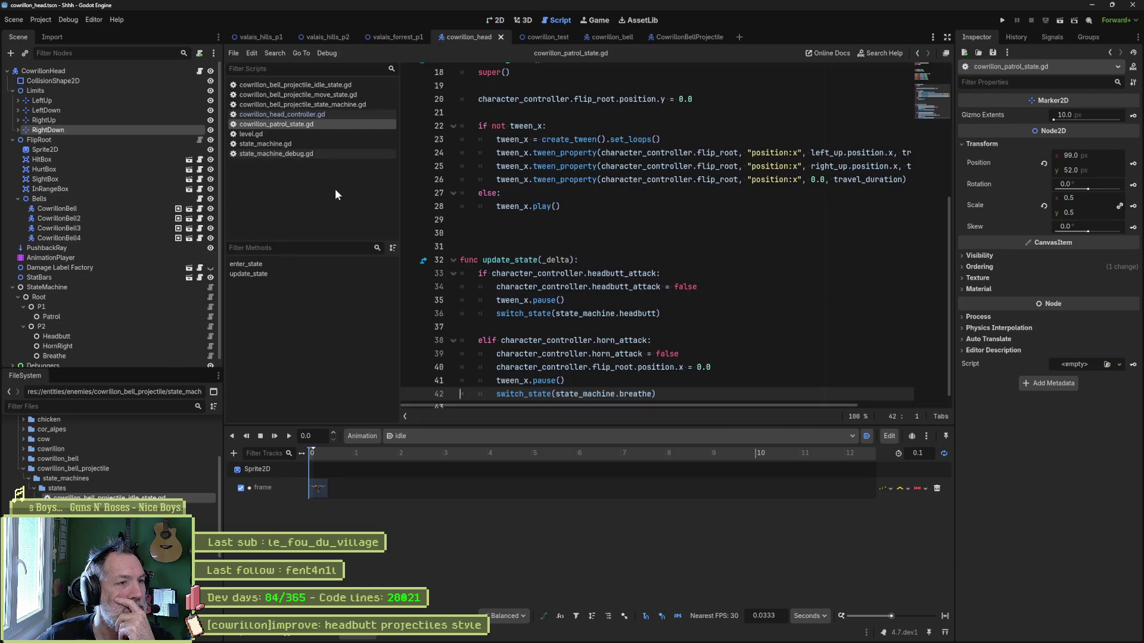
Read through cowrillon_patrol_state.gd, highlighting the left_up reference.
{"action": "scroll", "coordinate": [563, 173], "scroll_direction": "up", "scroll_amount": 6}
{"action": "mouse_move", "coordinate": [477, 193]}
{"action": "left_mouse_down"}
{"action": "mouse_move", "coordinate": [566, 207]}
{"action": "mouse_move", "coordinate": [563, 233]}
{"action": "left_mouse_up"}
{"action": "double_click", "coordinate": [530, 193]}
{"action": "scroll", "coordinate": [655, 225], "scroll_direction": "down", "scroll_amount": 3}
{"action": "scroll", "coordinate": [656, 224], "scroll_direction": "down", "scroll_amount": 1}
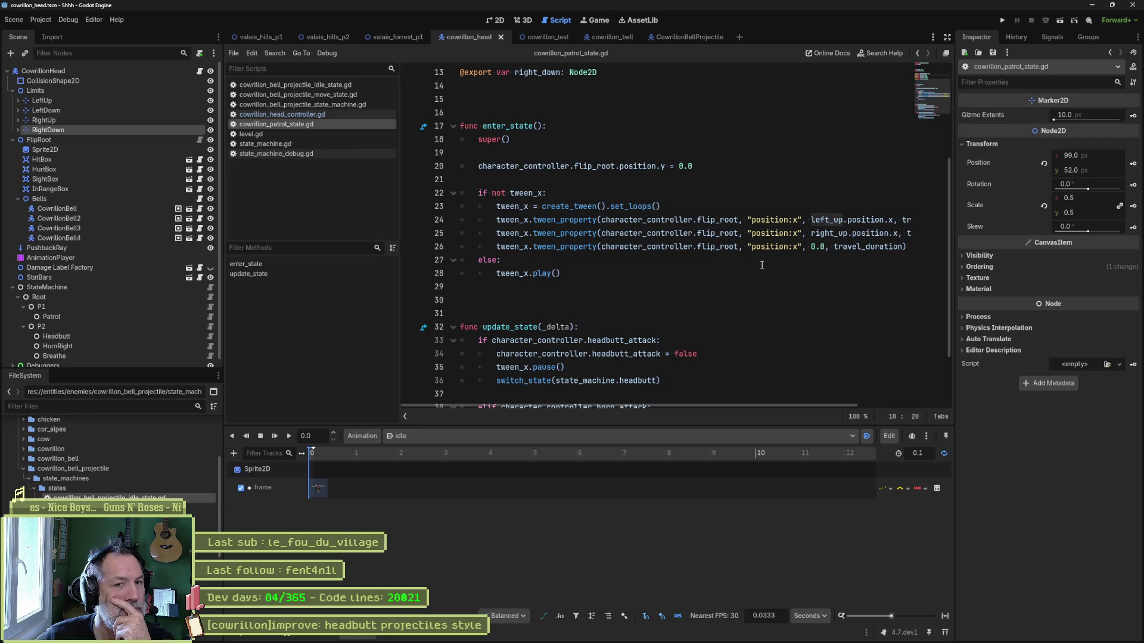
{"action": "scroll", "coordinate": [762, 265], "scroll_direction": "down", "scroll_amount": 2}
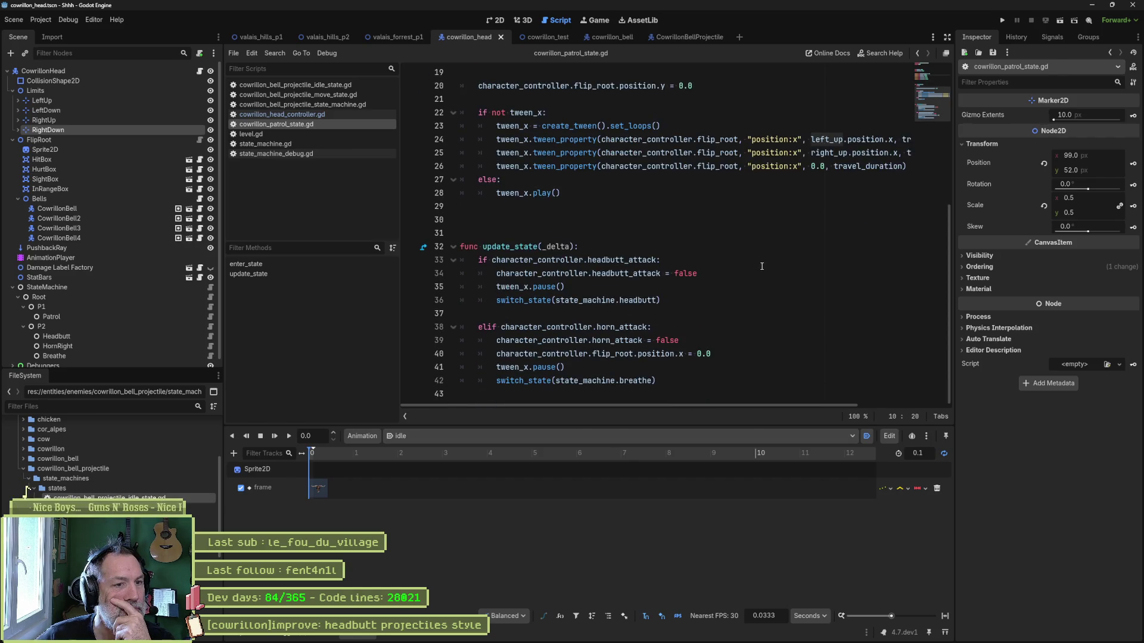
Look through the HornRight, Headbutt and Breathe state scripts, then return to the patrol script.
{"action": "left_click", "coordinate": [210, 346]}
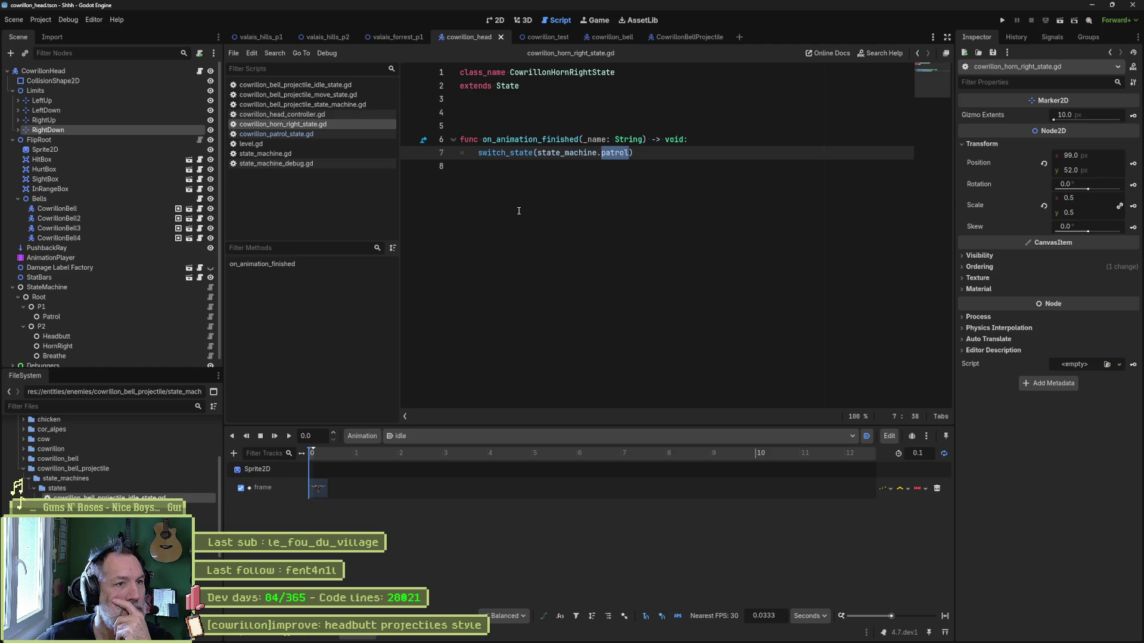
{"action": "left_click", "coordinate": [210, 336]}
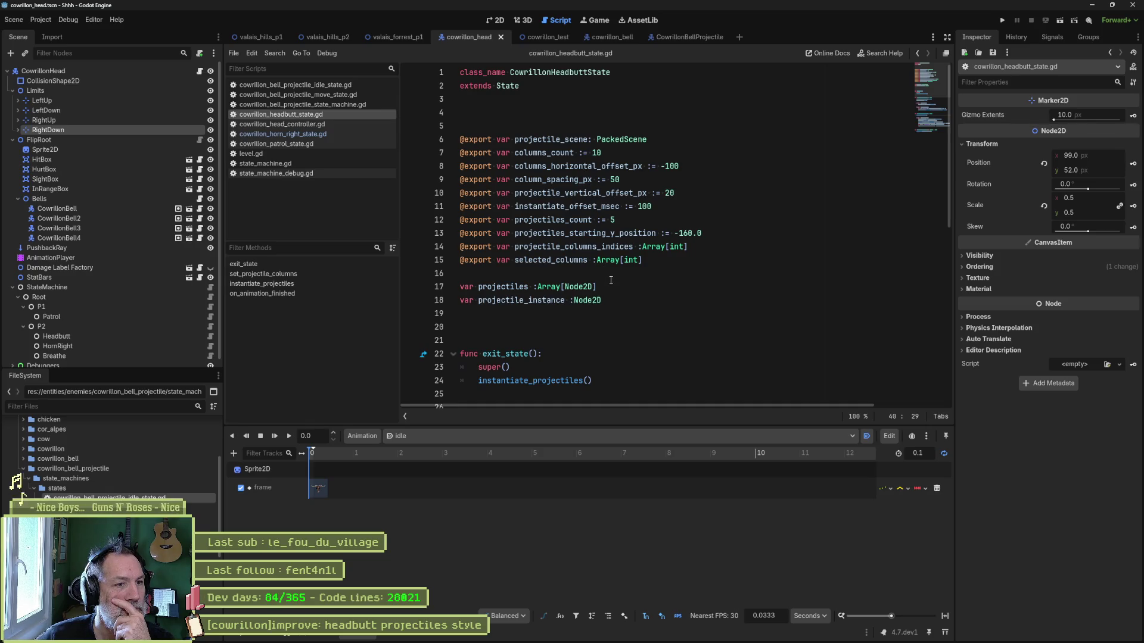
{"action": "scroll", "coordinate": [502, 294], "scroll_direction": "down", "scroll_amount": 7}
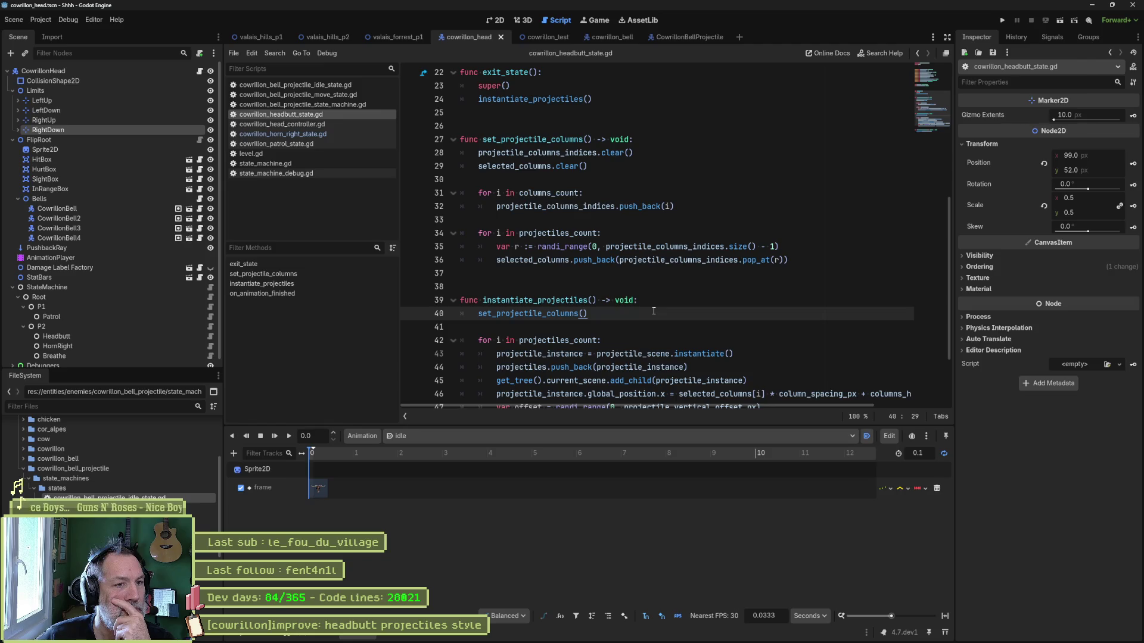
{"action": "scroll", "coordinate": [653, 311], "scroll_direction": "down", "scroll_amount": 2}
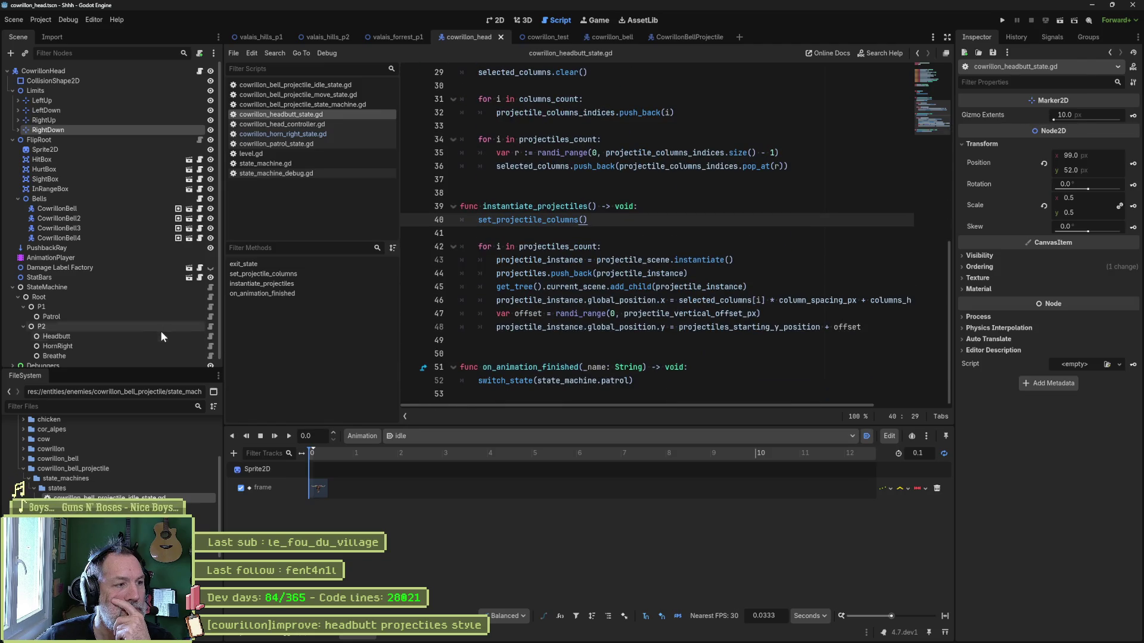
{"action": "left_click", "coordinate": [213, 355]}
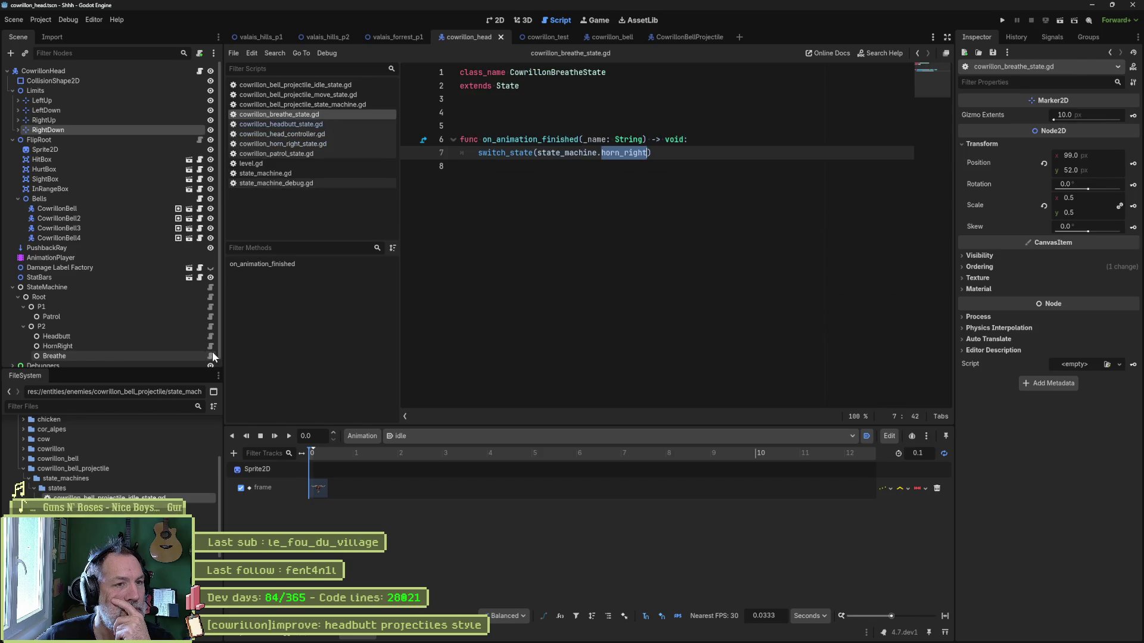
{"action": "left_click", "coordinate": [210, 316]}
{"action": "scroll", "coordinate": [673, 260], "scroll_direction": "up", "scroll_amount": 5}
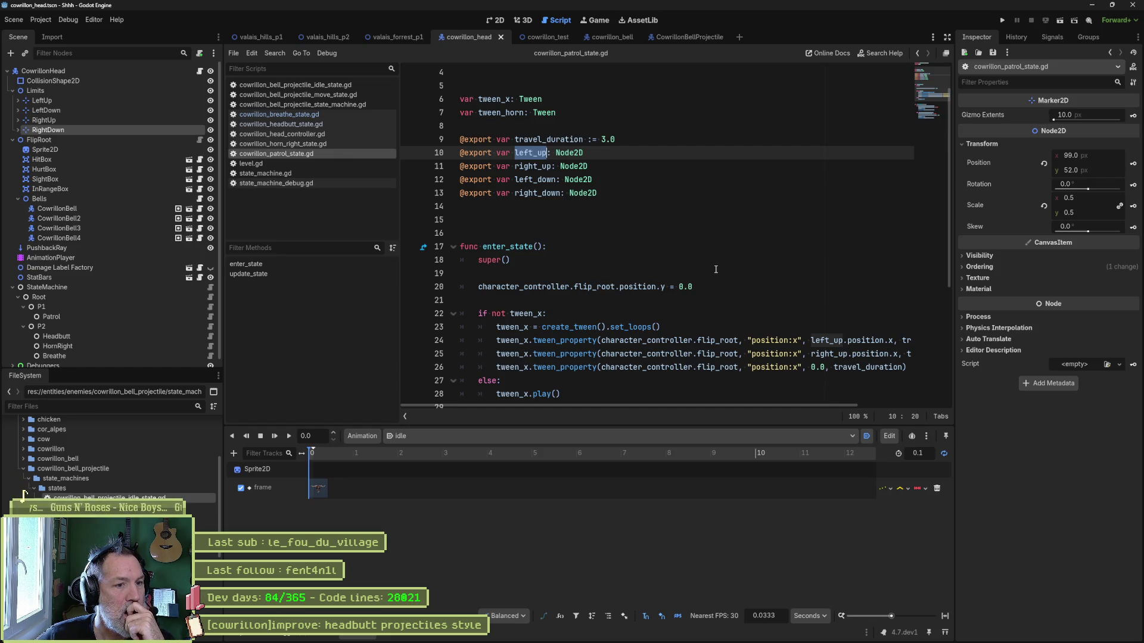
{"action": "scroll", "coordinate": [715, 269], "scroll_direction": "down", "scroll_amount": 3}
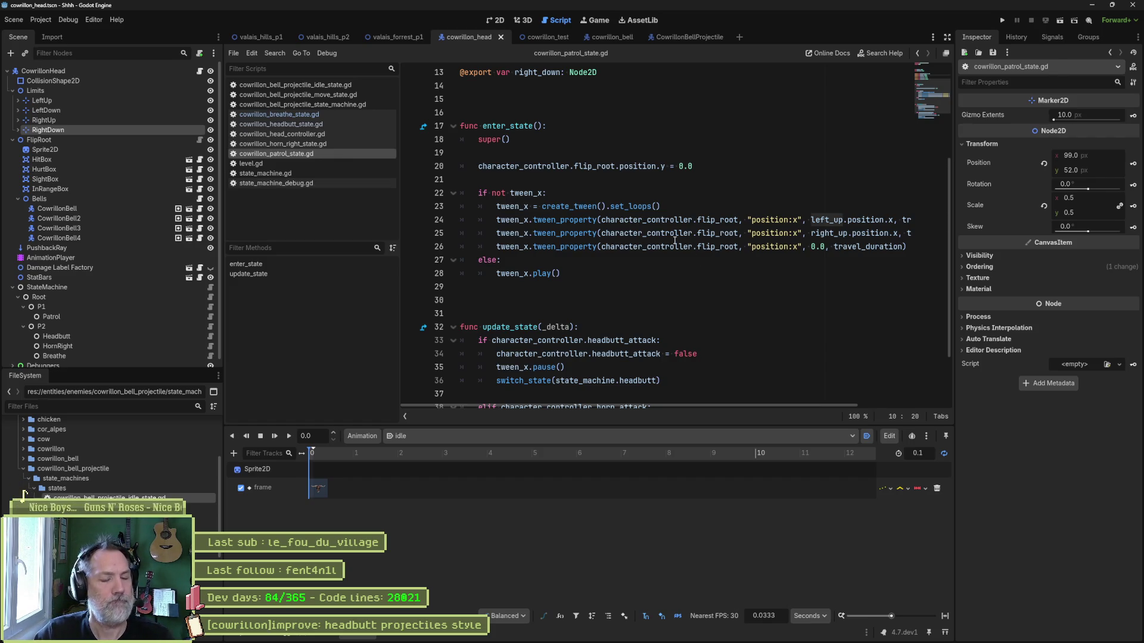
Stage all changes in Fork and paste the commit message, correcting the spelling of 'projectiles'.
{"action": "mouse_move", "coordinate": [651, 632]}
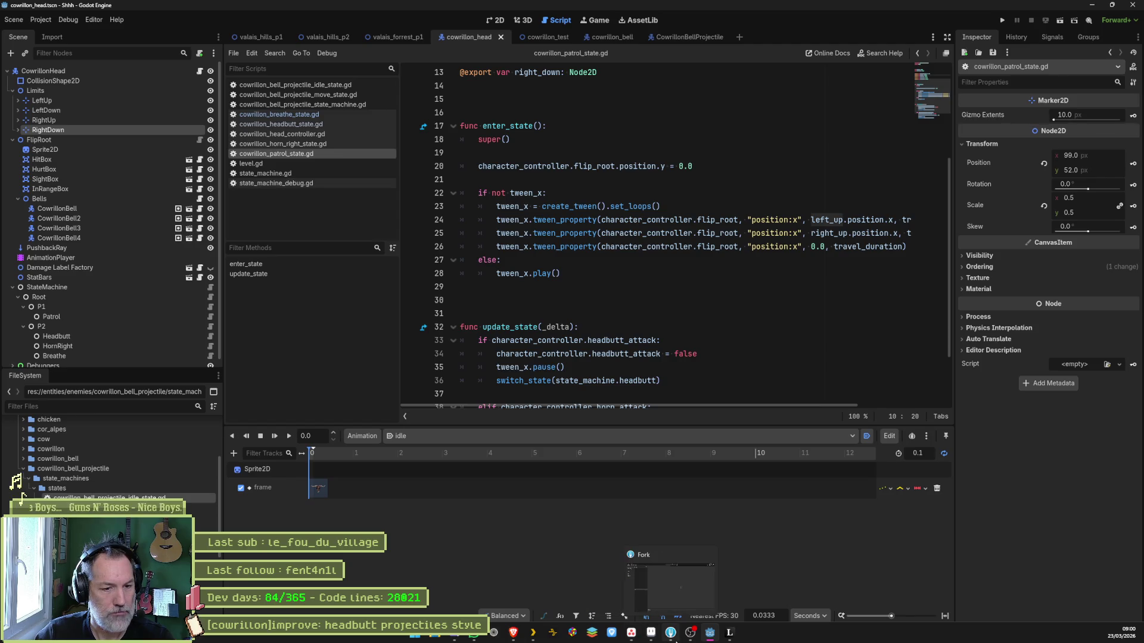
{"action": "left_click", "coordinate": [631, 586]}
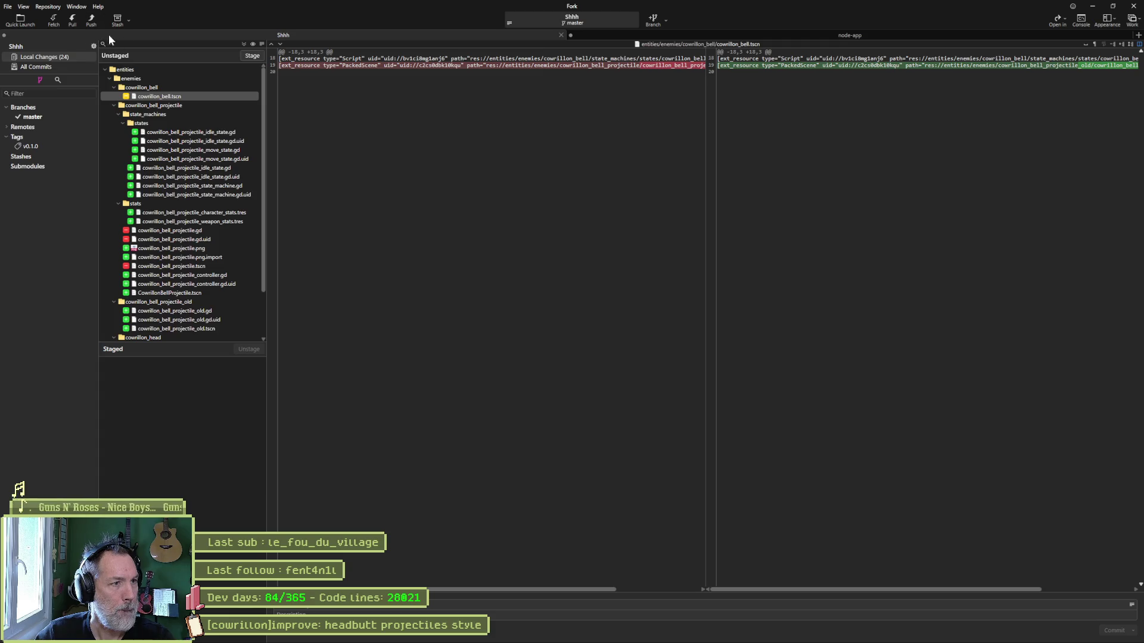
{"action": "left_click", "coordinate": [250, 56]}
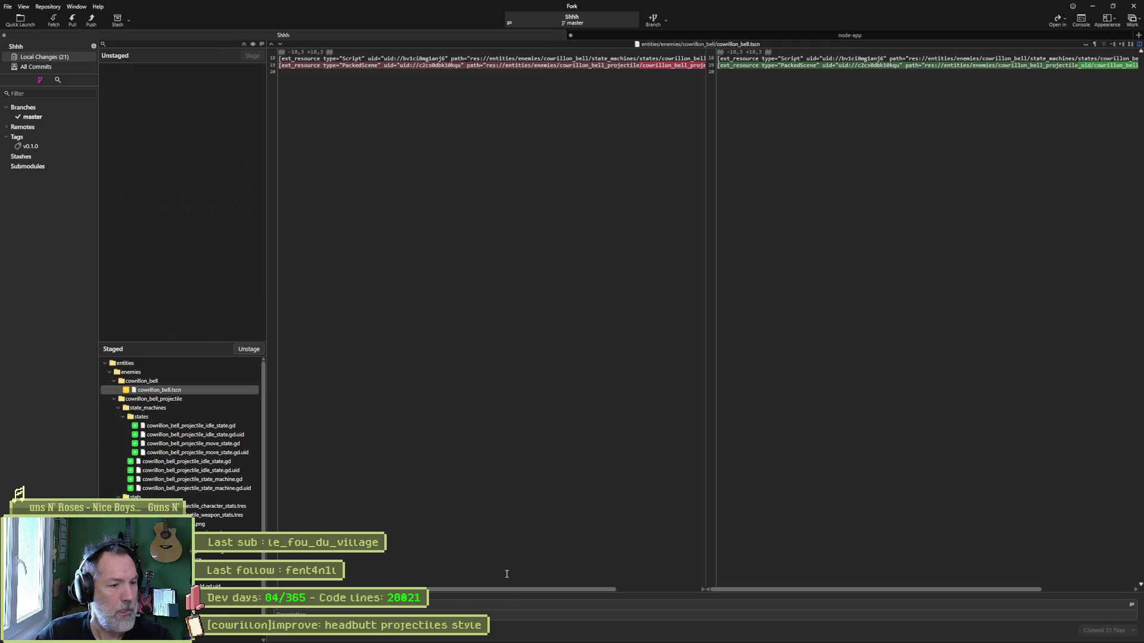
{"action": "key", "text": "ctrl+v"}
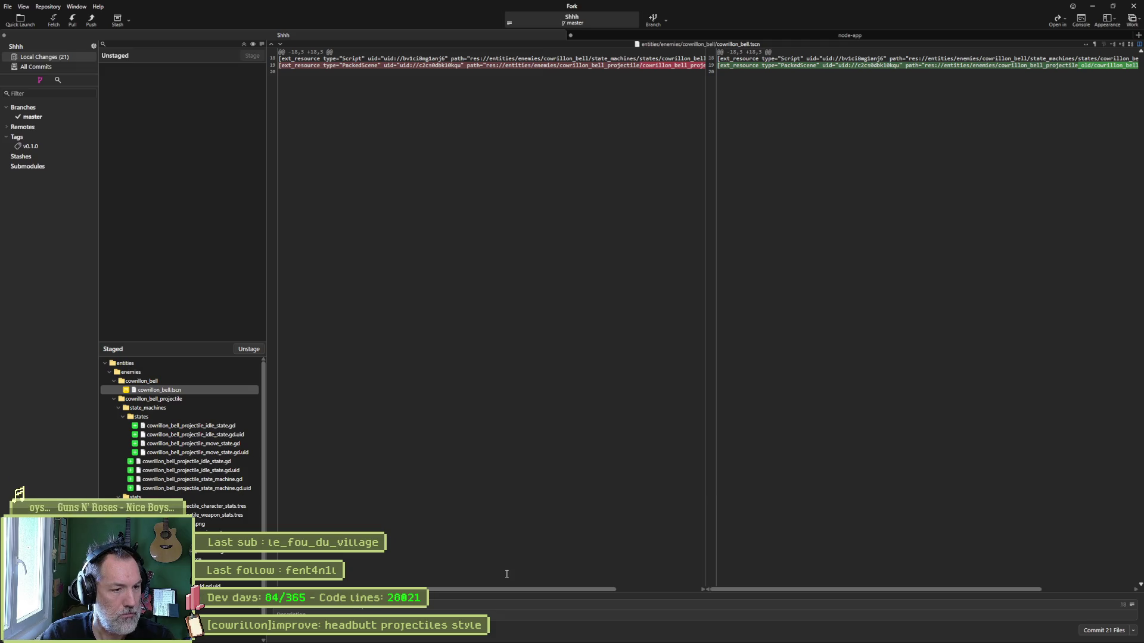
{"action": "type", "text": "e: he"}
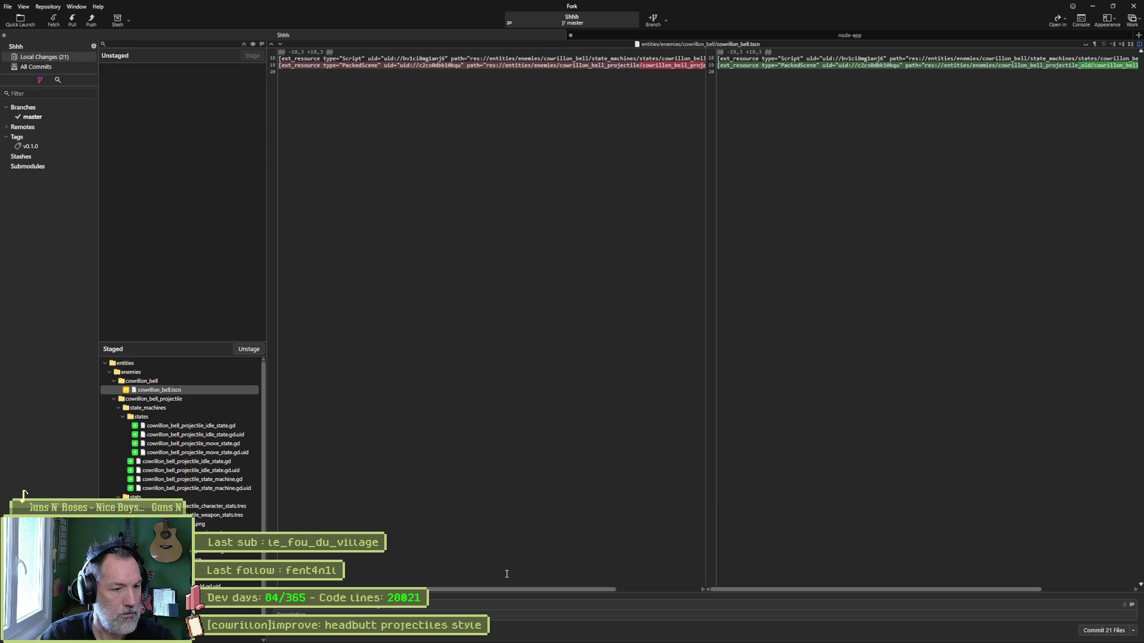
{"action": "key", "text": "BackSpace"}
{"action": "key", "text": "BackSpace"}
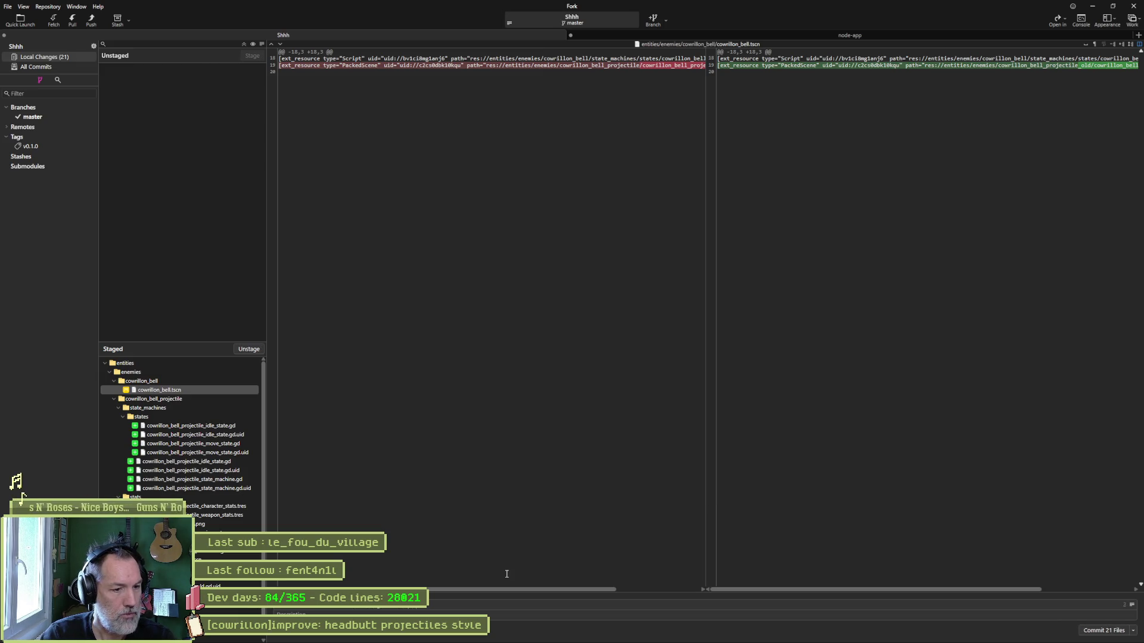
{"action": "type", "text": "n]"}
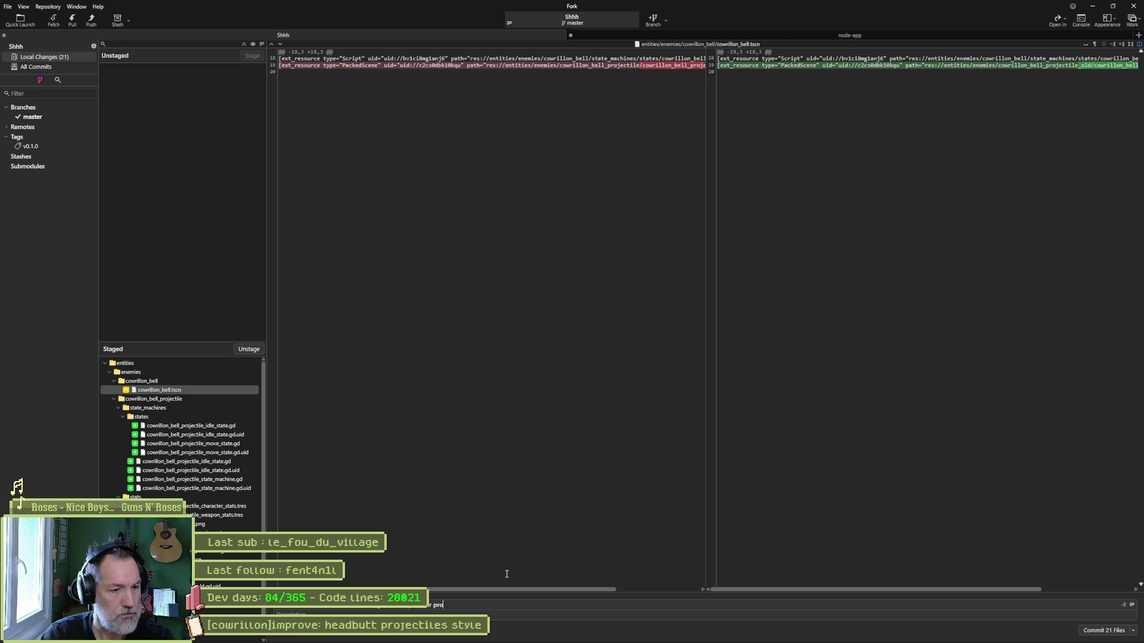
{"action": "type", "text": "jectiles"}
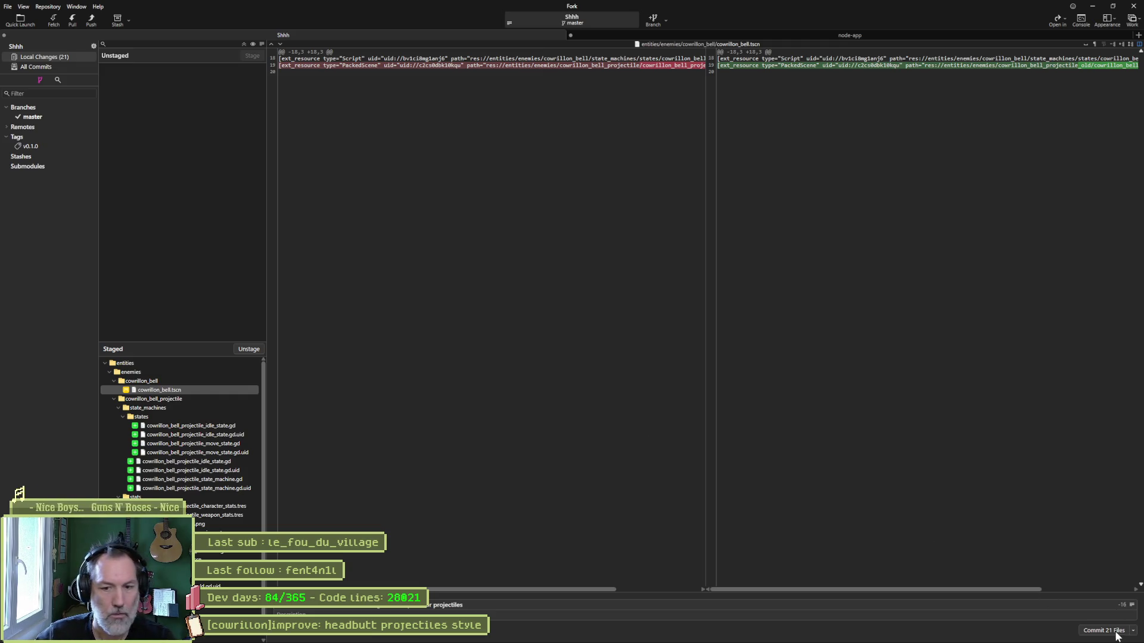
Commit the 21 files and push master to origin.
{"action": "left_click", "coordinate": [1105, 630]}
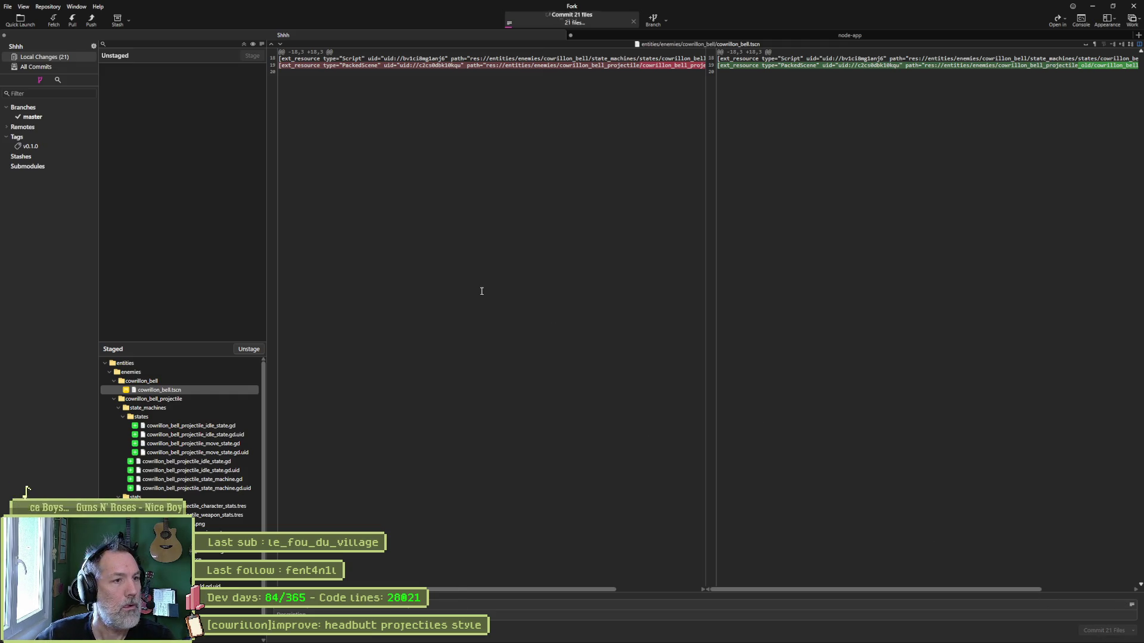
{"action": "left_click", "coordinate": [91, 20]}
{"action": "left_click", "coordinate": [630, 352]}
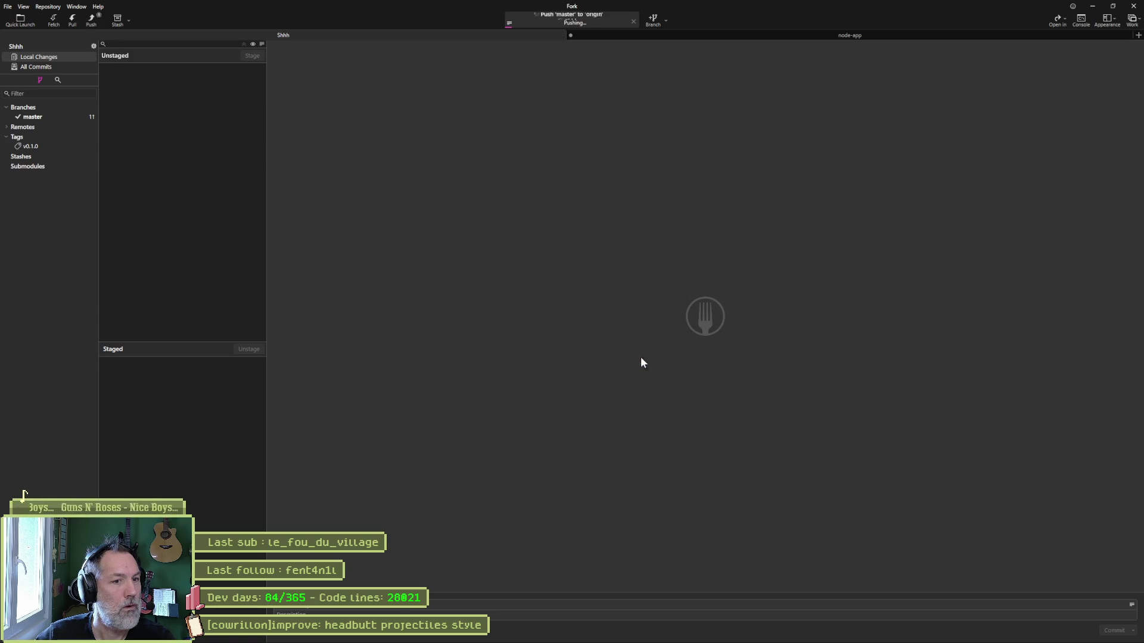
{"action": "left_click", "coordinate": [1093, 7]}
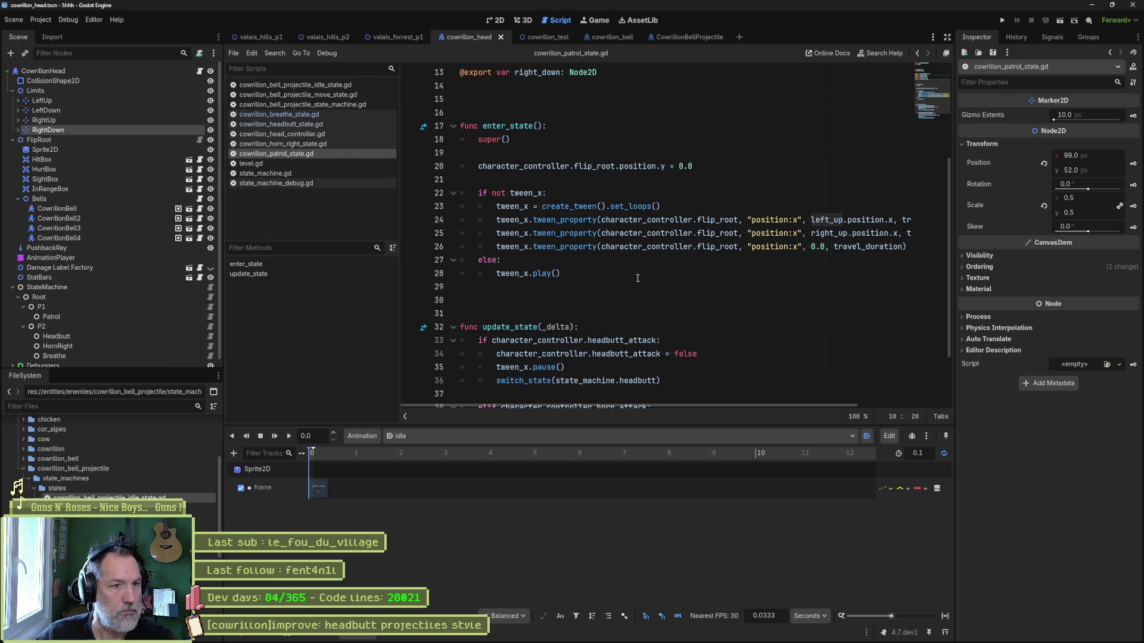
Highlight the line creating the looping tween in the patrol state script.
{"action": "scroll", "coordinate": [637, 279], "scroll_direction": "up", "scroll_amount": 4}
{"action": "left_click", "coordinate": [526, 191]}
{"action": "scroll", "coordinate": [565, 268], "scroll_direction": "down", "scroll_amount": 2}
{"action": "scroll", "coordinate": [566, 269], "scroll_direction": "down", "scroll_amount": 3}
{"action": "left_click_drag", "start_coordinate": [548, 152], "coordinate": [573, 206]}
{"action": "mouse_move", "coordinate": [579, 168]}
{"action": "left_mouse_down"}
{"action": "mouse_move", "coordinate": [566, 167]}
{"action": "mouse_move", "coordinate": [567, 220]}
{"action": "mouse_move", "coordinate": [572, 155]}
{"action": "left_mouse_up"}
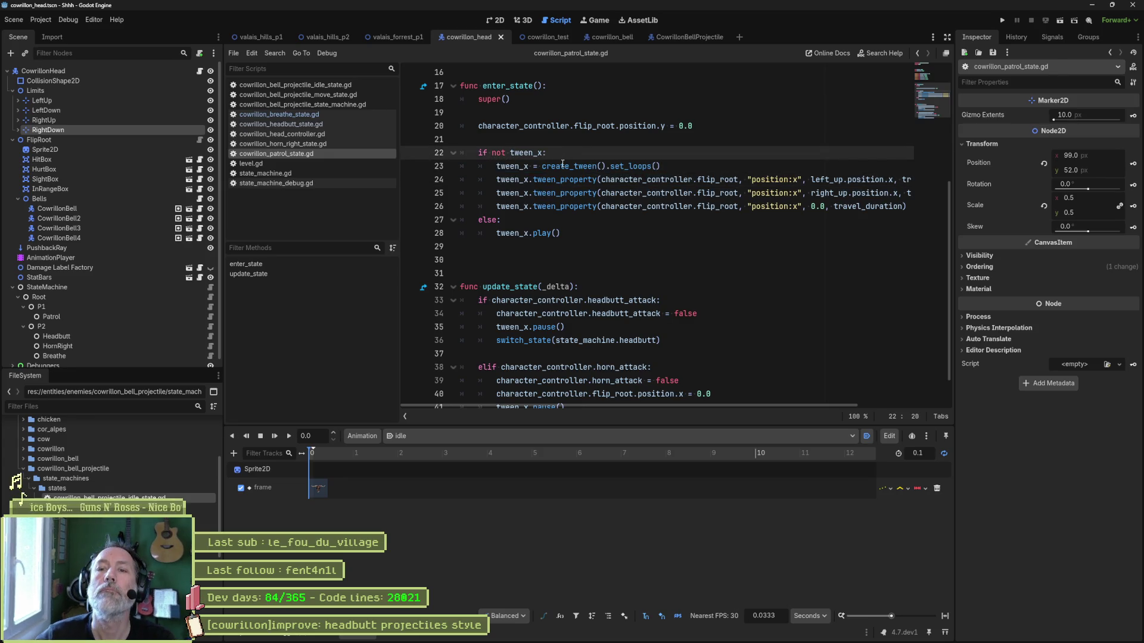
{"action": "mouse_move", "coordinate": [555, 185]}
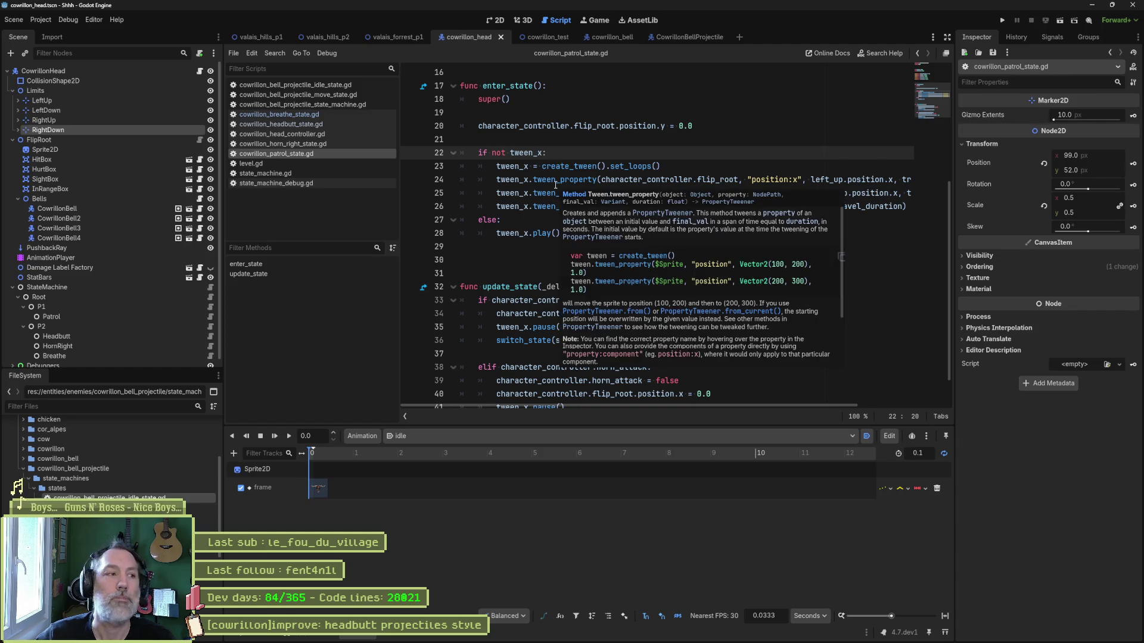
Load 'headbutt' in the boss's AnimationPlayer and open cowrillon_headbutt_state.gd.
{"action": "left_click", "coordinate": [83, 261]}
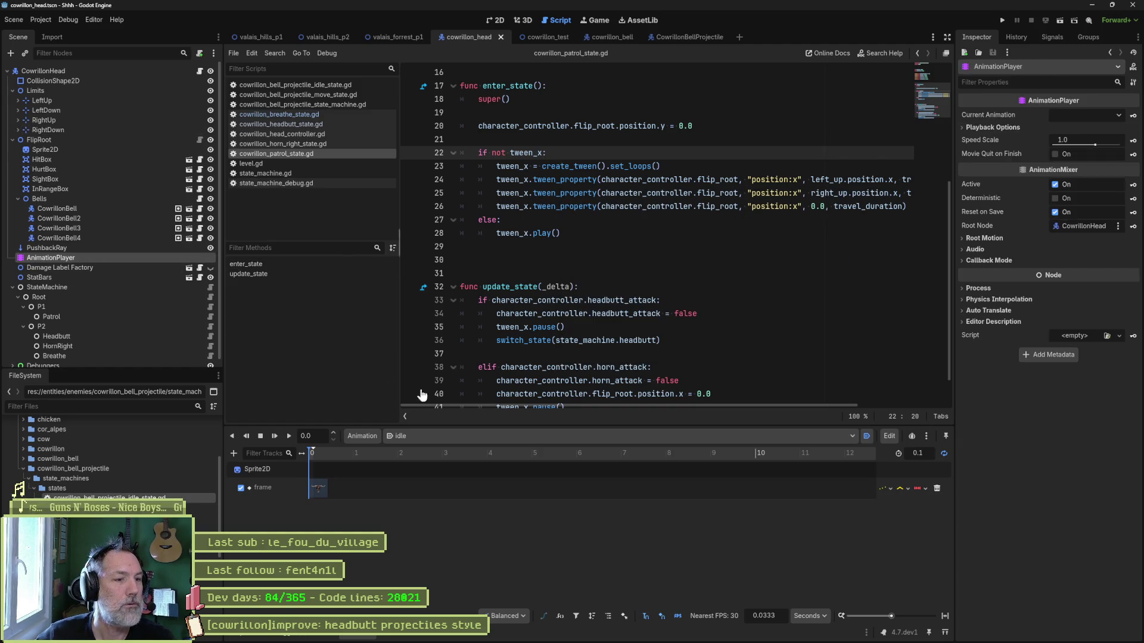
{"action": "left_click", "coordinate": [520, 437]}
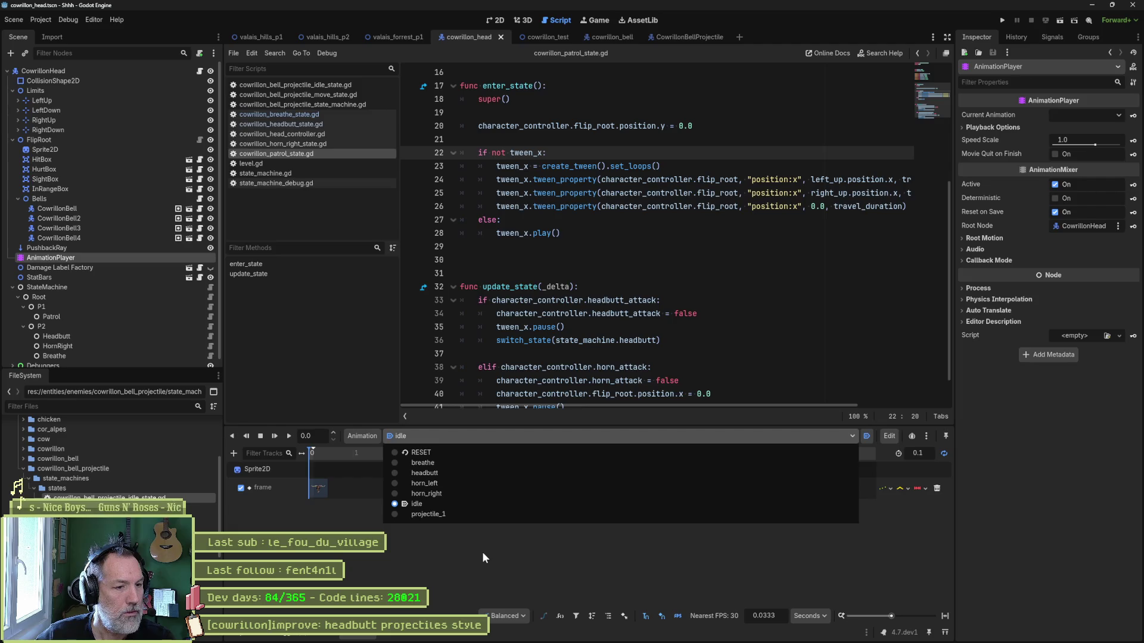
{"action": "left_click", "coordinate": [445, 472]}
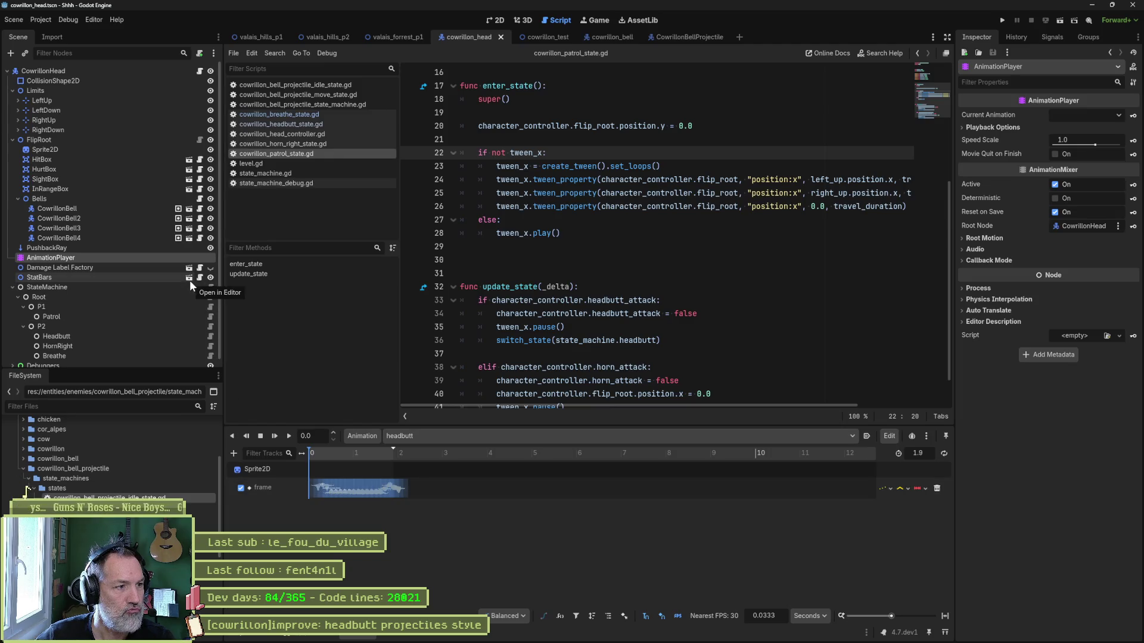
{"action": "left_click", "coordinate": [211, 335]}
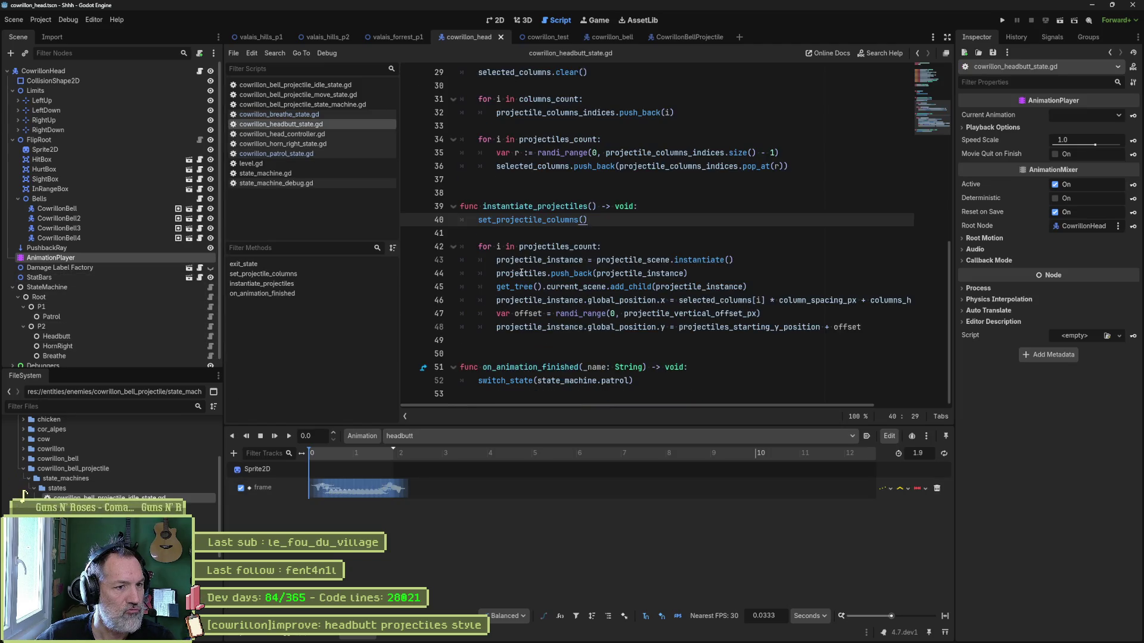
Keep the headbutt animation selected and fold all functions in cowrillon_headbutt_state.gd with Ctrl+Alt+F.
{"action": "scroll", "coordinate": [570, 261], "scroll_direction": "up", "scroll_amount": 6}
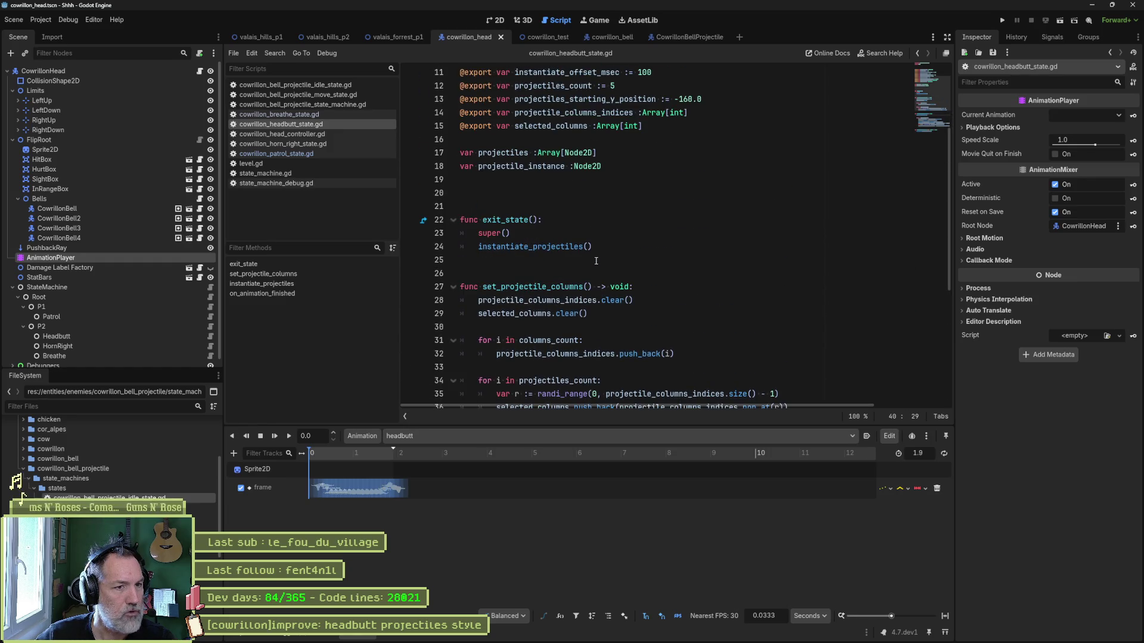
{"action": "scroll", "coordinate": [596, 261], "scroll_direction": "down", "scroll_amount": 6}
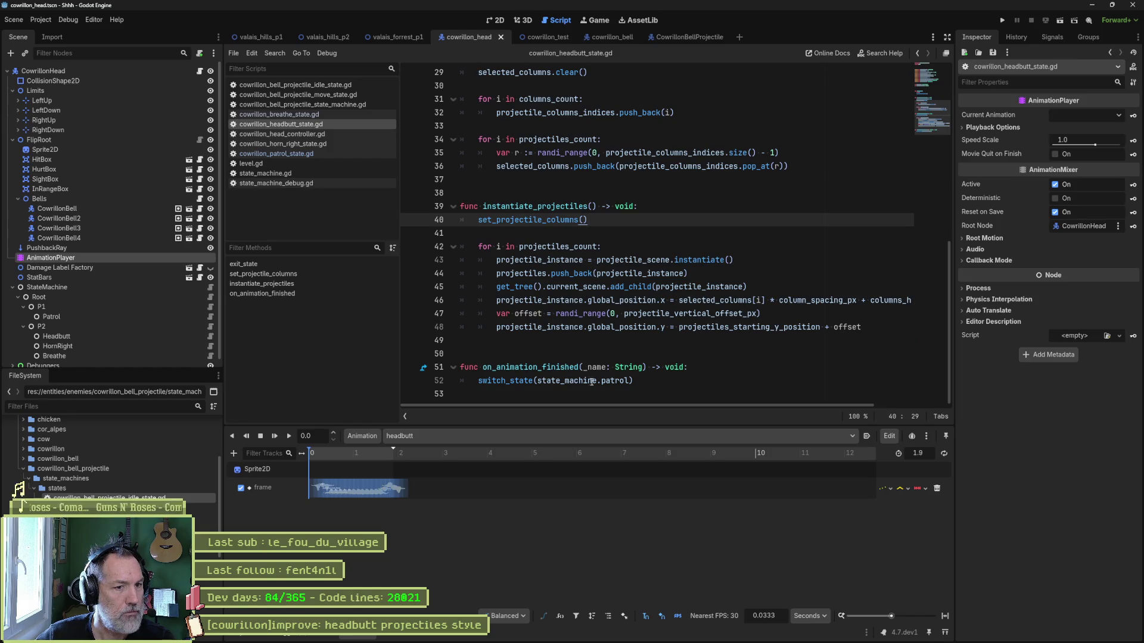
{"action": "mouse_move", "coordinate": [594, 383]}
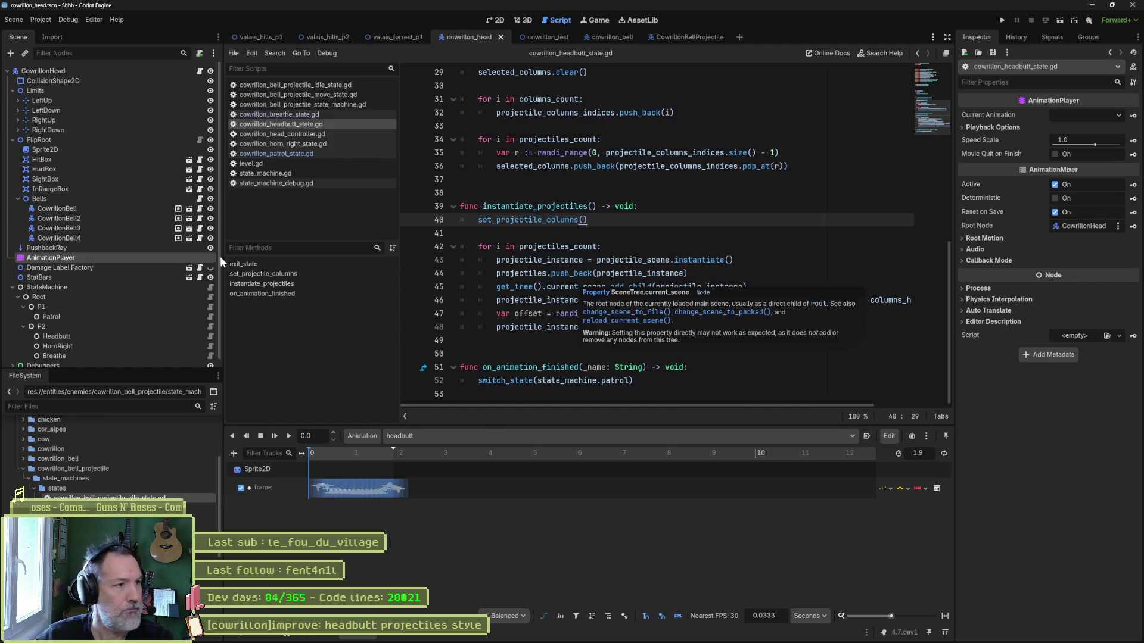
{"action": "left_click", "coordinate": [521, 437]}
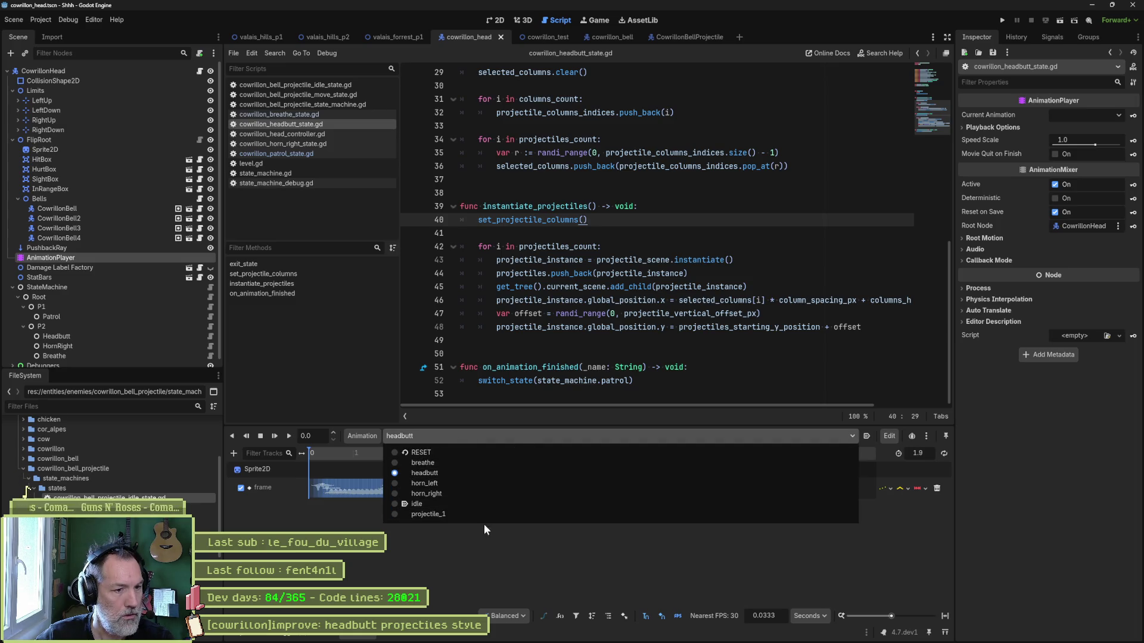
{"action": "left_click", "coordinate": [463, 474]}
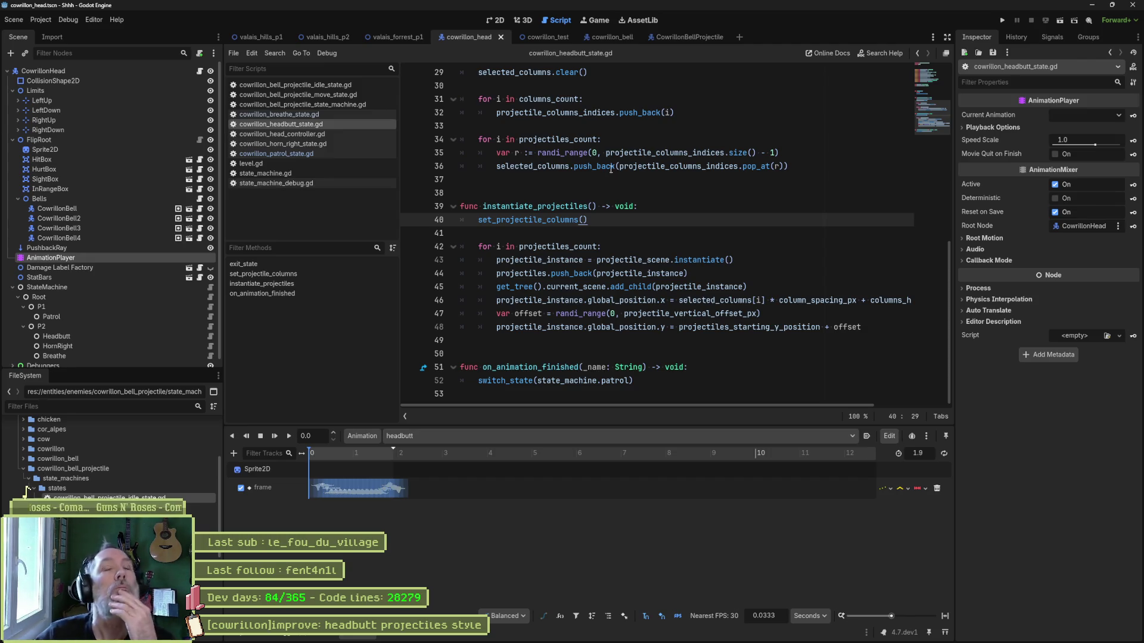
{"action": "scroll", "coordinate": [620, 190], "scroll_direction": "up", "scroll_amount": 8}
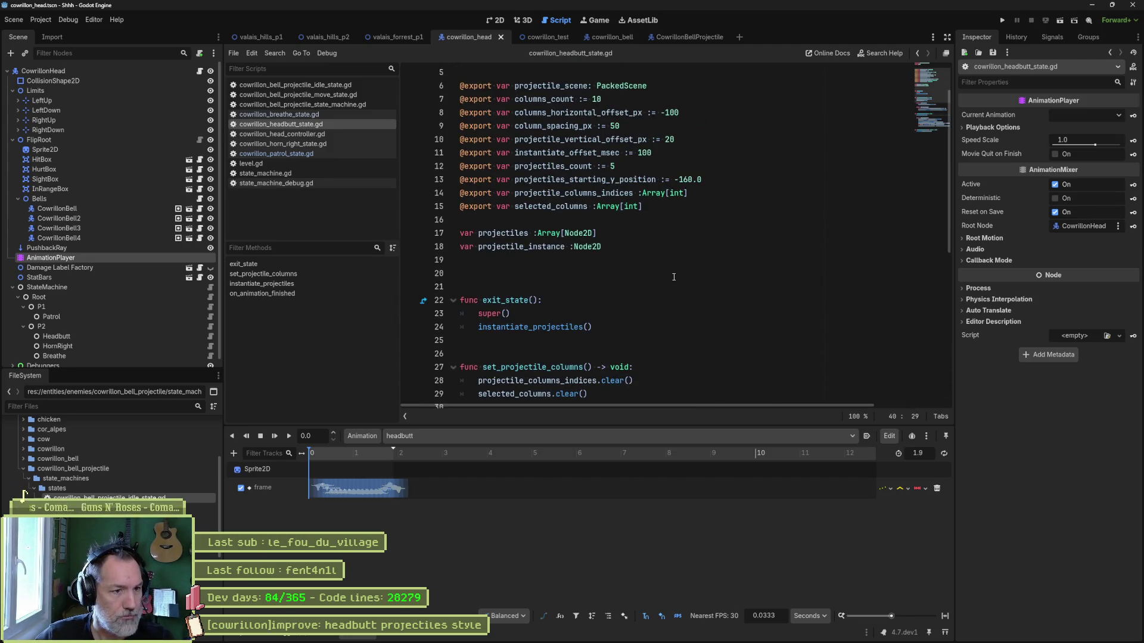
{"action": "left_click", "coordinate": [655, 272]}
{"action": "key", "text": "ctrl+alt+f"}
{"action": "scroll", "coordinate": [652, 268], "scroll_direction": "down", "scroll_amount": 1}
{"action": "scroll", "coordinate": [646, 262], "scroll_direction": "up", "scroll_amount": 2}
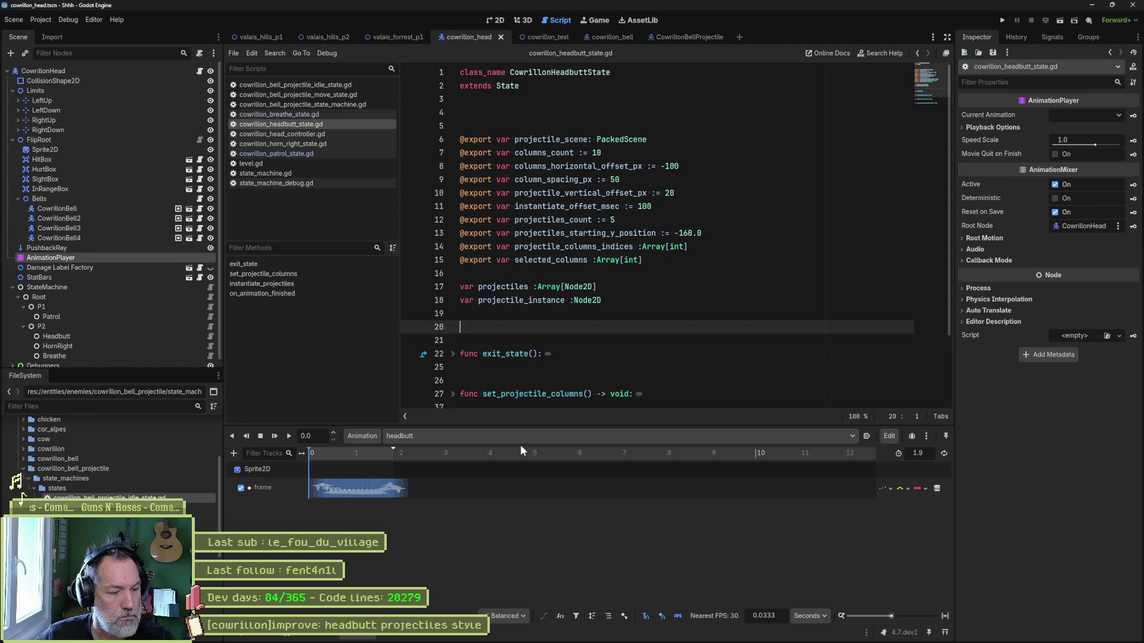
Open cowrillon_patrol_state.gd and select the update_state name on line 32.
{"action": "left_click", "coordinate": [310, 153]}
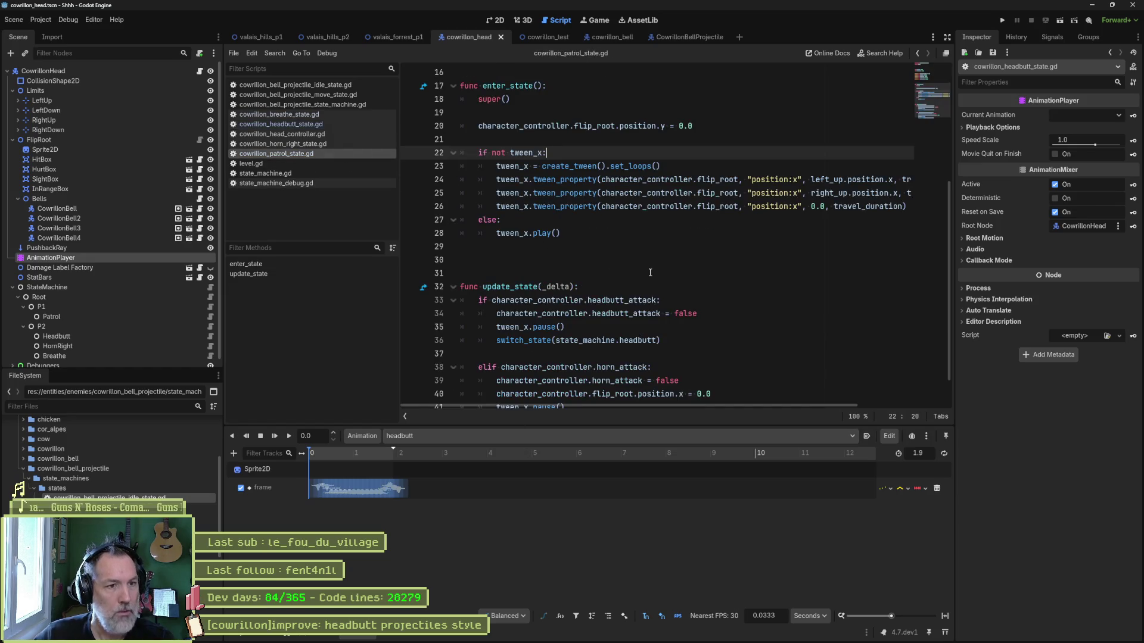
{"action": "scroll", "coordinate": [670, 278], "scroll_direction": "down", "scroll_amount": 1}
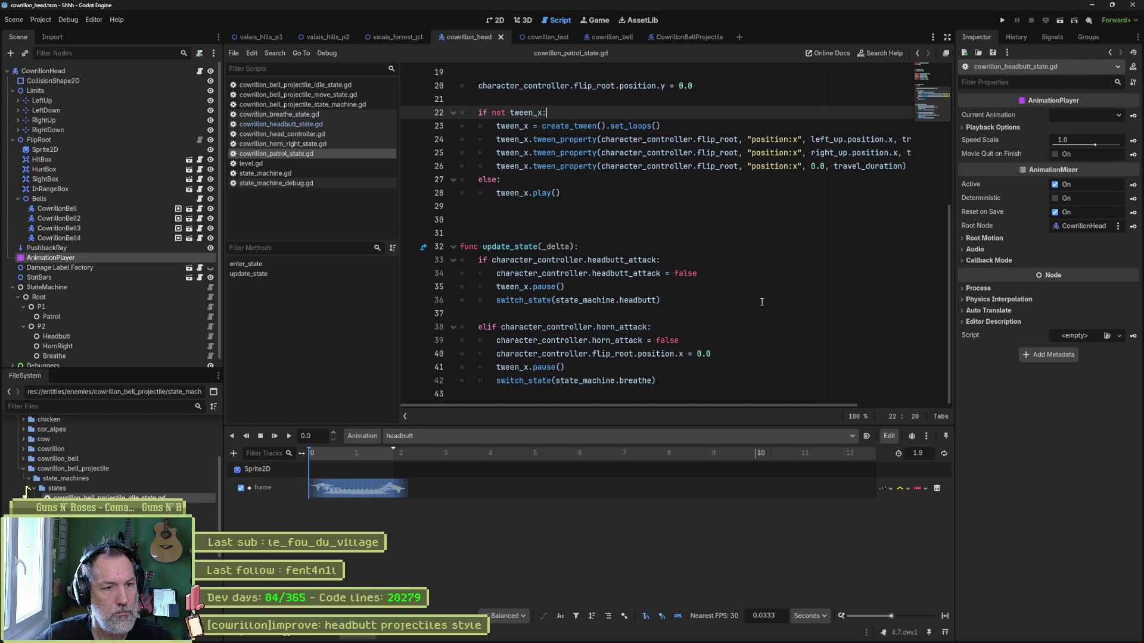
{"action": "double_click", "coordinate": [533, 247]}
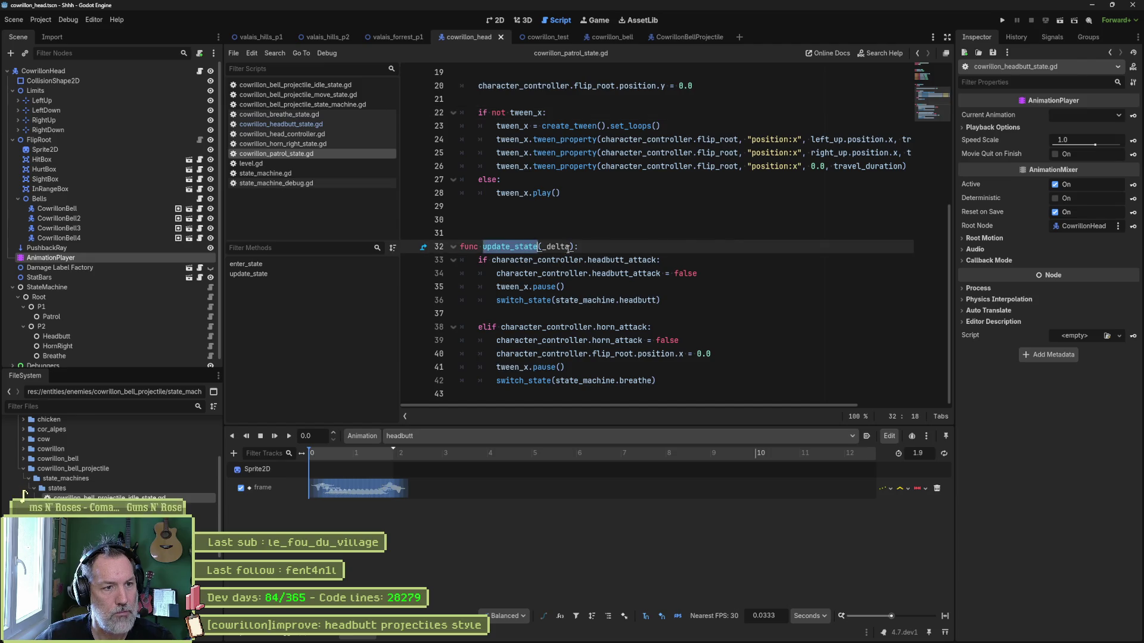
Rename update_state to check_transitions() -> State, drop the delta parameter, and start a super() call.
{"action": "type", "text": "tra"}
{"action": "key", "text": "Return"}
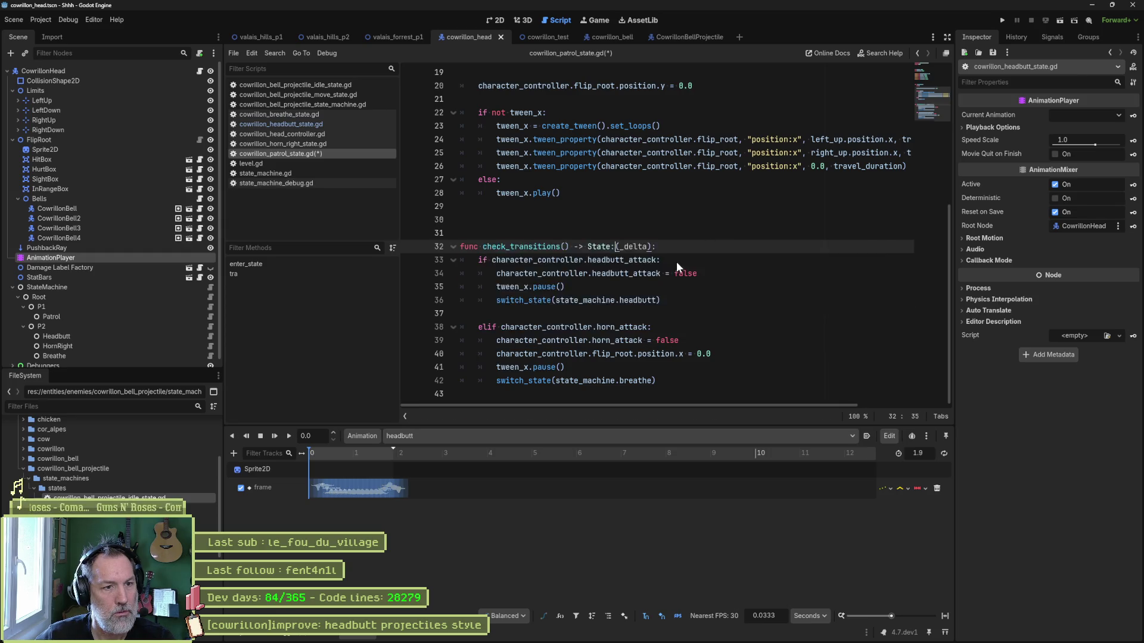
{"action": "key", "text": "shift+Right"}
{"action": "key", "text": "shift+Right"}
{"action": "key", "text": "shift+Right"}
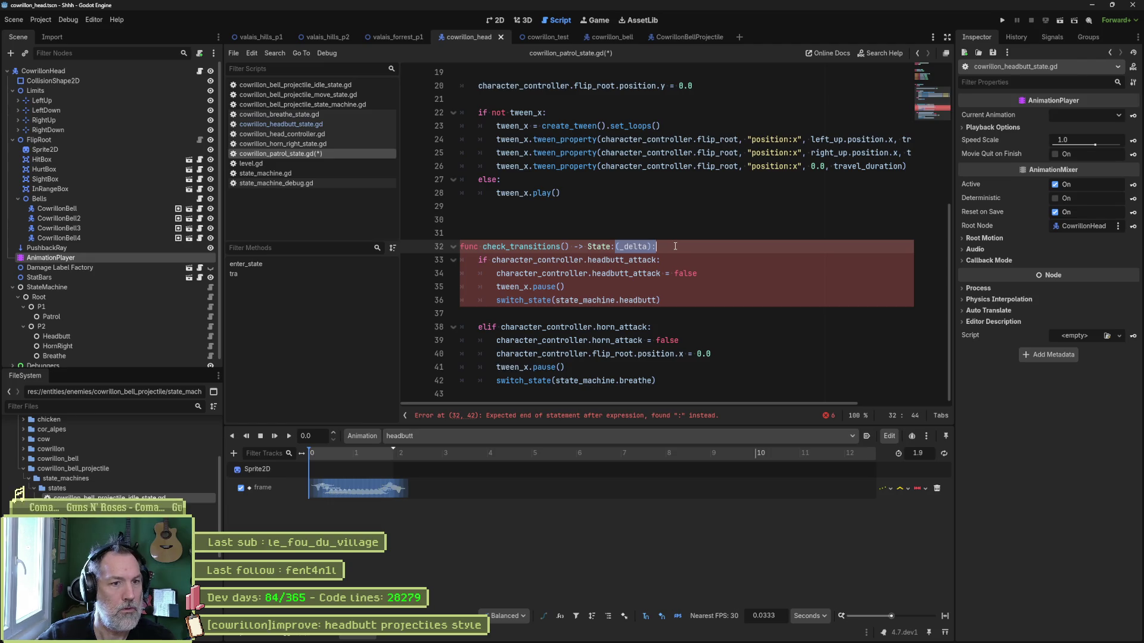
{"action": "key", "text": "BackSpace"}
{"action": "key", "text": "Return"}
{"action": "type", "text": "super()"}
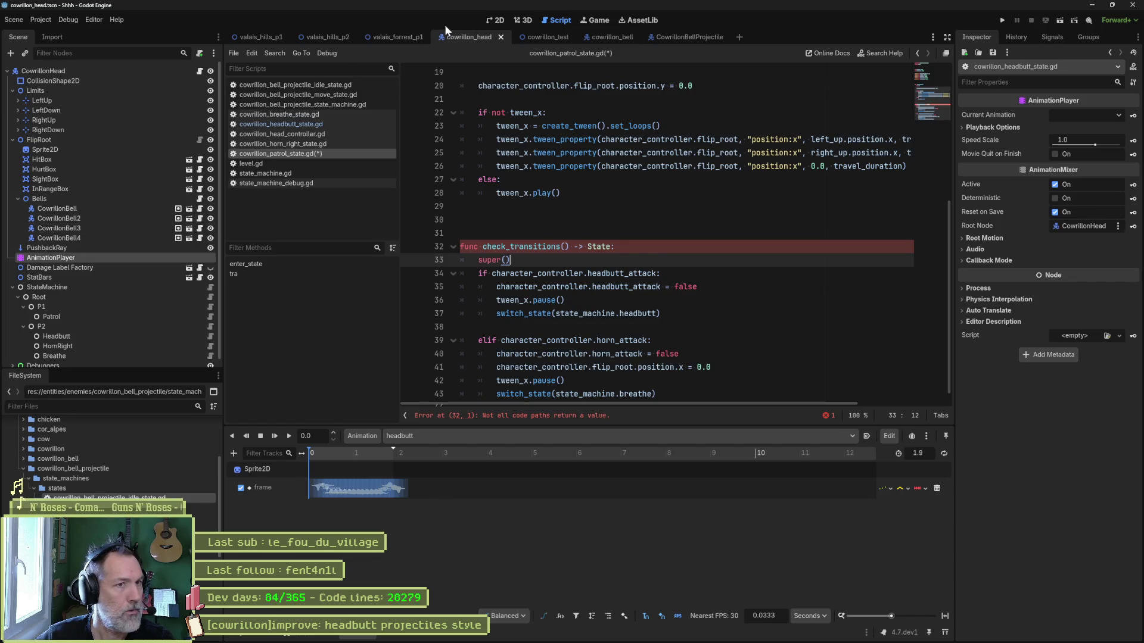
Copy the check_transitions block from the bell projectile's move state into the patrol script.
{"action": "left_click", "coordinate": [651, 36]}
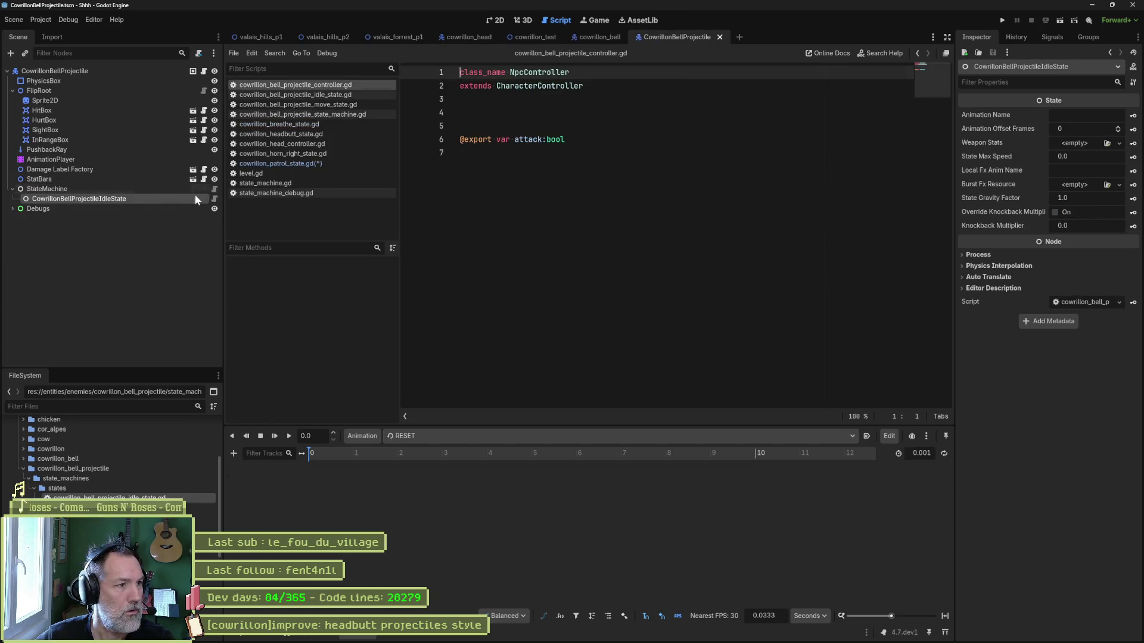
{"action": "left_click", "coordinate": [214, 198]}
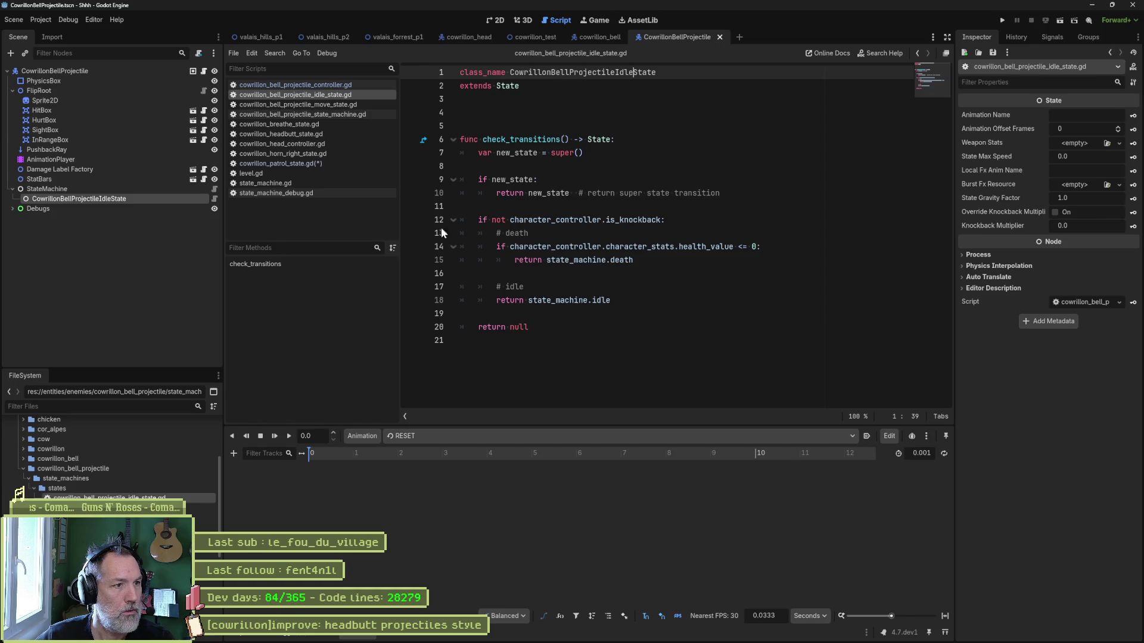
{"action": "left_click", "coordinate": [298, 104]}
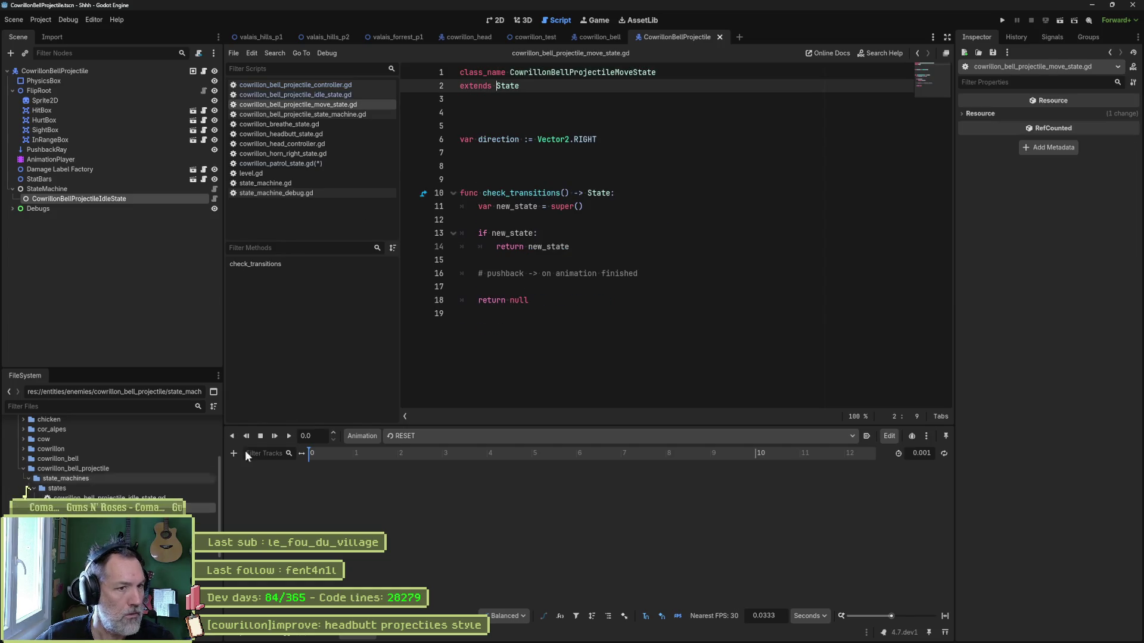
{"action": "left_click_drag", "start_coordinate": [579, 299], "coordinate": [461, 166]}
{"action": "key", "text": "ctrl+c"}
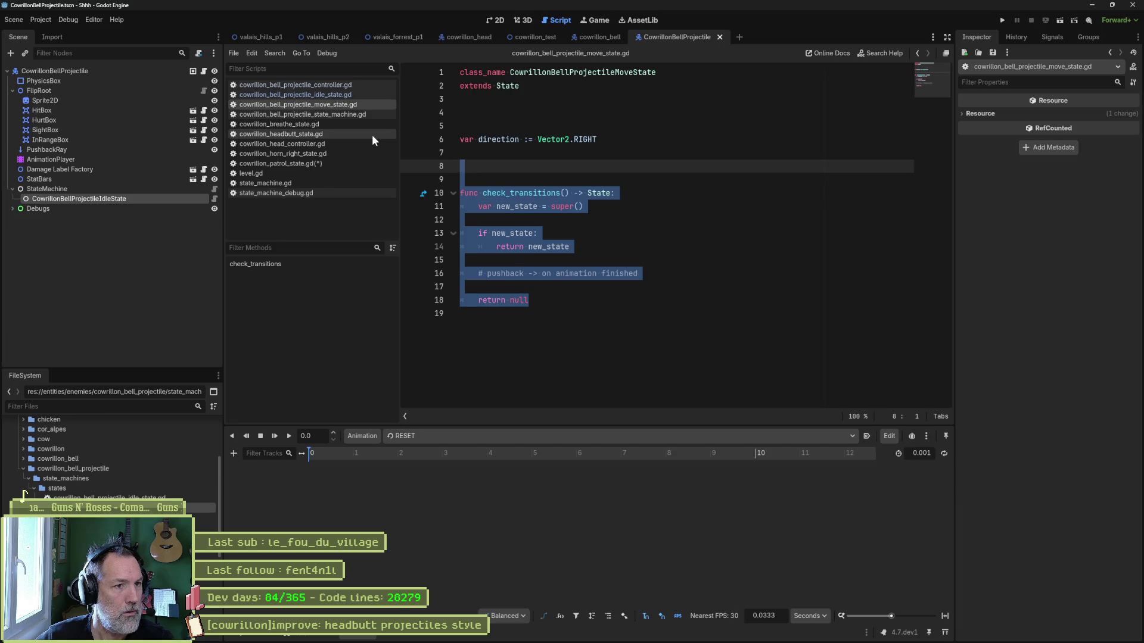
{"action": "key", "text": "ctrl+w"}
{"action": "key", "text": "ctrl+w"}
{"action": "key", "text": "ctrl+w"}
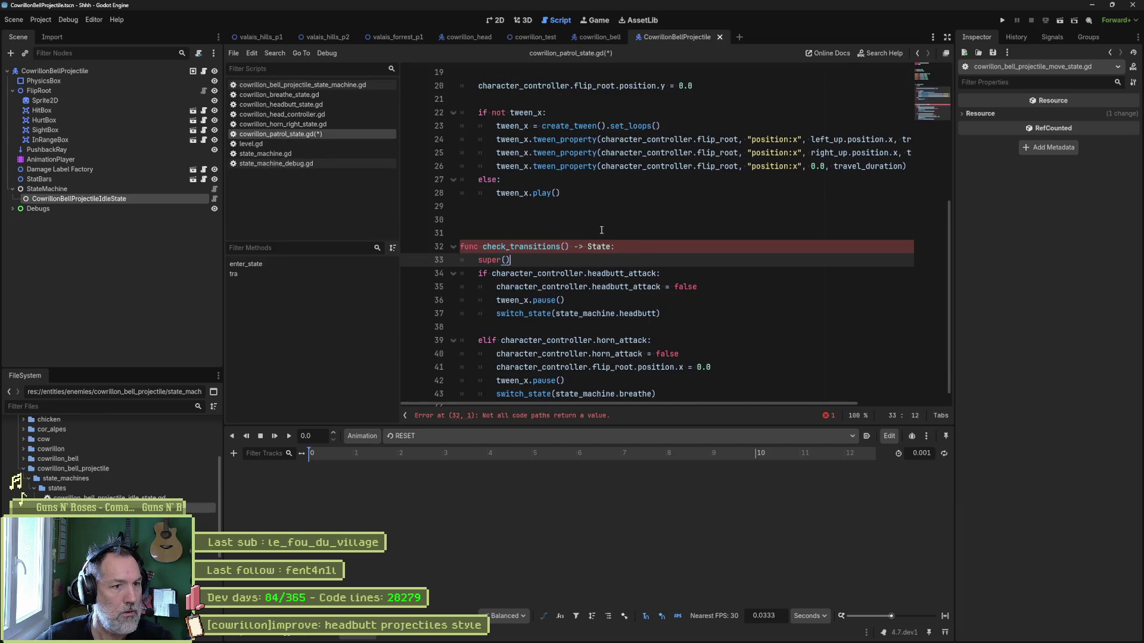
{"action": "key", "text": "ctrl+v"}
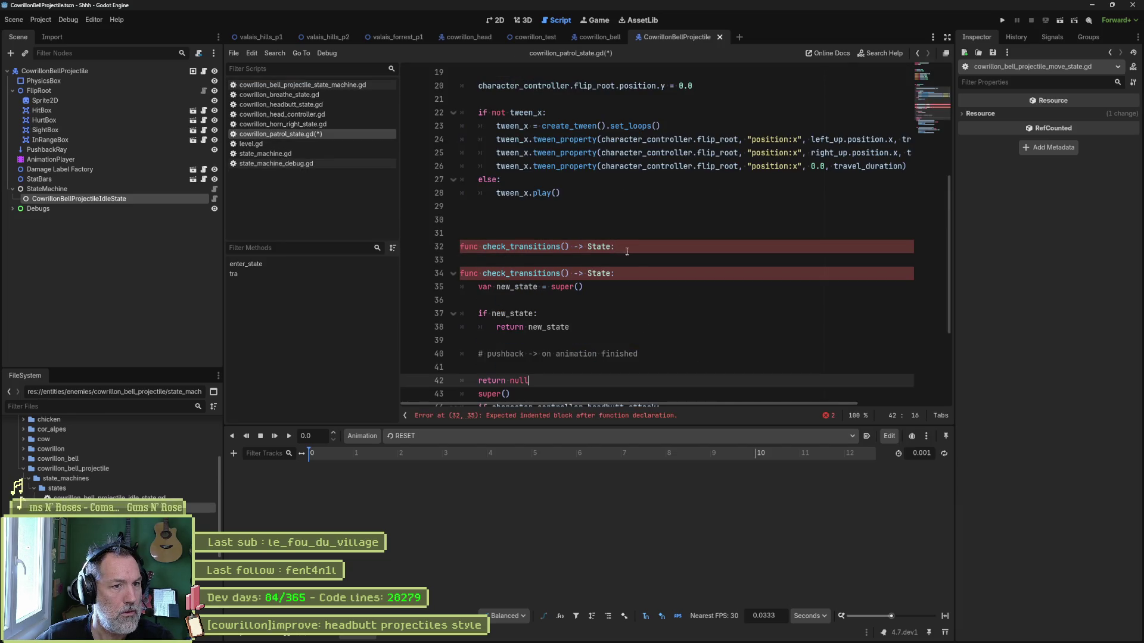
Remove the duplicate header and early return null, ending the function with return null.
{"action": "left_click", "coordinate": [626, 248]}
{"action": "key", "text": "ctrl+shift+k"}
{"action": "key", "text": "ctrl+shift+k"}
{"action": "scroll", "coordinate": [583, 239], "scroll_direction": "down", "scroll_amount": 3}
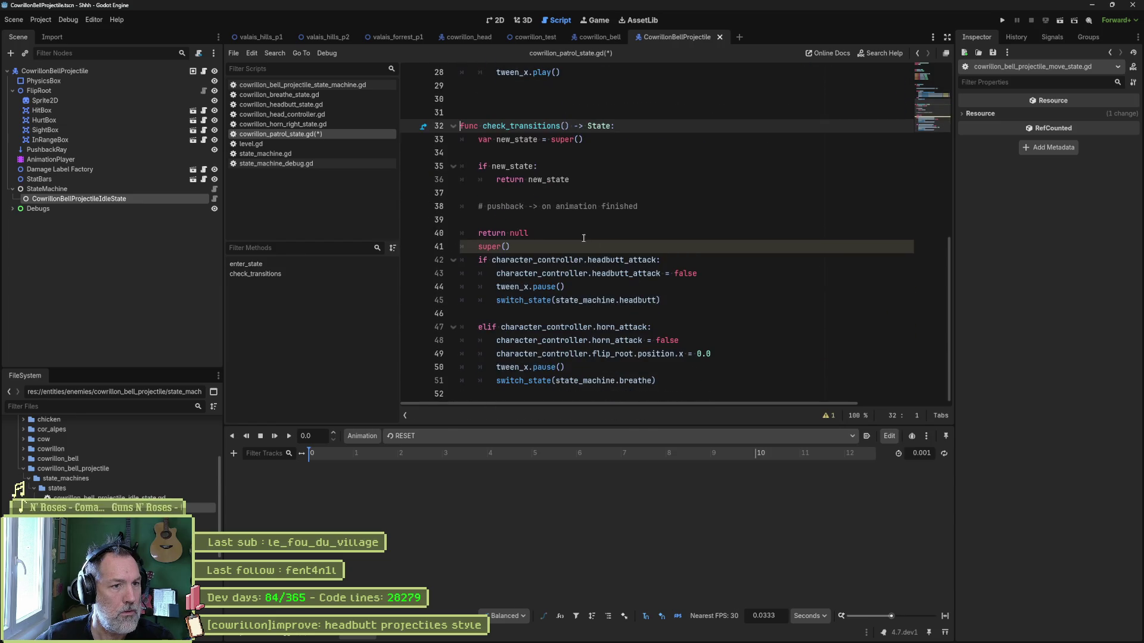
{"action": "left_click", "coordinate": [570, 233]}
{"action": "key", "text": "ctrl+shift+k"}
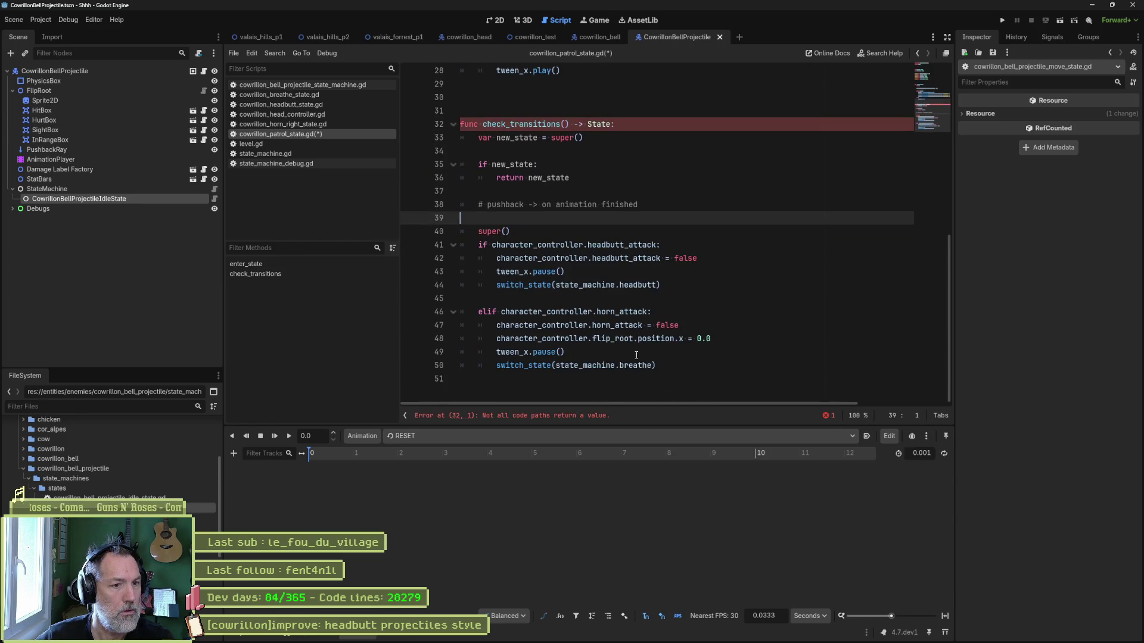
{"action": "left_click", "coordinate": [675, 364]}
{"action": "key", "text": "Return"}
{"action": "key", "text": "ctrl+v"}
{"action": "left_click", "coordinate": [696, 378]}
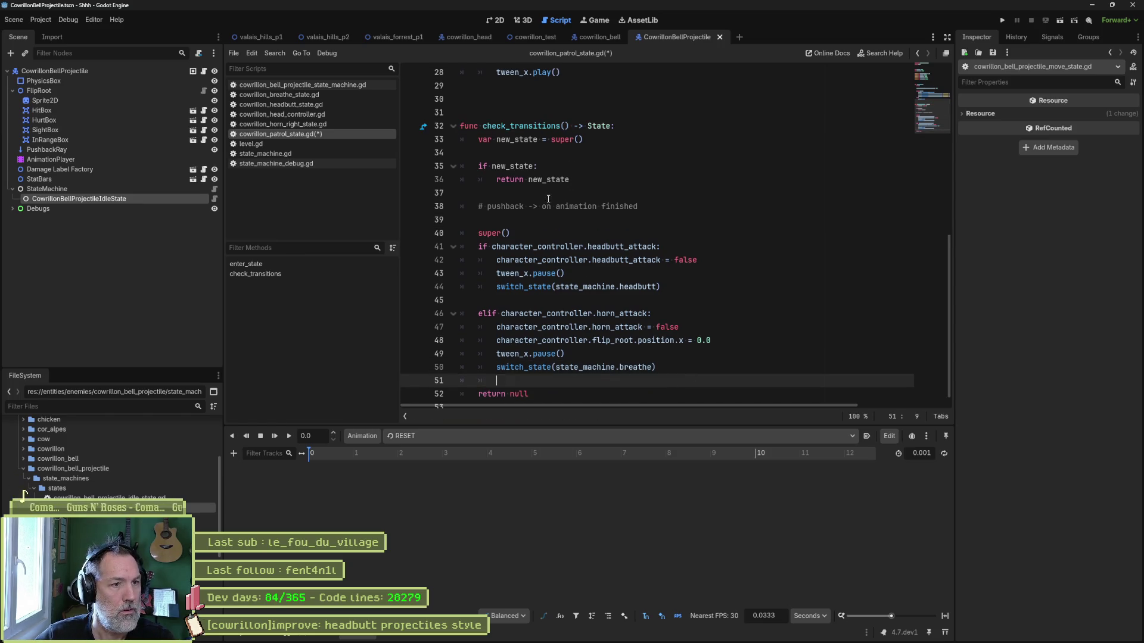
Delete the pushback comment, stray super() call and extra blank line, then save the script.
{"action": "left_click", "coordinate": [520, 206]}
{"action": "key", "text": "ctrl+shift+k"}
{"action": "key", "text": "ctrl+shift+k"}
{"action": "key", "text": "ctrl+shift+k"}
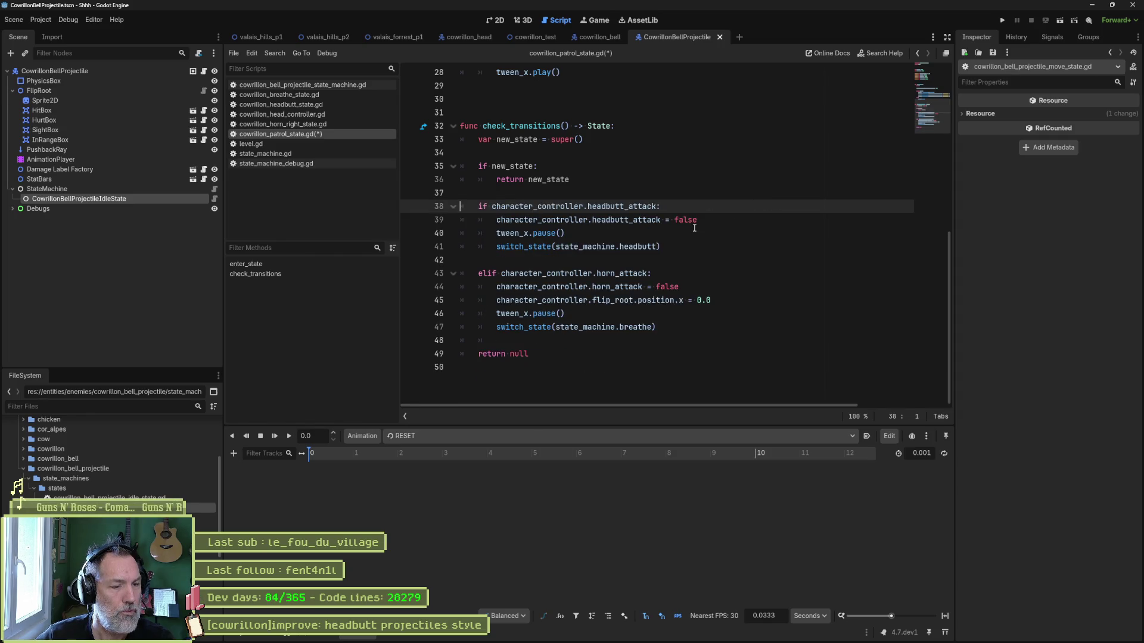
{"action": "scroll", "coordinate": [707, 221], "scroll_direction": "up", "scroll_amount": 3}
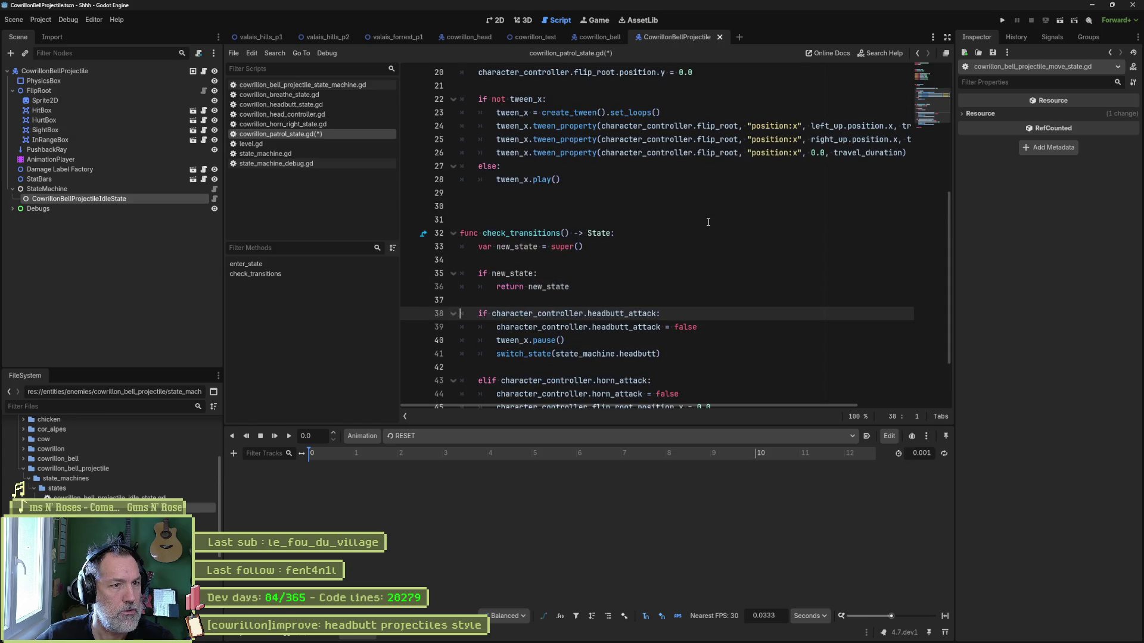
{"action": "left_click", "coordinate": [664, 193]}
{"action": "key", "text": "Delete"}
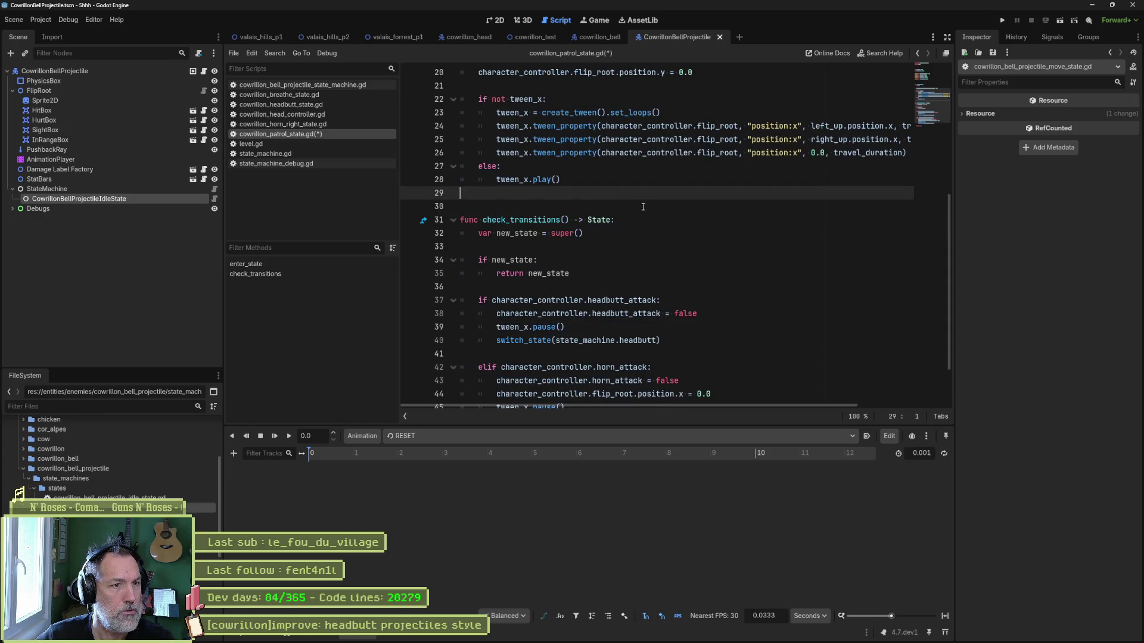
{"action": "scroll", "coordinate": [661, 217], "scroll_direction": "up", "scroll_amount": 3}
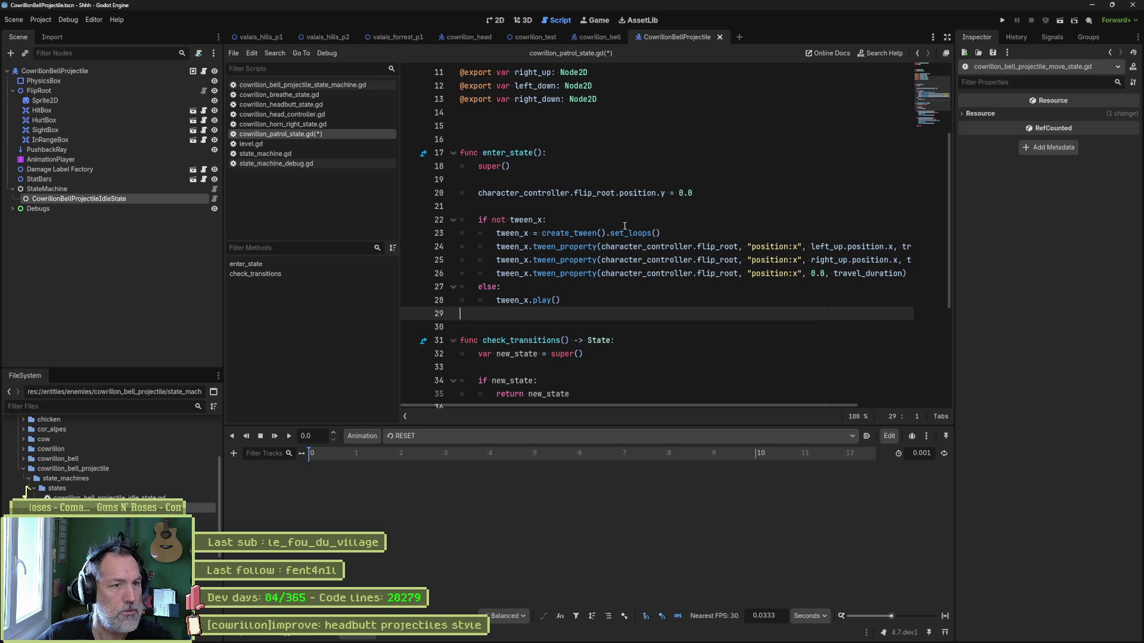
{"action": "scroll", "coordinate": [478, 288], "scroll_direction": "down", "scroll_amount": 5}
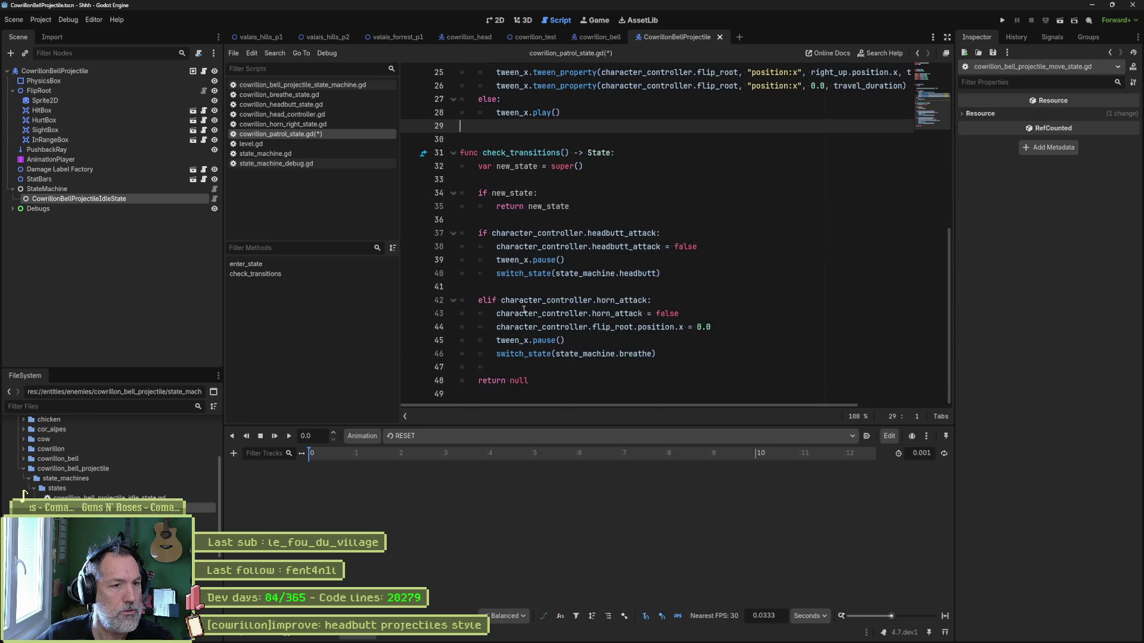
{"action": "left_click", "coordinate": [464, 288]}
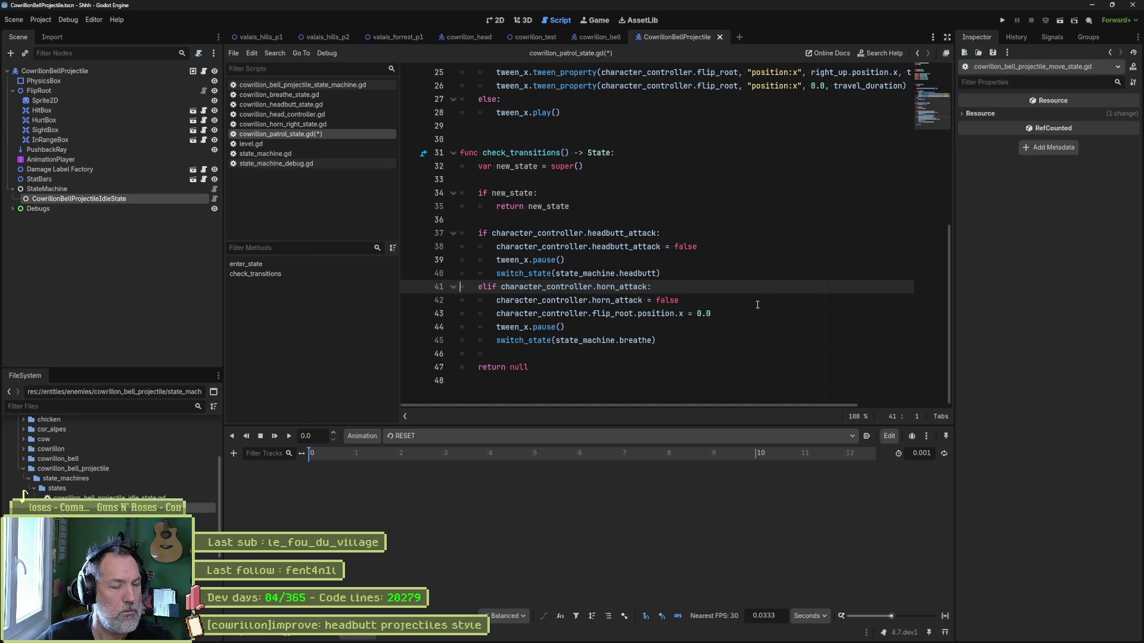
{"action": "key", "text": "ctrl+s"}
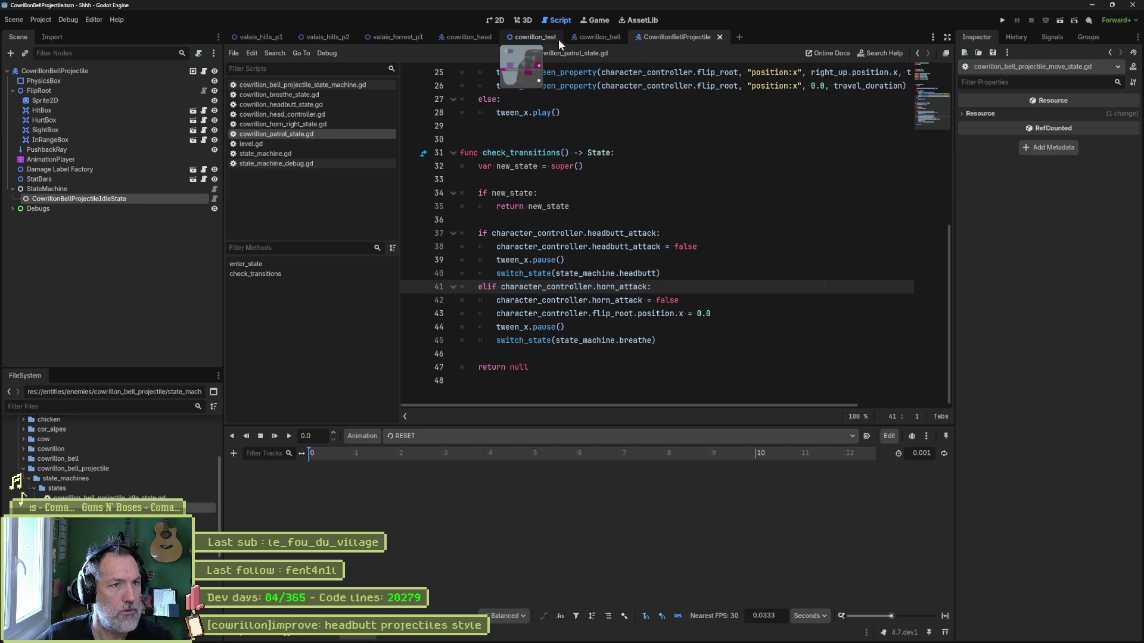
Run cowrillon_test with F6 to try the boss, stop with F8, then return to cowrillon_head.
{"action": "left_click", "coordinate": [533, 37]}
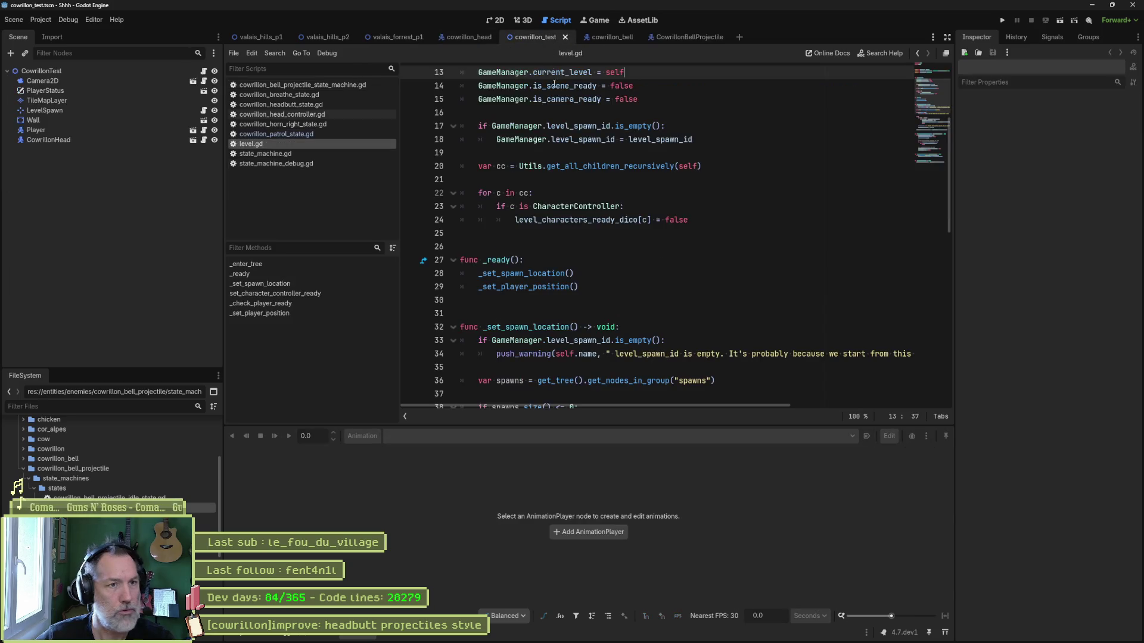
{"action": "key", "text": "F6"}
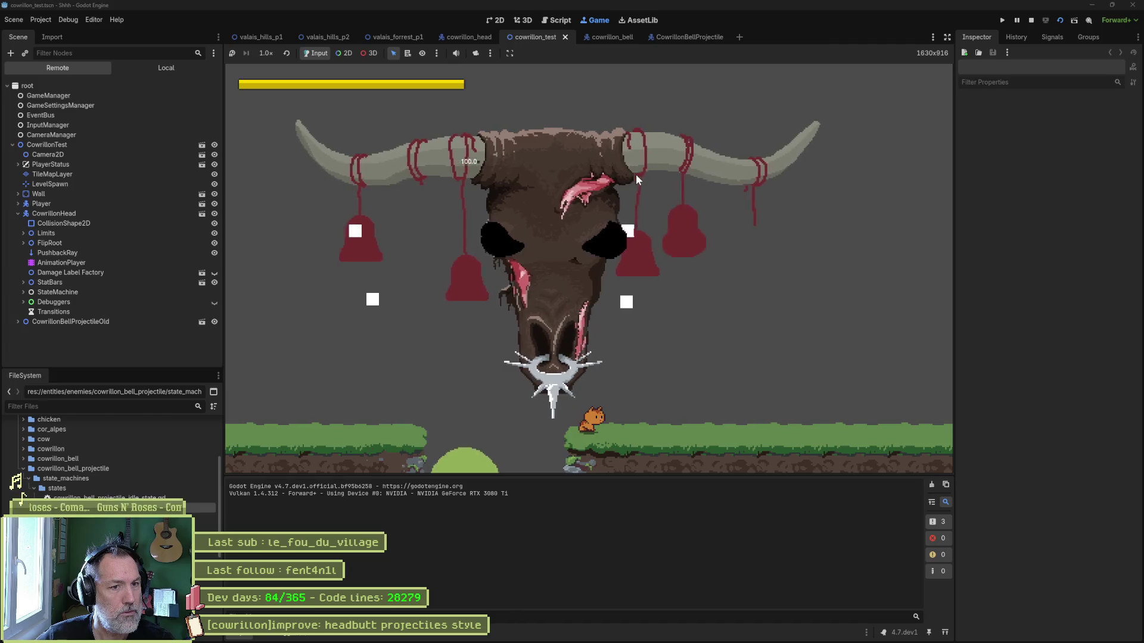
{"action": "key", "text": "F8"}
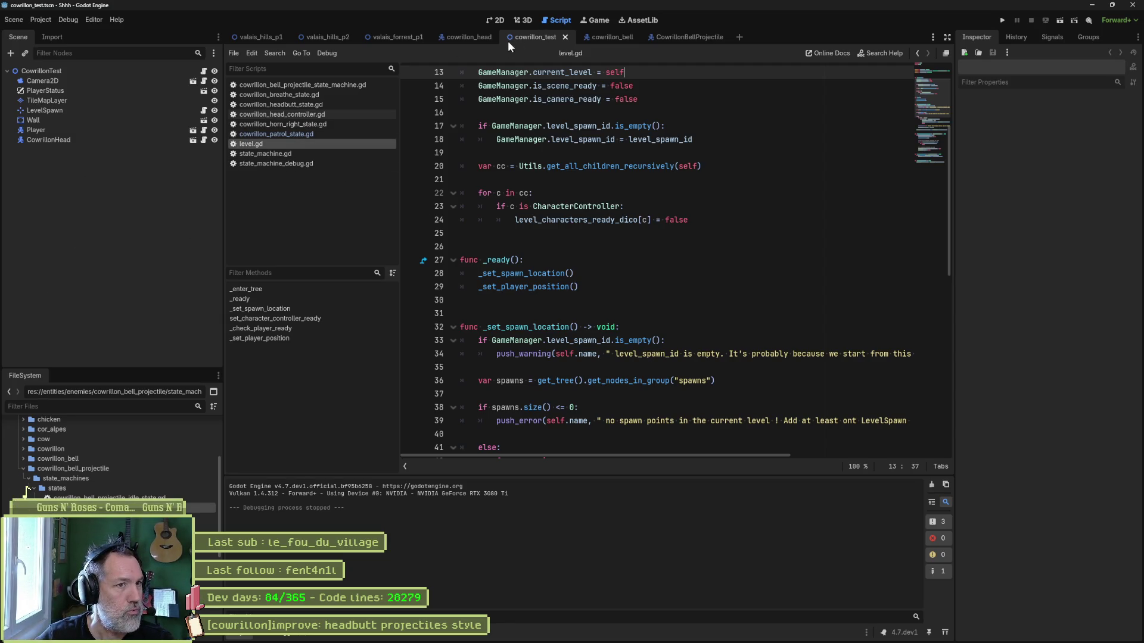
{"action": "left_click", "coordinate": [468, 37]}
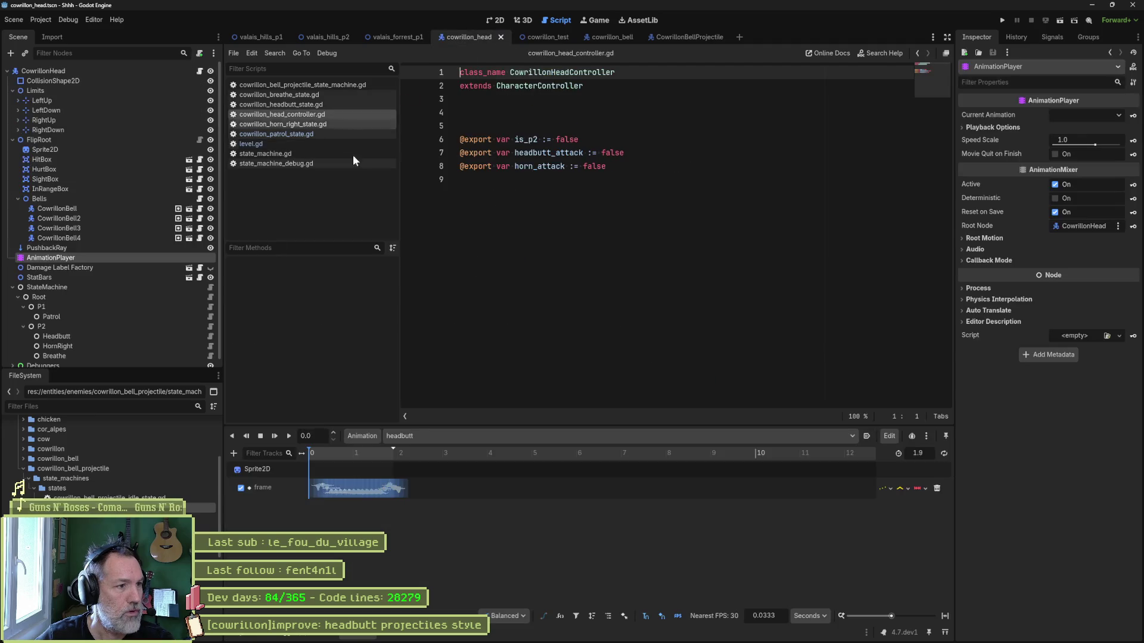
{"action": "left_click", "coordinate": [128, 317]}
{"action": "left_click", "coordinate": [209, 316]}
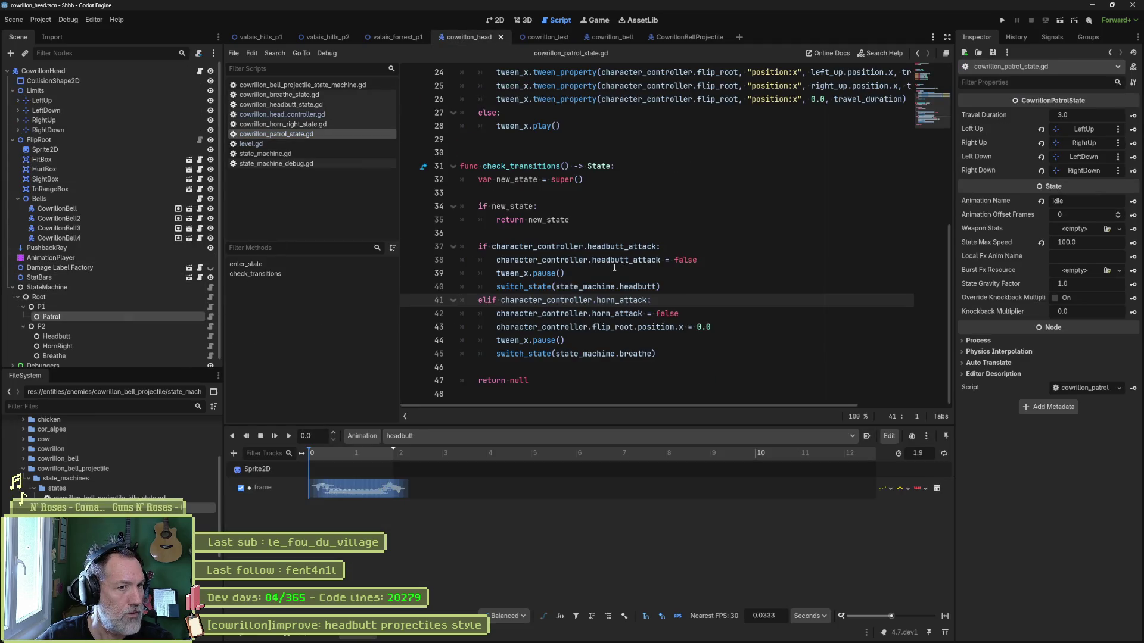
{"action": "scroll", "coordinate": [614, 267], "scroll_direction": "up", "scroll_amount": 4}
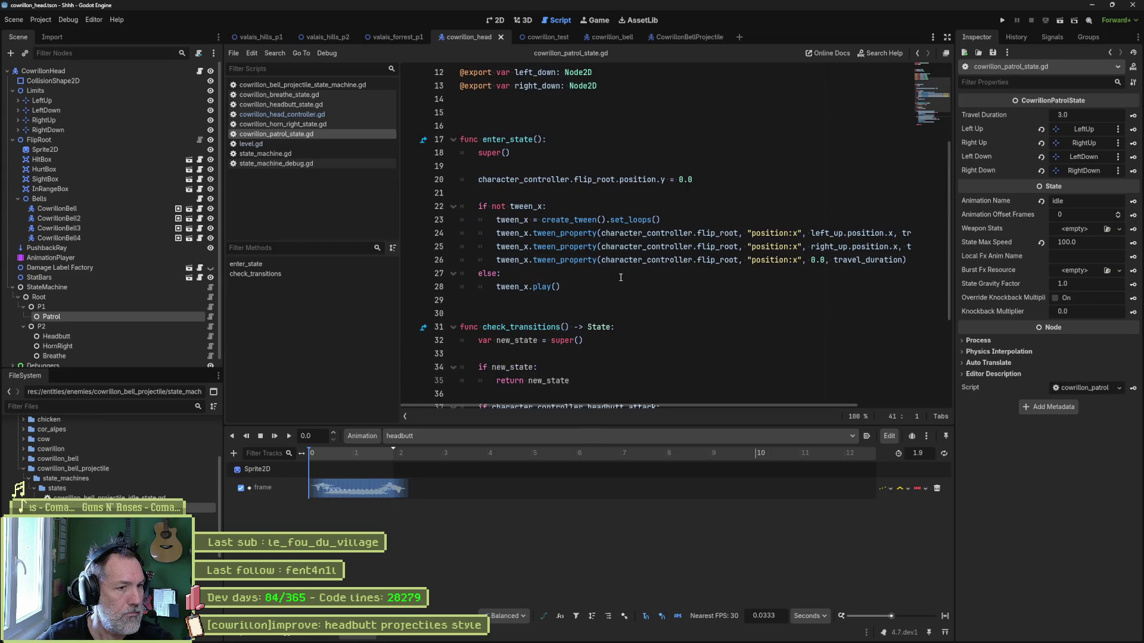
{"action": "mouse_move", "coordinate": [549, 142]}
{"action": "left_mouse_down"}
{"action": "mouse_move", "coordinate": [518, 275]}
{"action": "mouse_move", "coordinate": [559, 295]}
{"action": "left_mouse_up"}
{"action": "key", "text": "ctrl+k"}
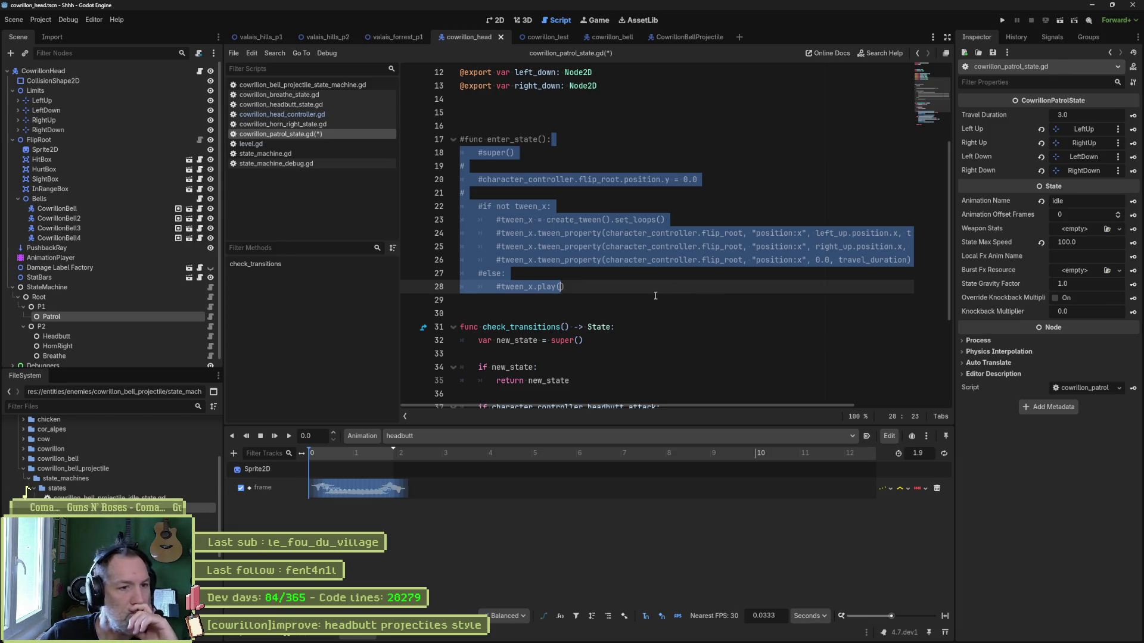
{"action": "left_click", "coordinate": [693, 246]}
{"action": "left_click_drag", "start_coordinate": [629, 134], "coordinate": [655, 287]}
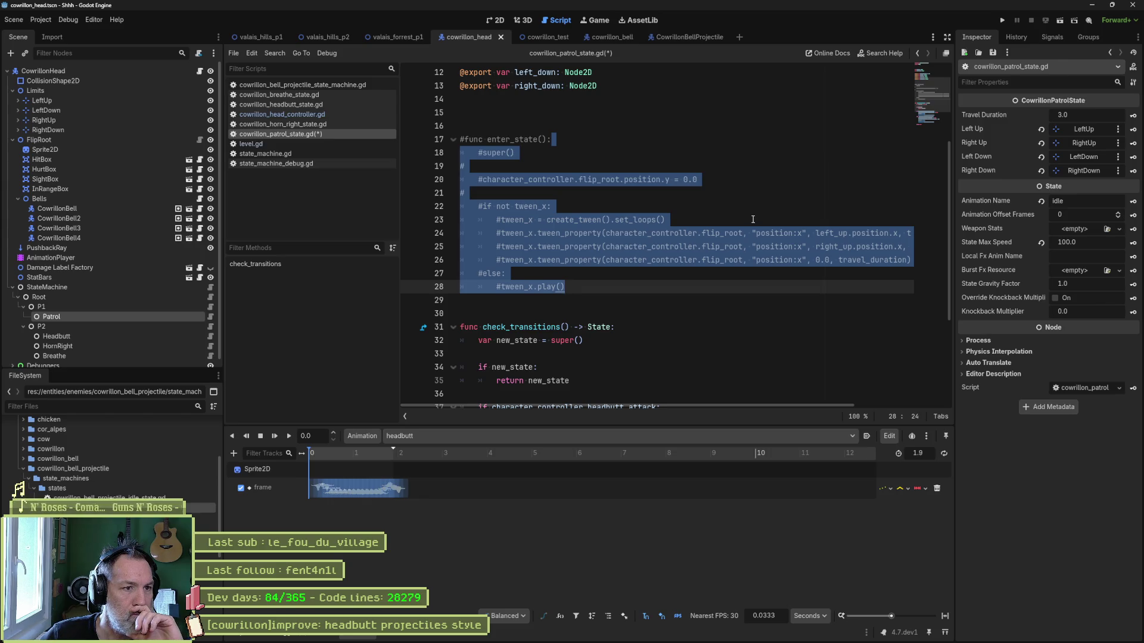
{"action": "key", "text": "ctrl+k"}
{"action": "left_click", "coordinate": [751, 212]}
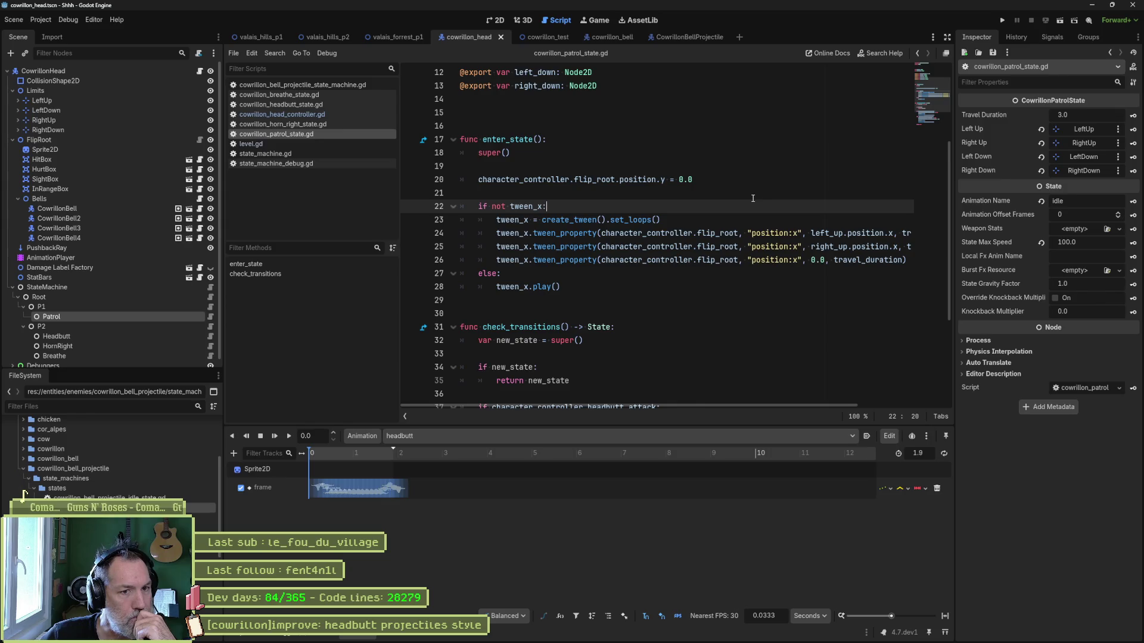
{"action": "scroll", "coordinate": [715, 229], "scroll_direction": "up", "scroll_amount": 4}
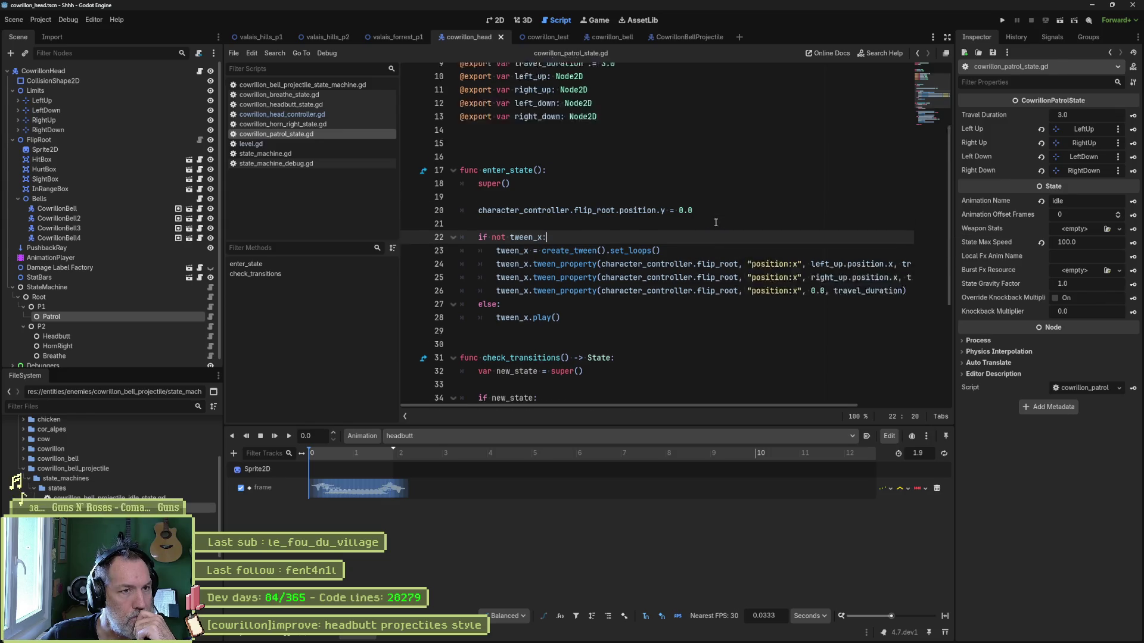
{"action": "mouse_move", "coordinate": [592, 192]}
{"action": "left_mouse_down"}
{"action": "mouse_move", "coordinate": [595, 220]}
{"action": "mouse_move", "coordinate": [682, 225]}
{"action": "left_mouse_up"}
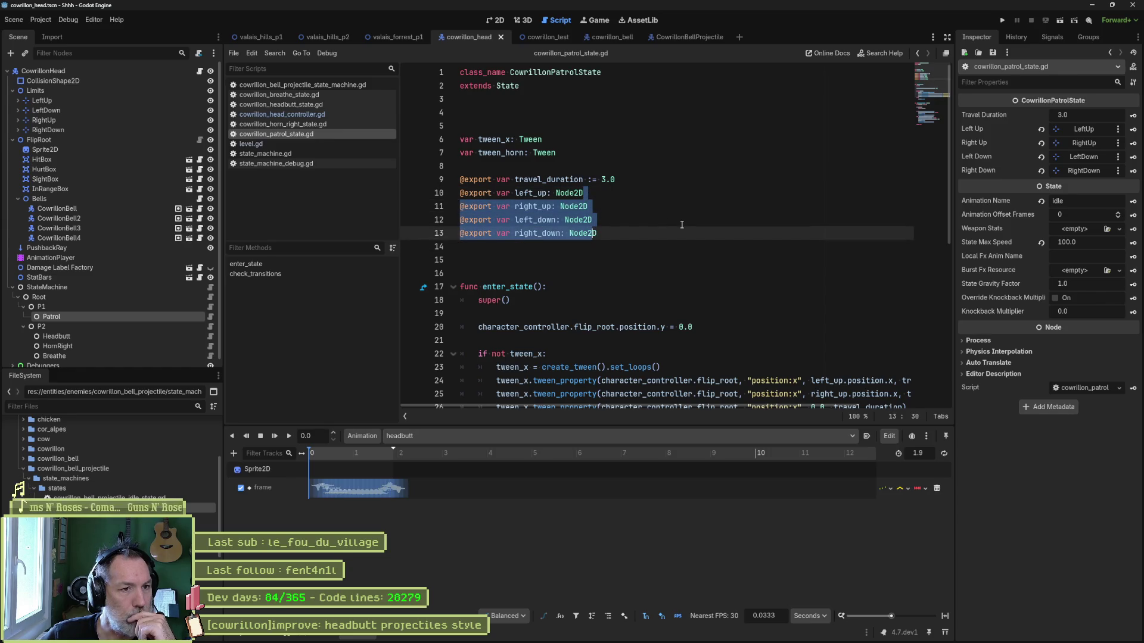
{"action": "scroll", "coordinate": [682, 224], "scroll_direction": "down", "scroll_amount": 5}
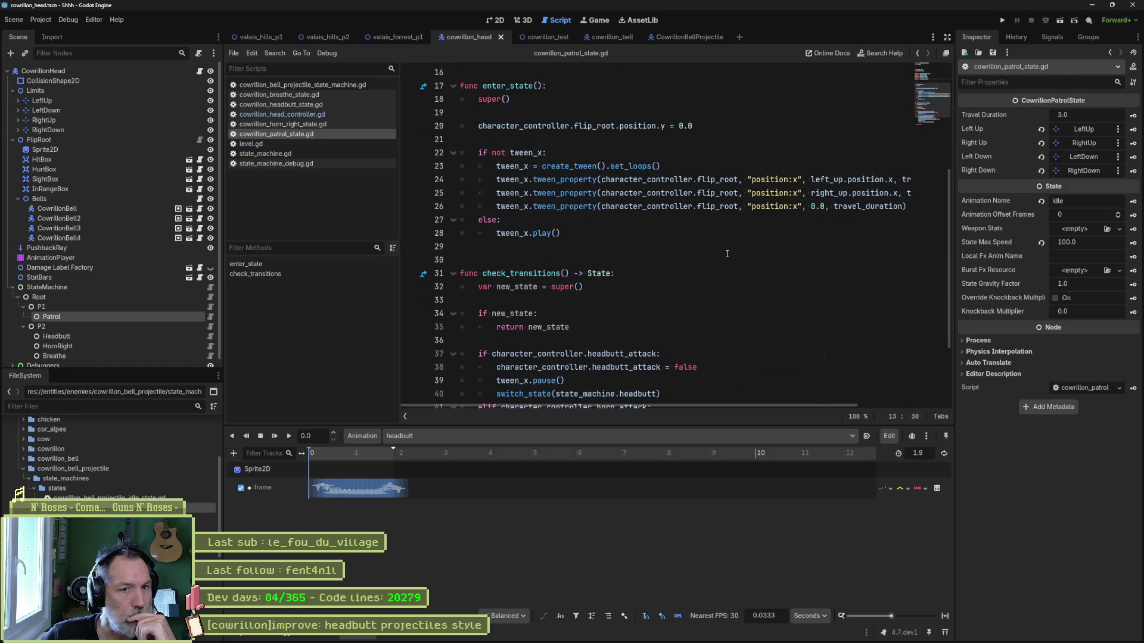
{"action": "scroll", "coordinate": [727, 253], "scroll_direction": "down", "scroll_amount": 3}
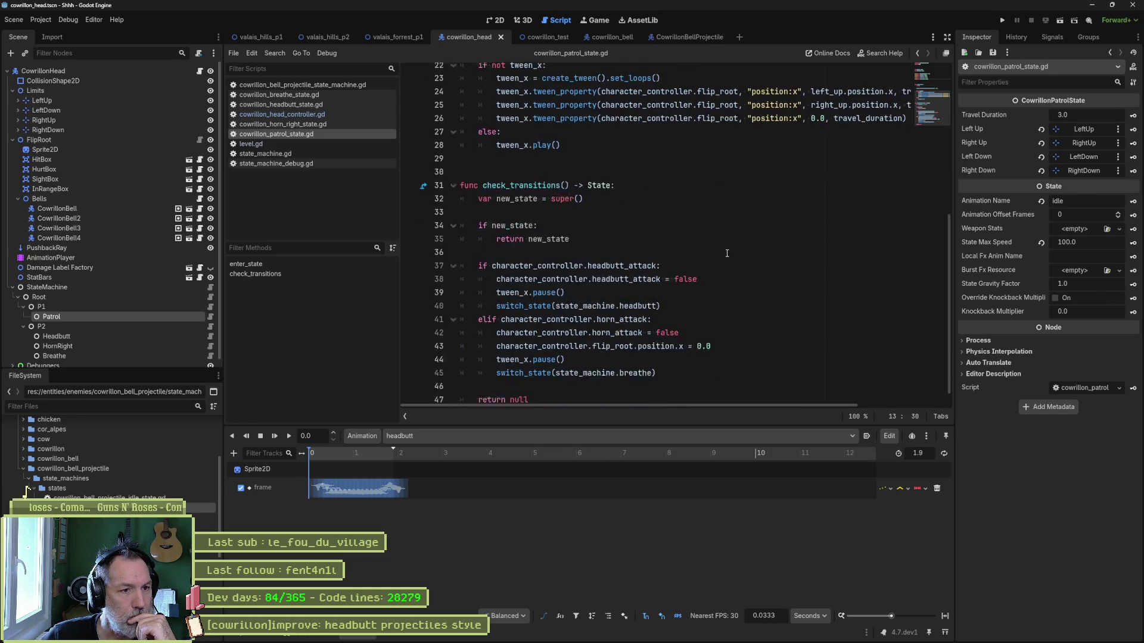
{"action": "double_click", "coordinate": [542, 126]}
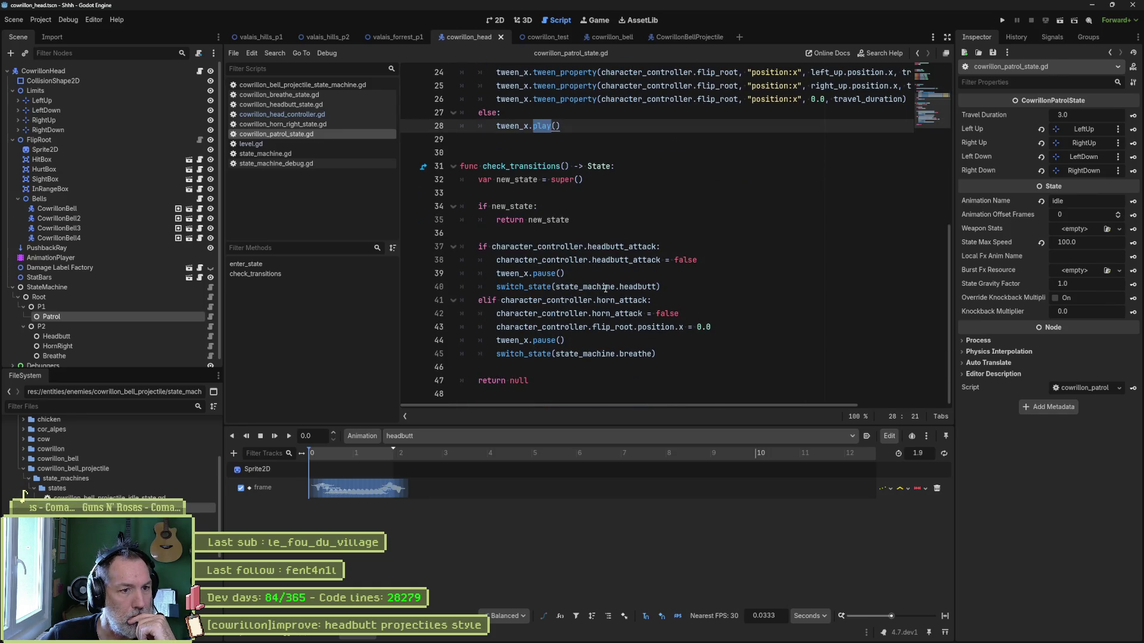
{"action": "double_click", "coordinate": [544, 273]}
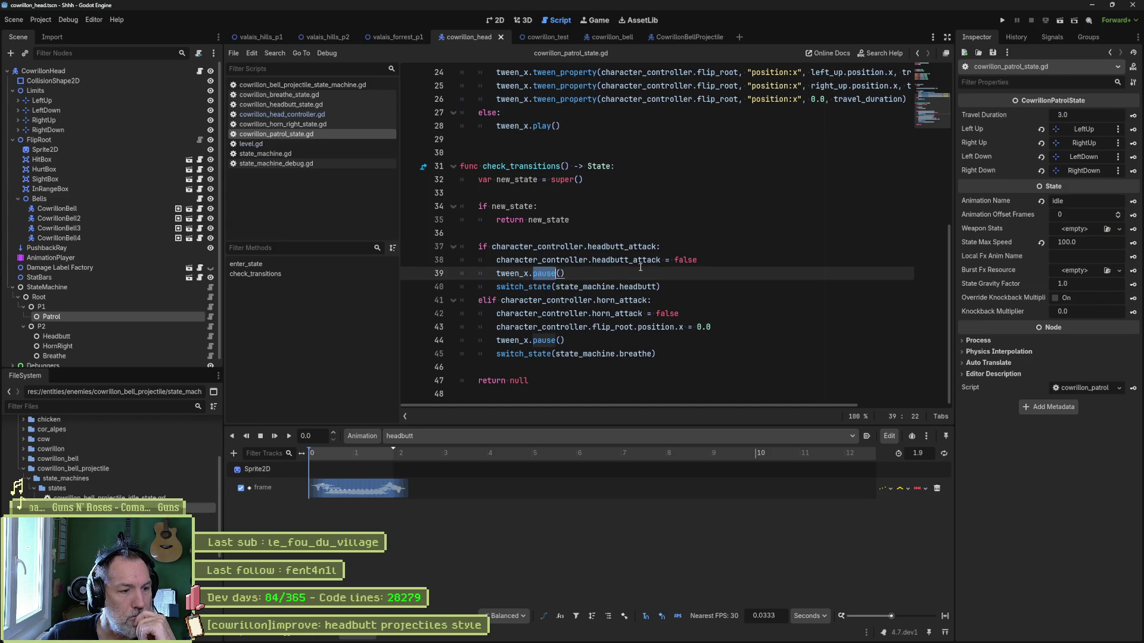
{"action": "scroll", "coordinate": [631, 267], "scroll_direction": "up", "scroll_amount": 6}
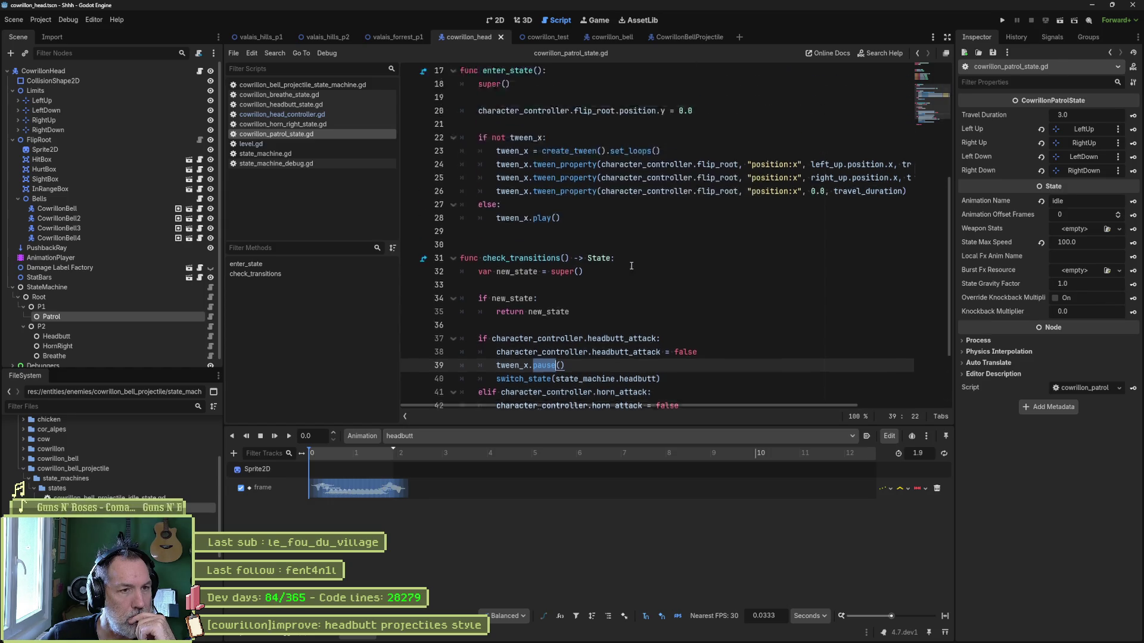
{"action": "mouse_move", "coordinate": [627, 265]}
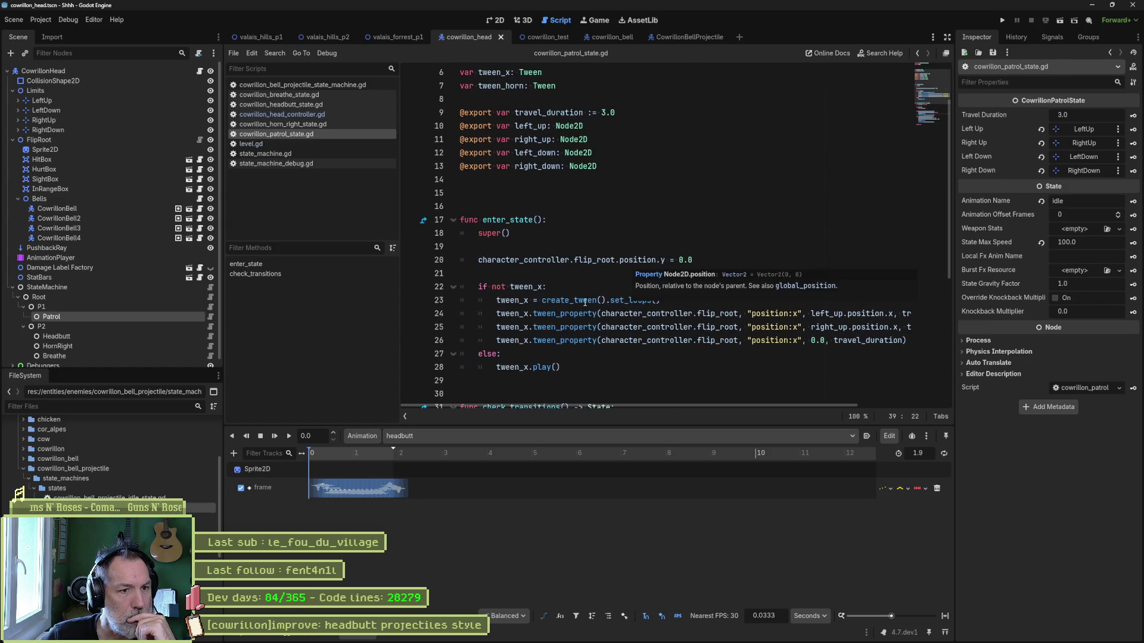
{"action": "double_click", "coordinate": [584, 300]}
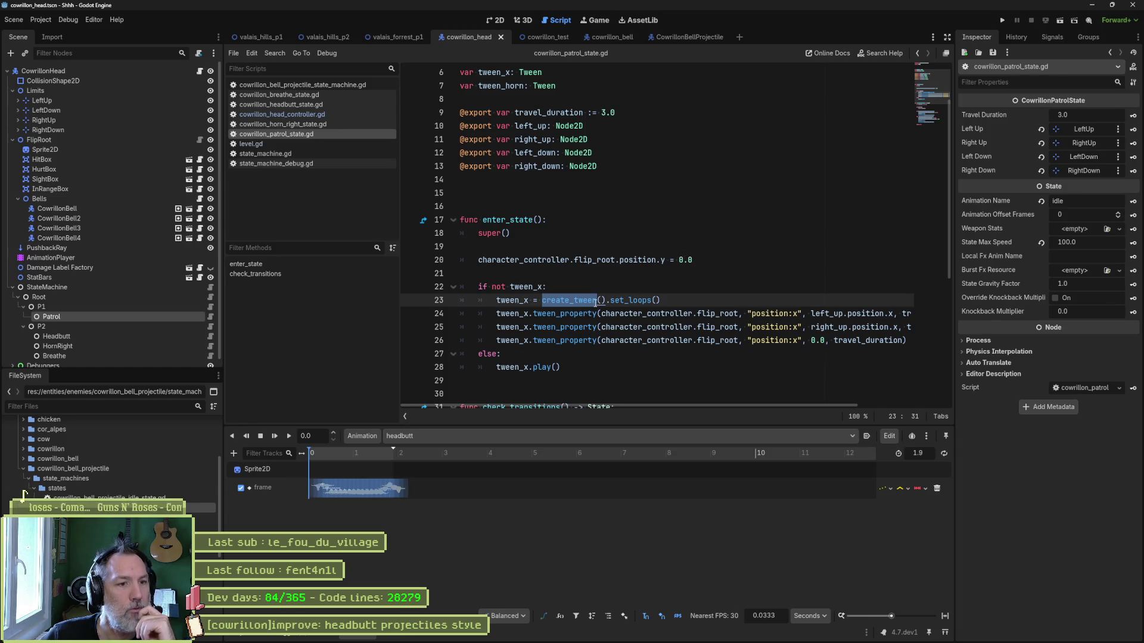
{"action": "mouse_move", "coordinate": [581, 305]}
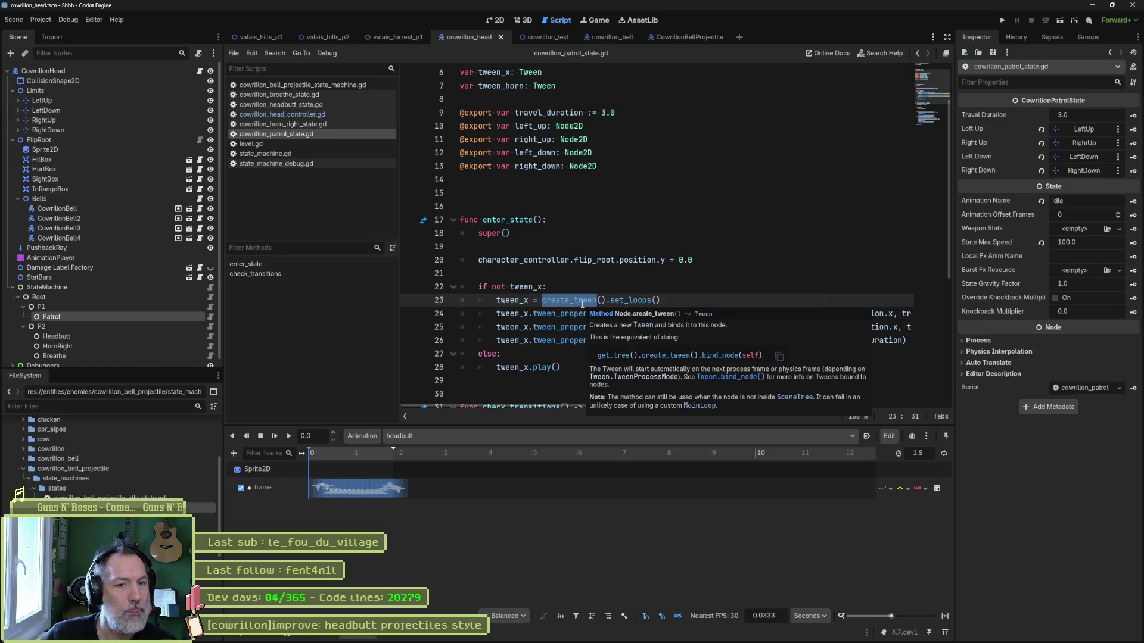
{"action": "left_click", "coordinate": [582, 302], "text": "ctrl"}
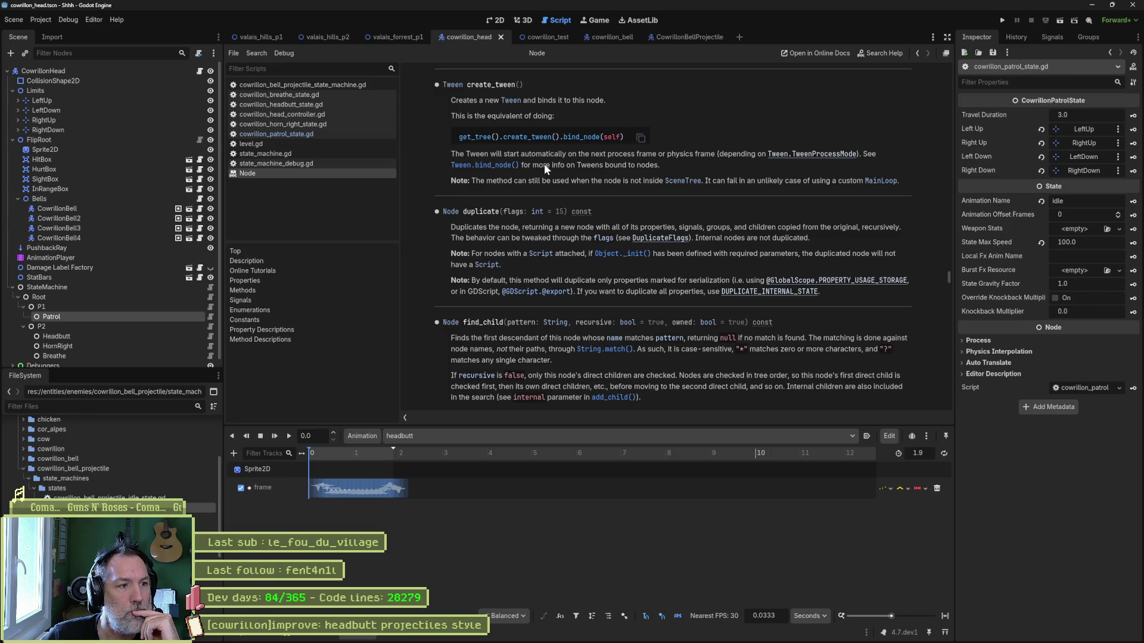
{"action": "key", "text": "ctrl+w"}
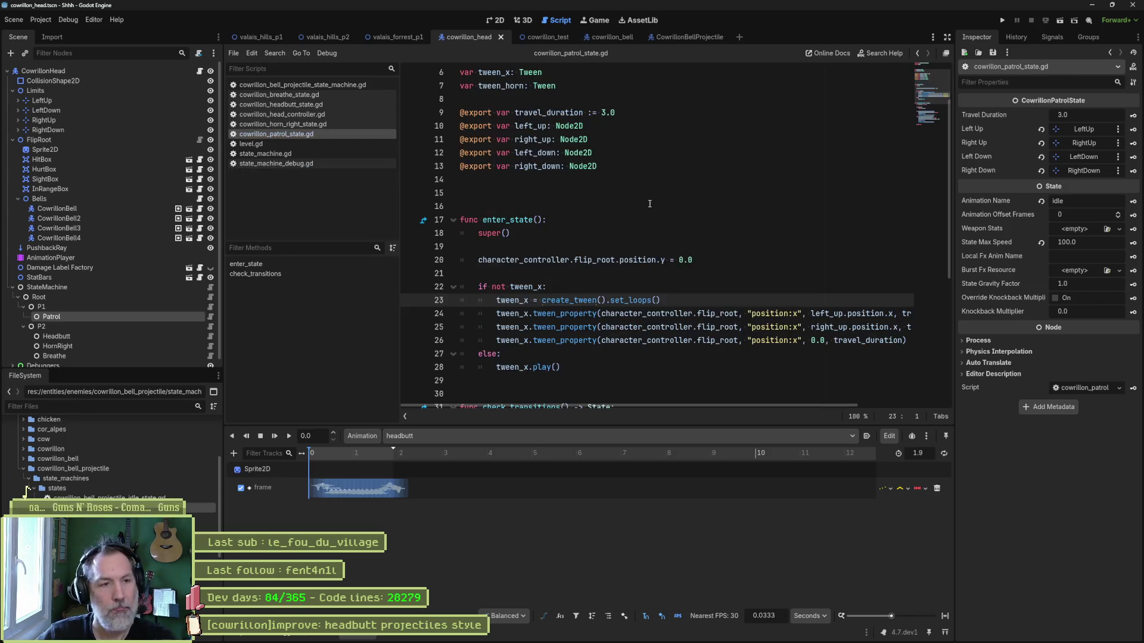
{"action": "left_click", "coordinate": [616, 165]}
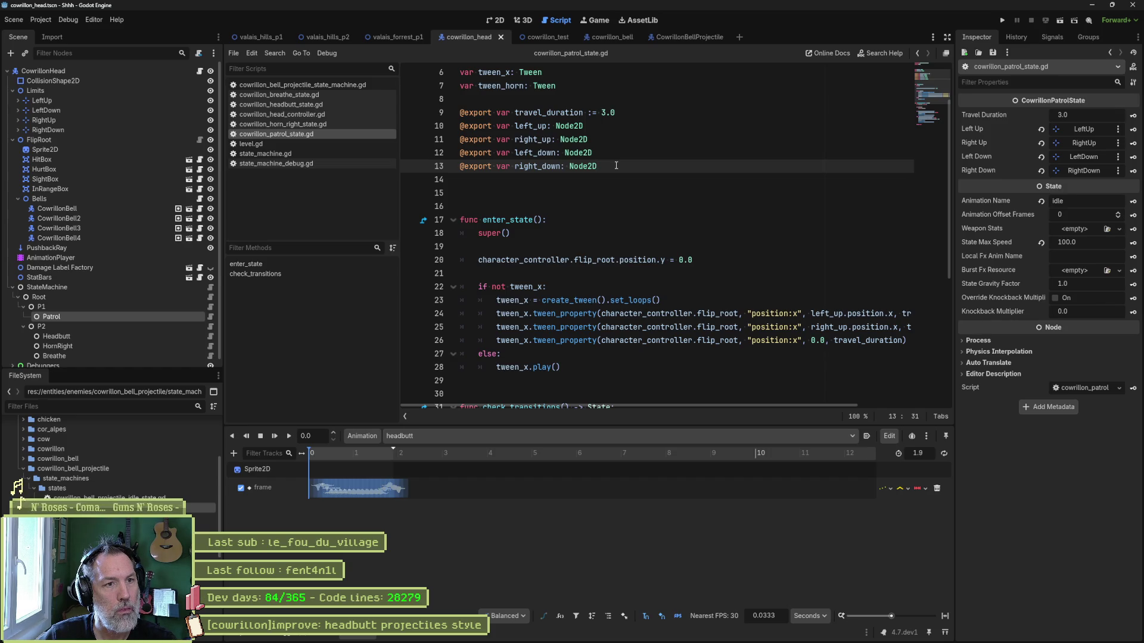
{"action": "left_click", "coordinate": [624, 115], "text": "shift"}
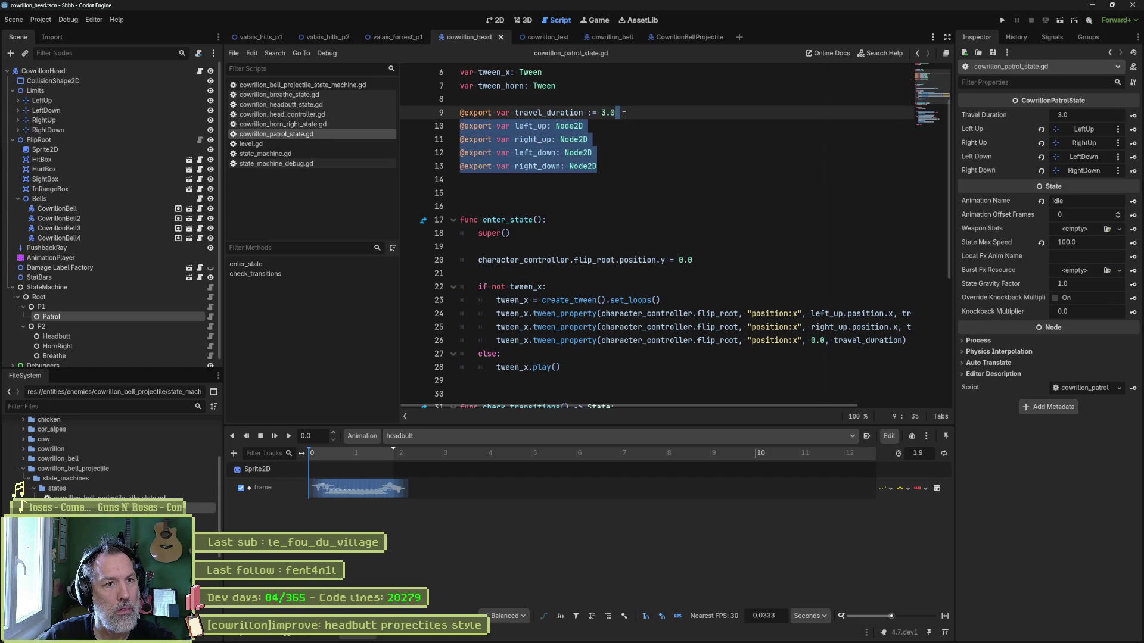
{"action": "key", "text": "BackSpace"}
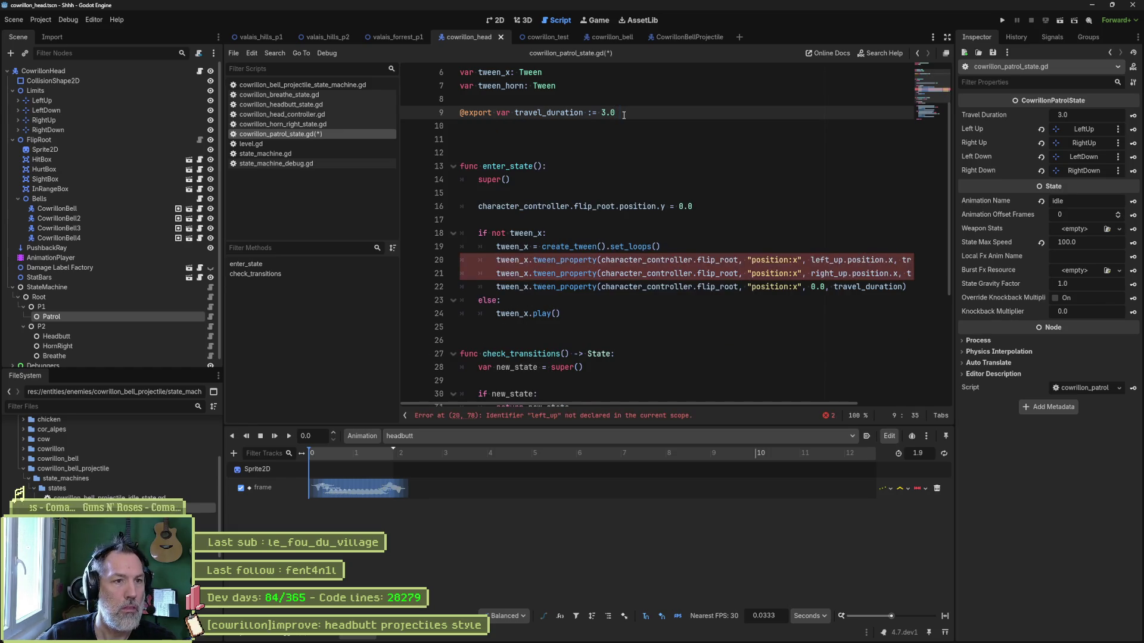
{"action": "key", "text": "Return"}
{"action": "type", "text": "@export var travle"}
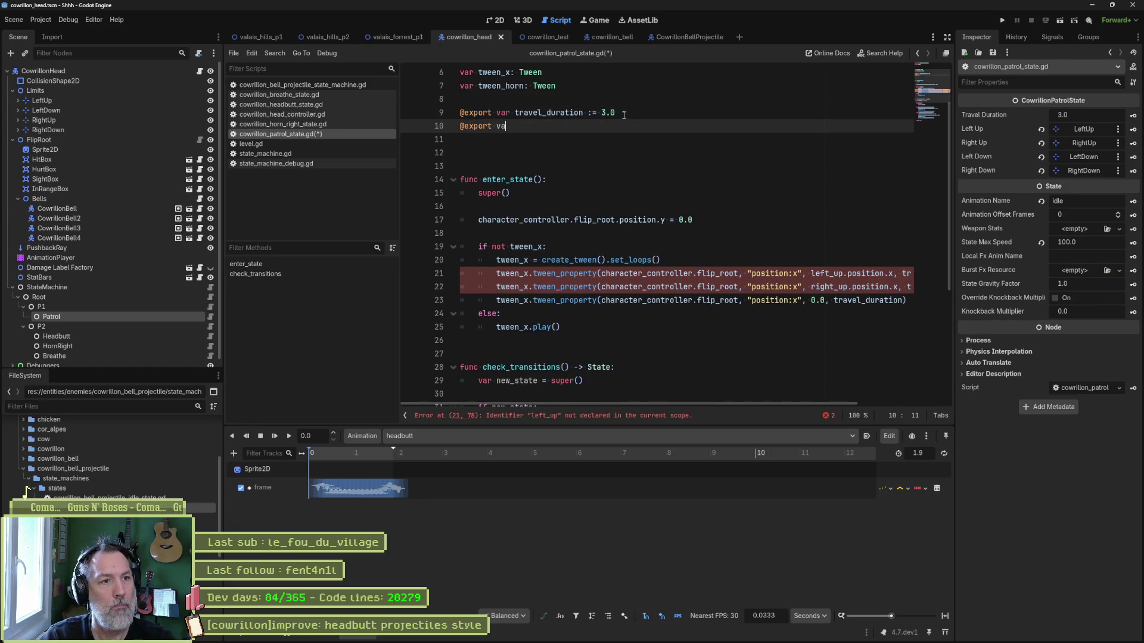
{"action": "key", "text": "BackSpace"}
{"action": "key", "text": "BackSpace"}
{"action": "type", "text": "el_"}
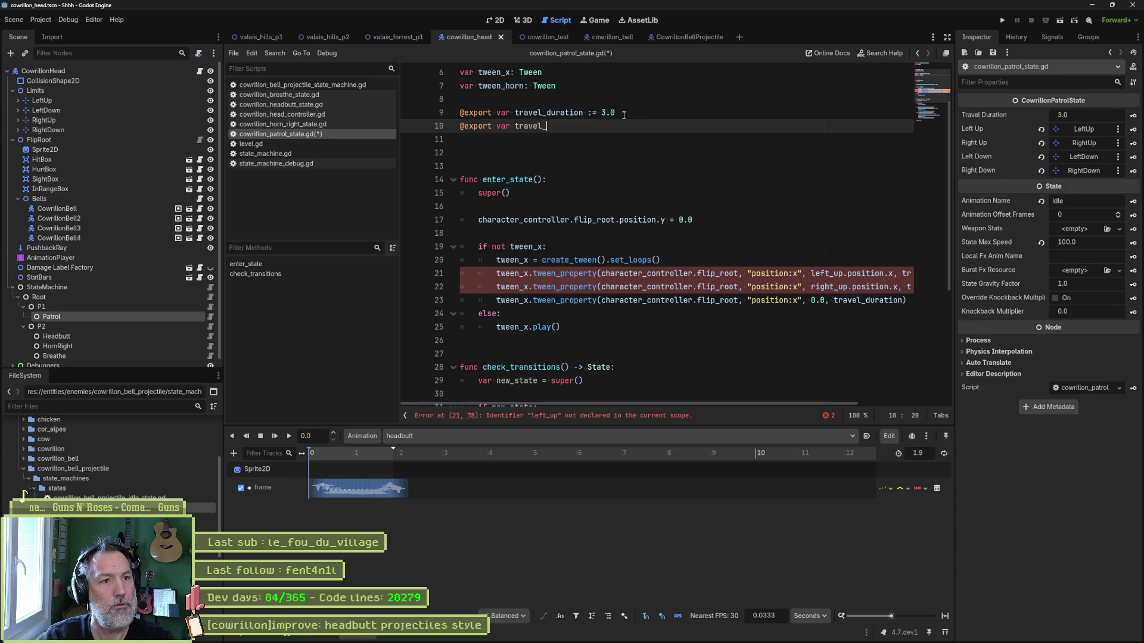
{"action": "type", "text": "distance := "}
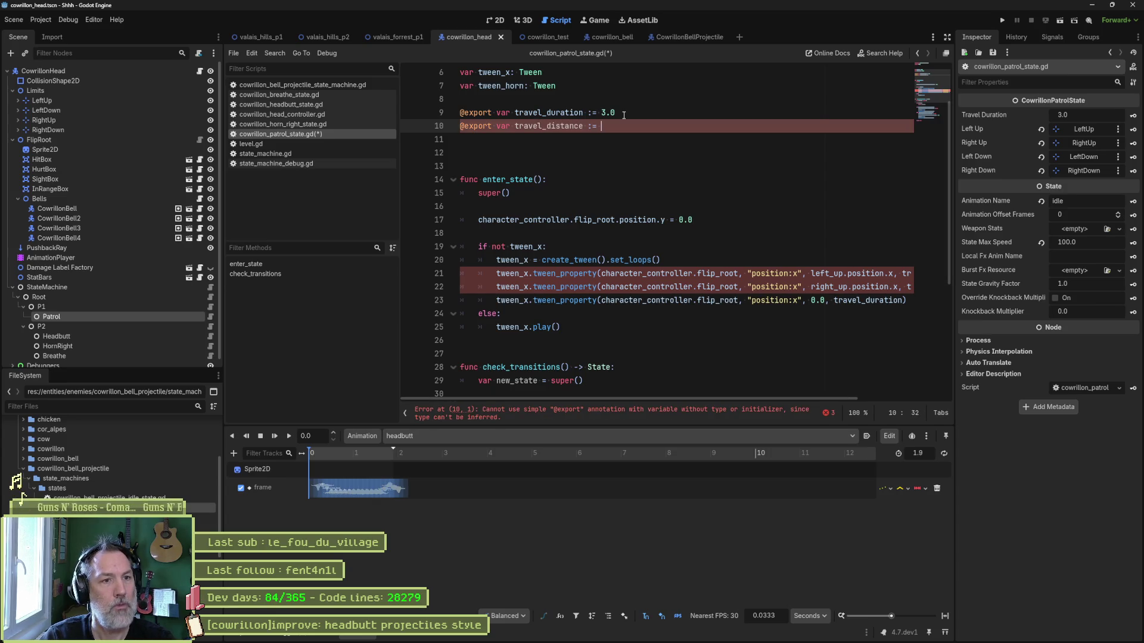
{"action": "type", "text": "100.0"}
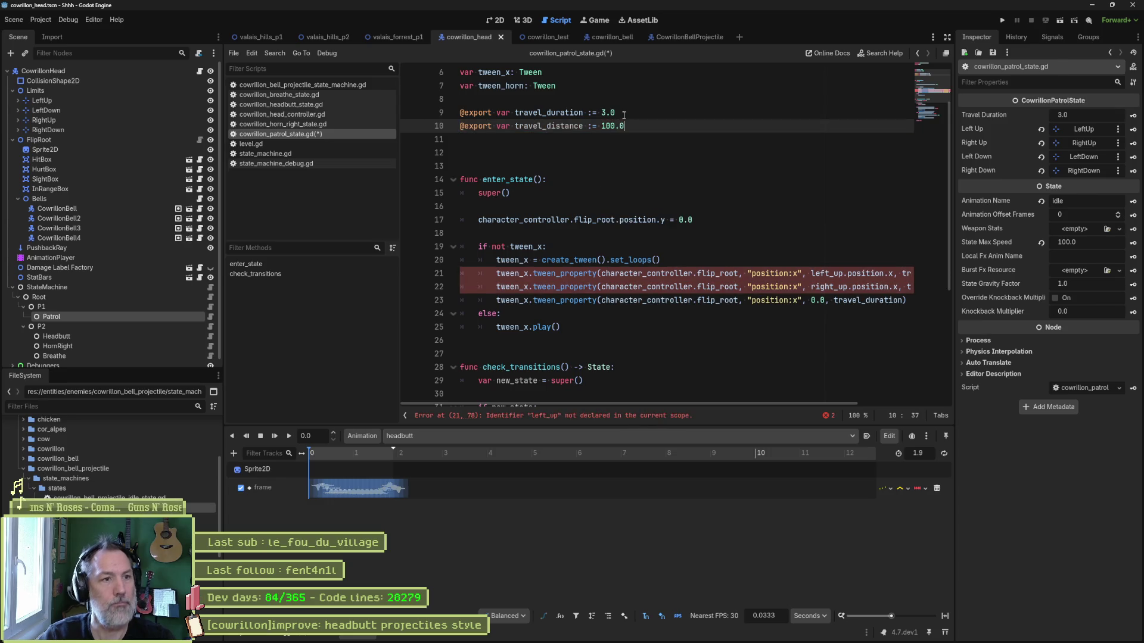
Make the tween move flip_root x between -travel_distance and travel_distance, then run the scene.
{"action": "double_click", "coordinate": [548, 125]}
{"action": "key", "text": "ctrl+c"}
{"action": "double_click", "coordinate": [826, 274]}
{"action": "key", "text": "ctrl+v"}
{"action": "double_click", "coordinate": [816, 287]}
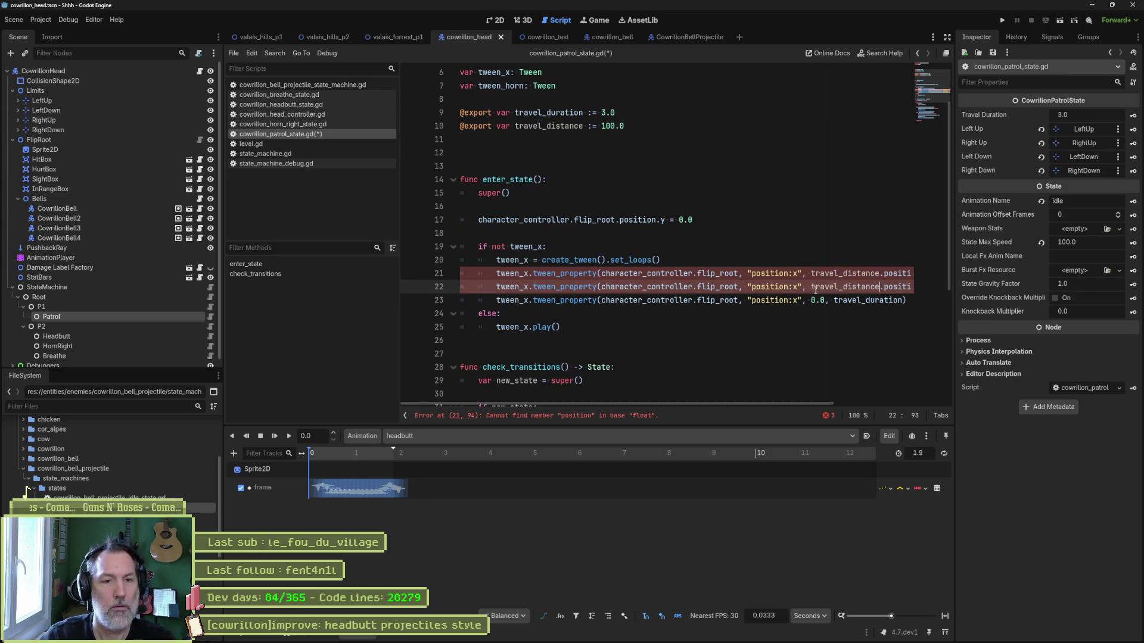
{"action": "key", "text": "ctrl+v"}
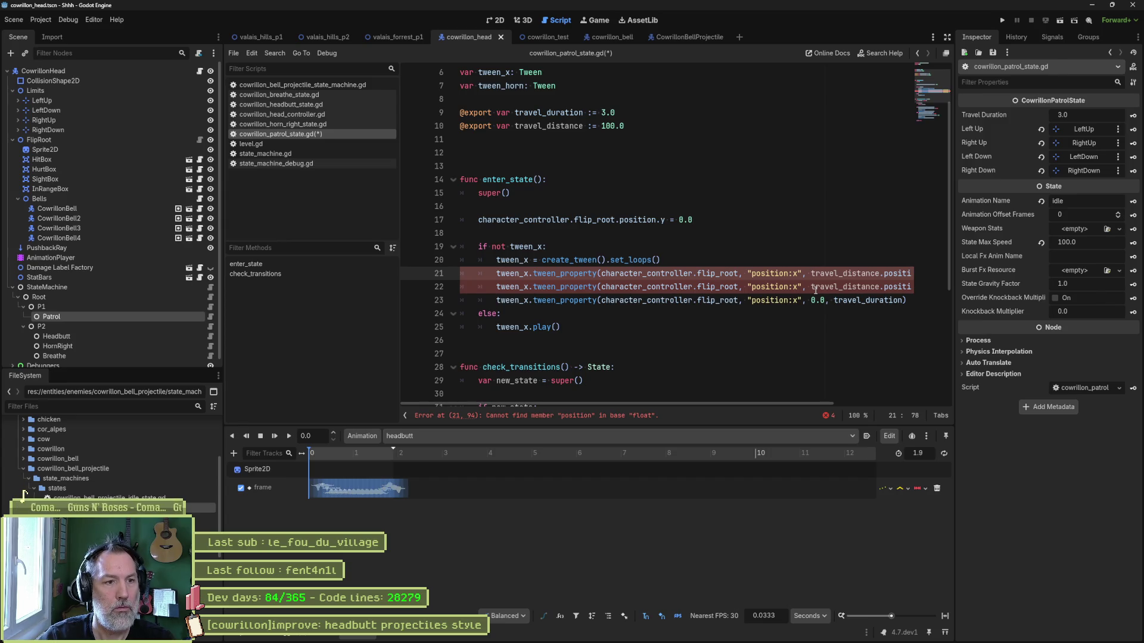
{"action": "left_click_drag", "start_coordinate": [815, 401], "coordinate": [935, 397]}
{"action": "type", "text": "-"}
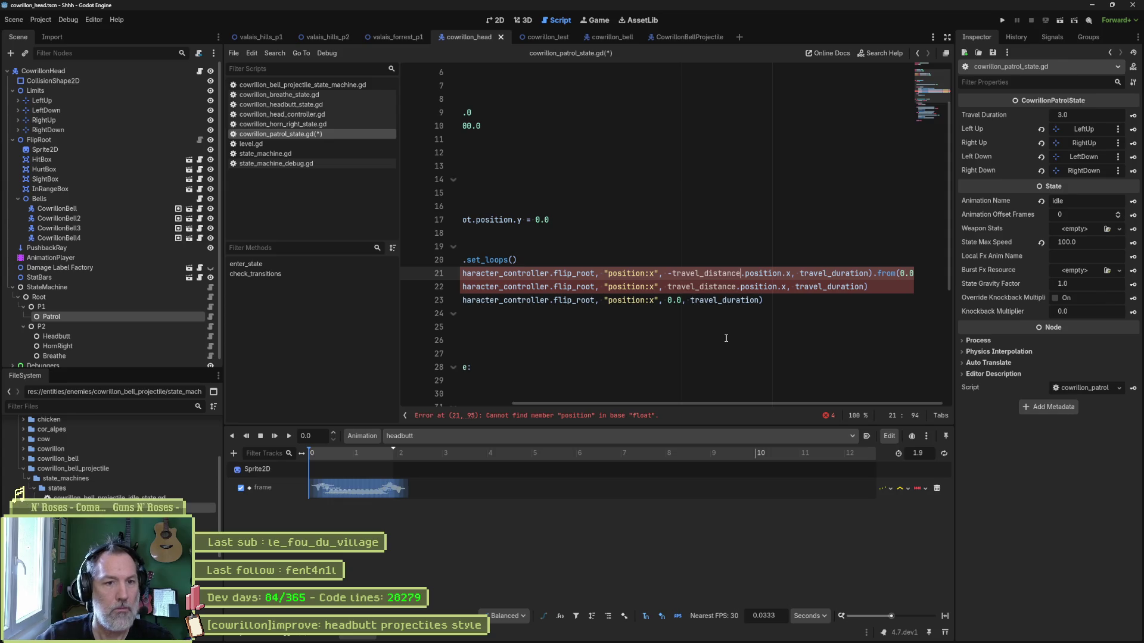
{"action": "key", "text": "ctrl+Right"}
{"action": "key", "text": "Delete"}
{"action": "key", "text": "Delete"}
{"action": "key", "text": "Delete"}
{"action": "key", "text": "Down"}
{"action": "key", "text": "Left"}
{"action": "key", "text": "Delete"}
{"action": "key", "text": "Delete"}
{"action": "key", "text": "Delete"}
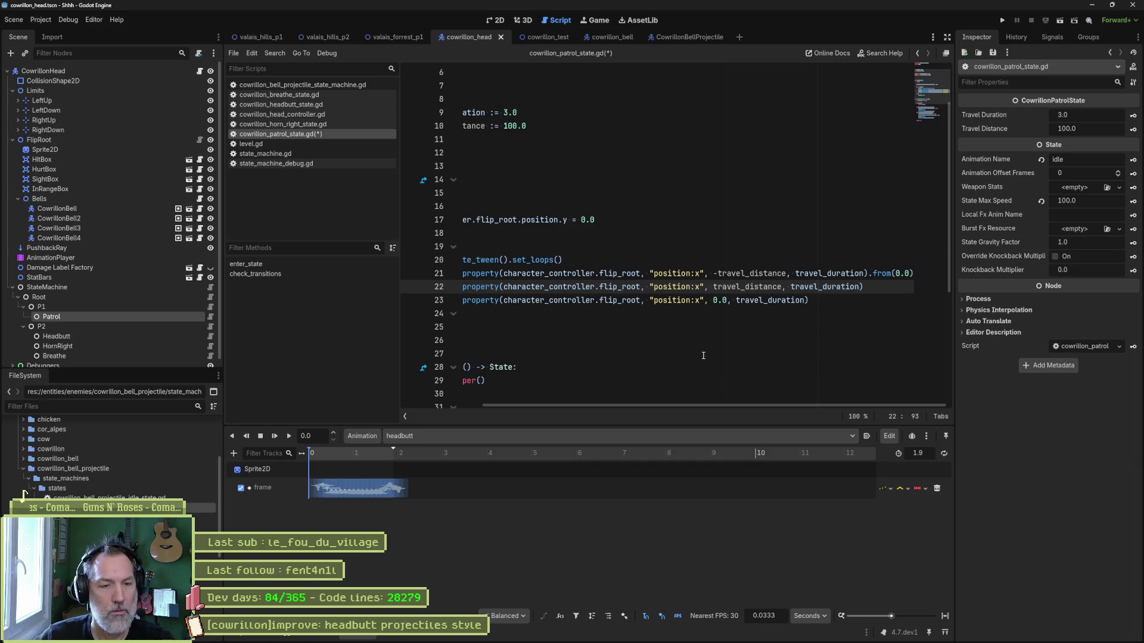
{"action": "scroll", "coordinate": [719, 404], "scroll_direction": "left", "scroll_amount": 3}
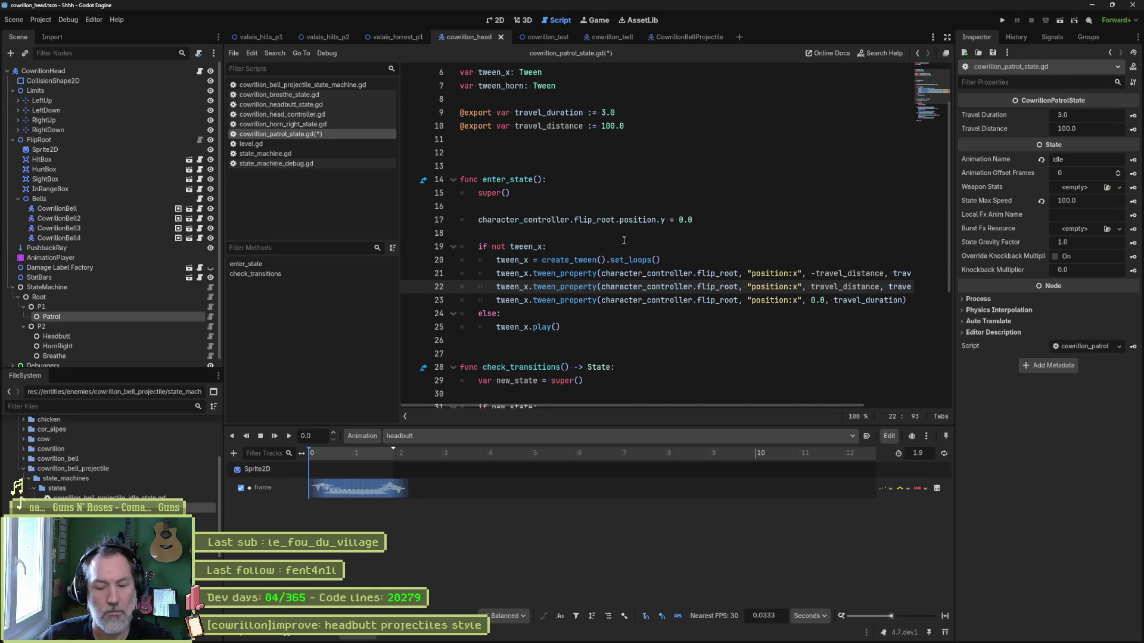
{"action": "key", "text": "F6"}
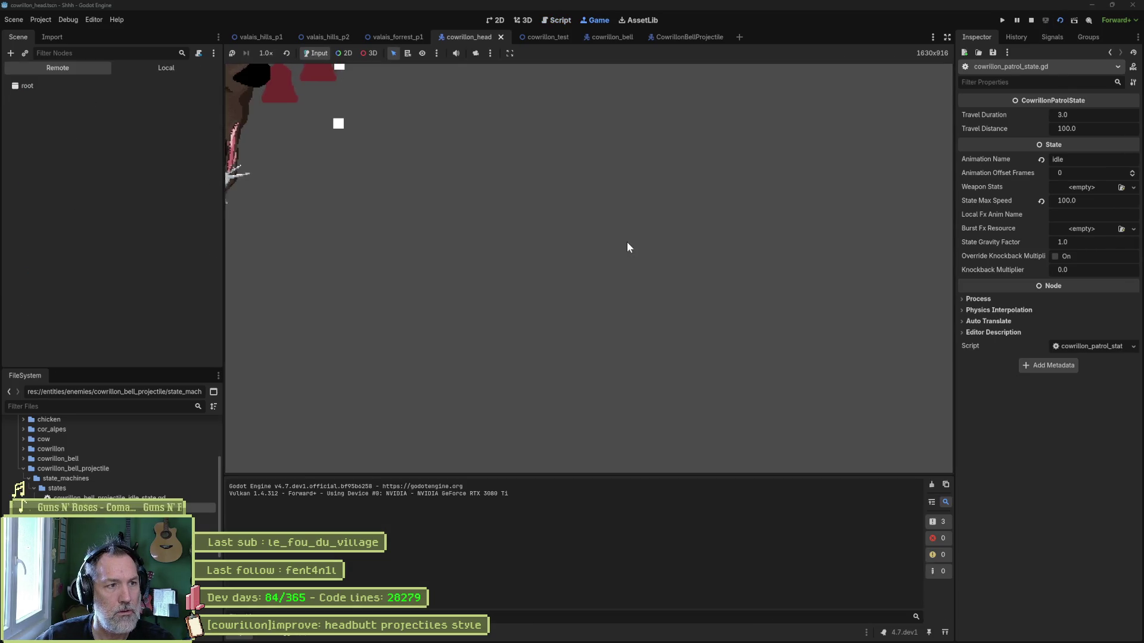
Stop the cowrillon_head run, then run and stop the cowrillon_test boss scene.
{"action": "key", "text": "F8"}
{"action": "left_click", "coordinate": [535, 37]}
{"action": "key", "text": "F6"}
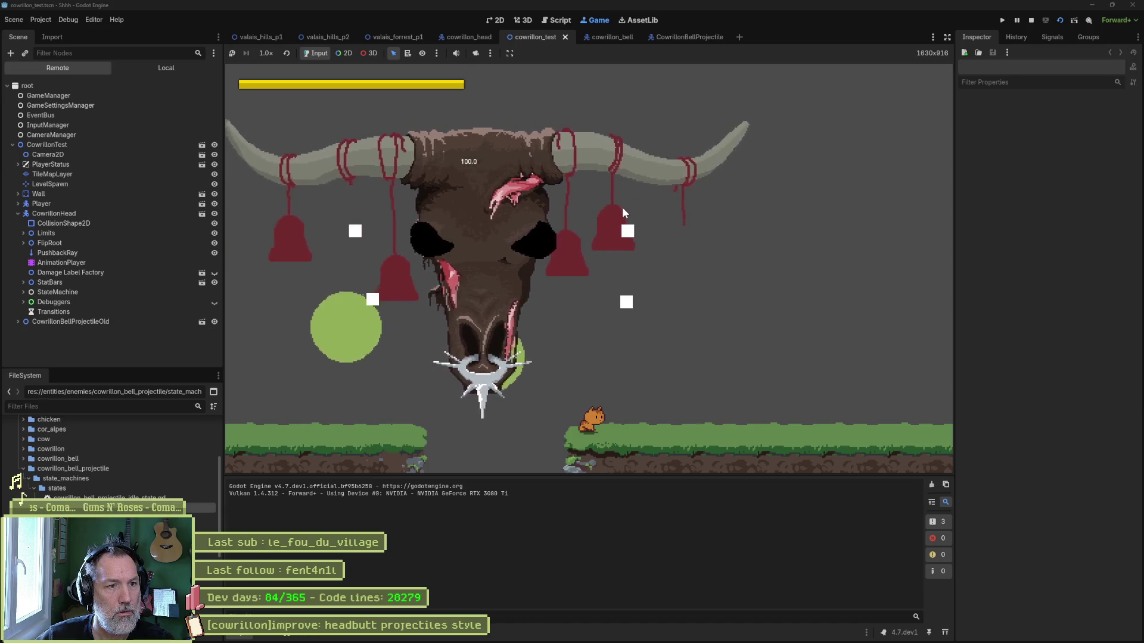
{"action": "key", "text": "F8"}
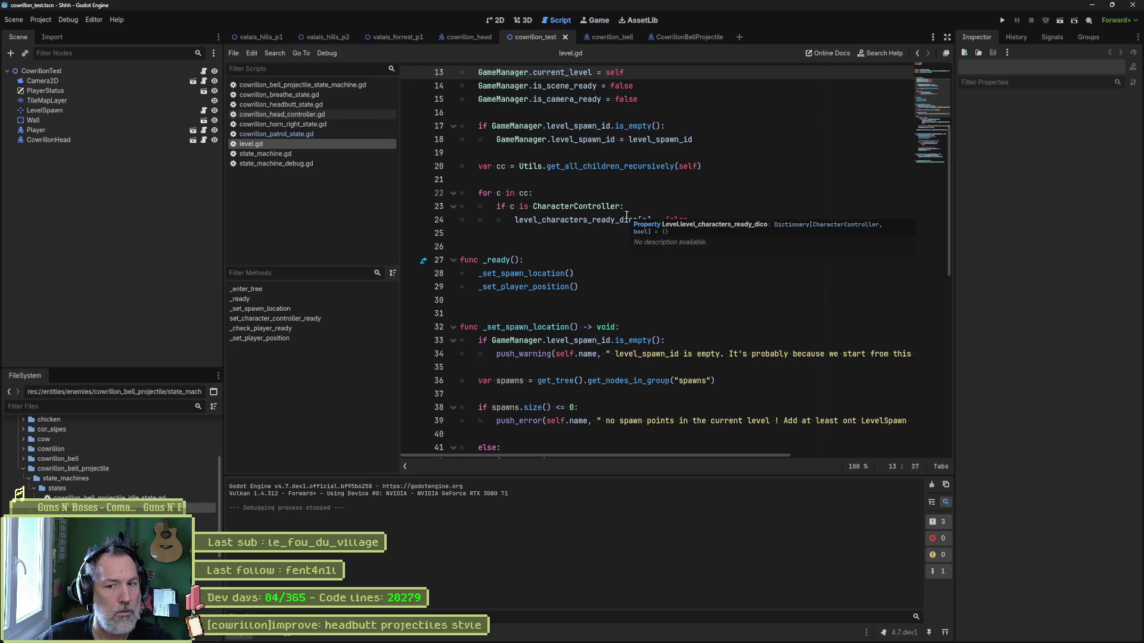
{"action": "left_click", "coordinate": [463, 37]}
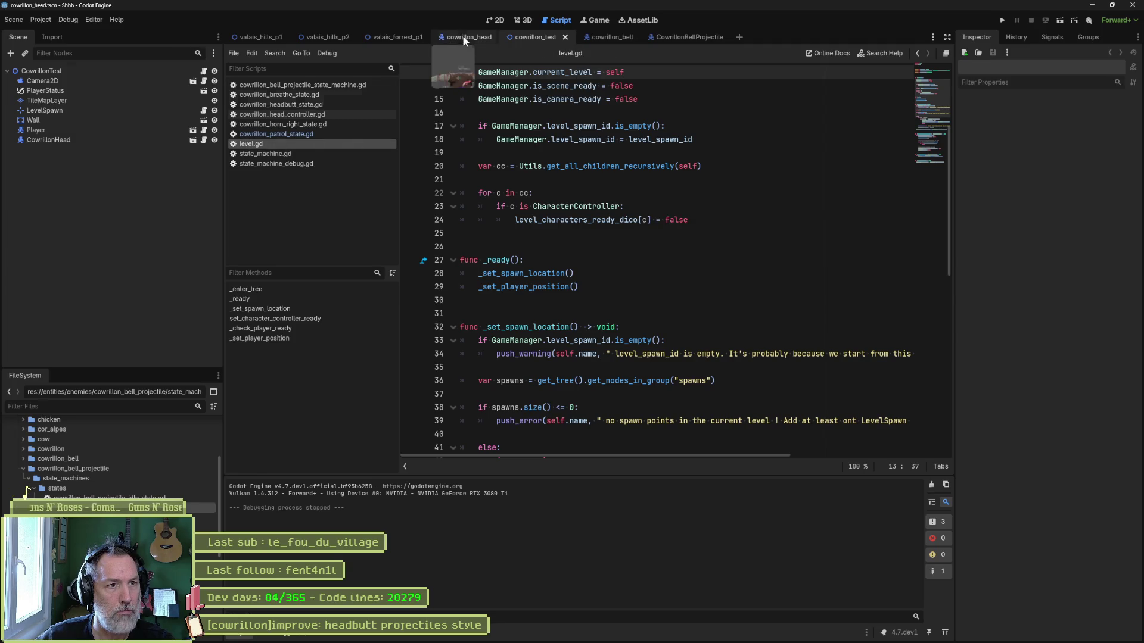
{"action": "left_click", "coordinate": [125, 85]}
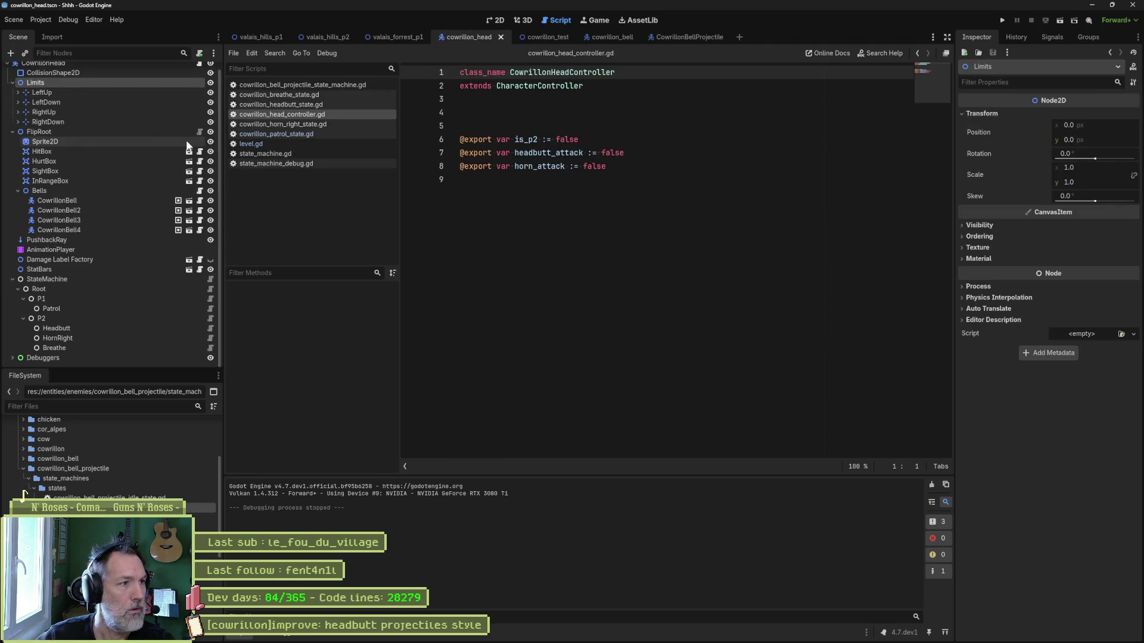
{"action": "left_click", "coordinate": [548, 37]}
{"action": "key", "text": "F6"}
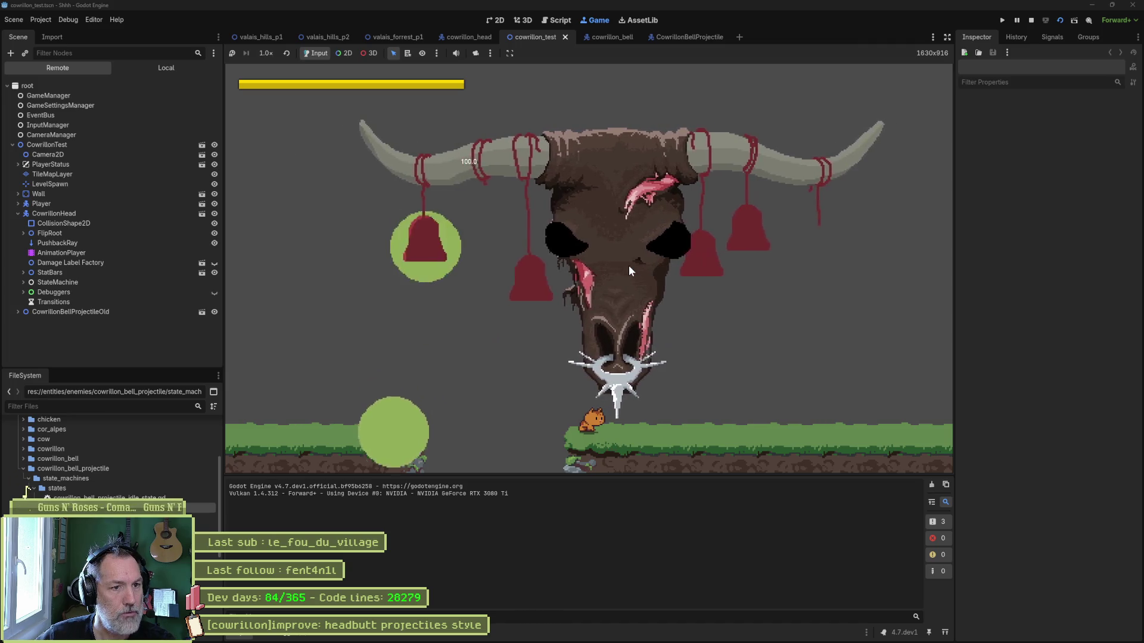
{"action": "key", "text": "F8"}
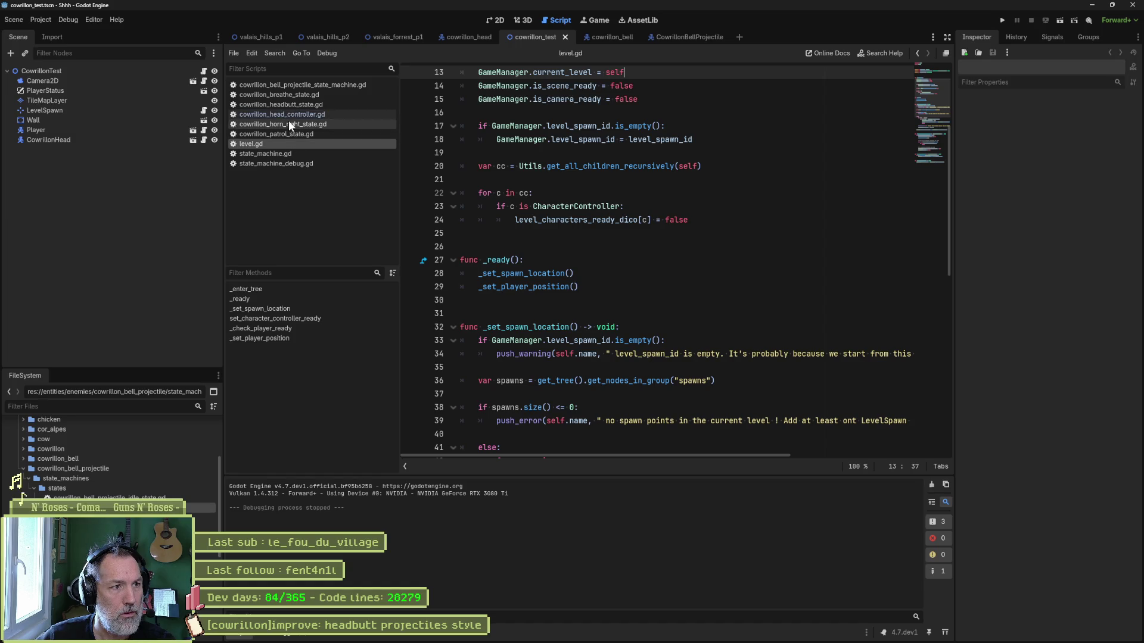
Open cowrillon_patrol_state.gd and read through its tween code.
{"action": "left_click", "coordinate": [353, 136]}
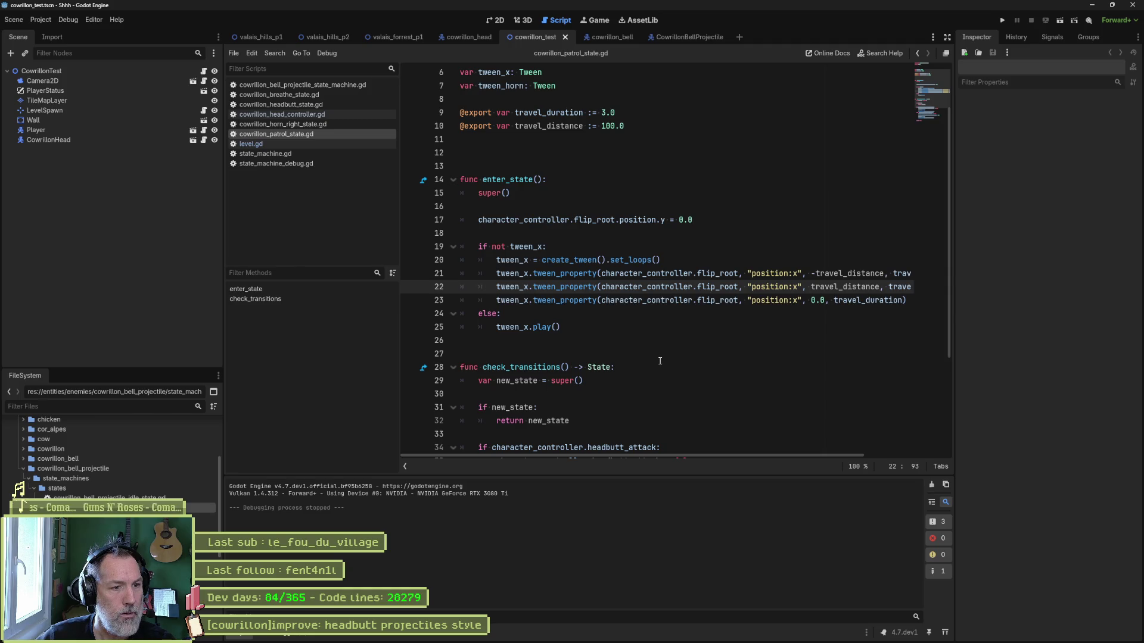
{"action": "left_click_drag", "start_coordinate": [649, 455], "coordinate": [779, 460]}
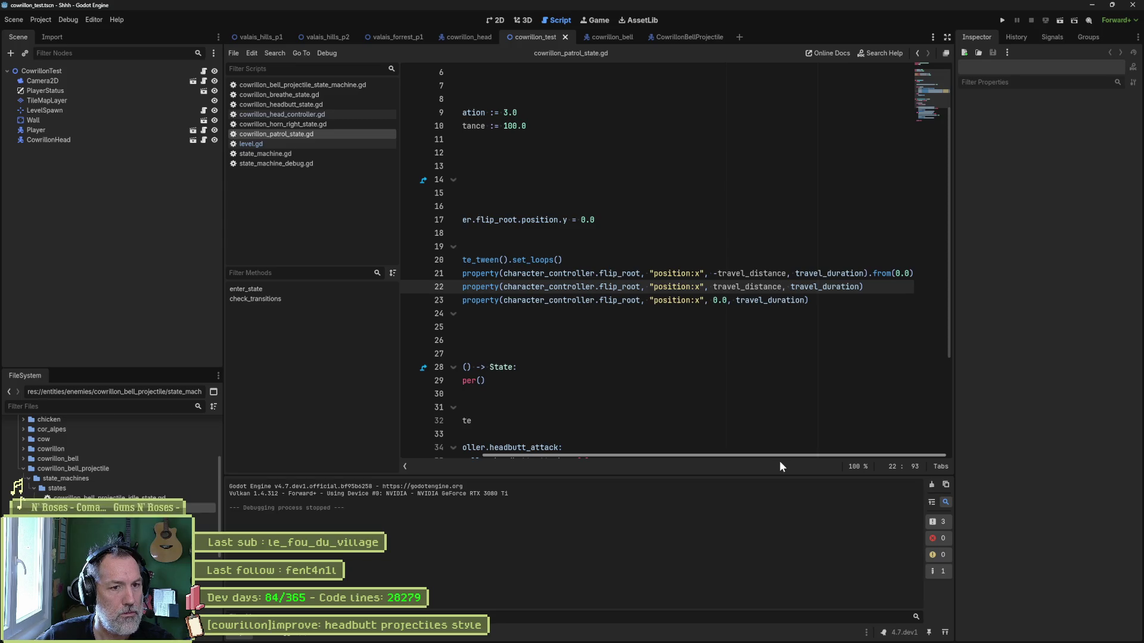
{"action": "left_click_drag", "start_coordinate": [779, 460], "coordinate": [610, 455]}
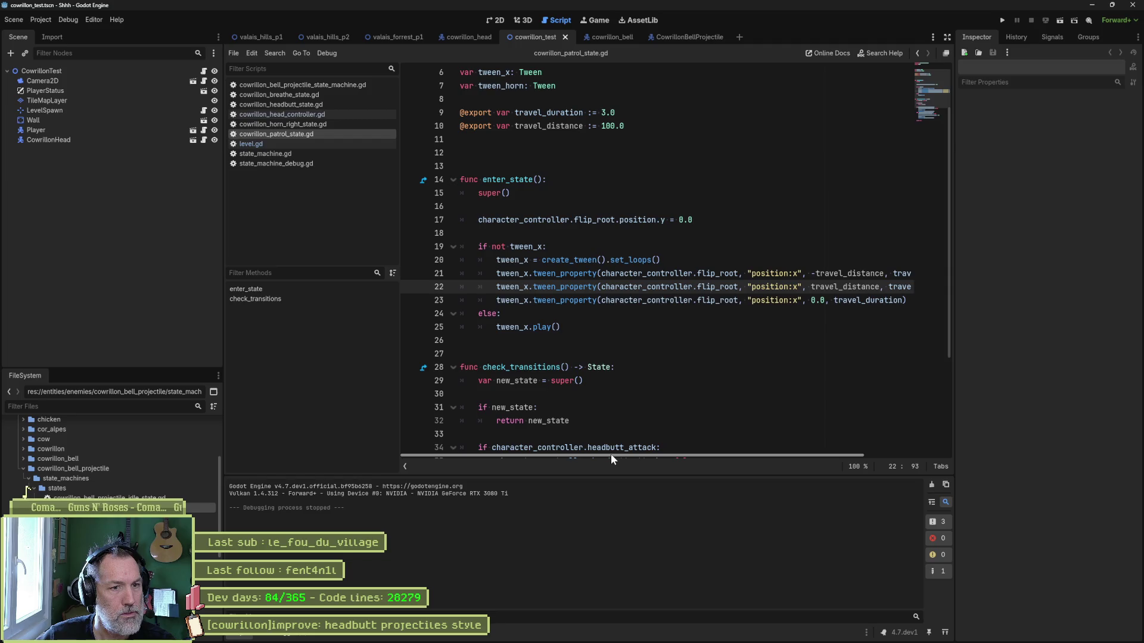
{"action": "mouse_move", "coordinate": [610, 454]}
{"action": "left_mouse_down"}
{"action": "mouse_move", "coordinate": [759, 453]}
{"action": "mouse_move", "coordinate": [643, 455]}
{"action": "left_mouse_up"}
{"action": "scroll", "coordinate": [660, 376], "scroll_direction": "down", "scroll_amount": 4}
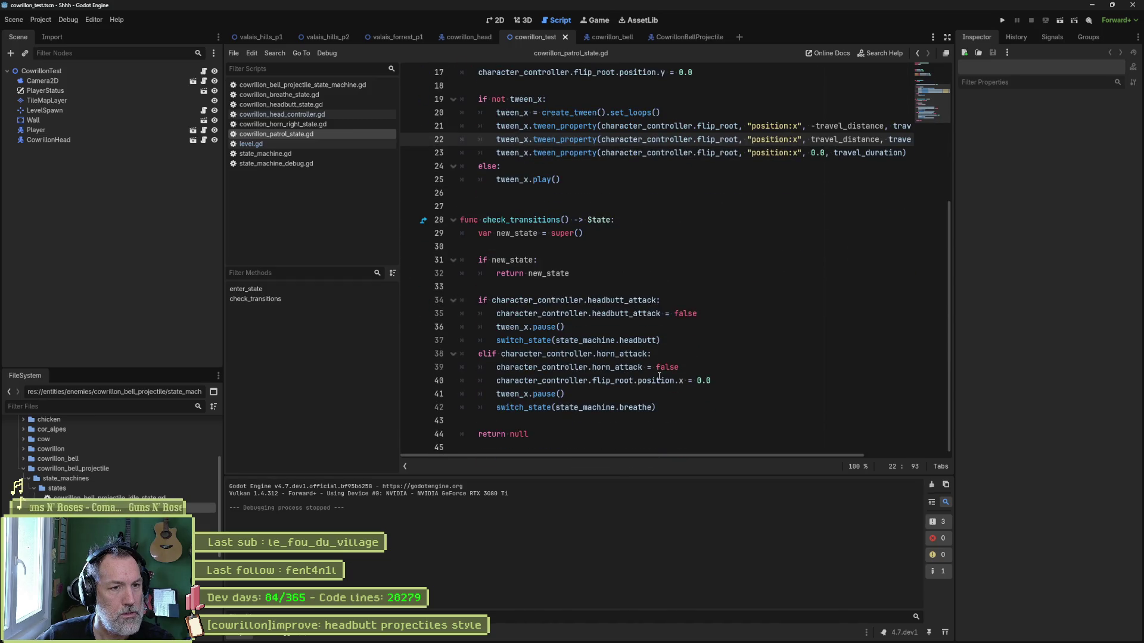
{"action": "scroll", "coordinate": [659, 376], "scroll_direction": "up", "scroll_amount": 3}
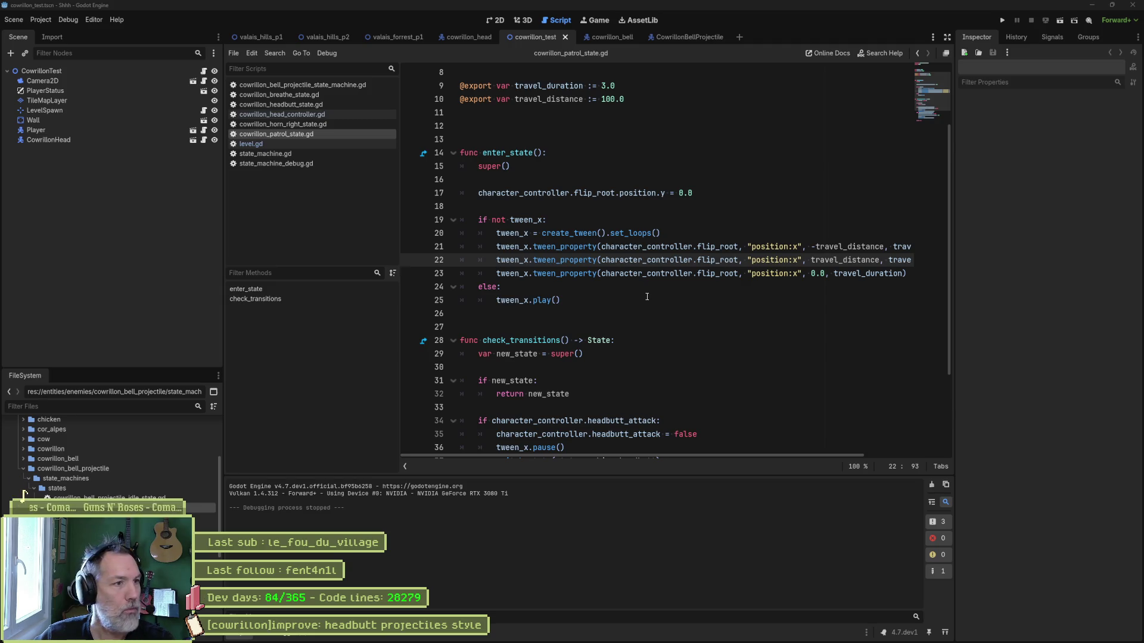
Select the tween looping lines 20–23, then switch to the 2D view.
{"action": "left_click_drag", "start_coordinate": [632, 233], "coordinate": [624, 273]}
{"action": "left_click", "coordinate": [632, 233]}
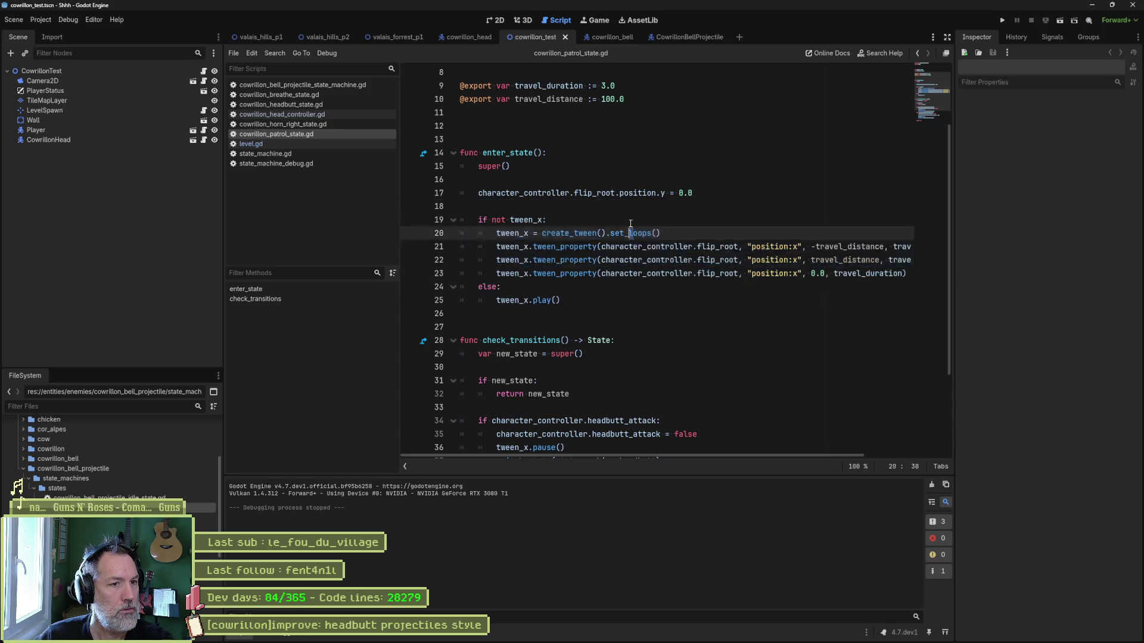
{"action": "left_click", "coordinate": [624, 273], "text": "shift"}
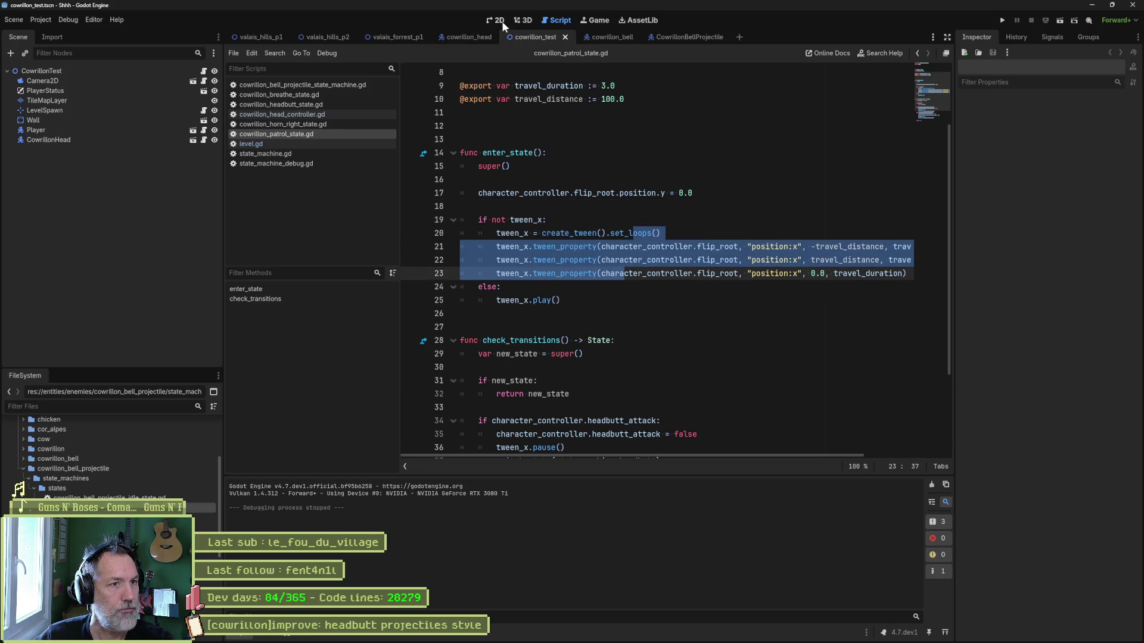
{"action": "left_click", "coordinate": [498, 21]}
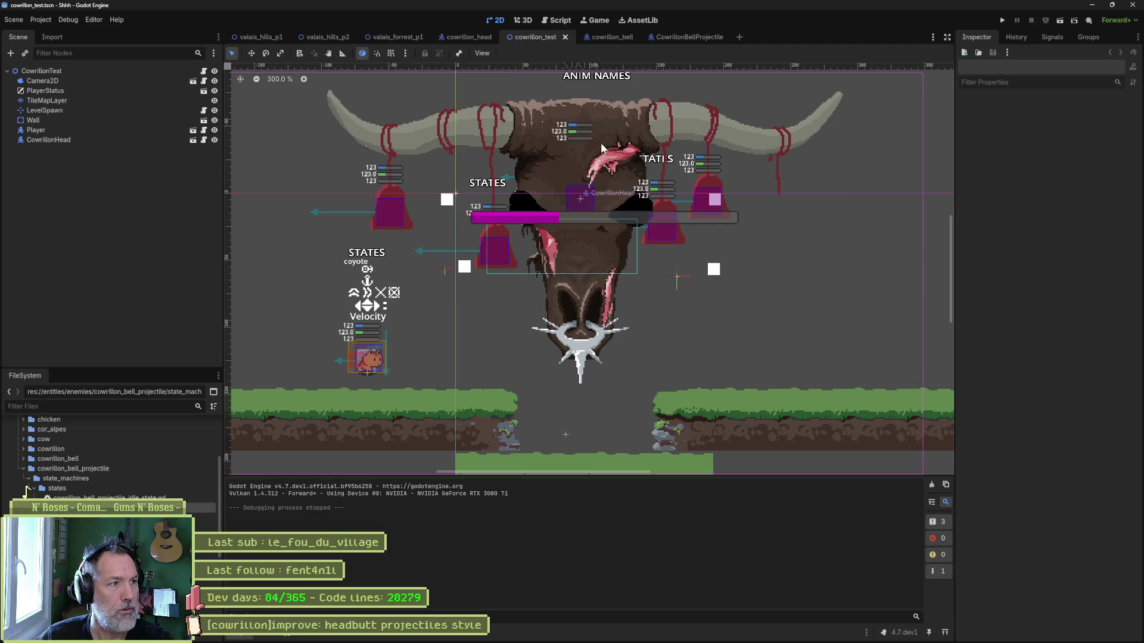
Save the cowrillon_head scene and flip back to the cowrillon_test tab.
{"action": "left_click", "coordinate": [470, 36]}
{"action": "key", "text": "ctrl+s"}
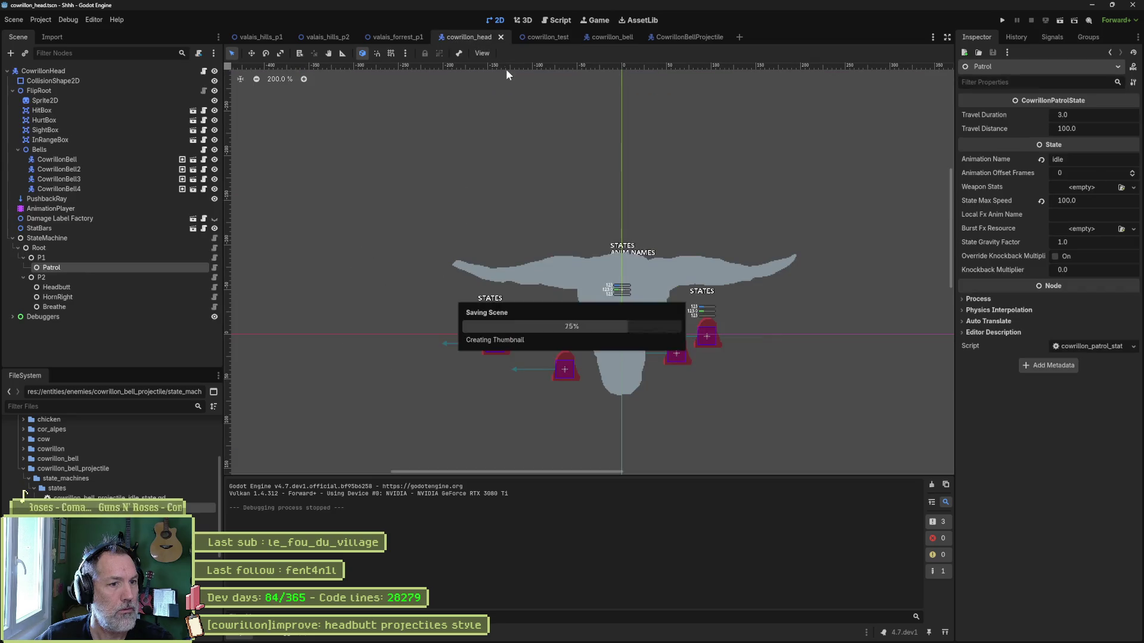
{"action": "left_click", "coordinate": [560, 37]}
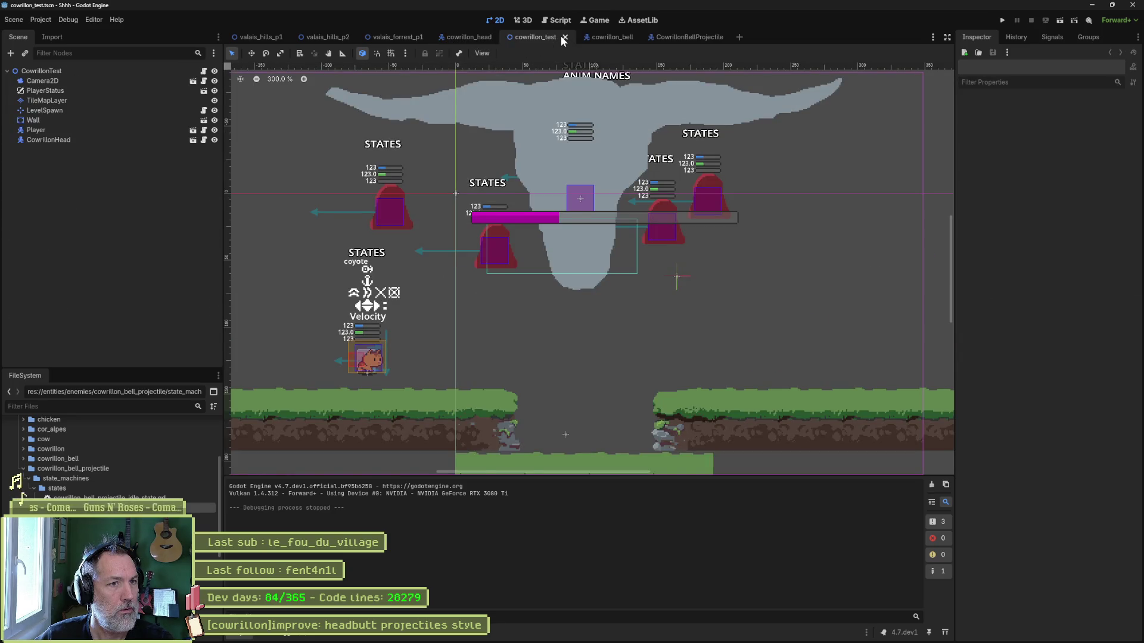
{"action": "left_click", "coordinate": [604, 34]}
{"action": "left_click", "coordinate": [535, 39]}
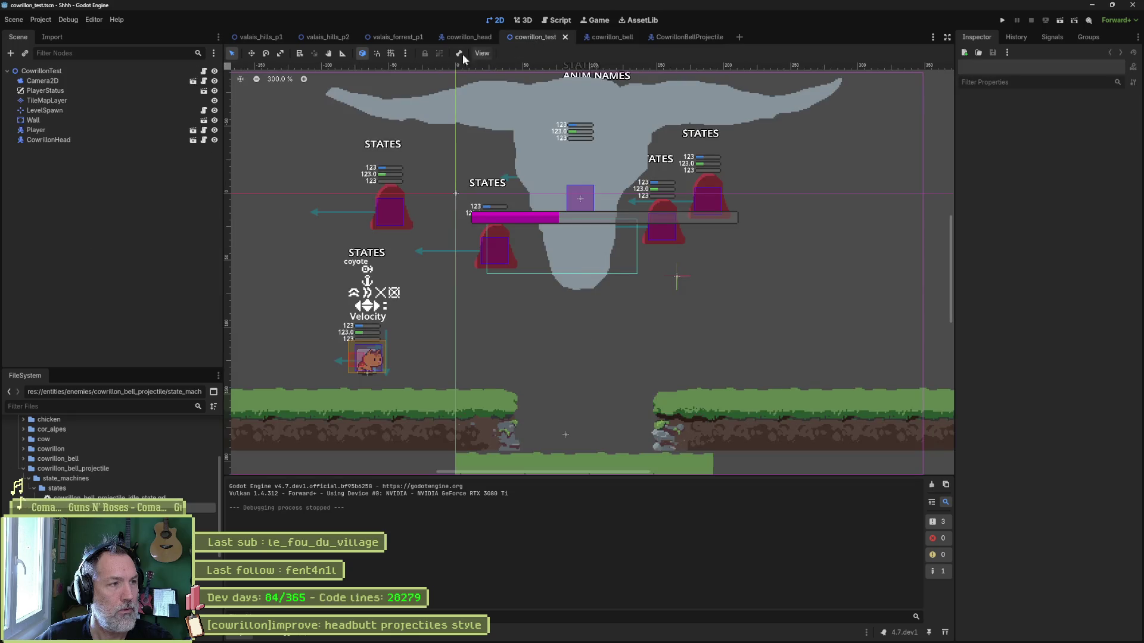
Set the head's AnimationPlayer to the idle animation, save, and return to cowrillon_test.
{"action": "left_click", "coordinate": [465, 37]}
{"action": "left_click", "coordinate": [167, 208]}
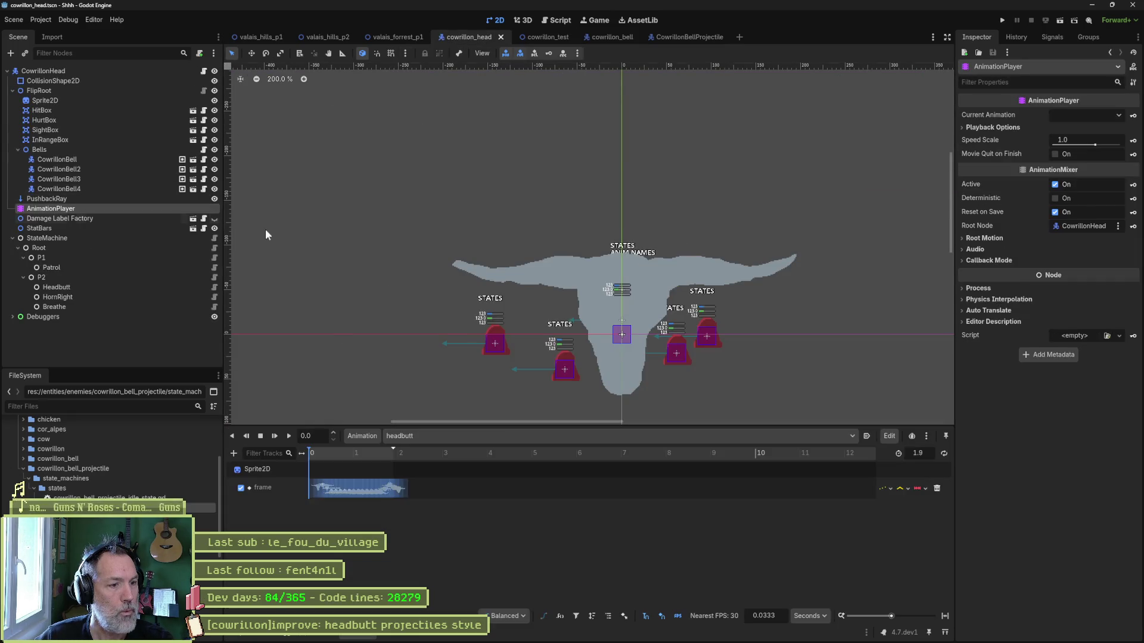
{"action": "left_click", "coordinate": [518, 436]}
{"action": "left_click", "coordinate": [485, 504]}
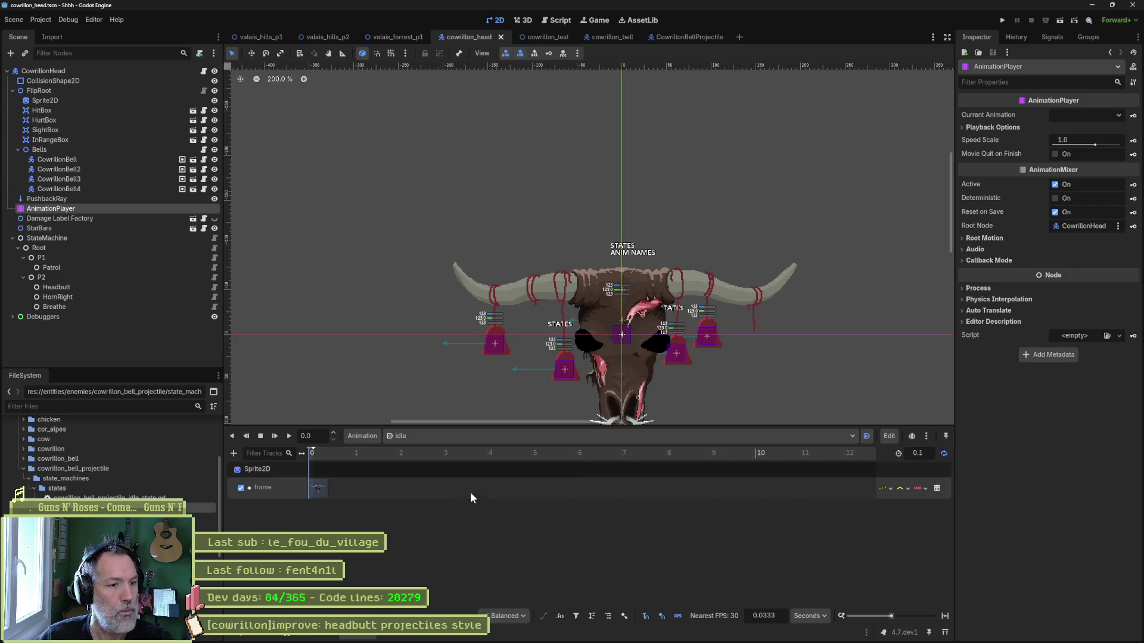
{"action": "key", "text": "ctrl+s"}
{"action": "left_click", "coordinate": [551, 37]}
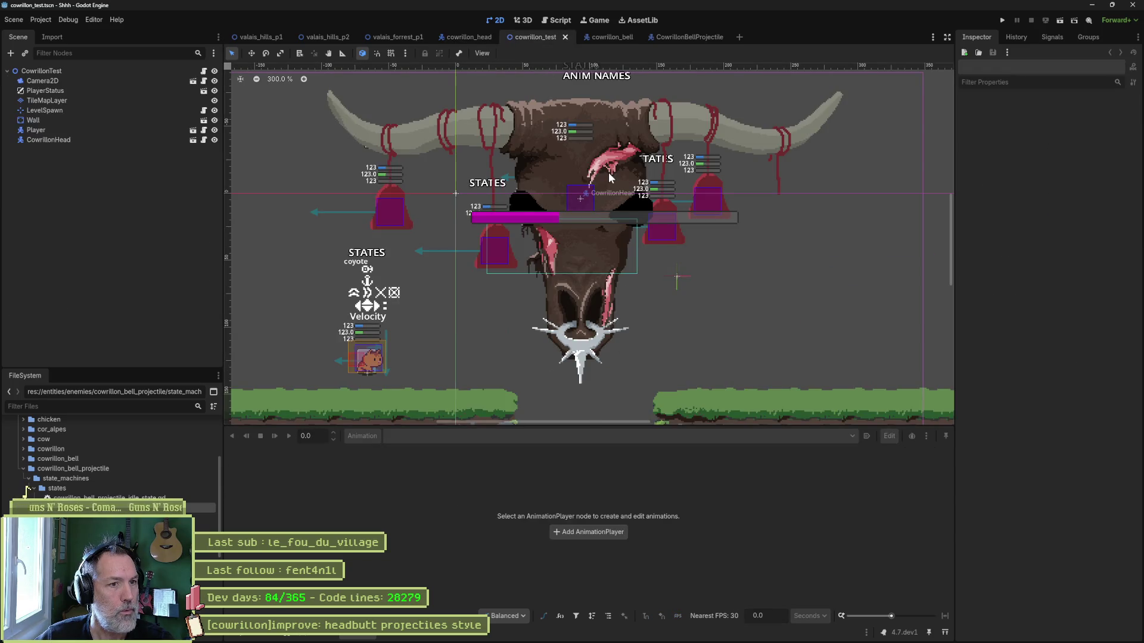
{"action": "left_click_drag", "start_coordinate": [609, 173], "coordinate": [613, 187]}
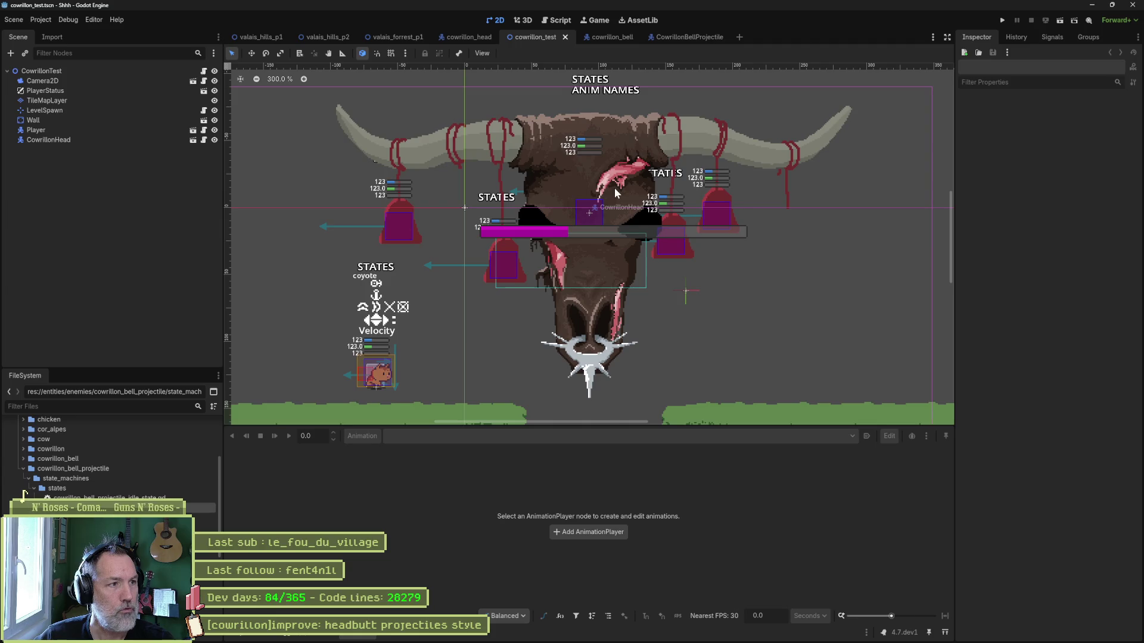
Set the CowrillonHead's Transform position x to 0.
{"action": "left_click", "coordinate": [151, 140]}
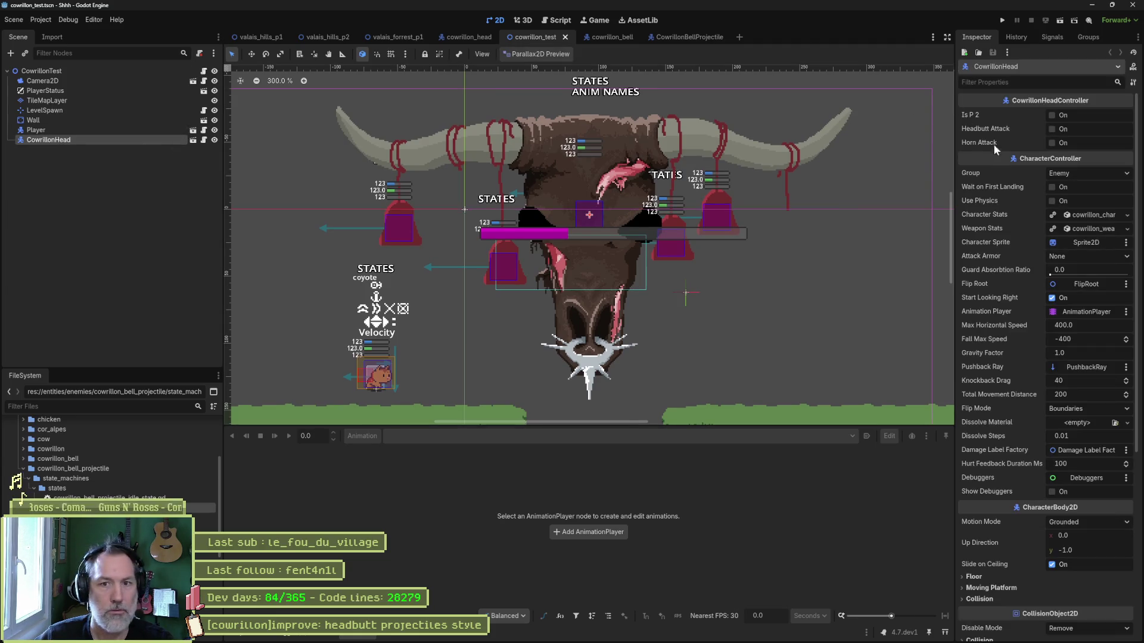
{"action": "scroll", "coordinate": [992, 415], "scroll_direction": "down", "scroll_amount": 5}
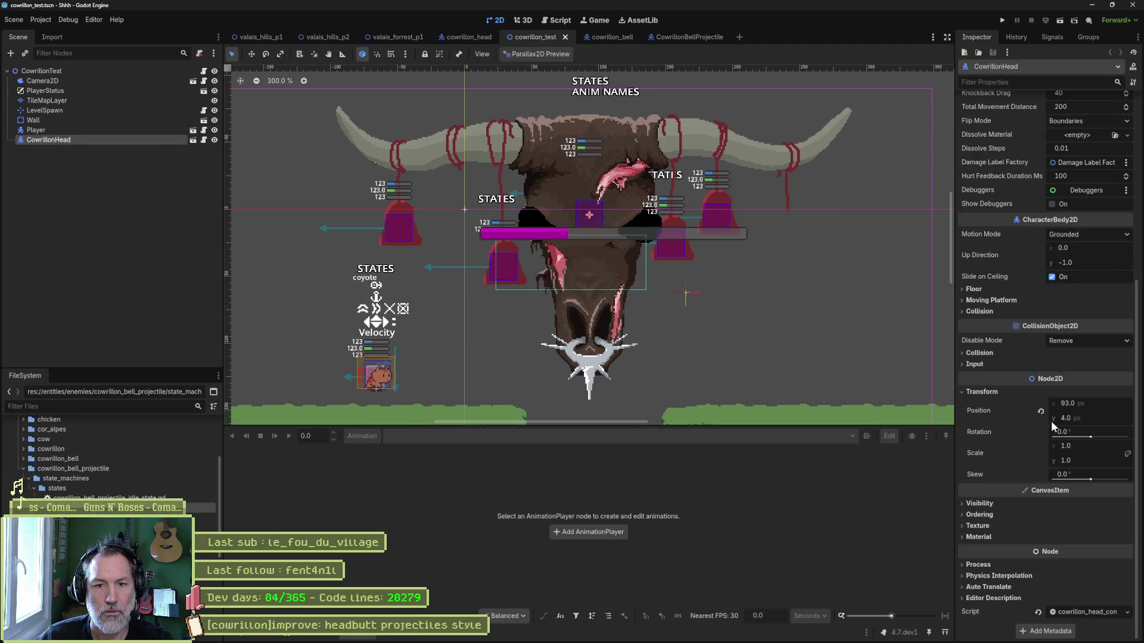
{"action": "left_click", "coordinate": [1092, 401]}
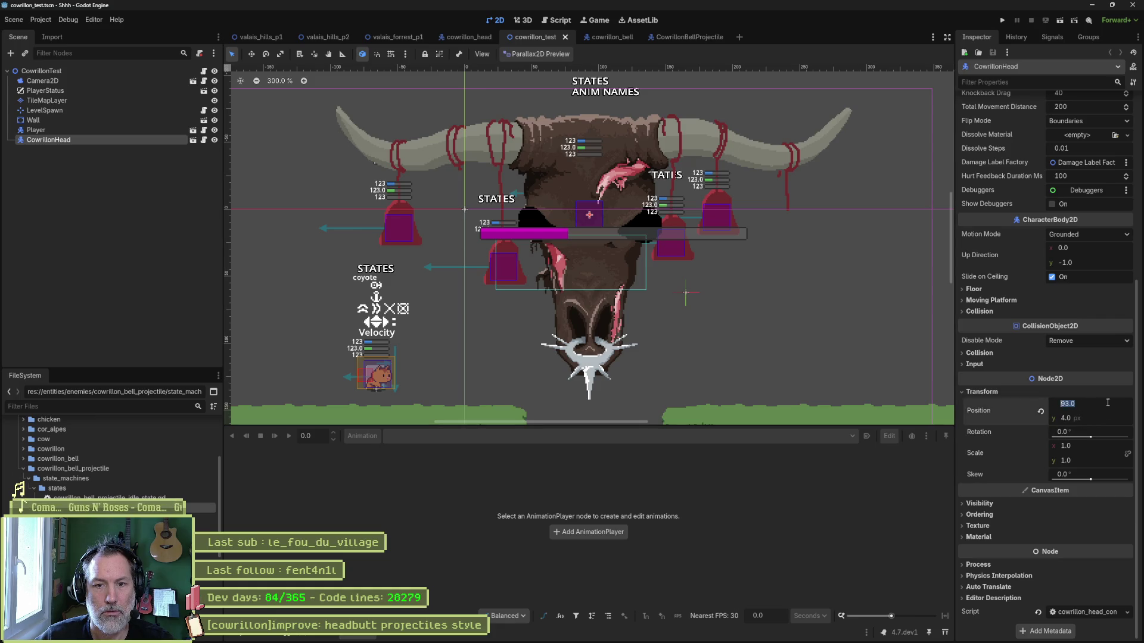
{"action": "type", "text": "0"}
{"action": "key", "text": "Return"}
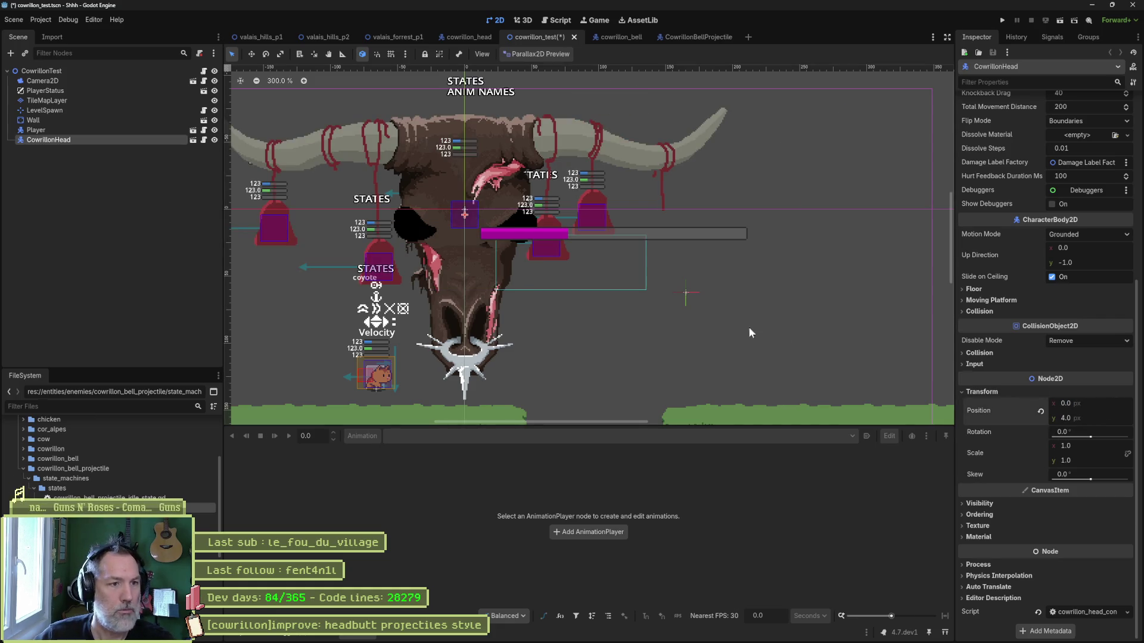
Save the centred test scene and select the TileMapLayer for tile editing.
{"action": "scroll", "coordinate": [542, 281], "scroll_direction": "down", "scroll_amount": 2}
{"action": "left_click_drag", "start_coordinate": [541, 280], "coordinate": [647, 272]}
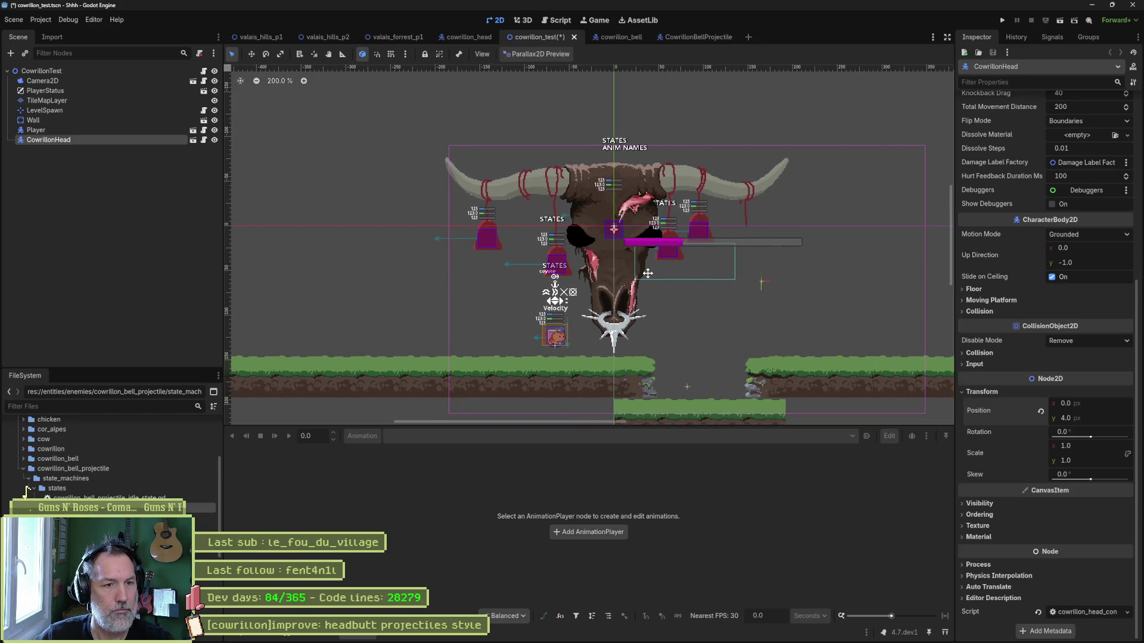
{"action": "key", "text": "ctrl+s"}
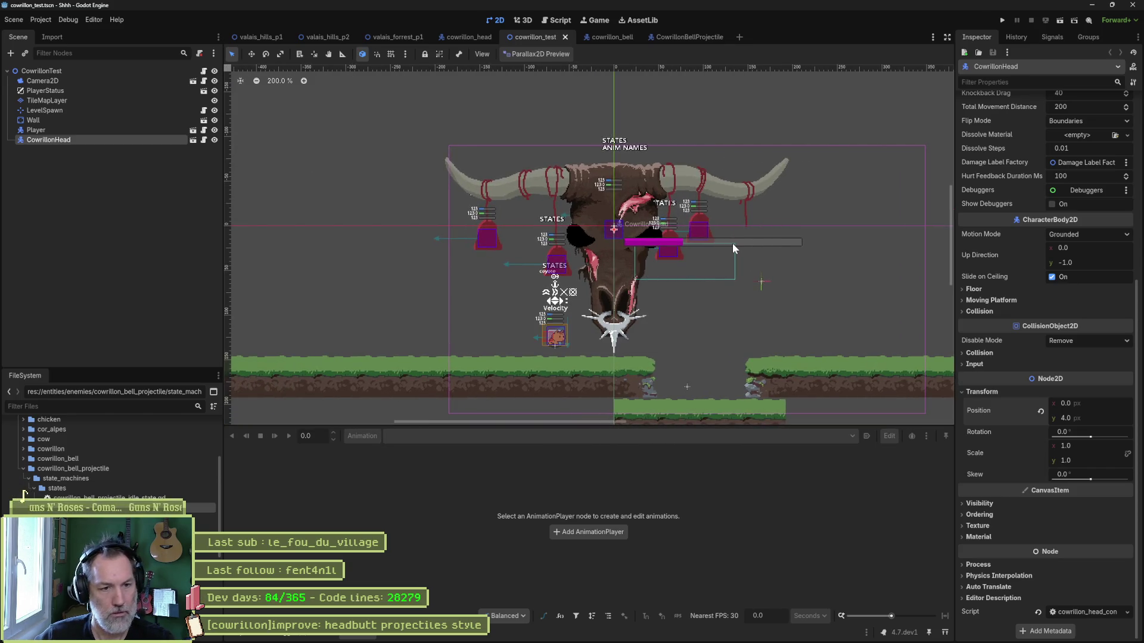
{"action": "left_click", "coordinate": [121, 101]}
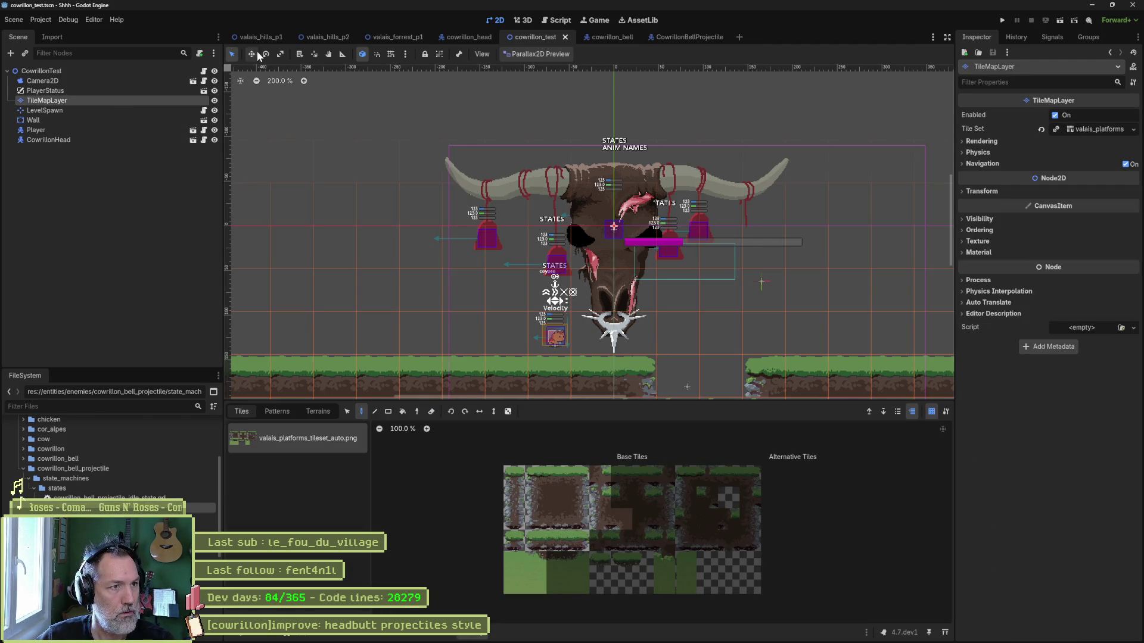
{"action": "scroll", "coordinate": [524, 286], "scroll_direction": "down", "scroll_amount": 5}
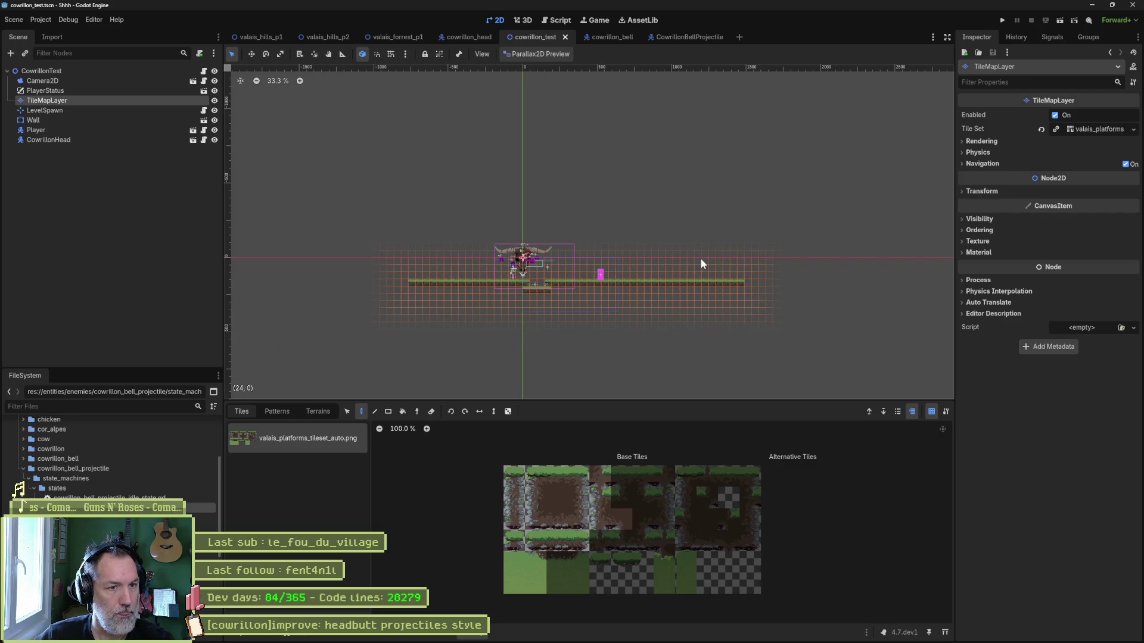
Paint a strip of grass-top platform tiles with the Rectangle tool.
{"action": "left_click", "coordinate": [389, 411]}
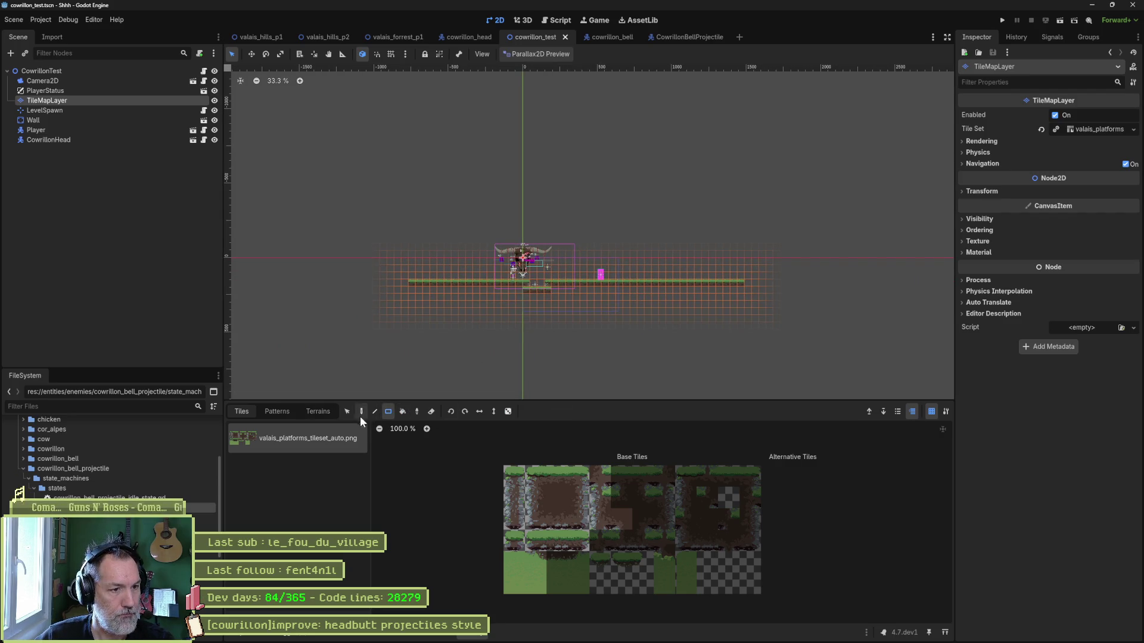
{"action": "mouse_move", "coordinate": [392, 264]}
{"action": "left_mouse_down"}
{"action": "mouse_move", "coordinate": [531, 300]}
{"action": "mouse_move", "coordinate": [771, 306]}
{"action": "left_mouse_up"}
{"action": "left_click_drag", "start_coordinate": [707, 281], "coordinate": [504, 282]}
{"action": "scroll", "coordinate": [602, 261], "scroll_direction": "up", "scroll_amount": 7}
{"action": "scroll", "coordinate": [603, 262], "scroll_direction": "right", "scroll_amount": 5}
{"action": "scroll", "coordinate": [602, 262], "scroll_direction": "up", "scroll_amount": 2}
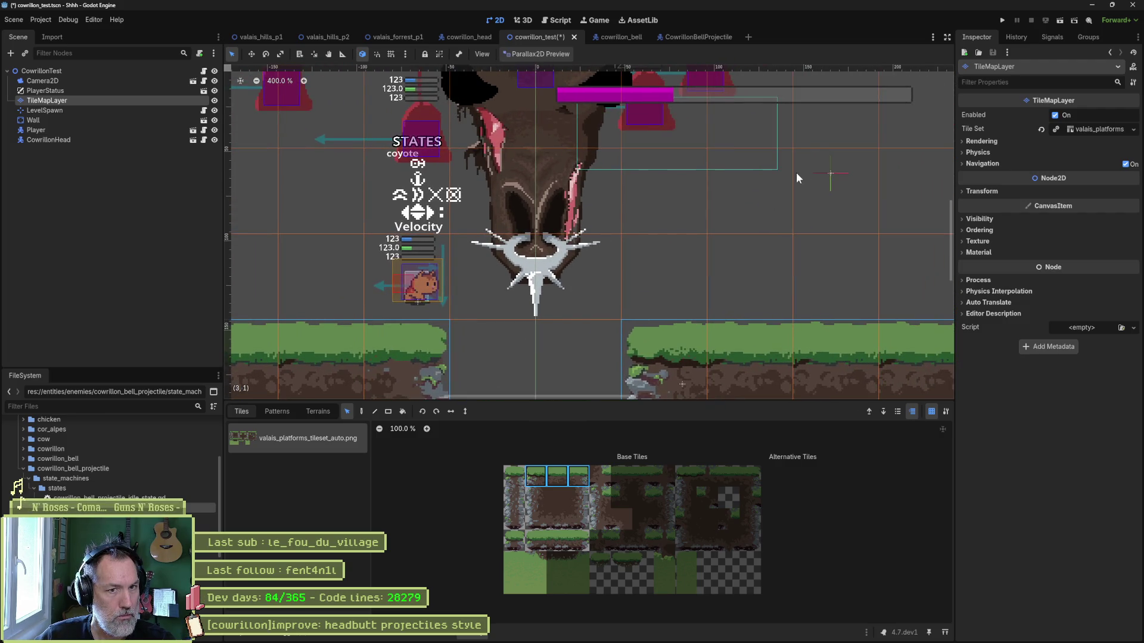
{"action": "key", "text": "Escape"}
Move the LevelSpawn marker beside the boss's spiked ring, then save and run.
{"action": "key", "text": "w"}
{"action": "key", "text": "q"}
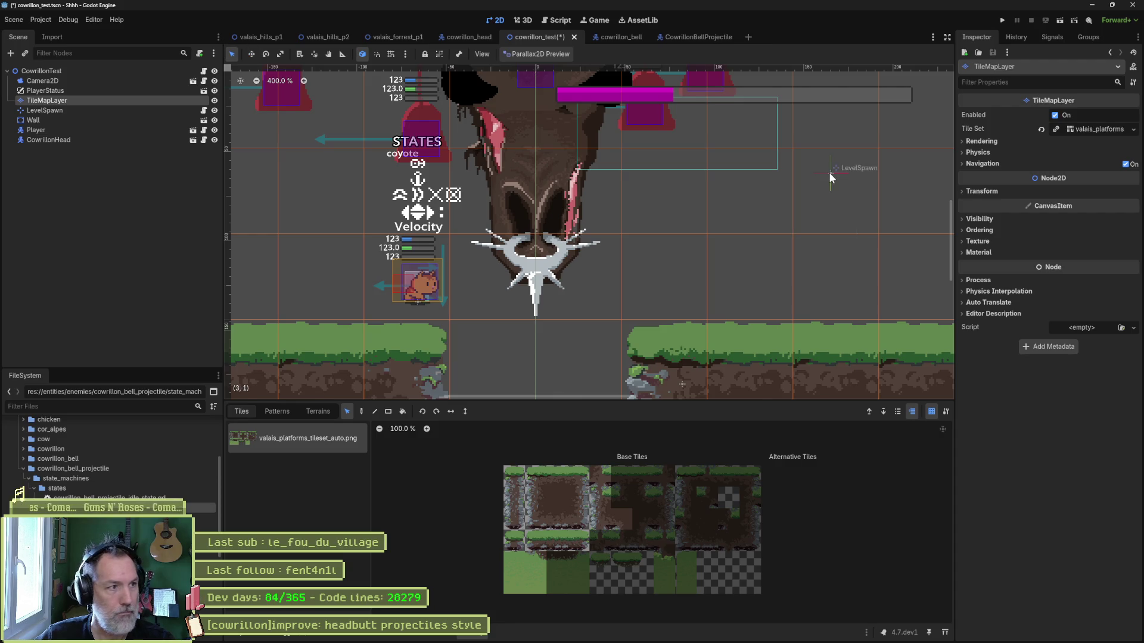
{"action": "left_click", "coordinate": [90, 110]}
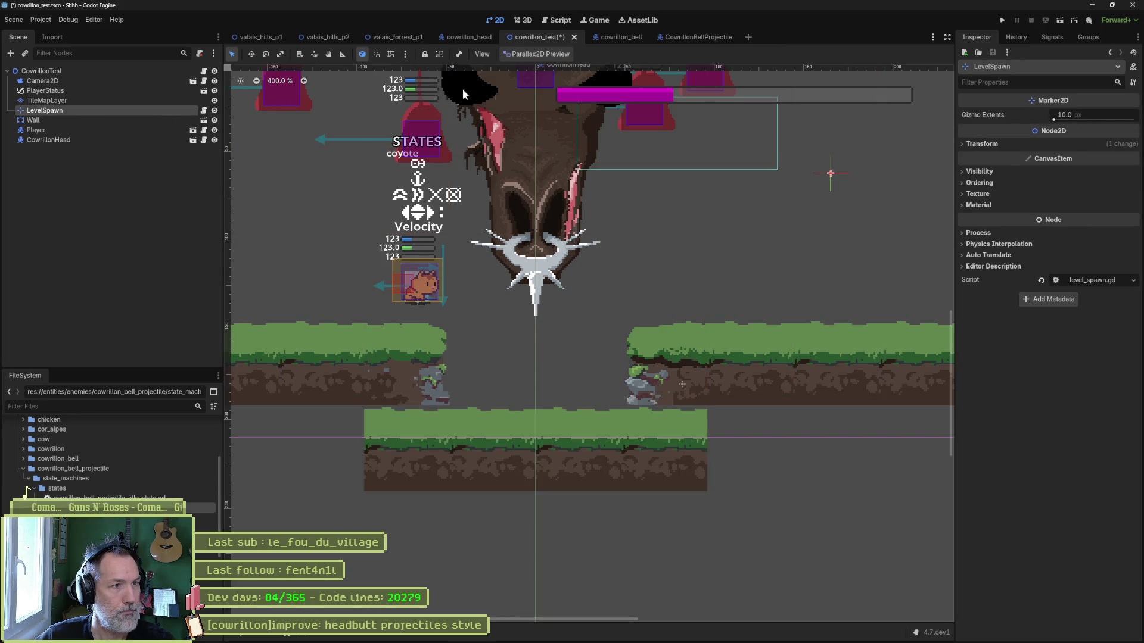
{"action": "key", "text": "w"}
{"action": "left_click_drag", "start_coordinate": [831, 176], "coordinate": [606, 256]}
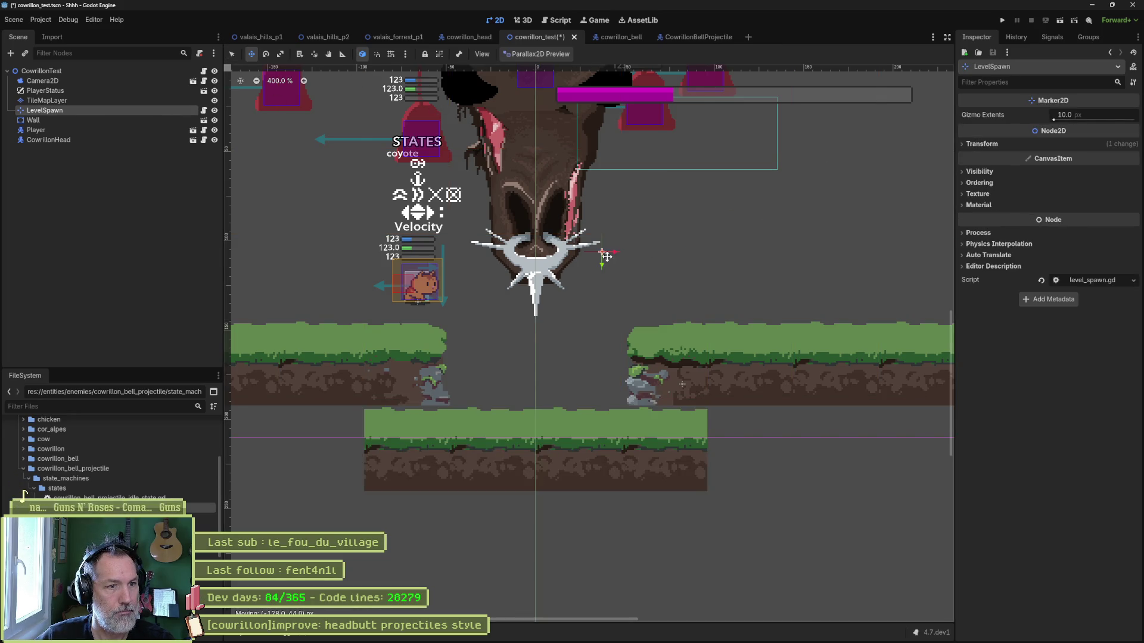
{"action": "key", "text": "F6"}
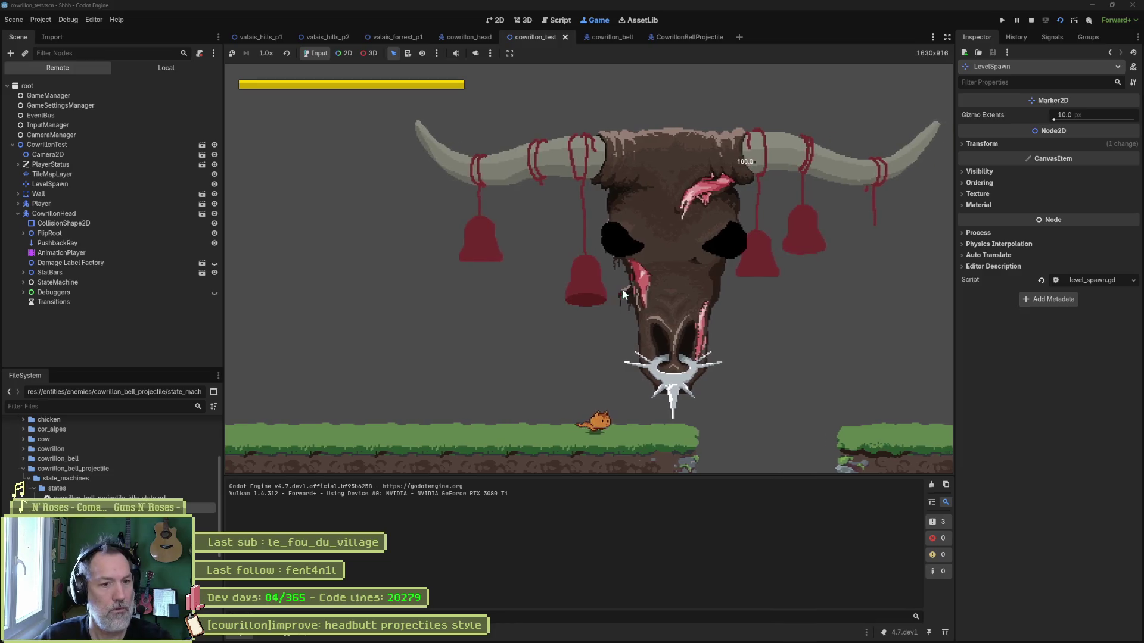
Toggle the live CowrillonHead's Headbutt and Horn attack flags to watch them, then stop the game.
{"action": "key", "text": "space"}
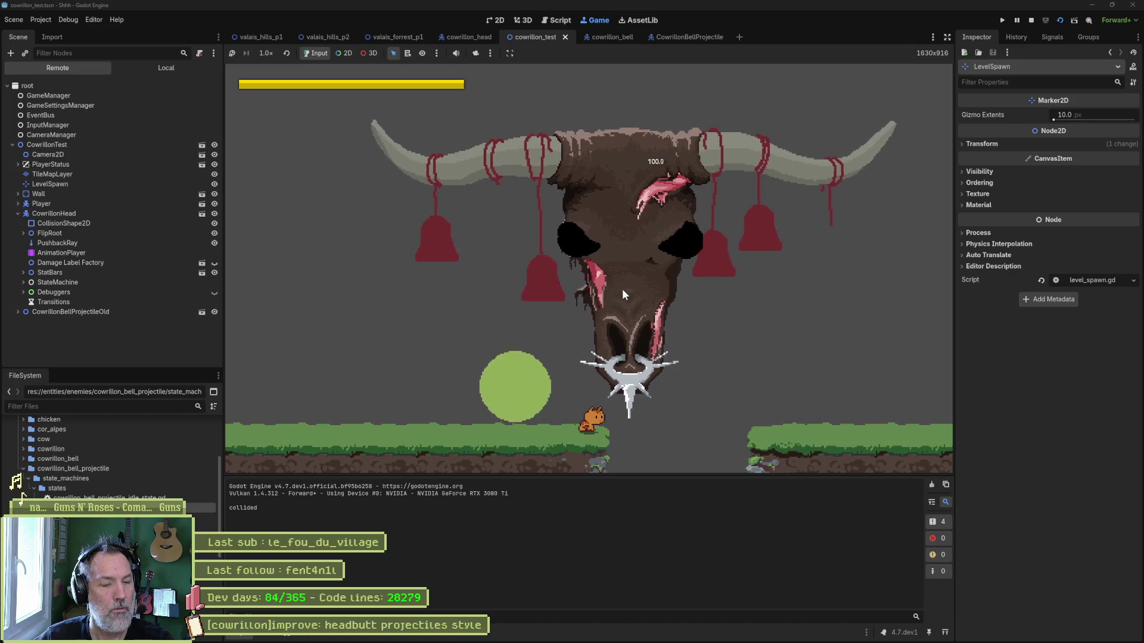
{"action": "left_click", "coordinate": [131, 213]}
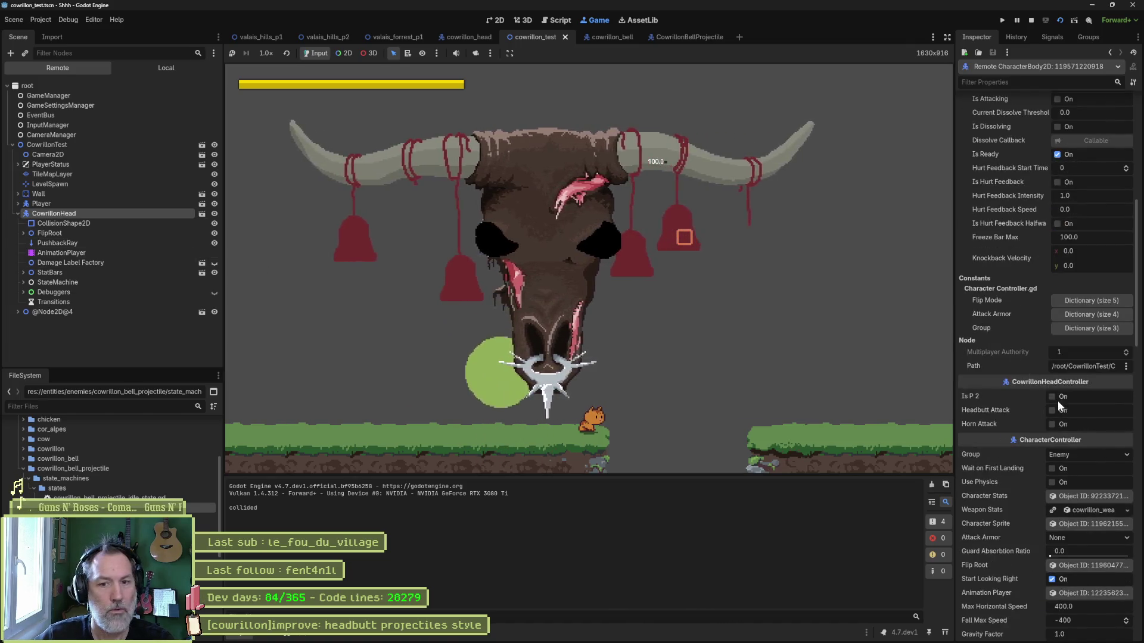
{"action": "left_click", "coordinate": [1063, 412]}
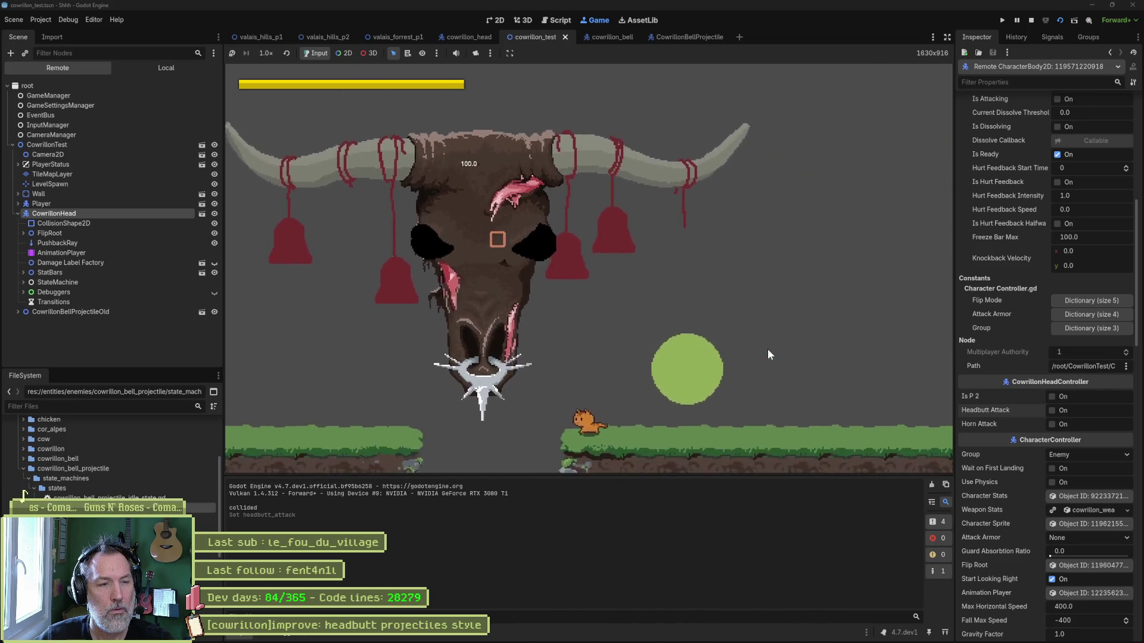
{"action": "left_click", "coordinate": [1052, 424]}
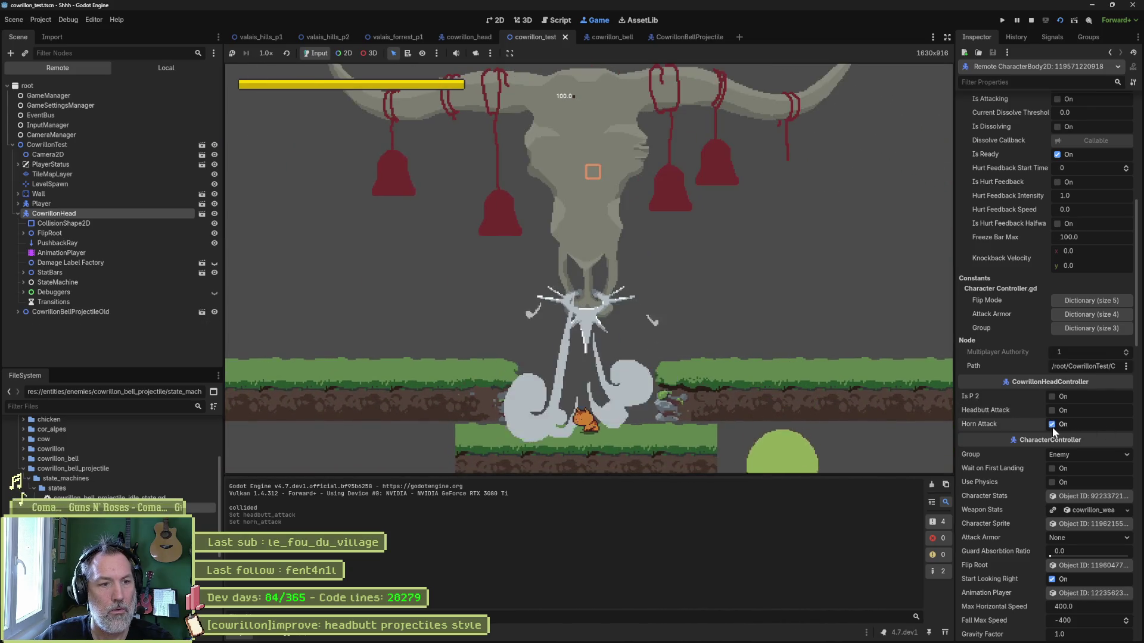
{"action": "left_click", "coordinate": [1051, 425]}
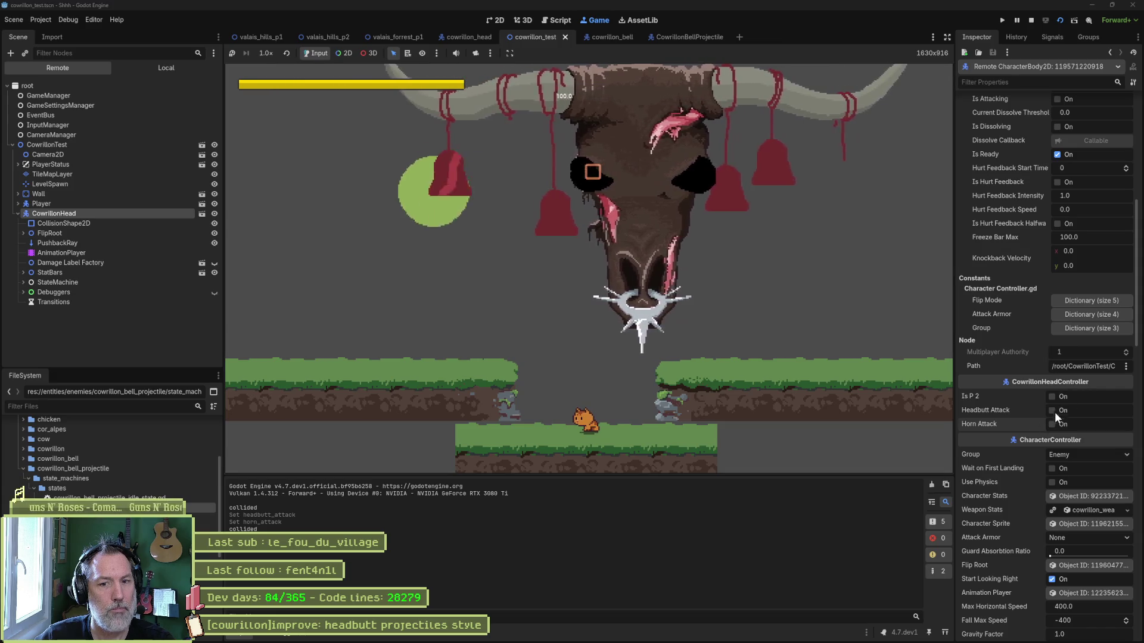
{"action": "left_click", "coordinate": [1055, 426]}
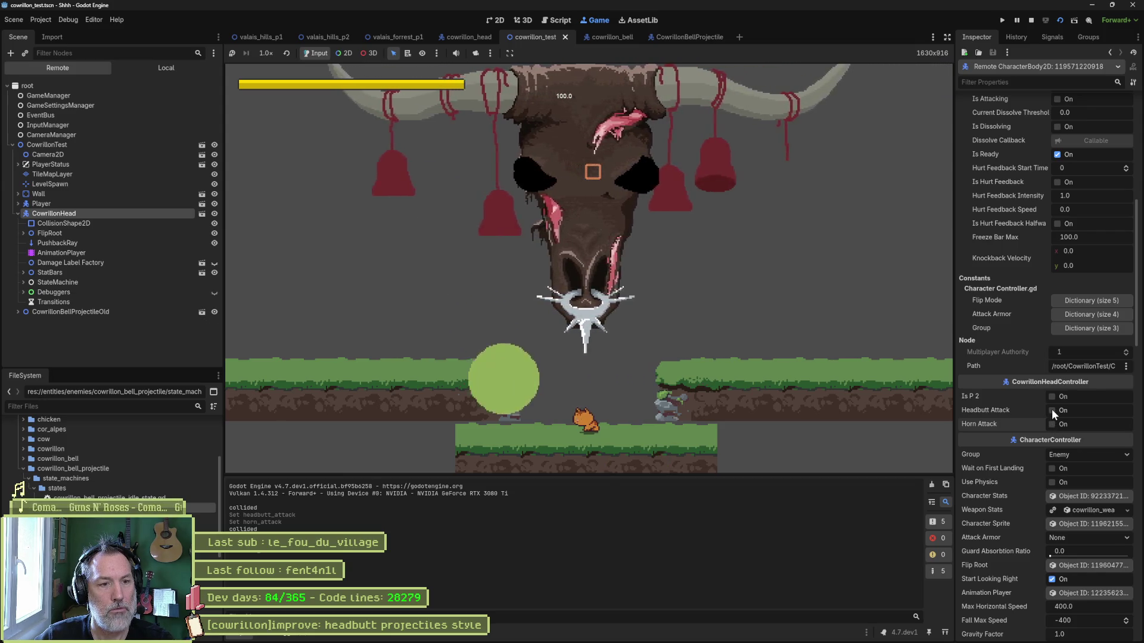
{"action": "left_click", "coordinate": [1051, 409]}
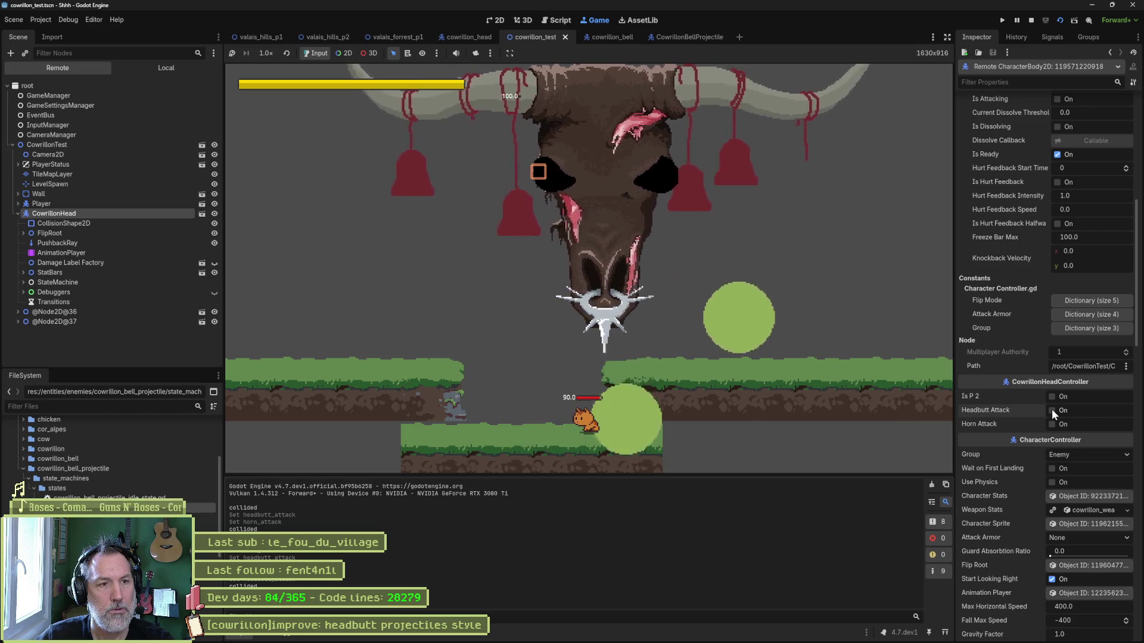
{"action": "key", "text": "F8"}
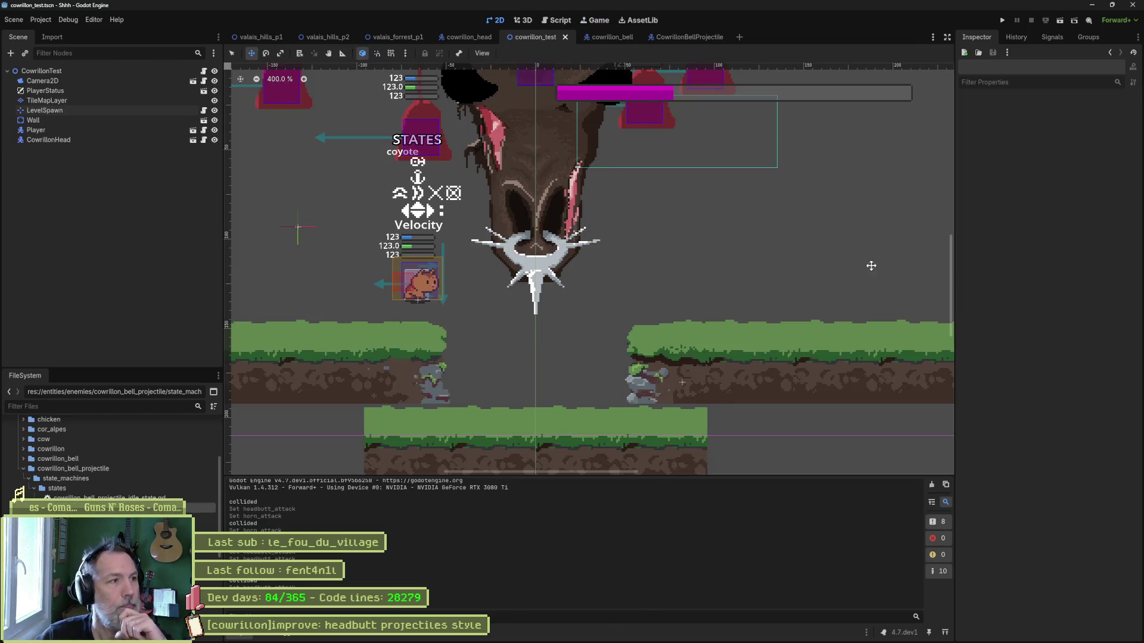
Move the Camera2D to position x 0 and save the scene.
{"action": "scroll", "coordinate": [685, 239], "scroll_direction": "down", "scroll_amount": 3}
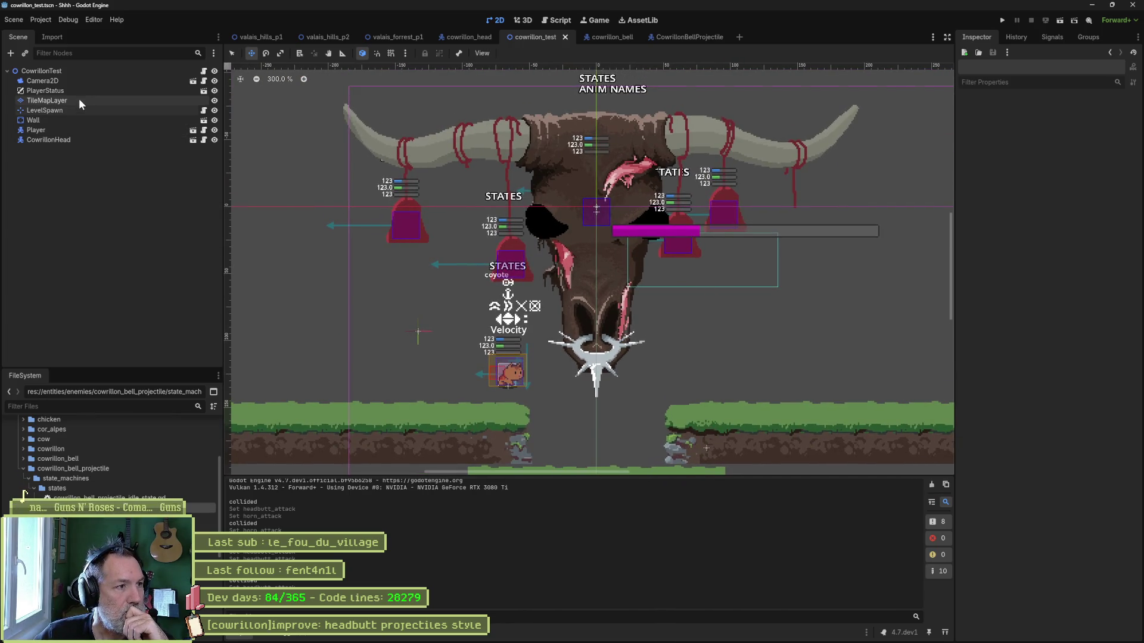
{"action": "left_click", "coordinate": [80, 82]}
{"action": "scroll", "coordinate": [563, 229], "scroll_direction": "down", "scroll_amount": 5}
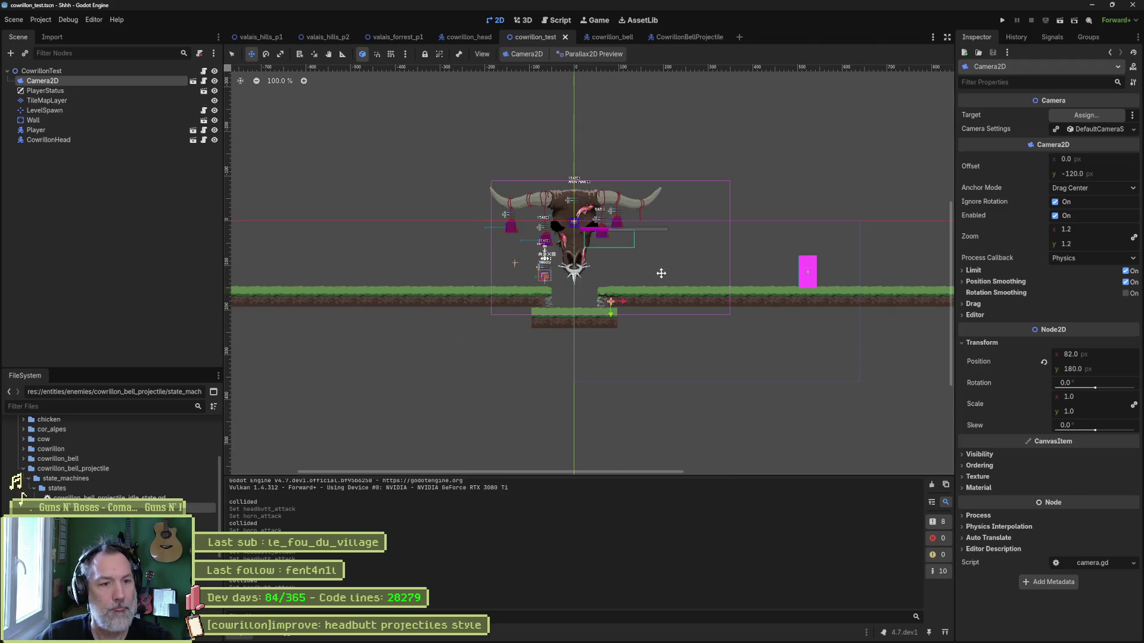
{"action": "left_click_drag", "start_coordinate": [621, 300], "coordinate": [585, 300]}
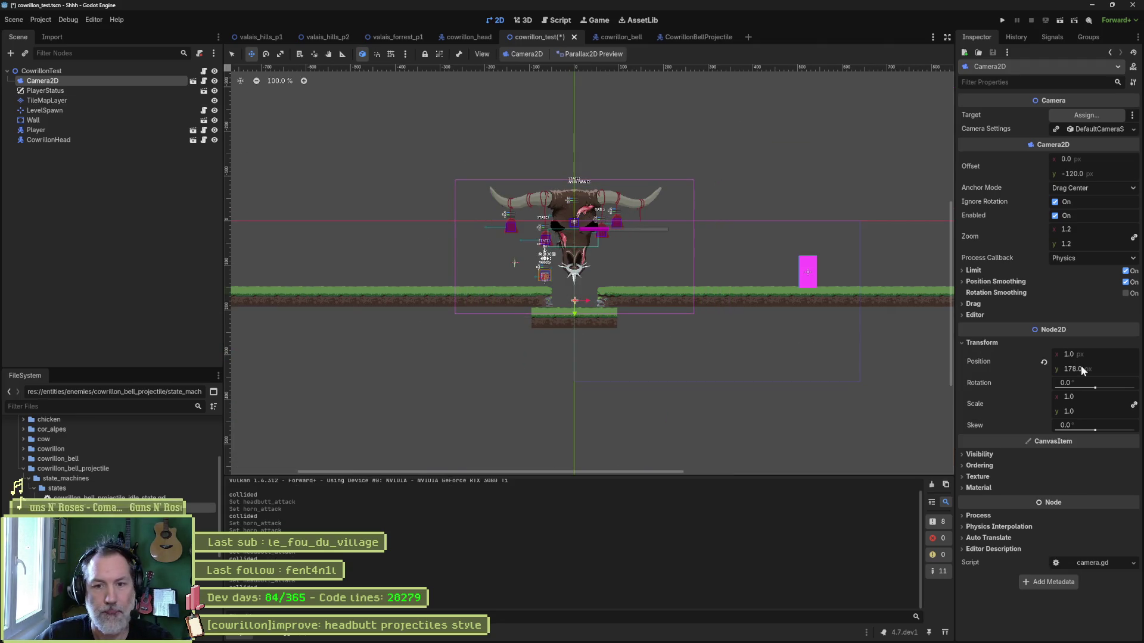
{"action": "left_click_drag", "start_coordinate": [1086, 354], "coordinate": [1110, 360]}
{"action": "left_click", "coordinate": [1109, 357]}
{"action": "type", "text": "0"}
{"action": "key", "text": "Return"}
{"action": "key", "text": "ctrl+s"}
Run and stop the game to check framing, then open the CowrillonBellProjectile scene.
{"action": "key", "text": "F6"}
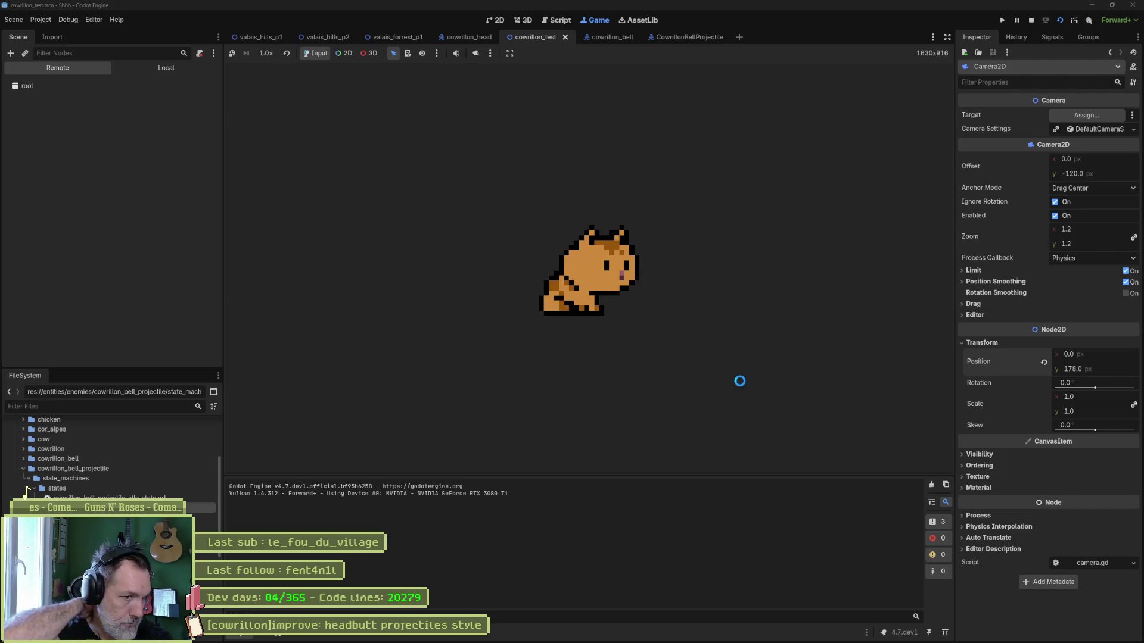
{"action": "key", "text": "F8"}
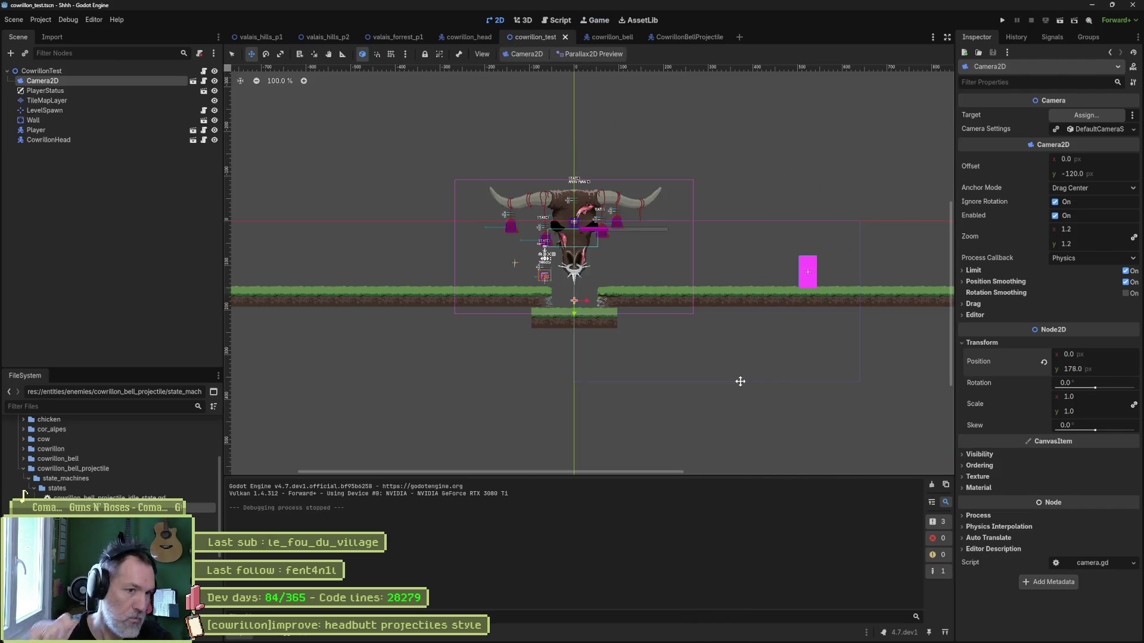
{"action": "scroll", "coordinate": [718, 266], "scroll_direction": "up", "scroll_amount": 2}
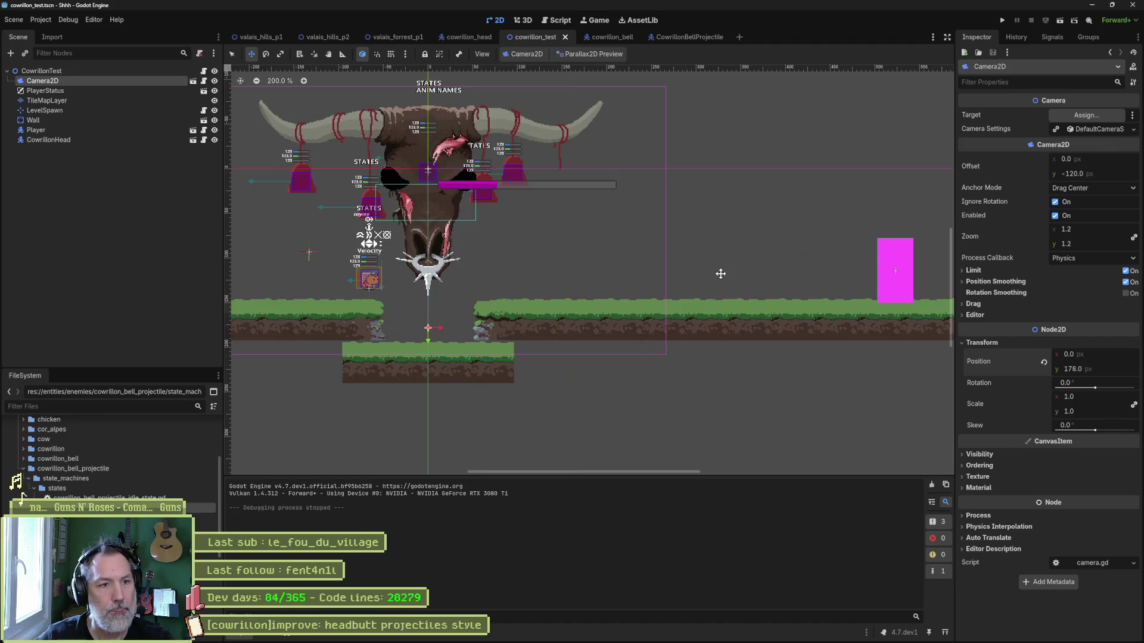
{"action": "mouse_move", "coordinate": [613, 240]}
{"action": "left_mouse_down"}
{"action": "mouse_move", "coordinate": [792, 276]}
{"action": "mouse_move", "coordinate": [777, 295]}
{"action": "left_mouse_up"}
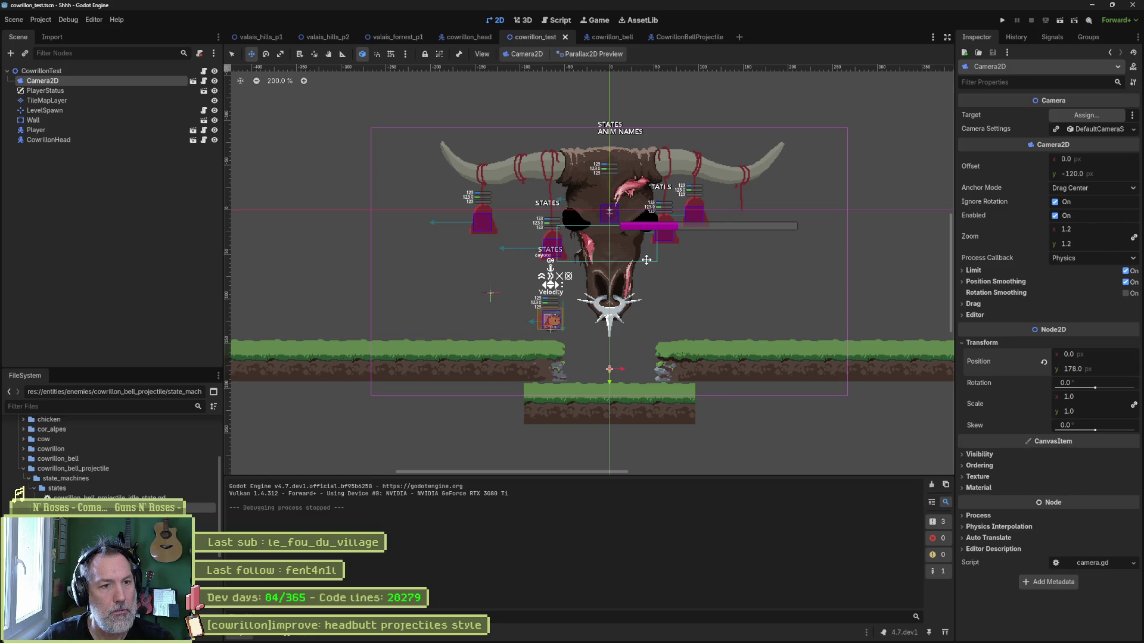
{"action": "left_click", "coordinate": [678, 36]}
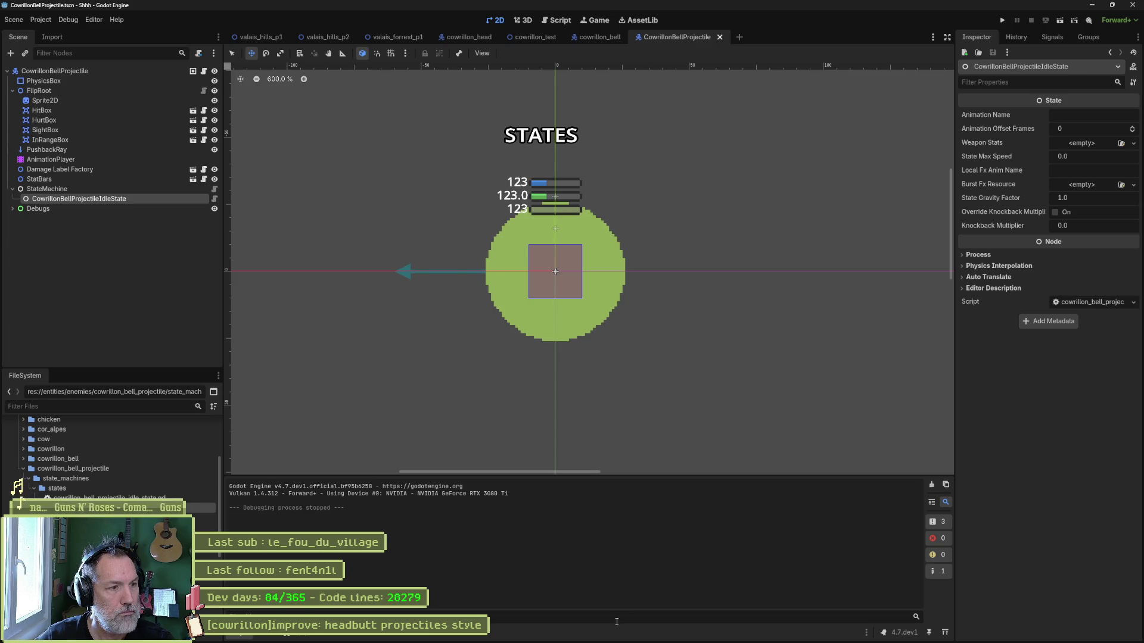
{"action": "mouse_move", "coordinate": [501, 635]}
{"action": "key", "text": "F5"}
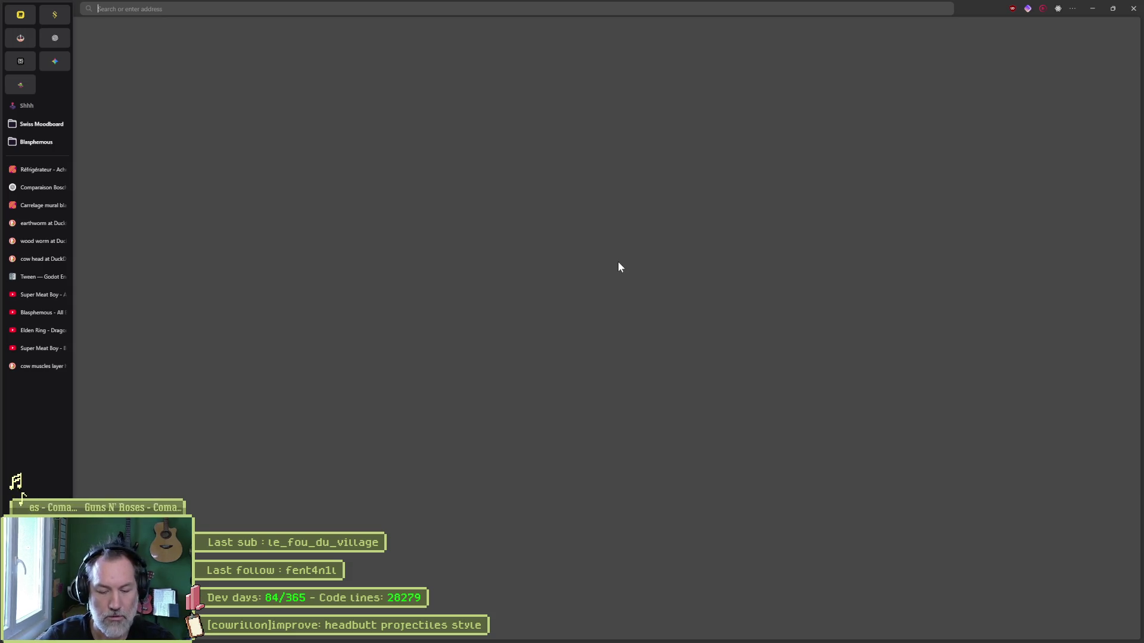
Search DuckDuckGo images for 'lightning ball' and preview a blue lightning orb.
{"action": "type", "text": "lightn"}
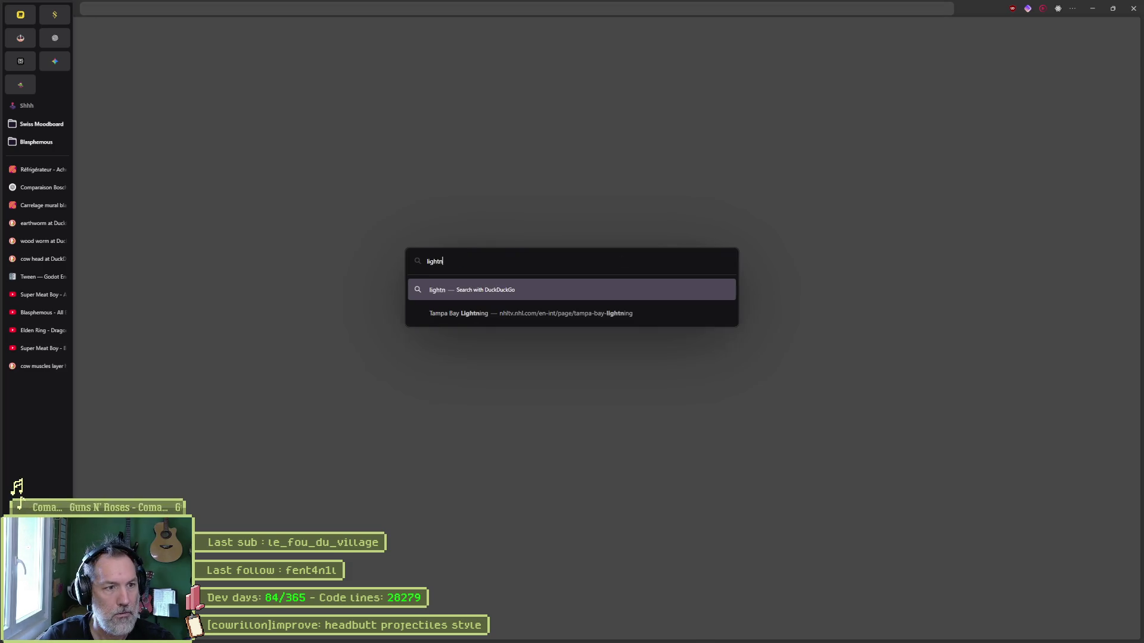
{"action": "type", "text": "ing ball"}
{"action": "key", "text": "Return"}
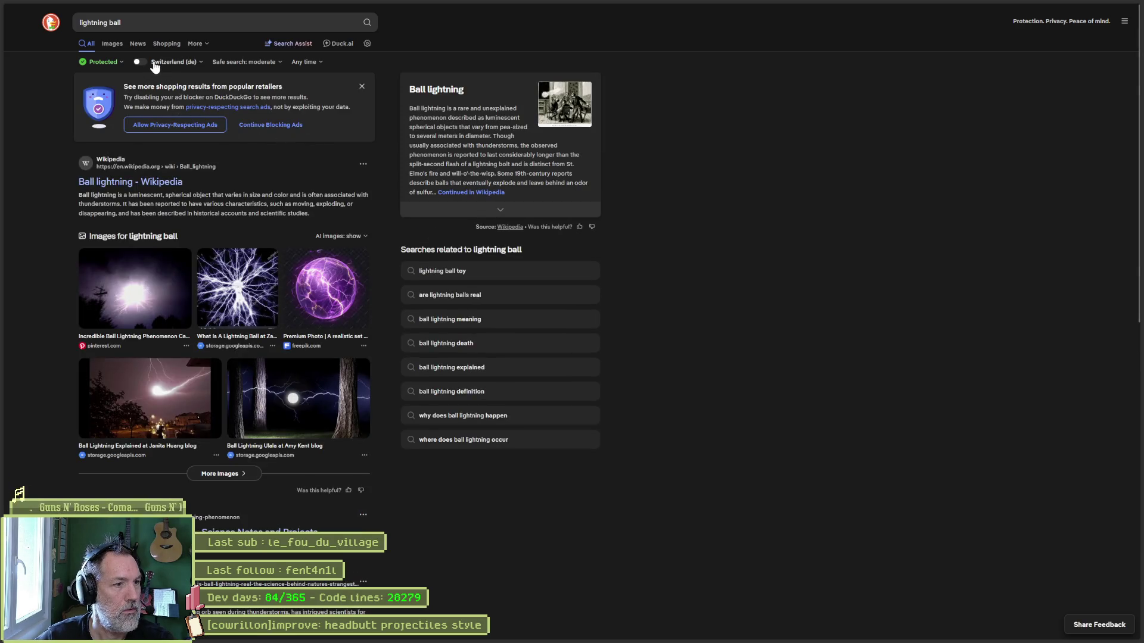
{"action": "left_click", "coordinate": [112, 43]}
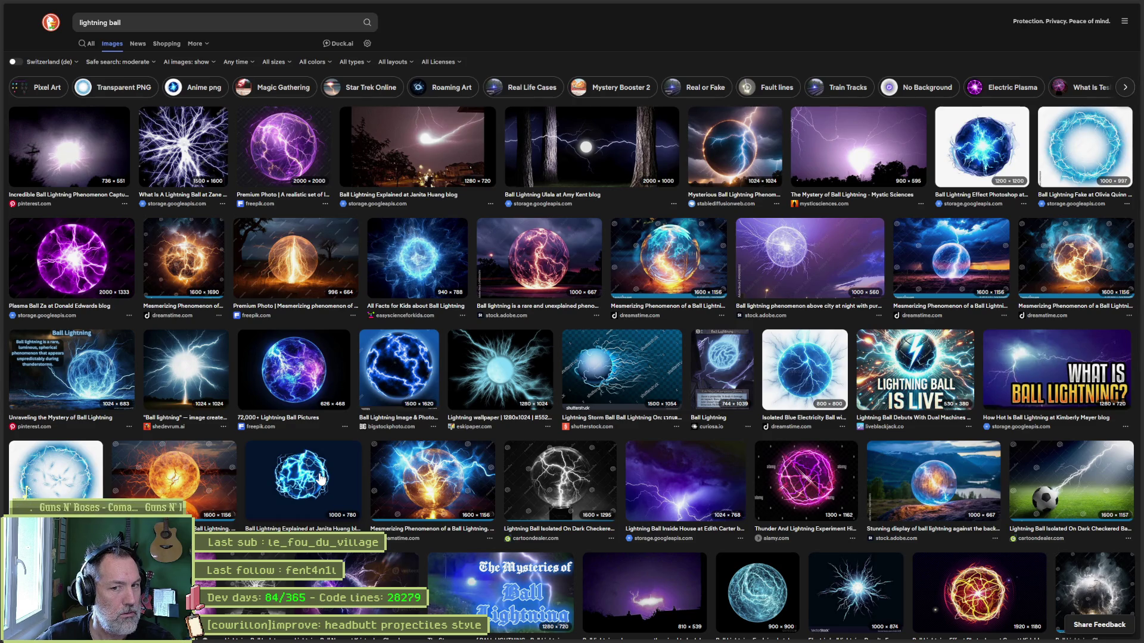
{"action": "left_click", "coordinate": [320, 478]}
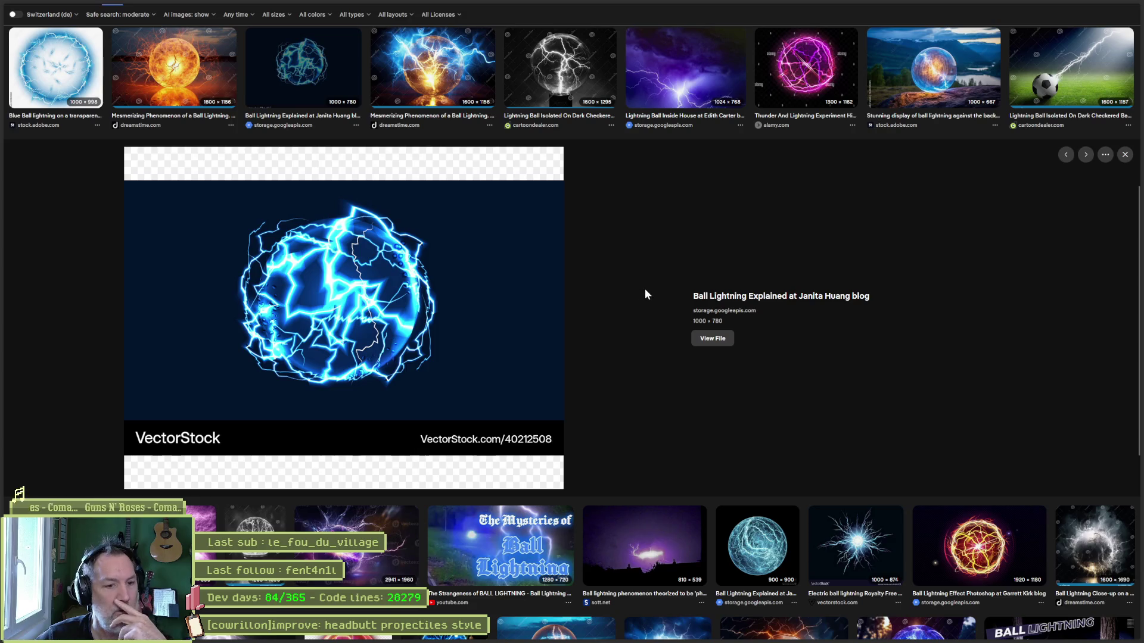
Preview several ball-lightning images, end on the blue VectorStock sphere, and return to Godot.
{"action": "scroll", "coordinate": [644, 289], "scroll_direction": "down", "scroll_amount": 2}
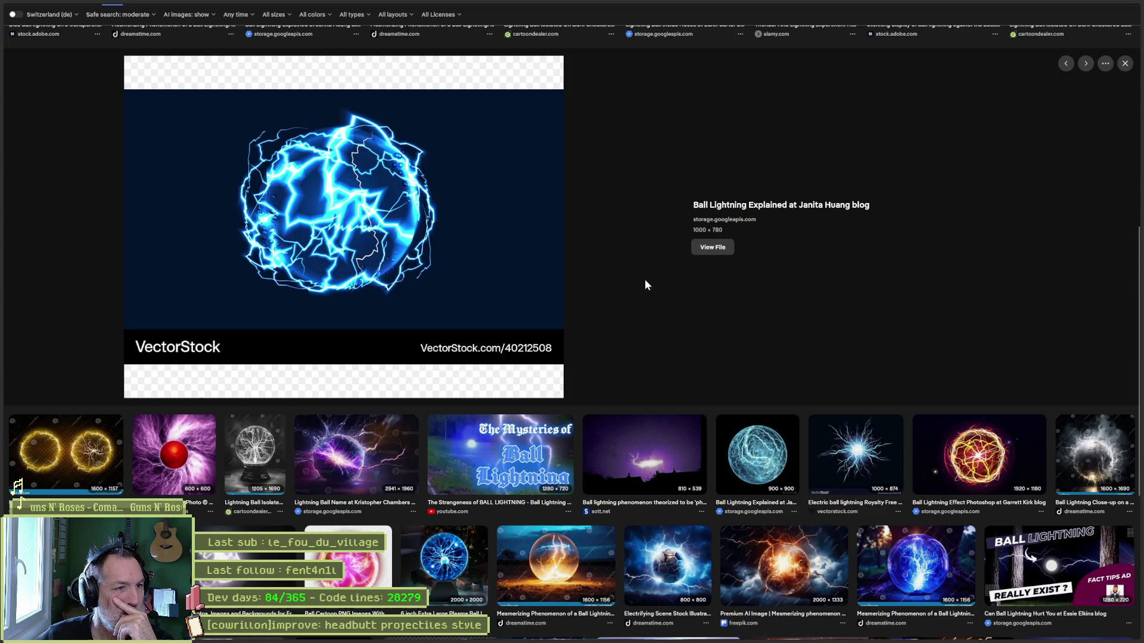
{"action": "scroll", "coordinate": [639, 280], "scroll_direction": "down", "scroll_amount": 4}
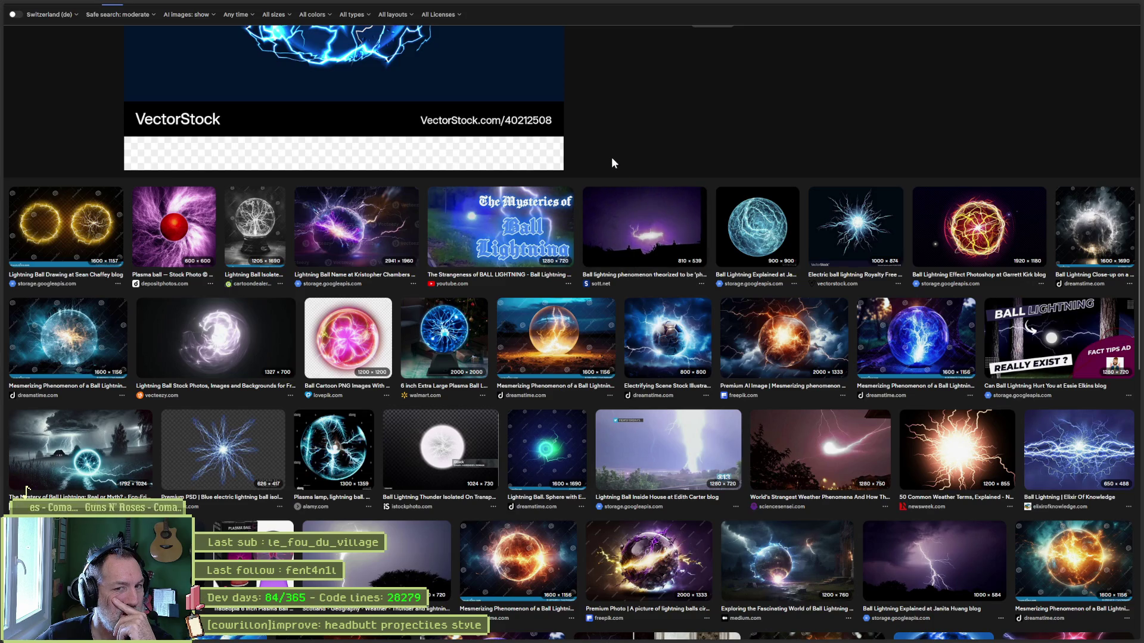
{"action": "scroll", "coordinate": [612, 157], "scroll_direction": "up", "scroll_amount": 1}
{"action": "scroll", "coordinate": [612, 157], "scroll_direction": "up", "scroll_amount": 3}
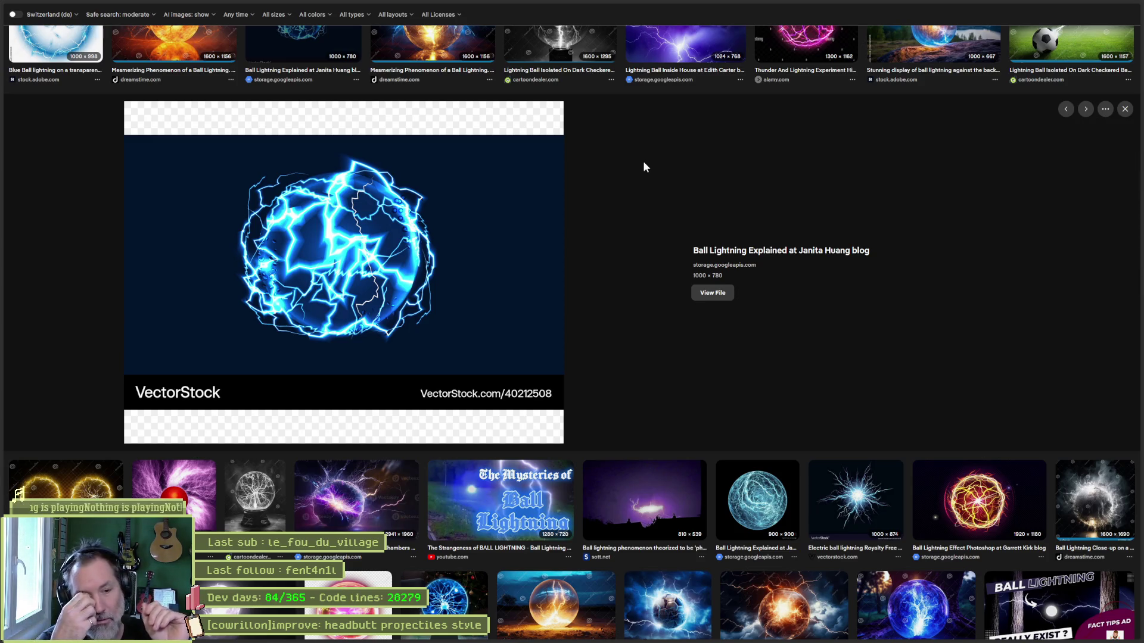
{"action": "key", "text": "Up"}
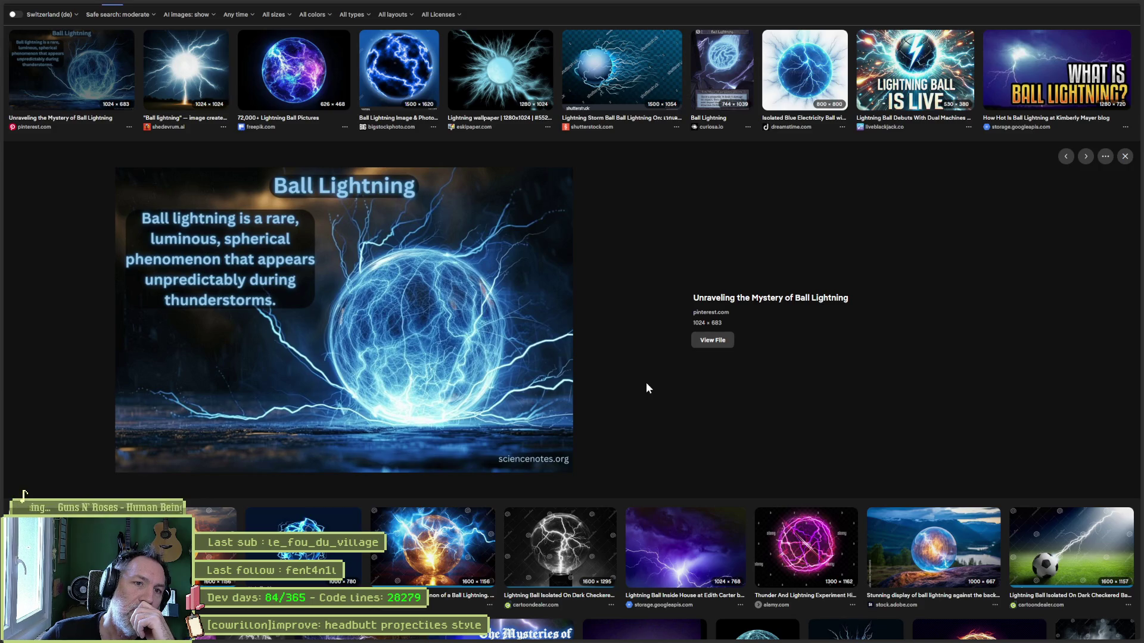
{"action": "left_click", "coordinate": [733, 65]}
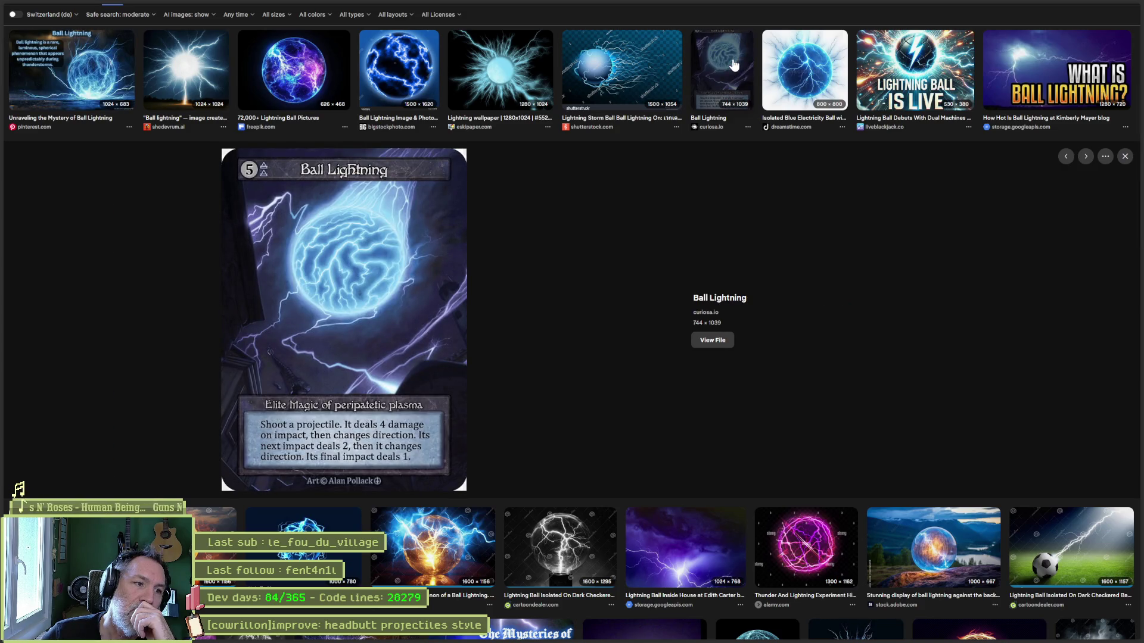
{"action": "left_click", "coordinate": [611, 64]}
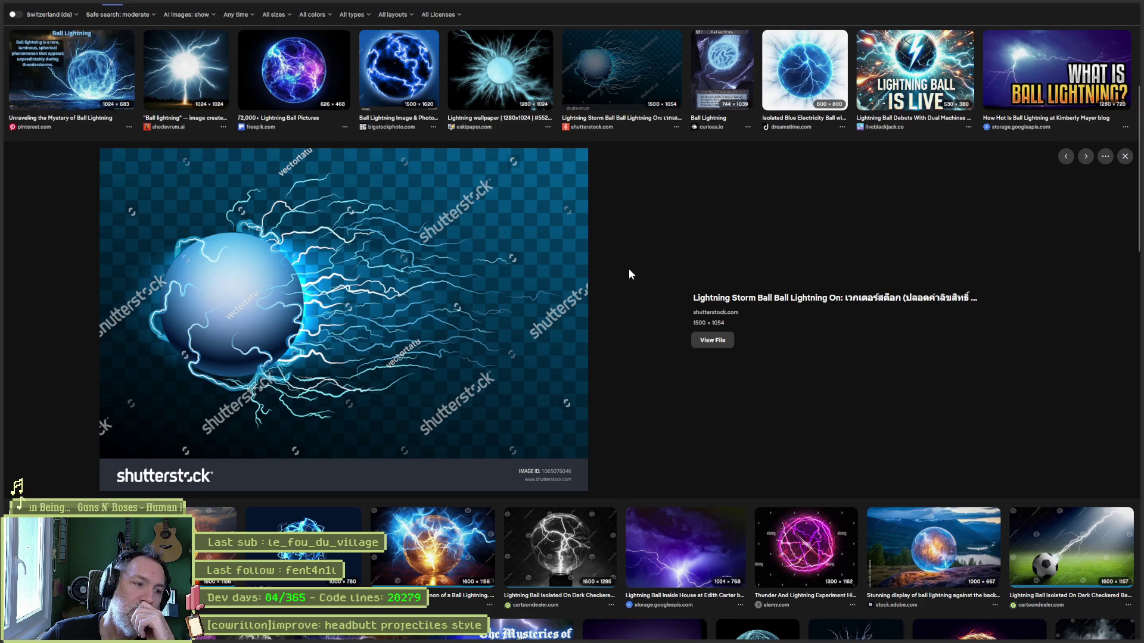
{"action": "left_click", "coordinate": [301, 524]}
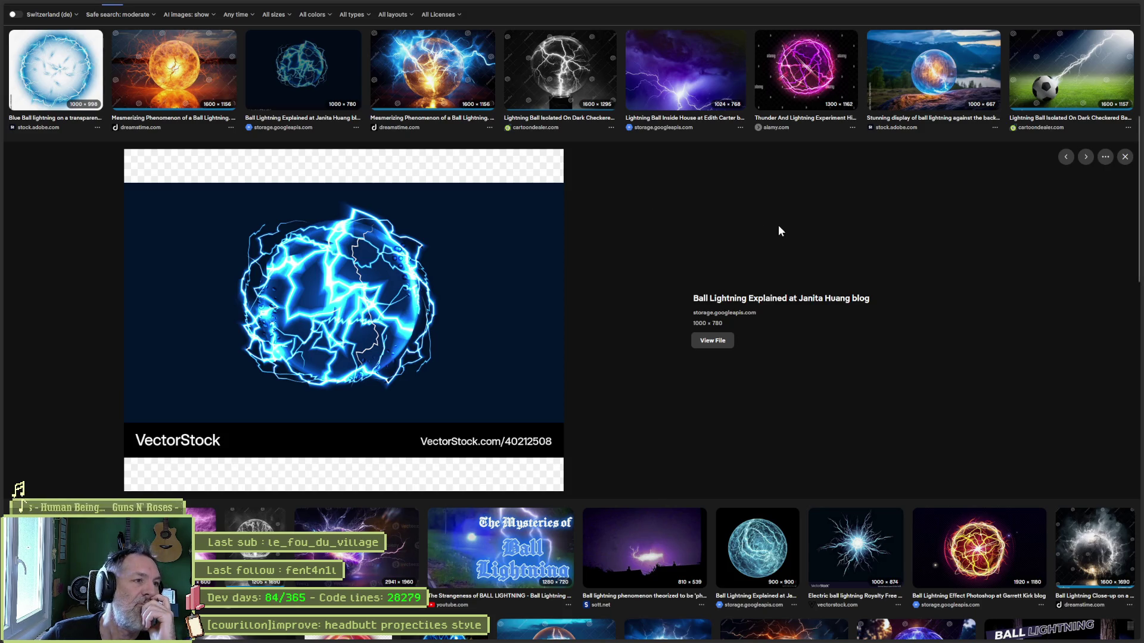
{"action": "mouse_move", "coordinate": [1082, 6]}
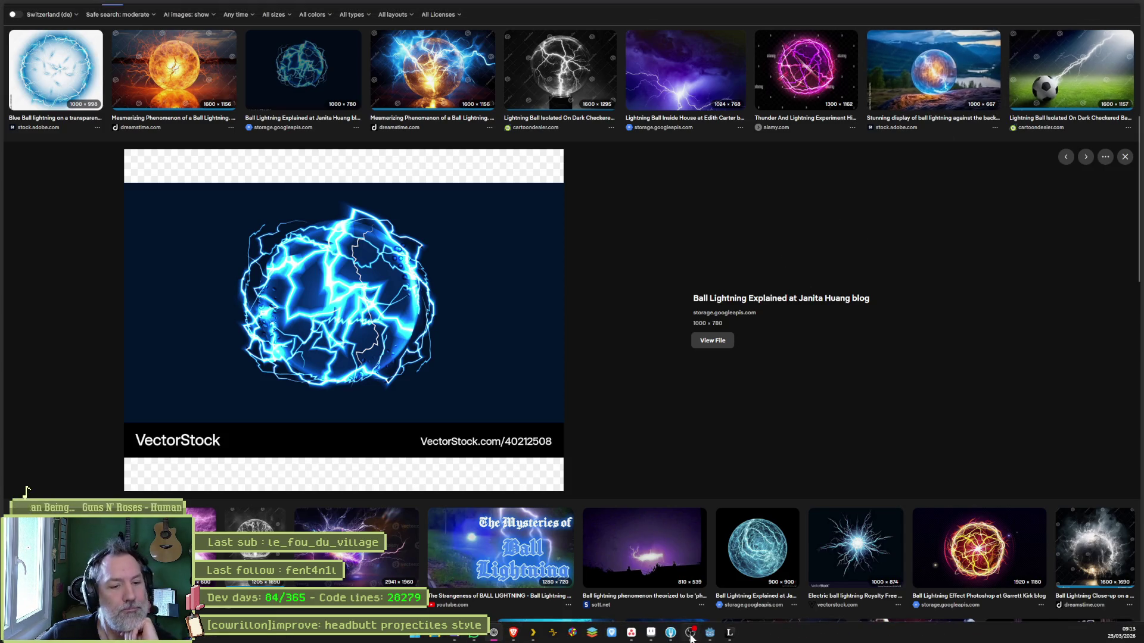
{"action": "left_click", "coordinate": [709, 632]}
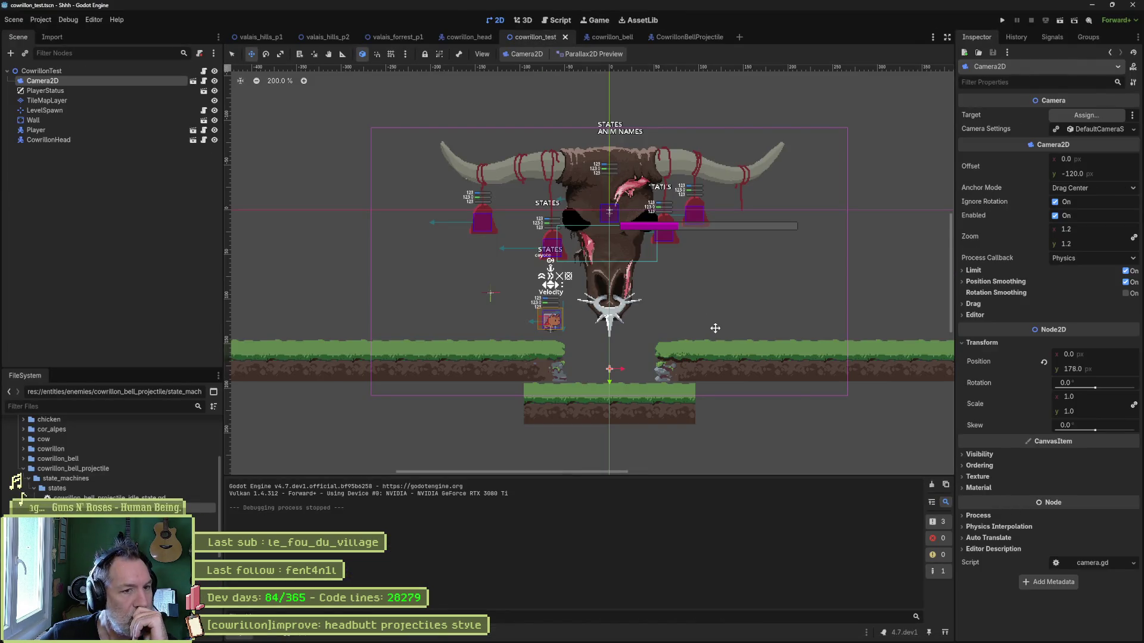
Zoom the cowrillon_test 2D viewport to 300% on the bull-skull boss and platforms.
{"action": "scroll", "coordinate": [757, 250], "scroll_direction": "up", "scroll_amount": 2}
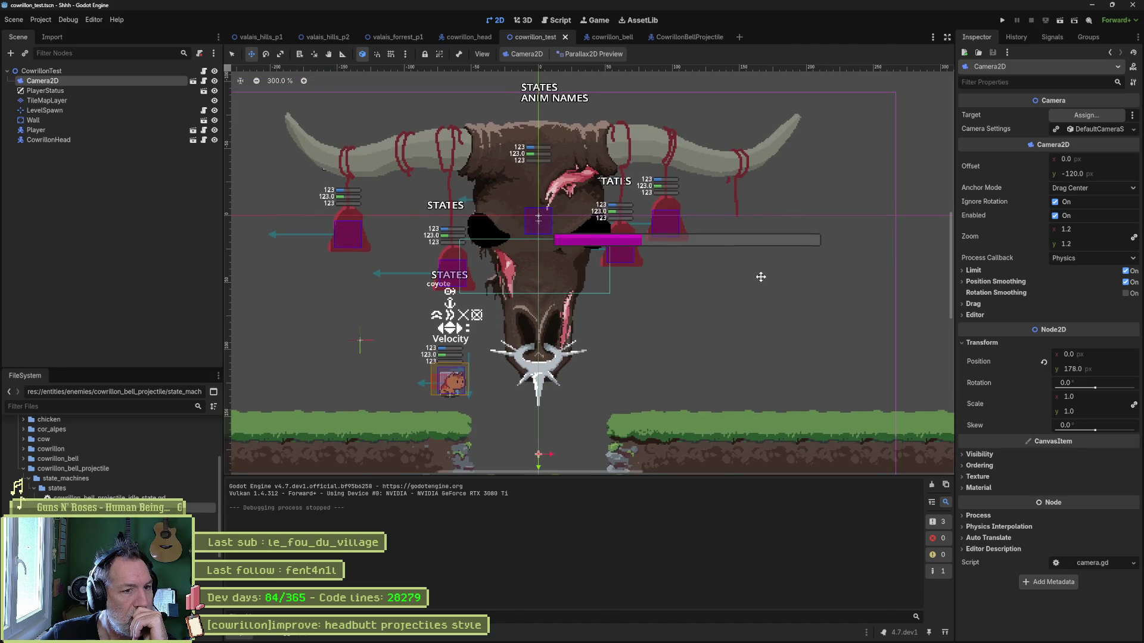
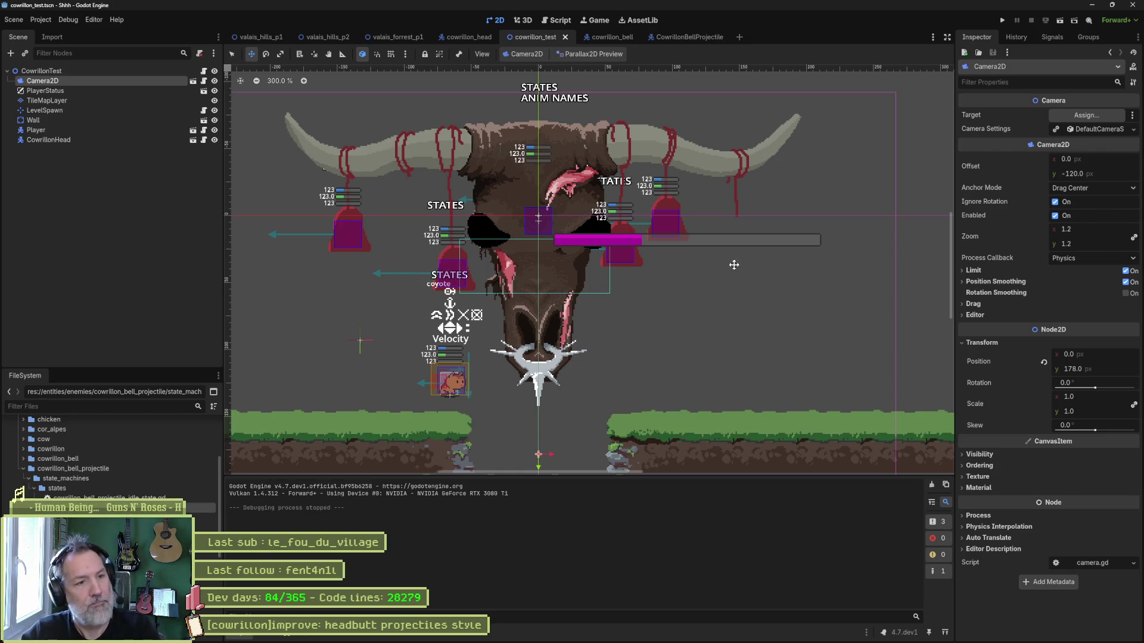
Preview the attack animation in the cowrillon_bell scene's AnimationPlayer with its keys fitted.
{"action": "left_click", "coordinate": [614, 36]}
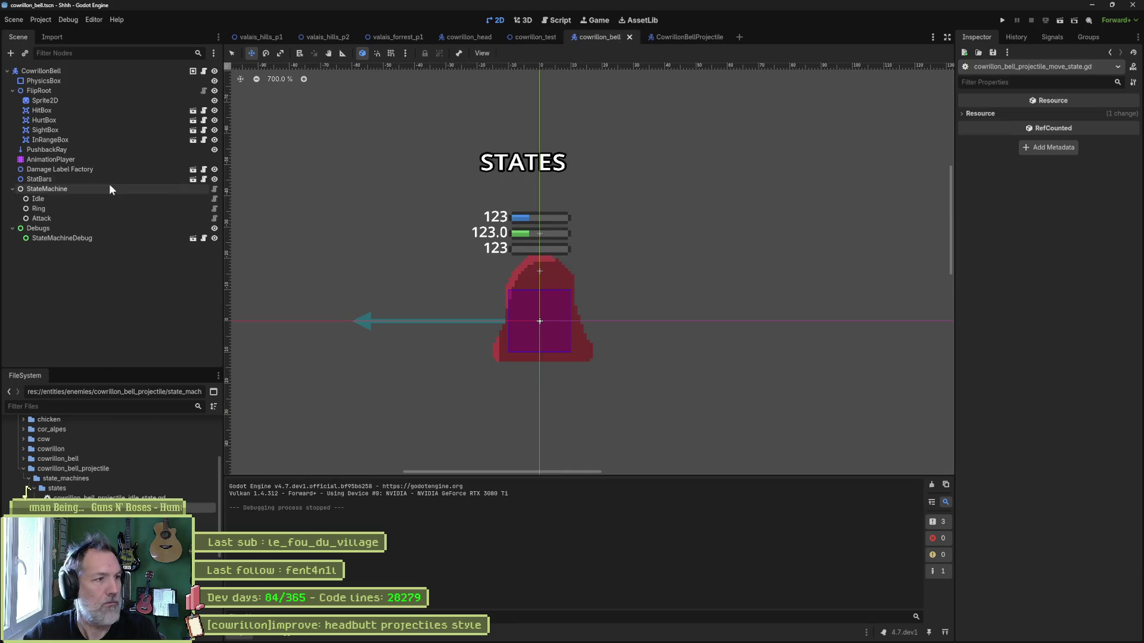
{"action": "left_click", "coordinate": [433, 436]}
{"action": "left_click", "coordinate": [395, 474]}
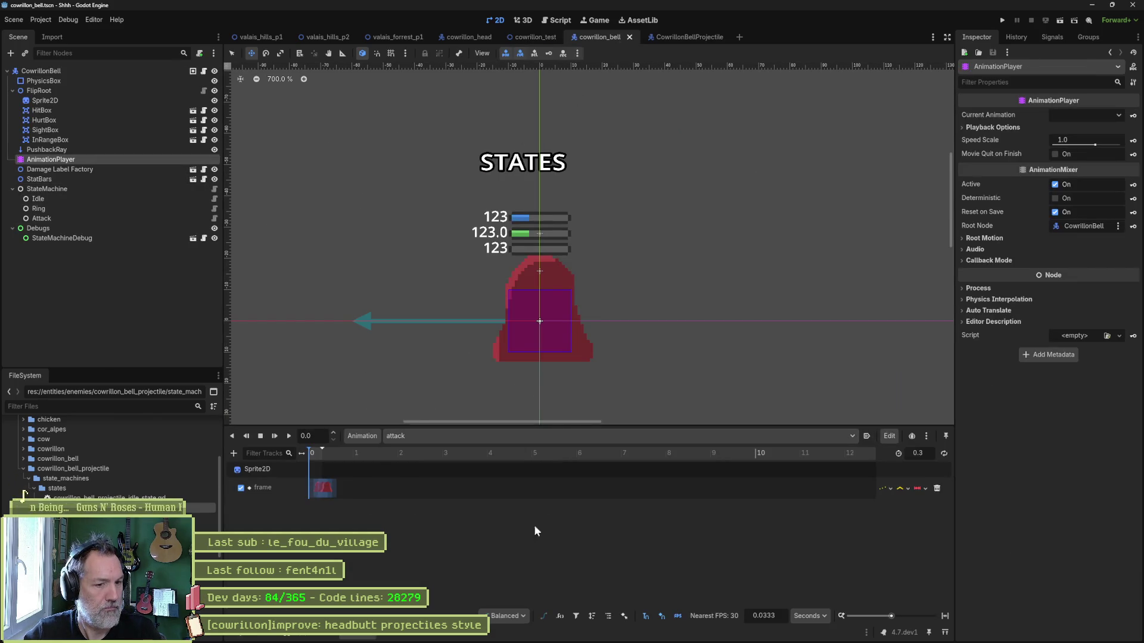
{"action": "left_click", "coordinate": [945, 616]}
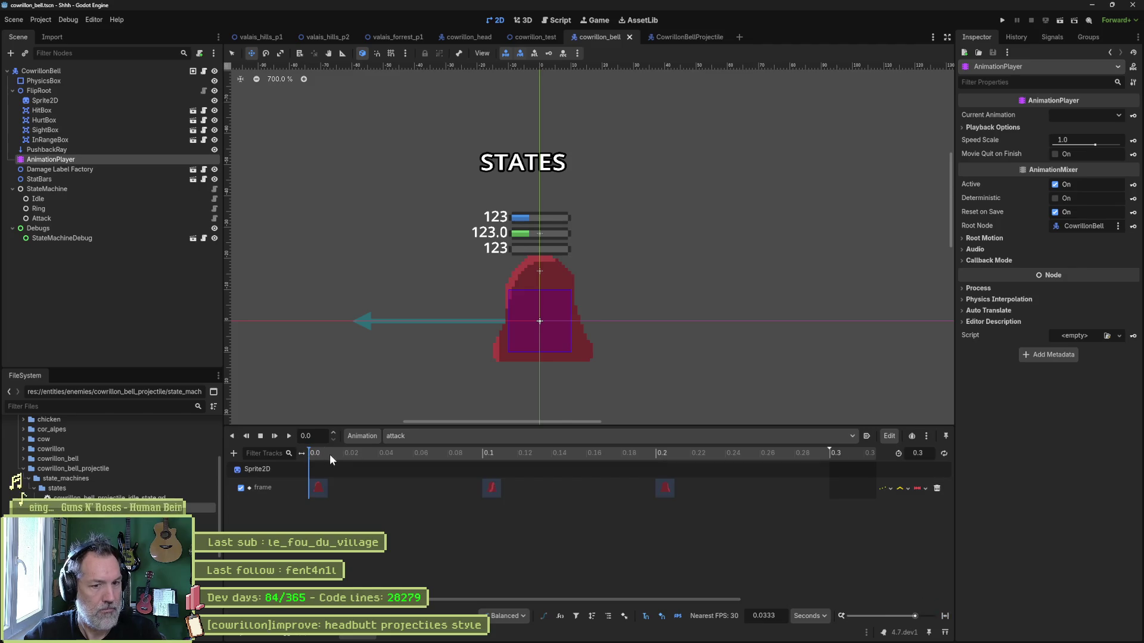
Preview the ring animation and scrub through its nine frame keys and back.
{"action": "left_click", "coordinate": [671, 441]}
{"action": "left_click", "coordinate": [560, 473]}
{"action": "mouse_move", "coordinate": [319, 452]}
{"action": "left_mouse_down"}
{"action": "mouse_move", "coordinate": [881, 445]}
{"action": "mouse_move", "coordinate": [266, 460]}
{"action": "left_mouse_up"}
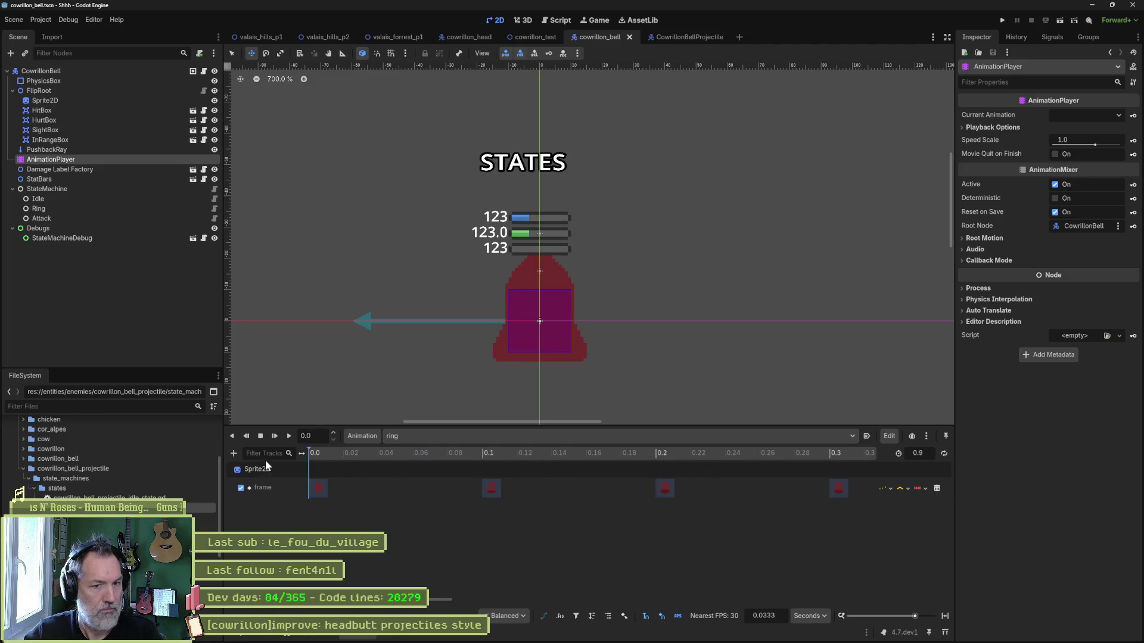
{"action": "left_click_drag", "start_coordinate": [914, 616], "coordinate": [905, 616]}
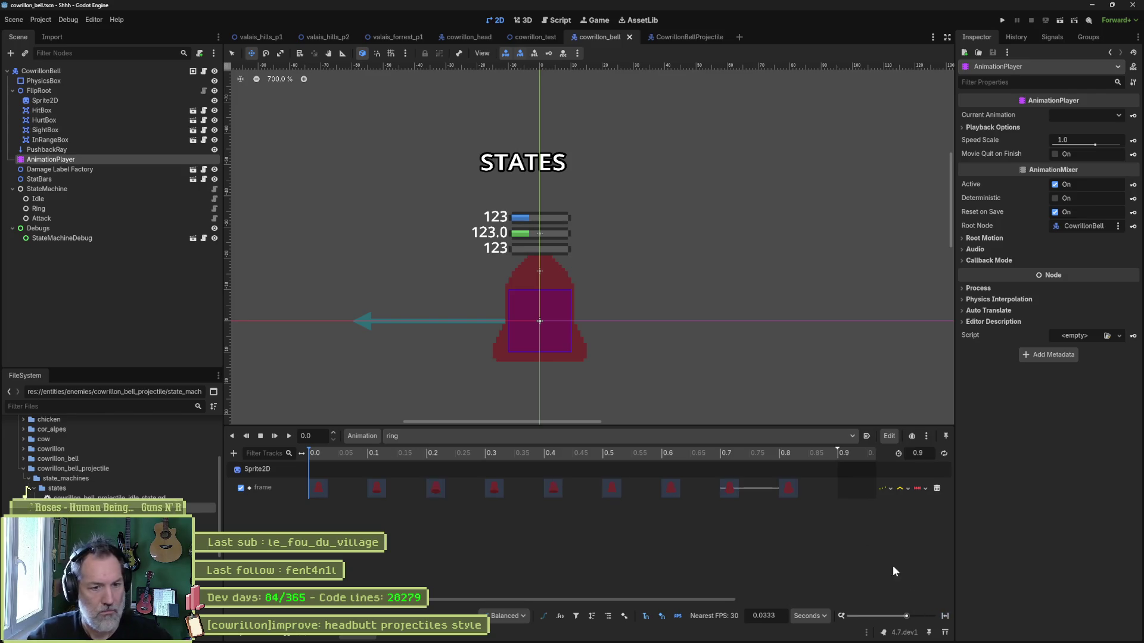
{"action": "mouse_move", "coordinate": [320, 450]}
{"action": "left_mouse_down"}
{"action": "mouse_move", "coordinate": [855, 434]}
{"action": "mouse_move", "coordinate": [486, 441]}
{"action": "left_mouse_up"}
{"action": "mouse_move", "coordinate": [570, 440]}
{"action": "left_mouse_down"}
{"action": "mouse_move", "coordinate": [513, 443]}
{"action": "mouse_move", "coordinate": [698, 438]}
{"action": "mouse_move", "coordinate": [318, 429]}
{"action": "left_mouse_up"}
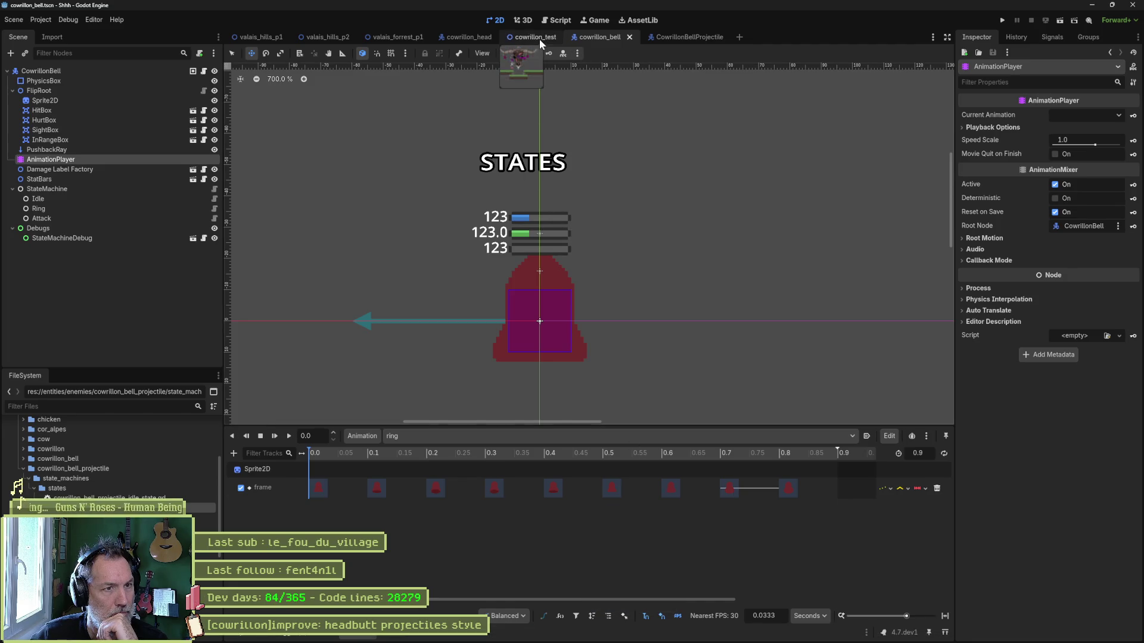
Bring up the cowrillon_head scene showing the skull boss and its four bells.
{"action": "left_click", "coordinate": [466, 37]}
{"action": "scroll", "coordinate": [652, 322], "scroll_direction": "down", "scroll_amount": 3}
{"action": "scroll", "coordinate": [652, 322], "scroll_direction": "right", "scroll_amount": 2}
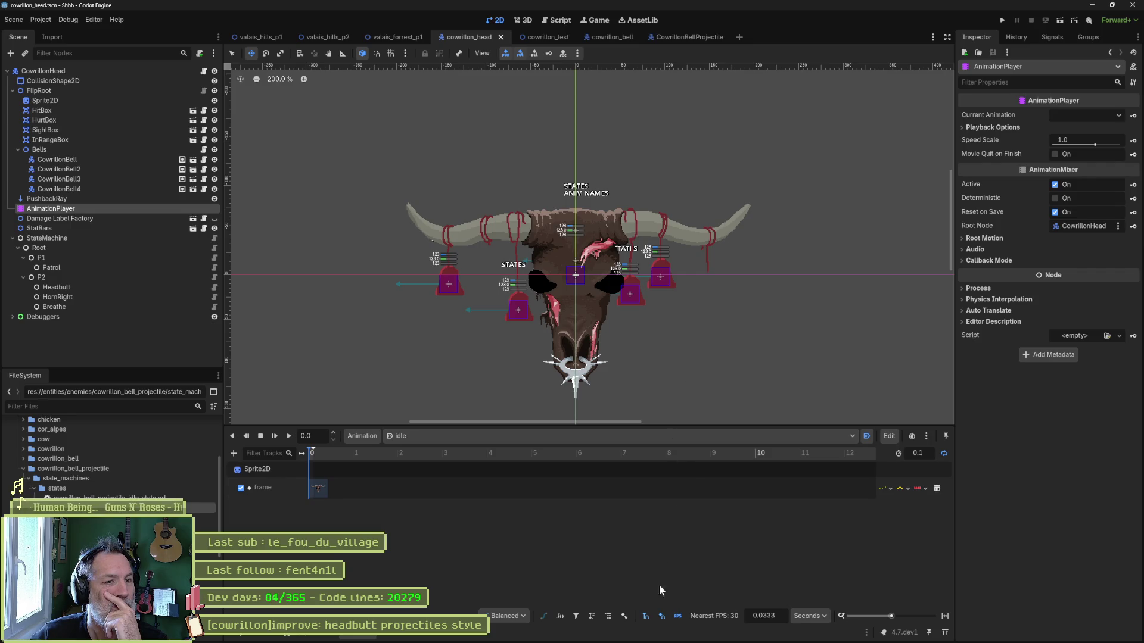
Back in cowrillon.aseprite, add a new layer and block in a pink loop at the drip's end.
{"action": "left_click", "coordinate": [640, 633]}
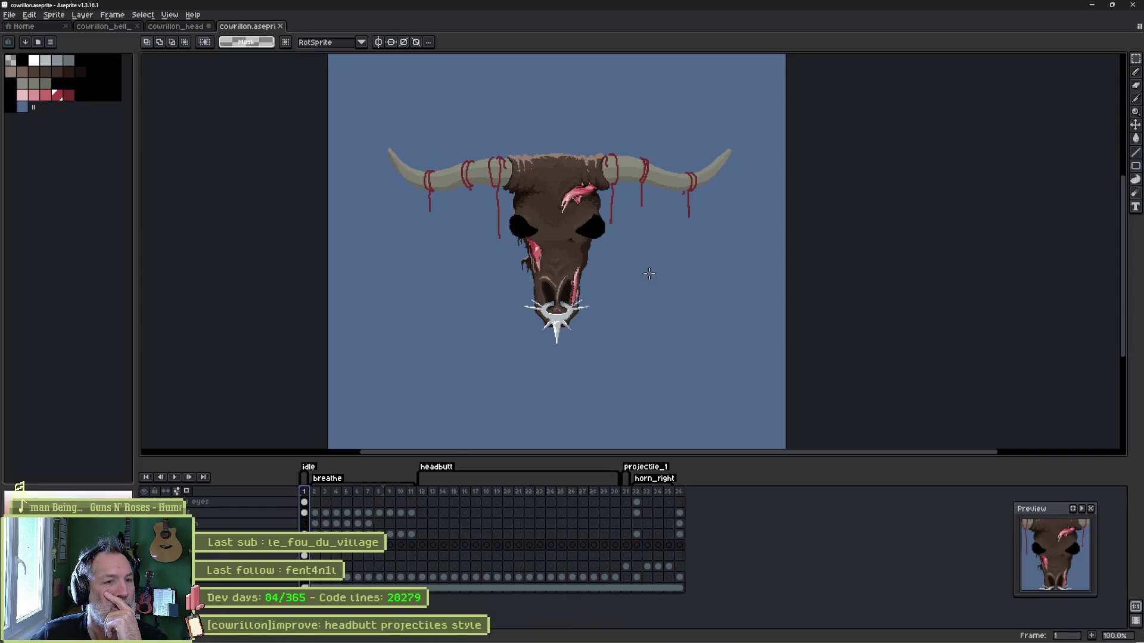
{"action": "scroll", "coordinate": [649, 273], "scroll_direction": "up", "scroll_amount": 2}
{"action": "scroll", "coordinate": [650, 275], "scroll_direction": "down", "scroll_amount": 1}
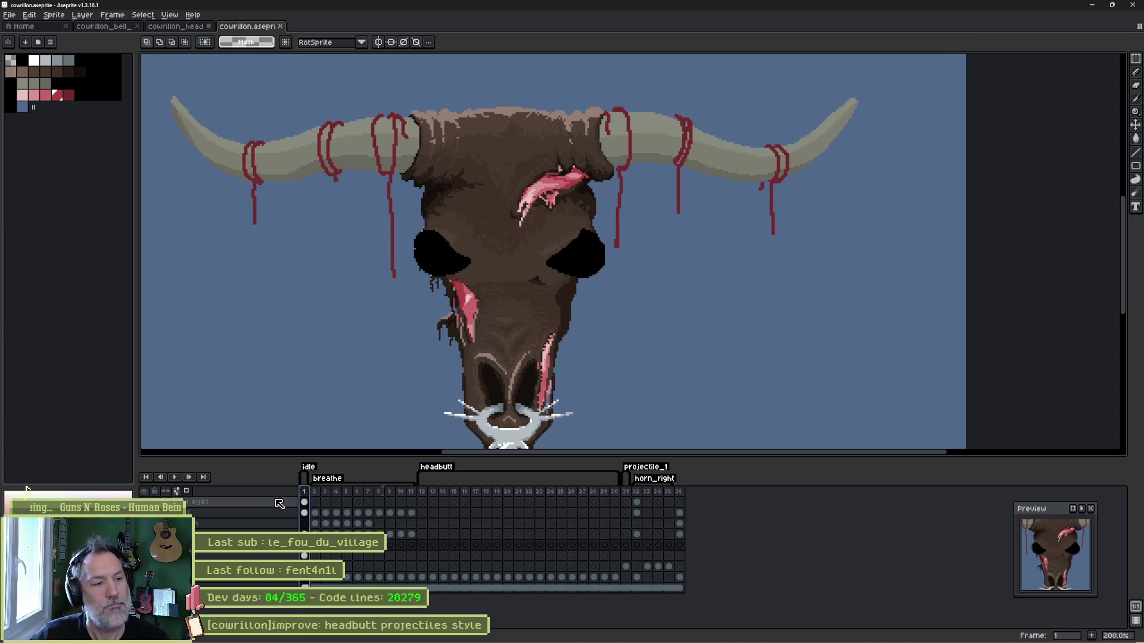
{"action": "key", "text": "shift+n"}
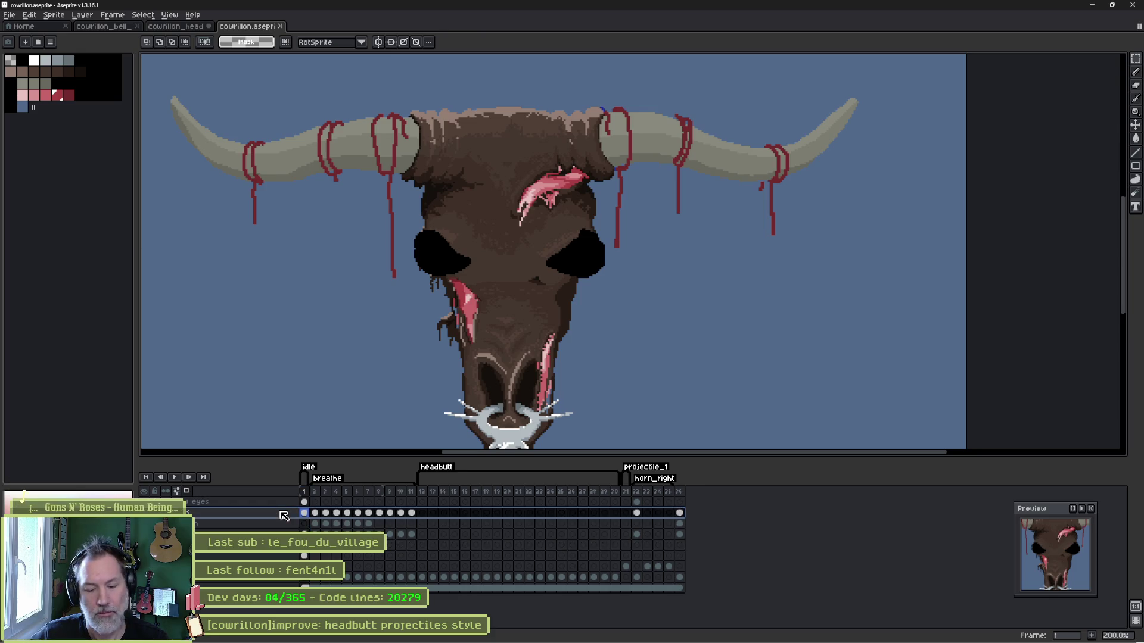
{"action": "left_click", "coordinate": [48, 96]}
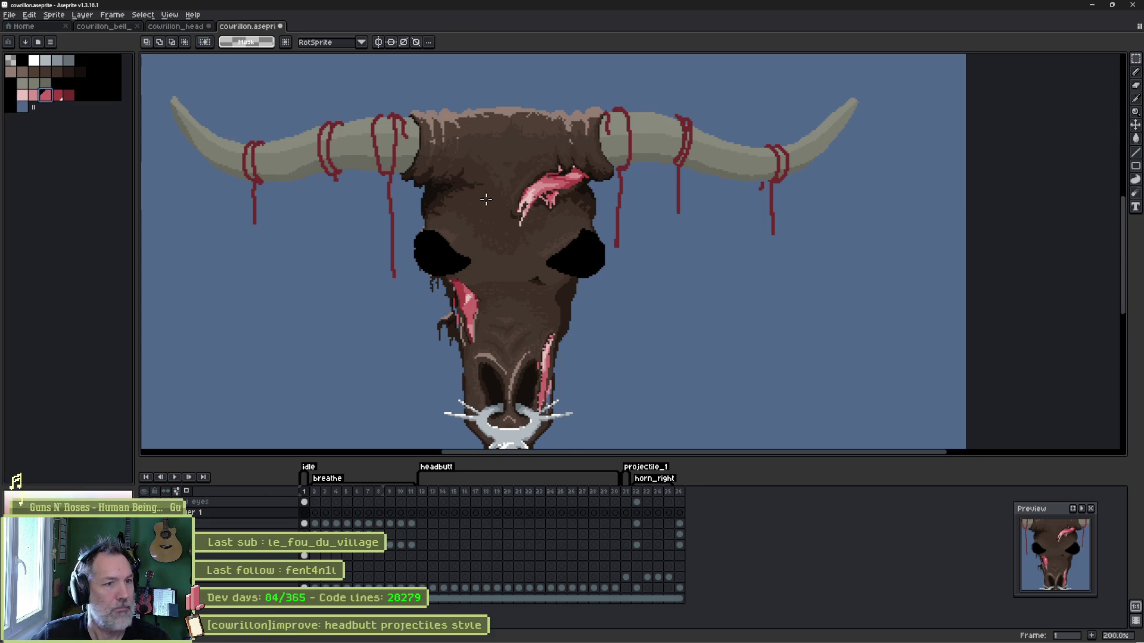
{"action": "scroll", "coordinate": [695, 236], "scroll_direction": "up", "scroll_amount": 1}
{"action": "key", "text": "b"}
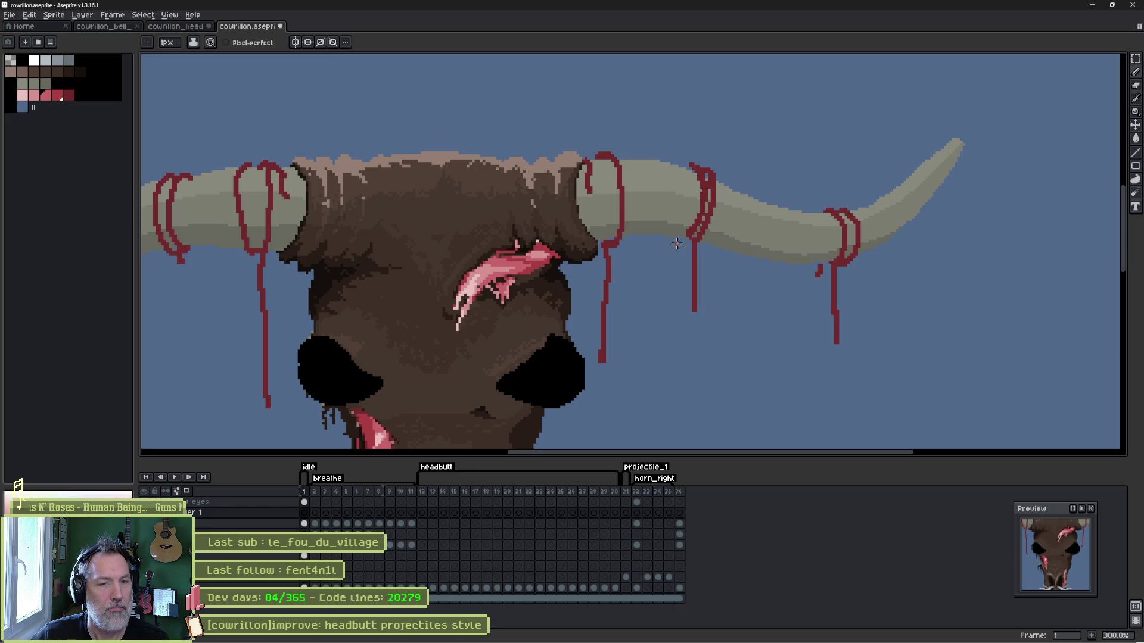
{"action": "mouse_move", "coordinate": [685, 320]}
{"action": "left_mouse_down"}
{"action": "mouse_move", "coordinate": [688, 385]}
{"action": "mouse_move", "coordinate": [703, 363]}
{"action": "mouse_move", "coordinate": [685, 357]}
{"action": "mouse_move", "coordinate": [683, 302]}
{"action": "left_mouse_up"}
{"action": "key", "text": "plus"}
{"action": "key", "text": "plus"}
{"action": "key", "text": "plus"}
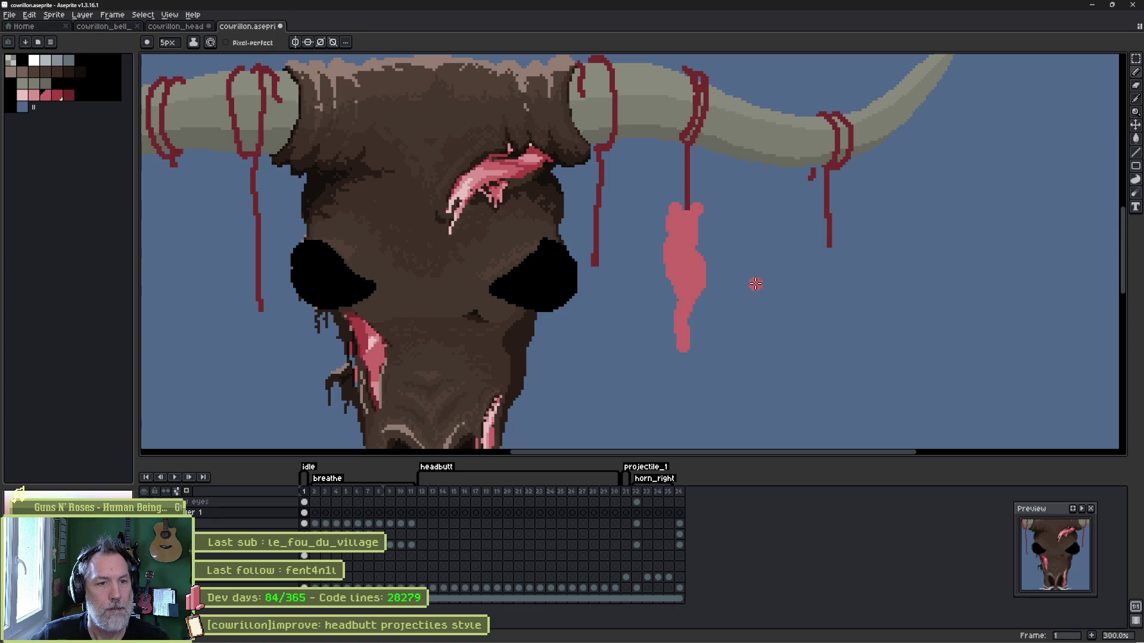
Erase the pink blob's right, upper-left and top-right edges to tidy its shape.
{"action": "scroll", "coordinate": [741, 278], "scroll_direction": "up", "scroll_amount": 6}
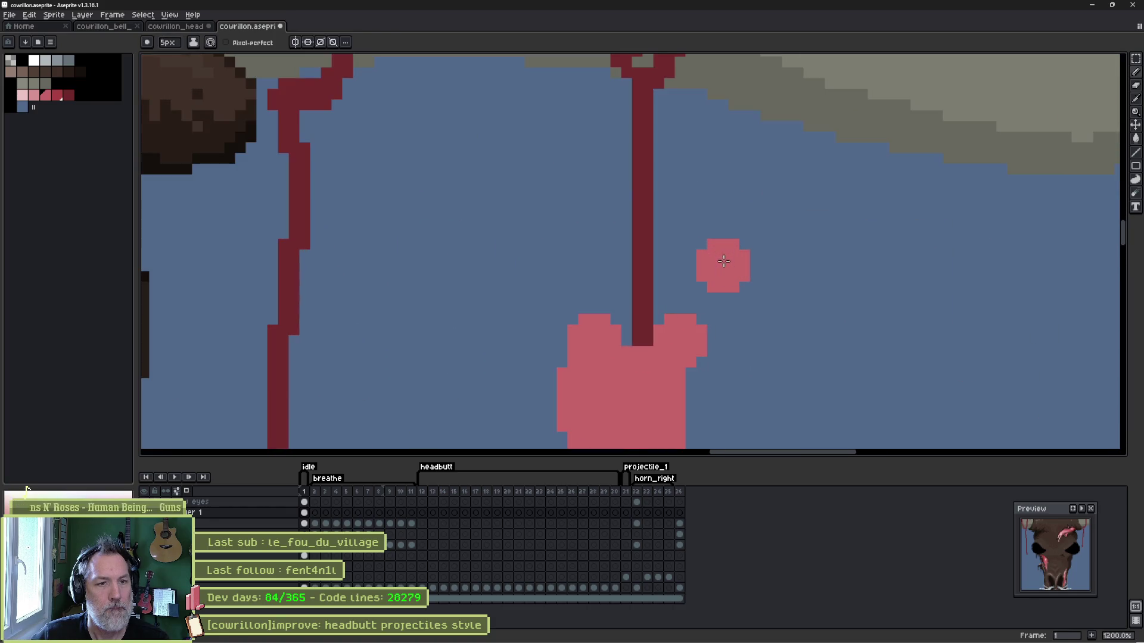
{"action": "key", "text": "minus"}
{"action": "key", "text": "minus"}
{"action": "key", "text": "minus"}
{"action": "key", "text": "e"}
{"action": "left_click_drag", "start_coordinate": [702, 315], "coordinate": [699, 373]}
{"action": "left_click_drag", "start_coordinate": [592, 310], "coordinate": [556, 354]}
{"action": "left_click_drag", "start_coordinate": [679, 307], "coordinate": [700, 350]}
Add a pink column along the blob's right edge near its top.
{"action": "key", "text": "b"}
{"action": "left_click_drag", "start_coordinate": [740, 404], "coordinate": [709, 292]}
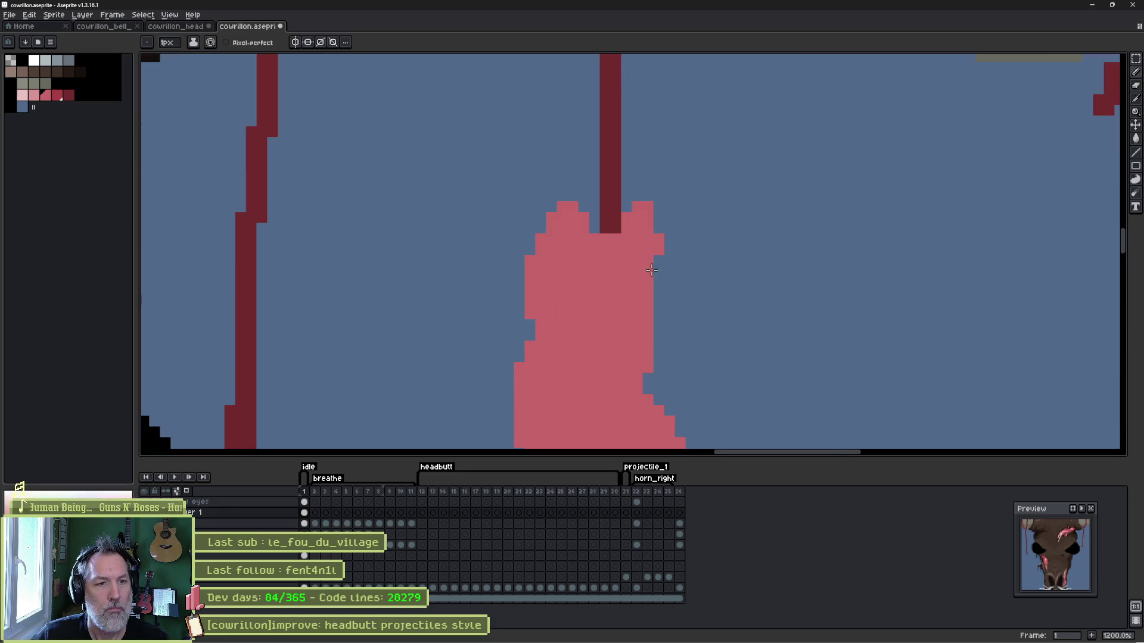
{"action": "left_click_drag", "start_coordinate": [649, 266], "coordinate": [652, 324]}
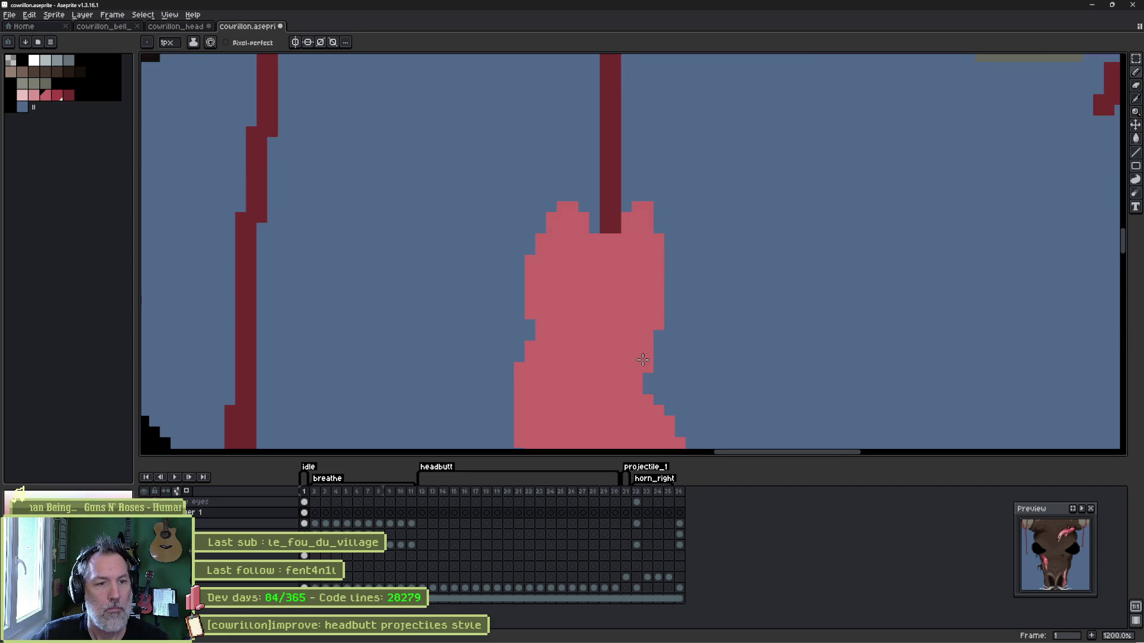
{"action": "scroll", "coordinate": [643, 359], "scroll_direction": "down", "scroll_amount": 5}
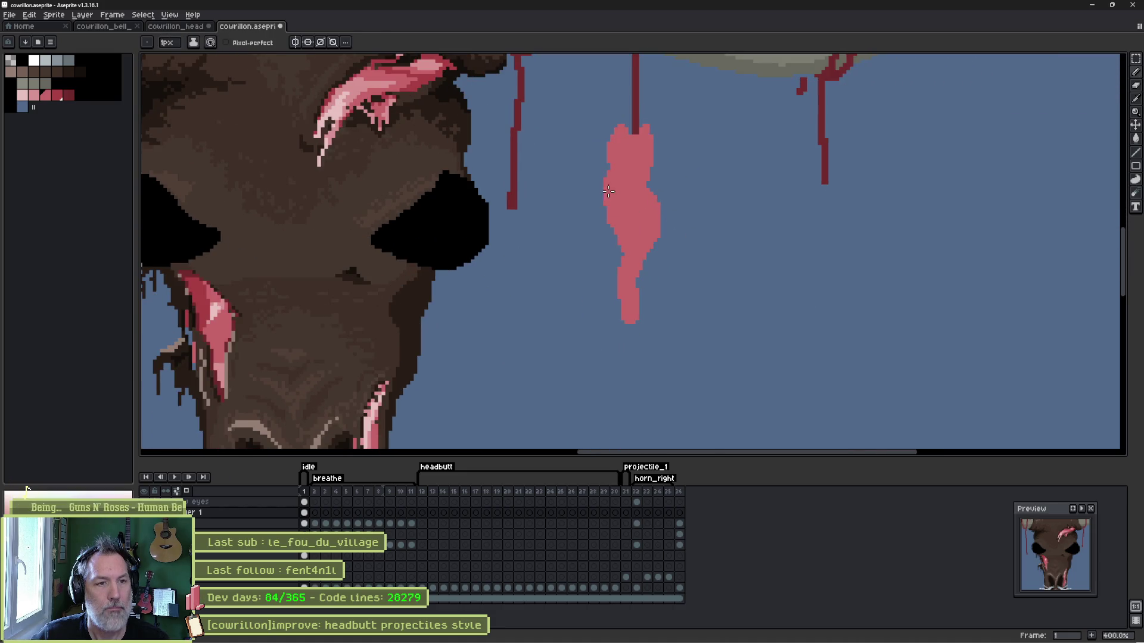
Draw a thin arm curving left from the pink shape and fill the left loop solid pink.
{"action": "mouse_move", "coordinate": [605, 186]}
{"action": "left_mouse_down"}
{"action": "mouse_move", "coordinate": [587, 192]}
{"action": "mouse_move", "coordinate": [581, 230]}
{"action": "left_mouse_up"}
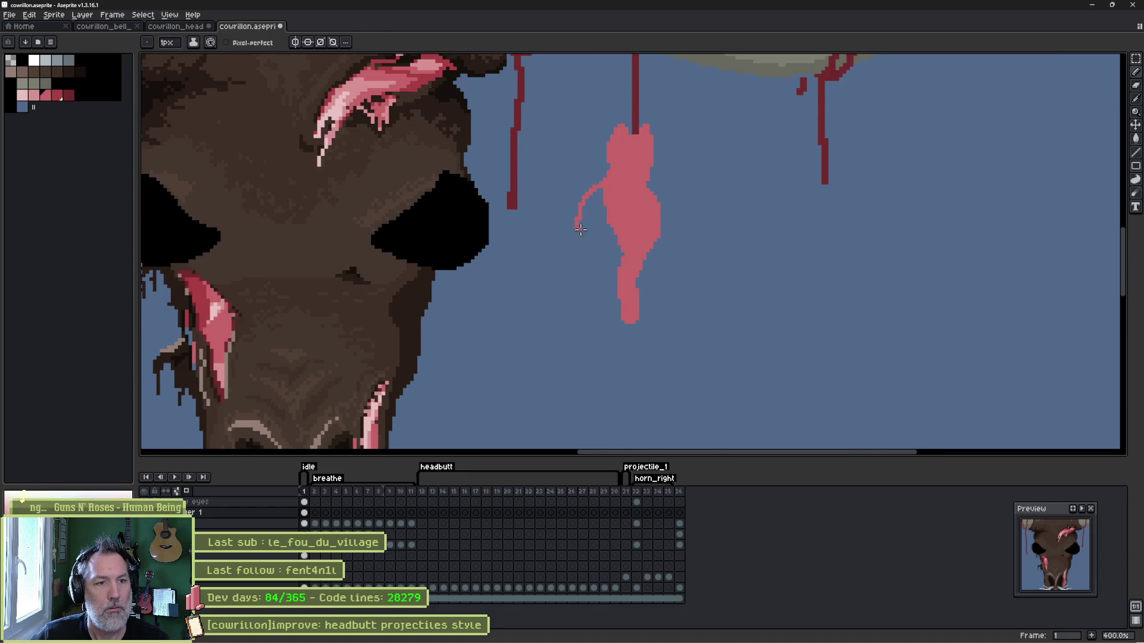
{"action": "left_click", "coordinate": [596, 201]}
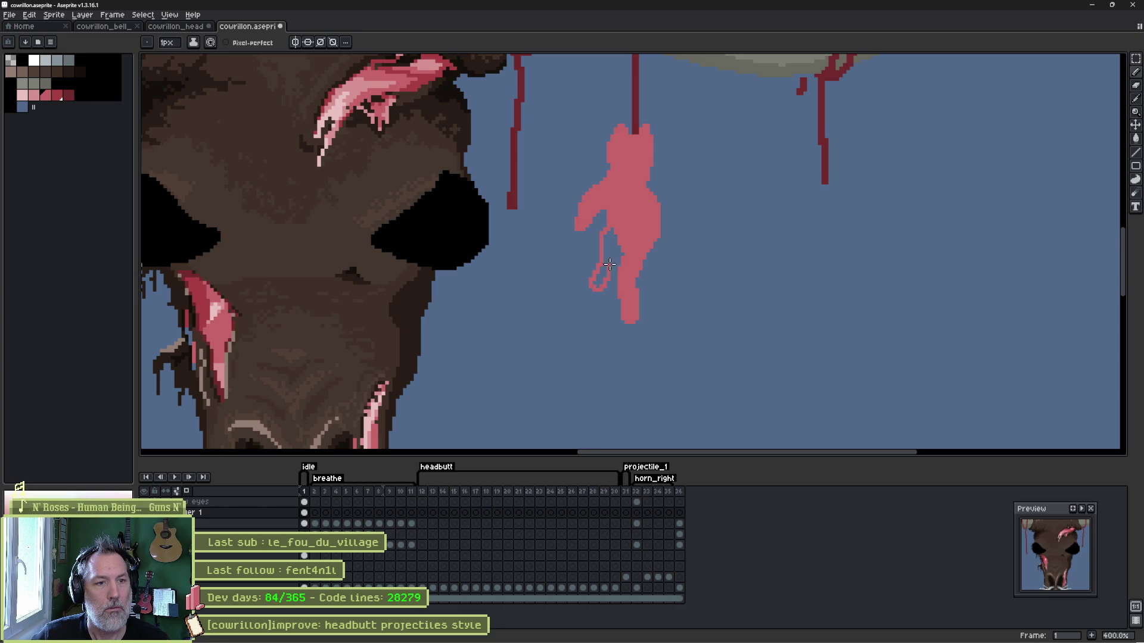
{"action": "key", "text": "g"}
{"action": "left_click", "coordinate": [609, 254]}
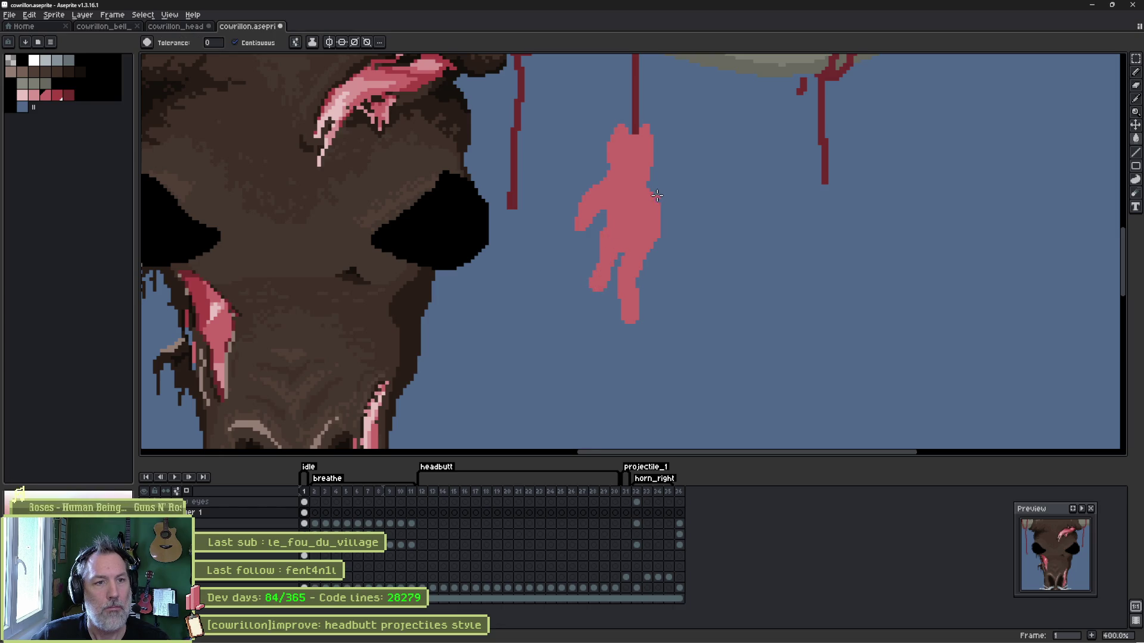
{"action": "key", "text": "b"}
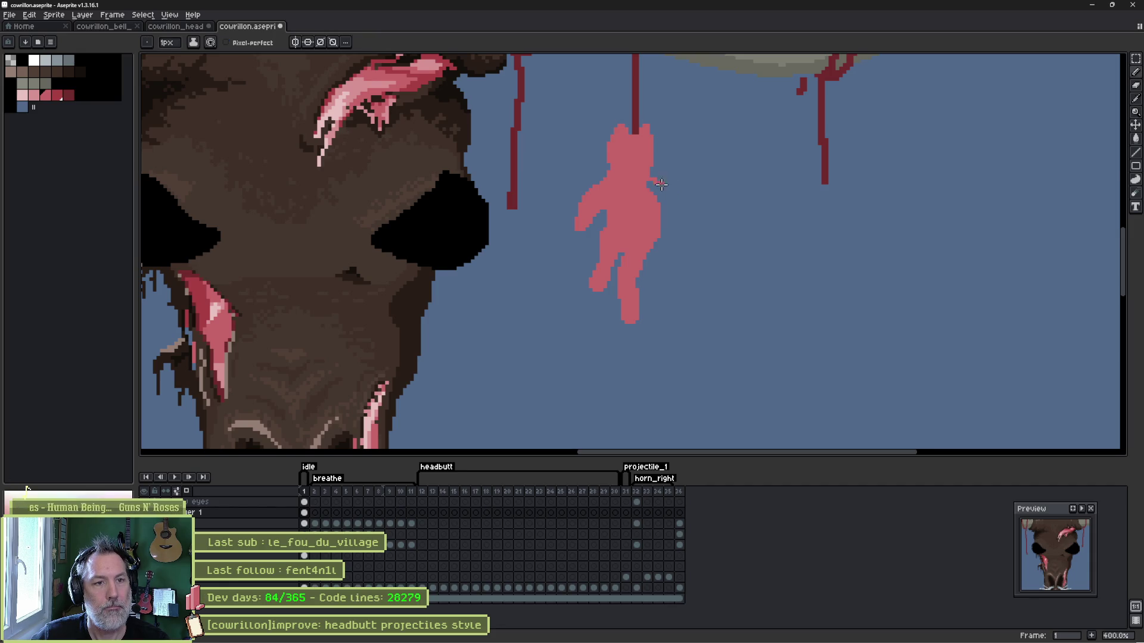
Fill the outline loops on the figure's right side solid pink and zoom out.
{"action": "key", "text": "g"}
{"action": "left_click", "coordinate": [660, 193]}
{"action": "key", "text": "b"}
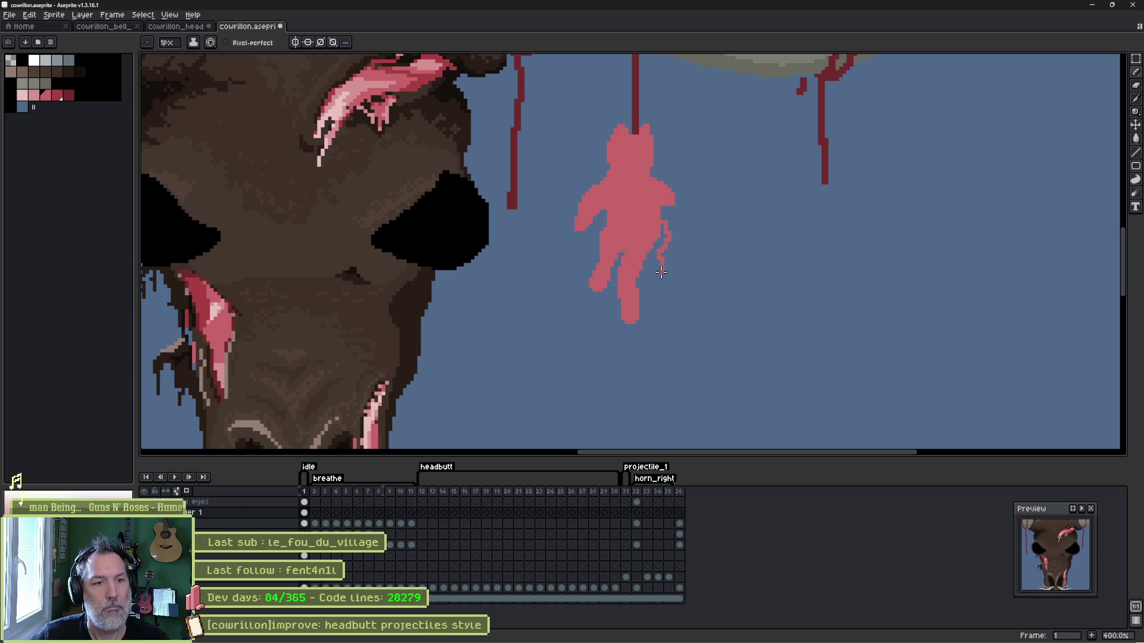
{"action": "key", "text": "g"}
{"action": "left_click", "coordinate": [654, 253]}
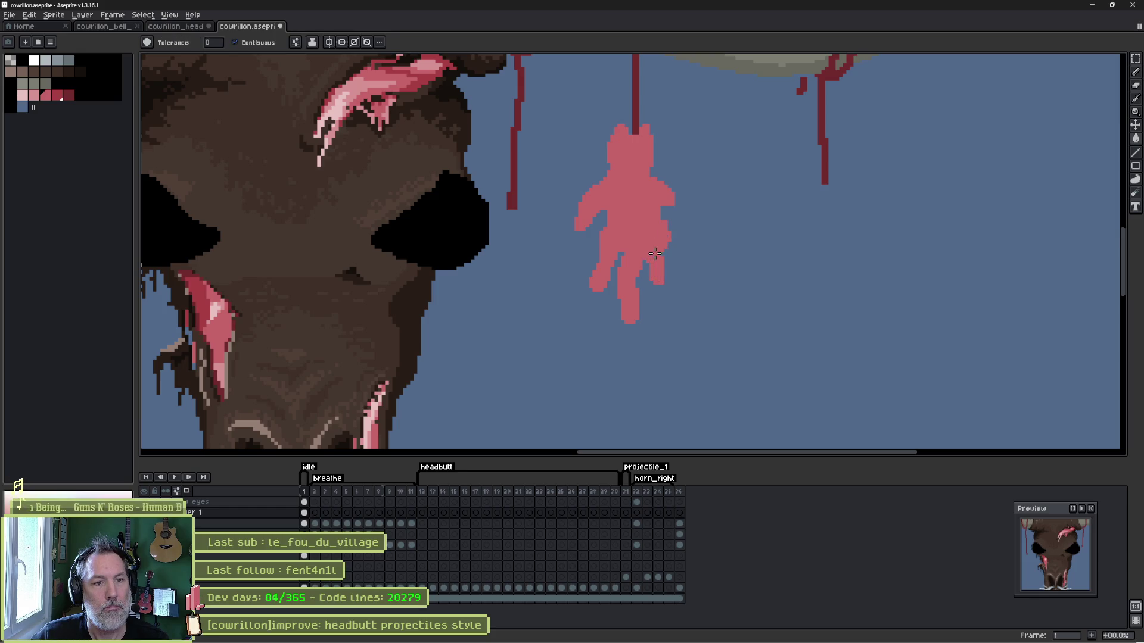
{"action": "scroll", "coordinate": [655, 206], "scroll_direction": "down", "scroll_amount": 3}
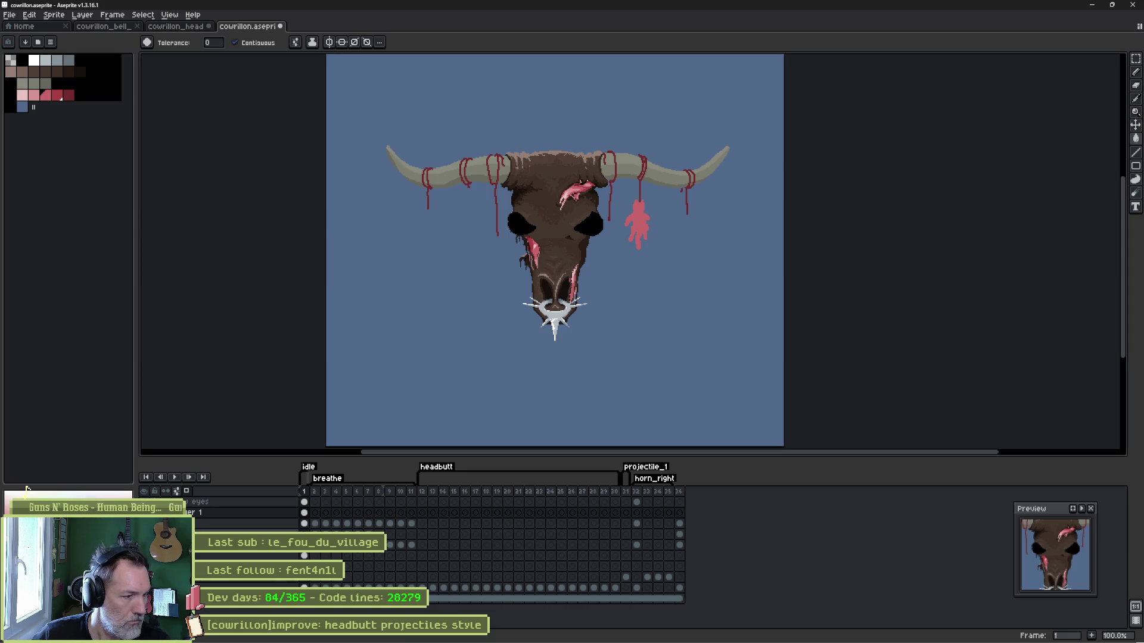
Open cat.aseprite from the start page's recent files.
{"action": "left_click", "coordinate": [33, 28]}
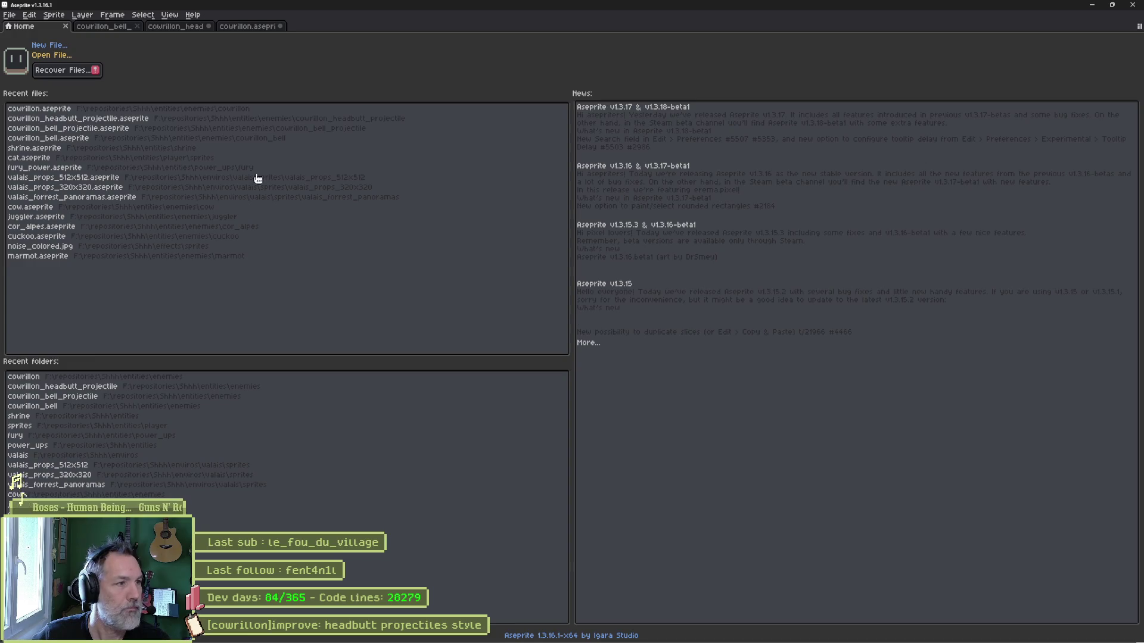
{"action": "key", "text": "Escape"}
{"action": "left_click", "coordinate": [139, 158]}
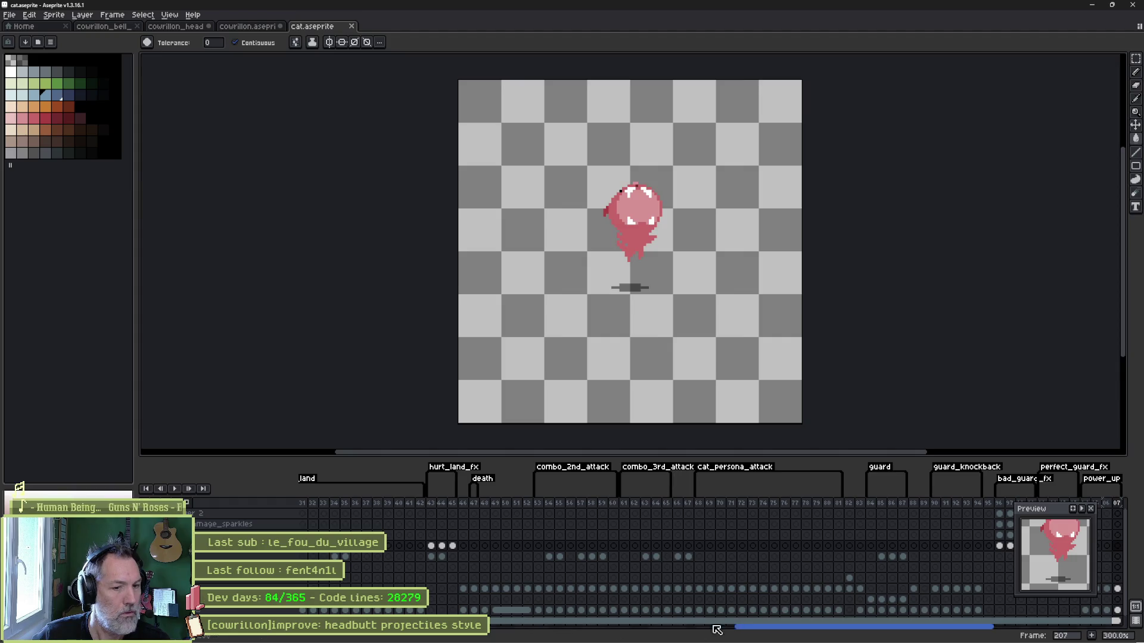
{"action": "left_click_drag", "start_coordinate": [750, 635], "coordinate": [312, 635]}
Select all of the cat's frame 1, then return to cowrillon.aseprite.
{"action": "left_click", "coordinate": [303, 503]}
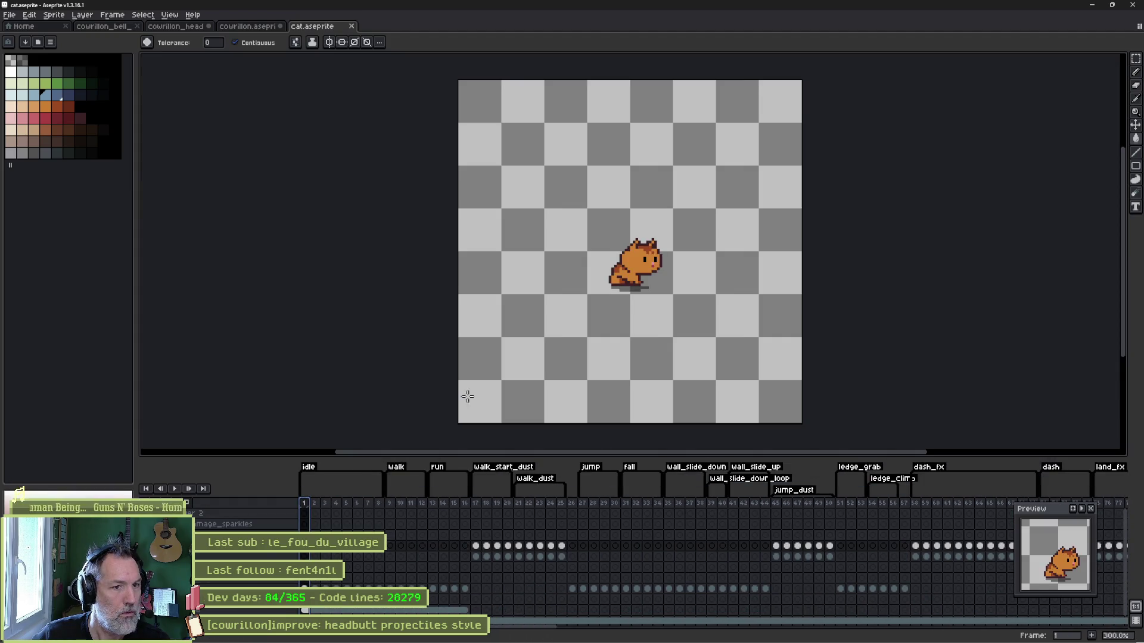
{"action": "key", "text": "b"}
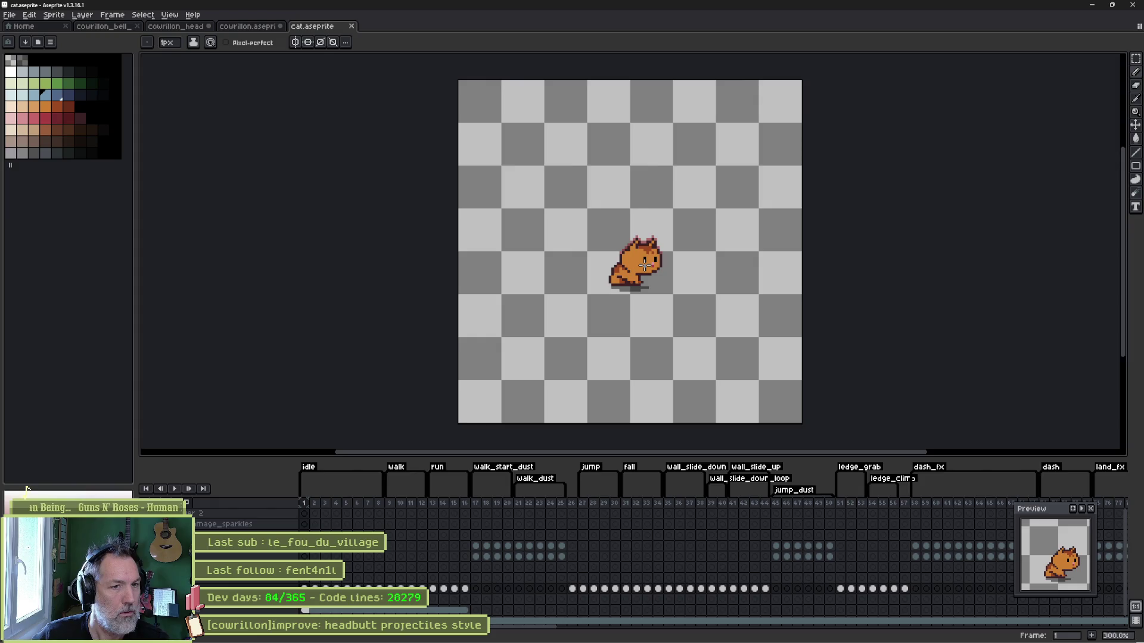
{"action": "key", "text": "ctrl+a"}
{"action": "key", "text": "v"}
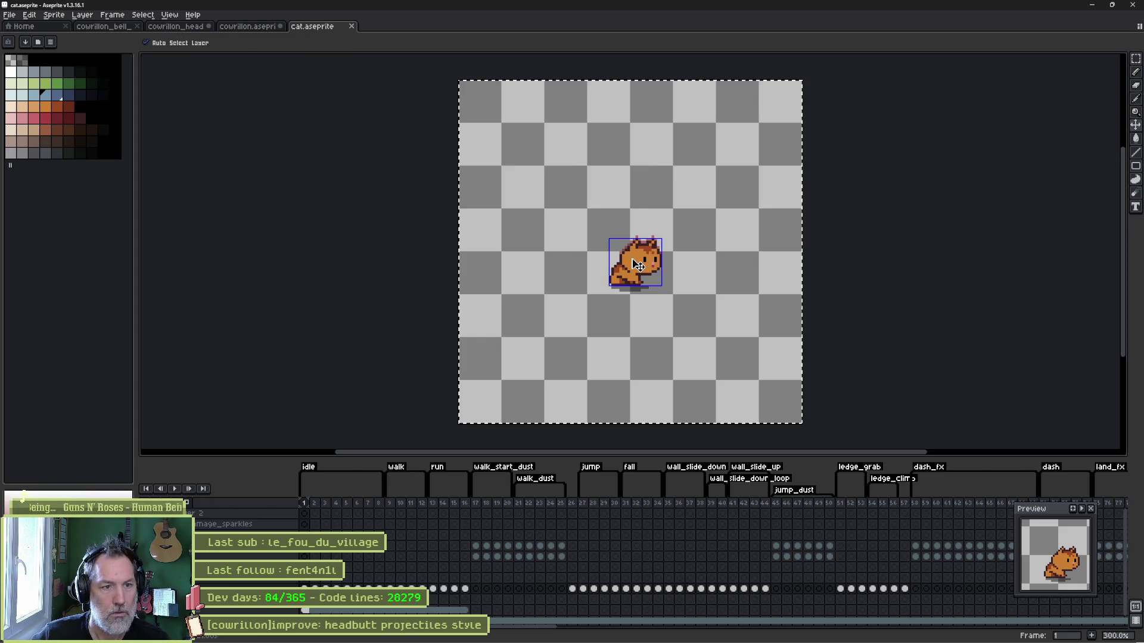
{"action": "left_click", "coordinate": [247, 26]}
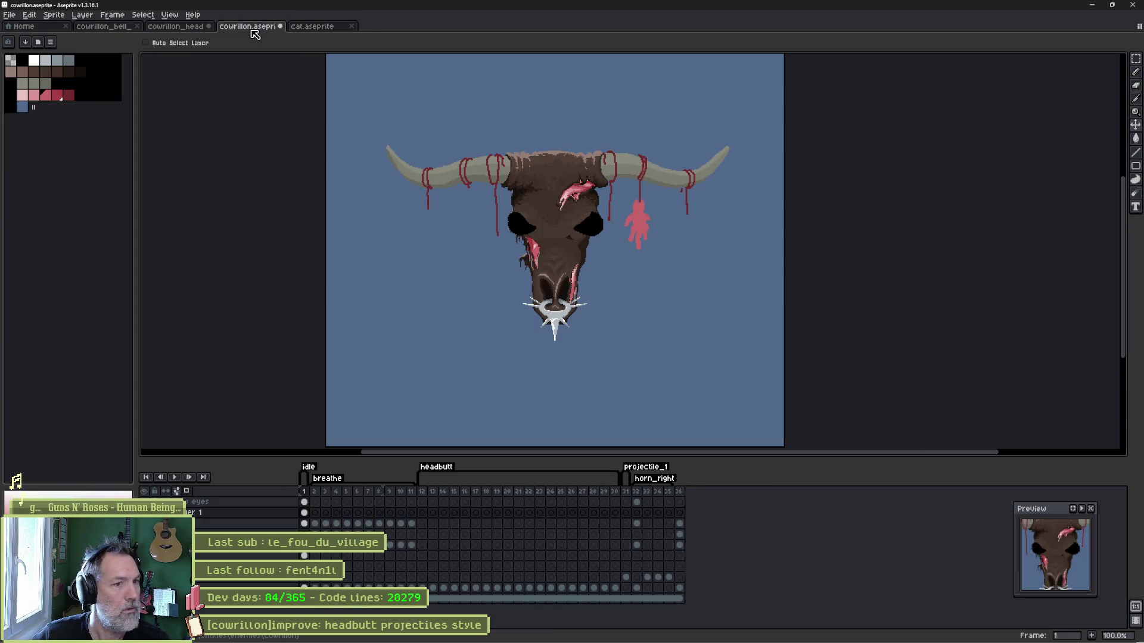
On Layer 1, paste the cat sprite and drop it just below the skull's snout.
{"action": "key", "text": "b"}
{"action": "left_click", "coordinate": [260, 513]}
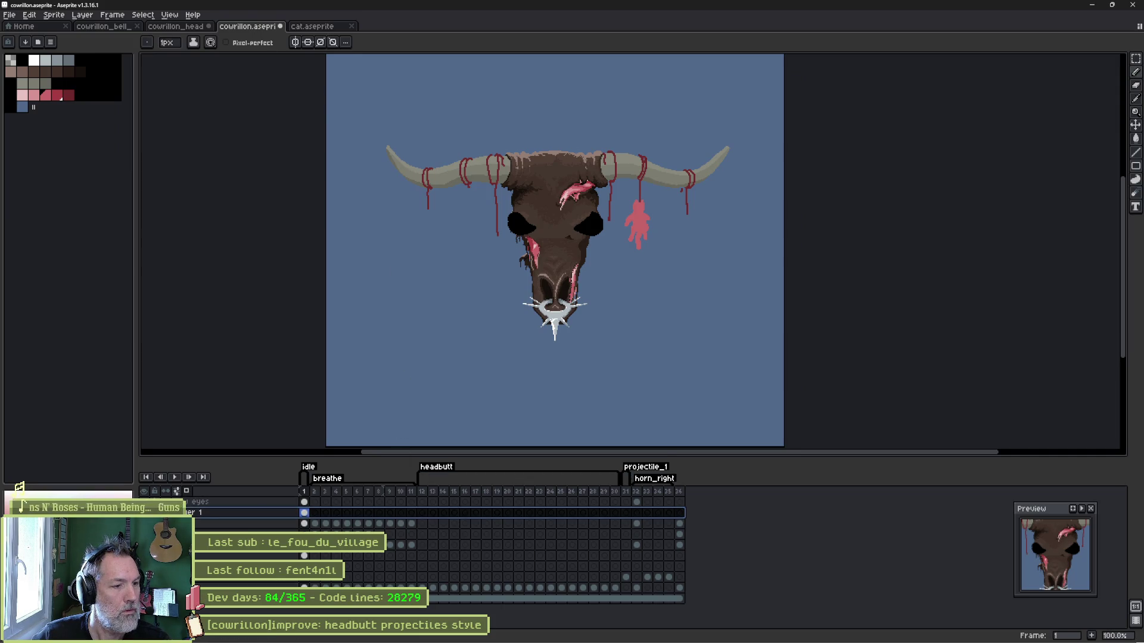
{"action": "key", "text": "Escape"}
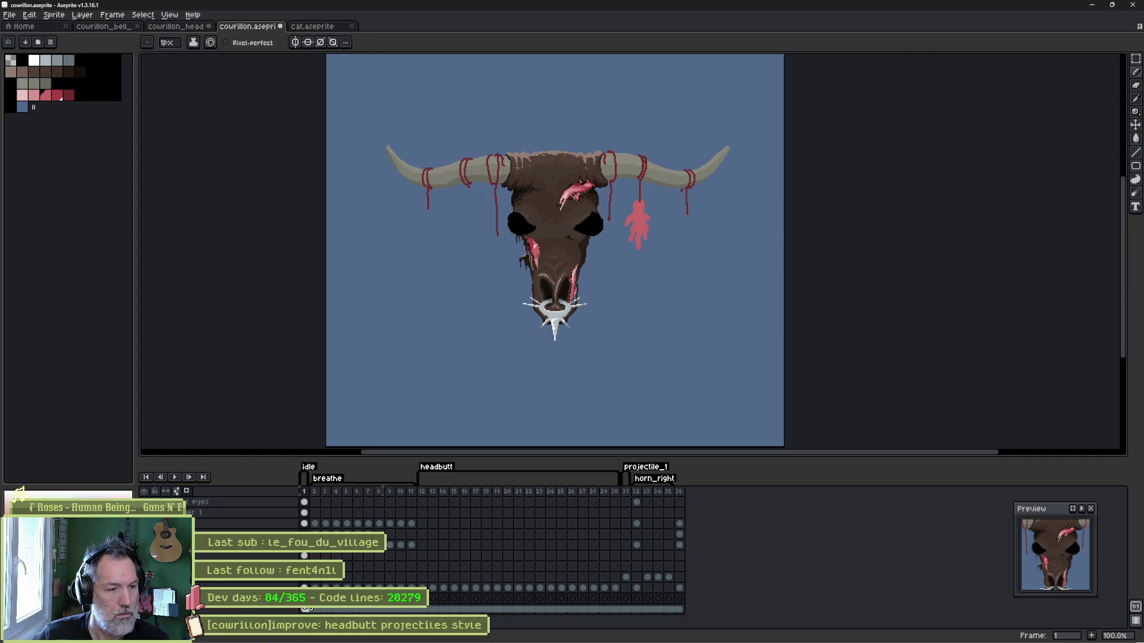
{"action": "key", "text": "ctrl+v"}
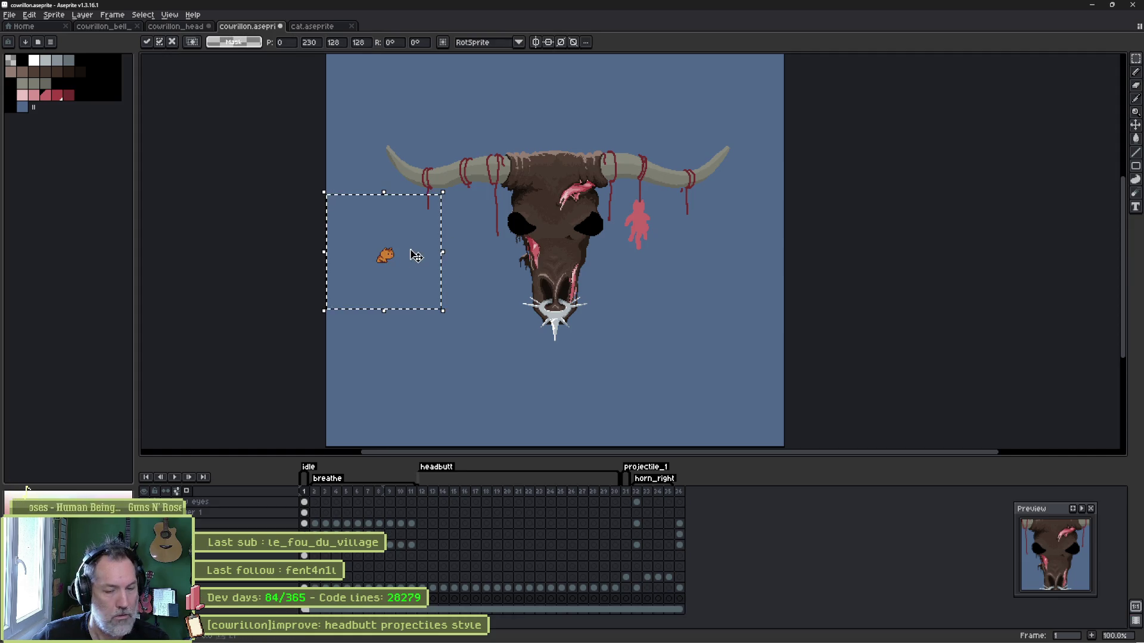
{"action": "key", "text": "v"}
{"action": "mouse_move", "coordinate": [417, 265]}
{"action": "left_mouse_down"}
{"action": "mouse_move", "coordinate": [523, 311]}
{"action": "mouse_move", "coordinate": [583, 365]}
{"action": "left_mouse_up"}
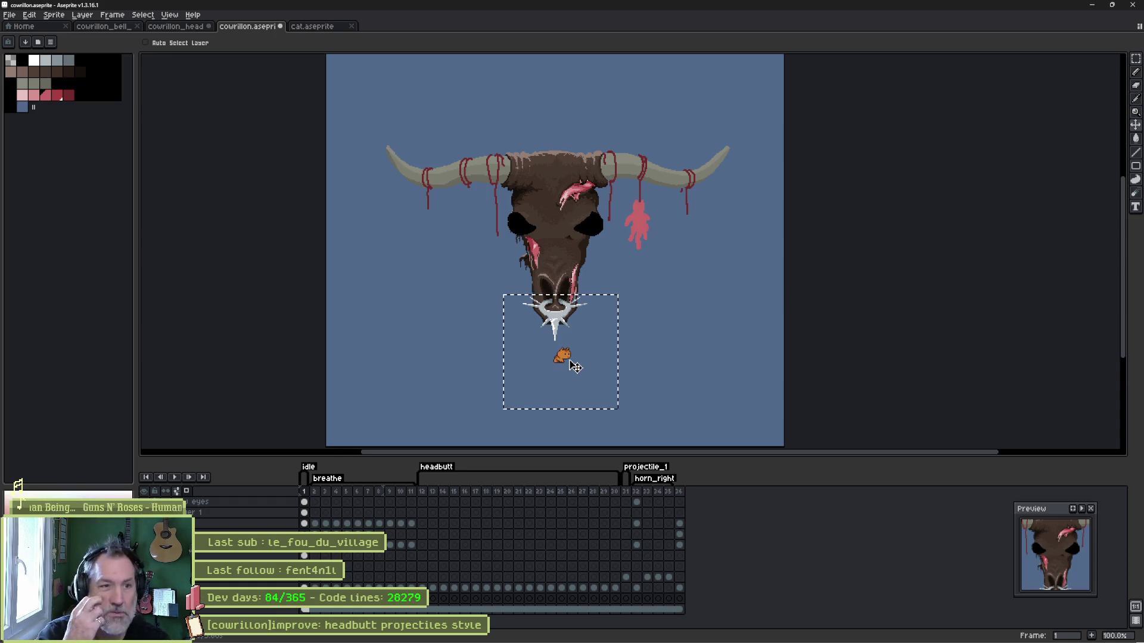
{"action": "key", "text": "ctrl+d"}
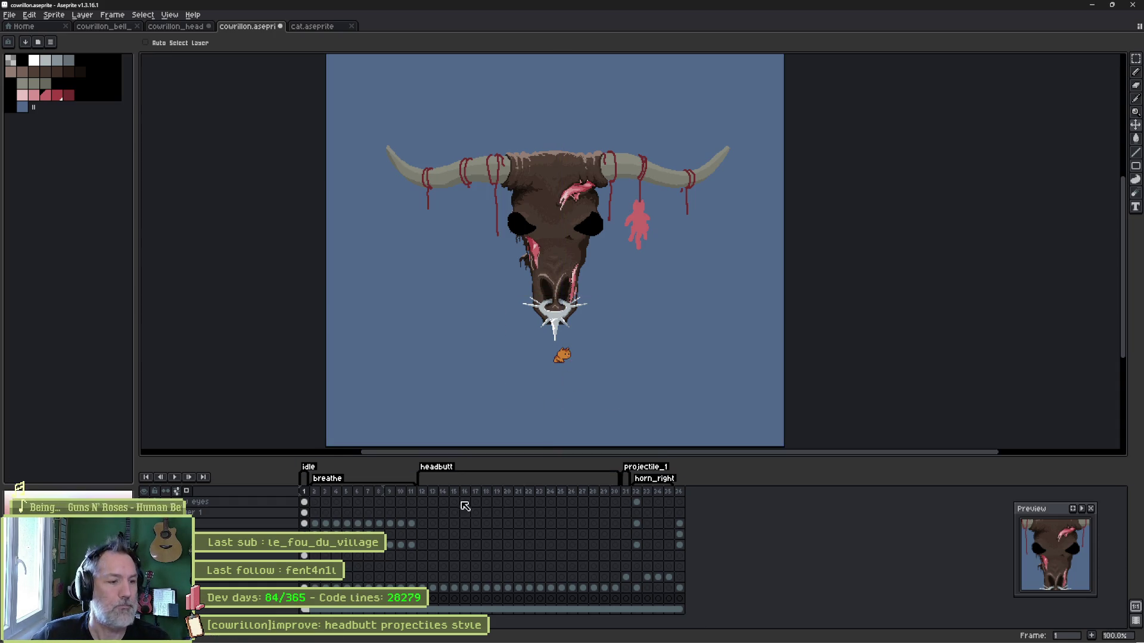
Check the layer's properties and bring the snout and pasted cat into view.
{"action": "double_click", "coordinate": [234, 607]}
{"action": "key", "text": "Escape"}
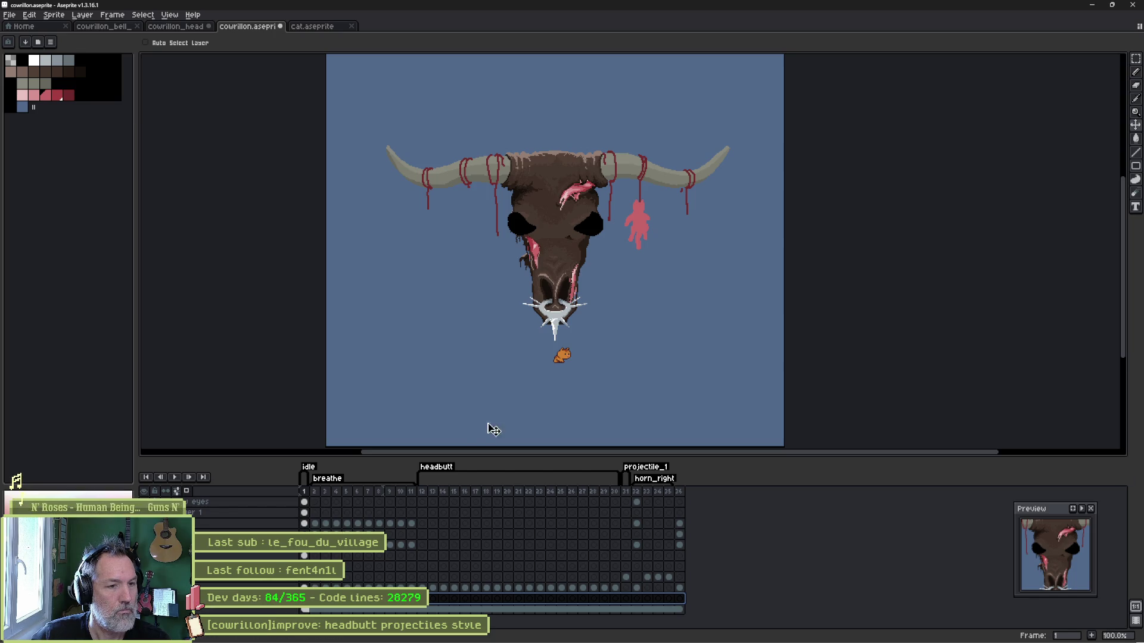
{"action": "scroll", "coordinate": [577, 355], "scroll_direction": "up", "scroll_amount": 1}
{"action": "left_click_drag", "start_coordinate": [697, 258], "coordinate": [698, 293]}
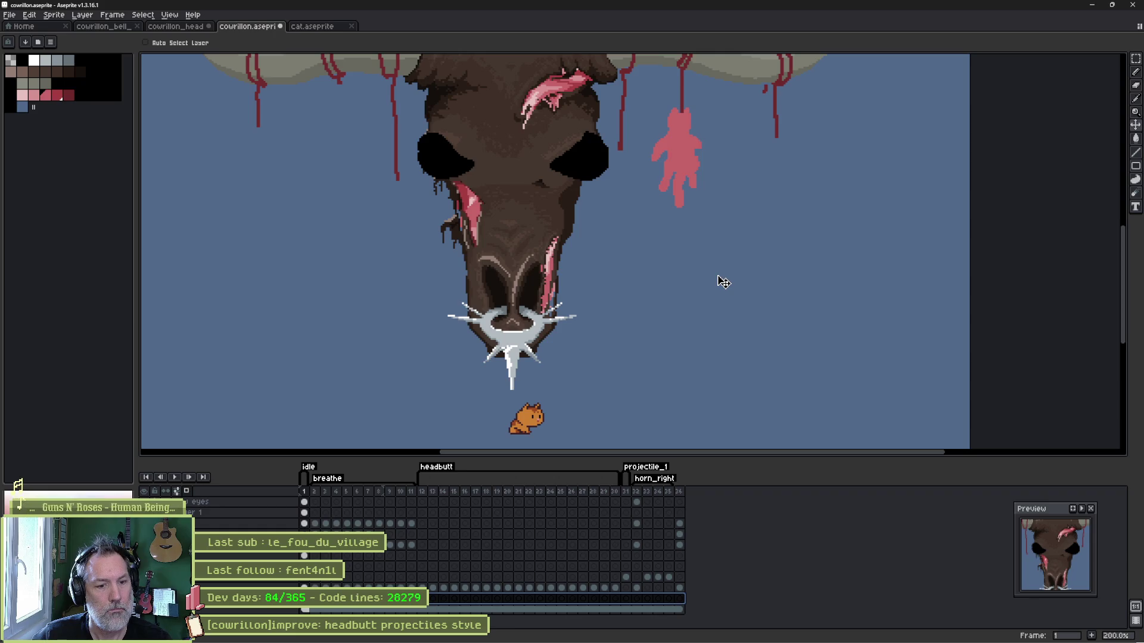
Scale the pink hanging figure down and shift it slightly right, then commit.
{"action": "left_click", "coordinate": [680, 145]}
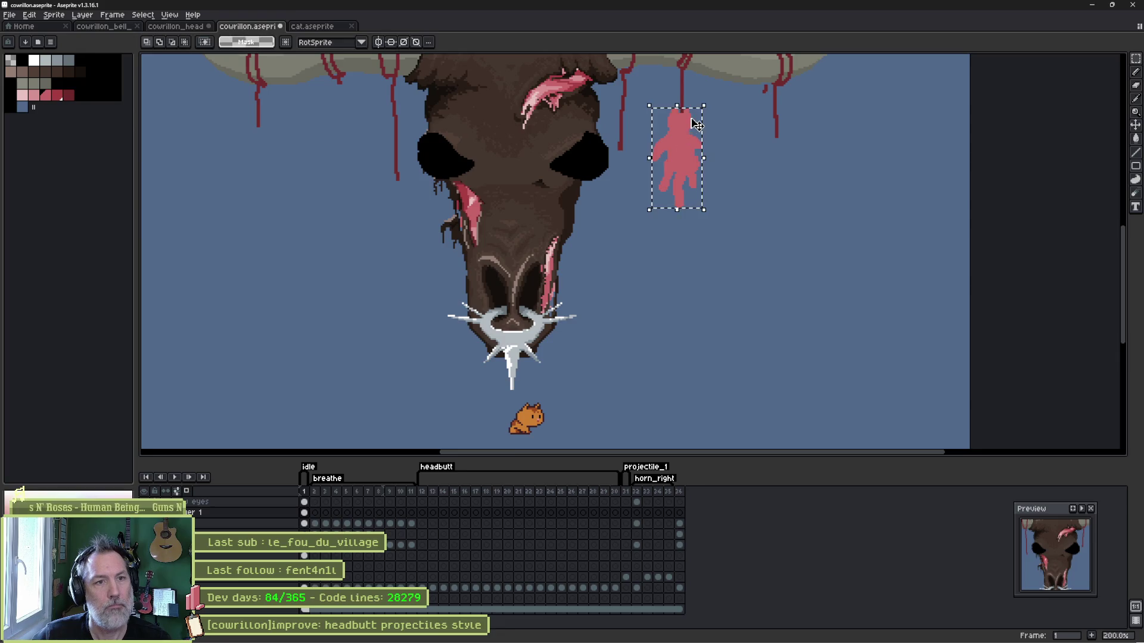
{"action": "scroll", "coordinate": [694, 122], "scroll_direction": "up", "scroll_amount": 3}
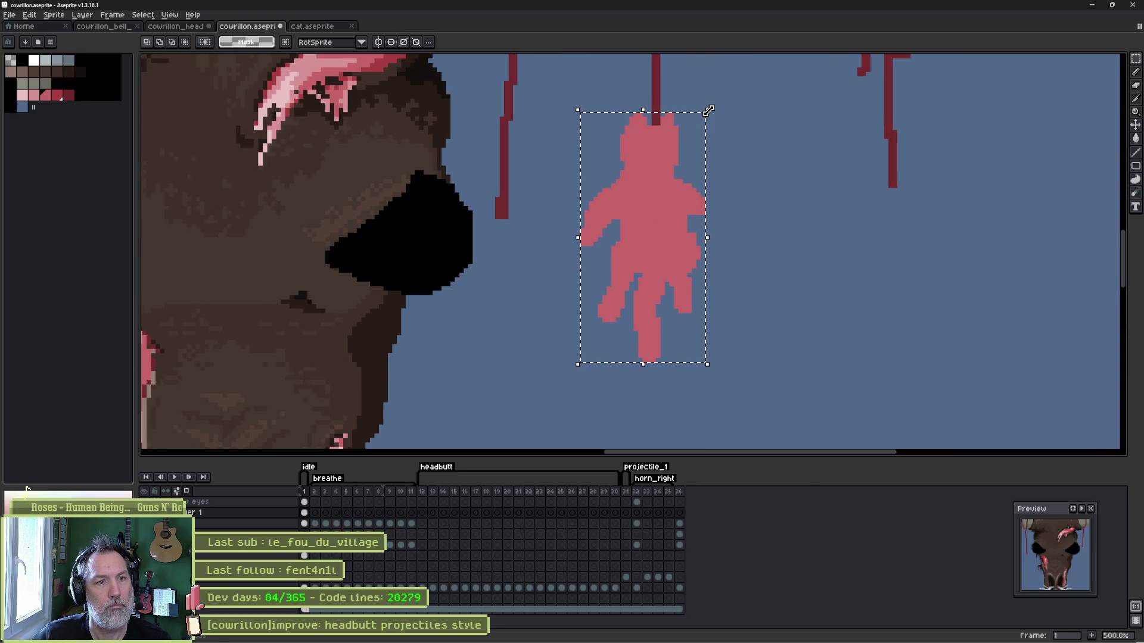
{"action": "left_click", "coordinate": [717, 128]}
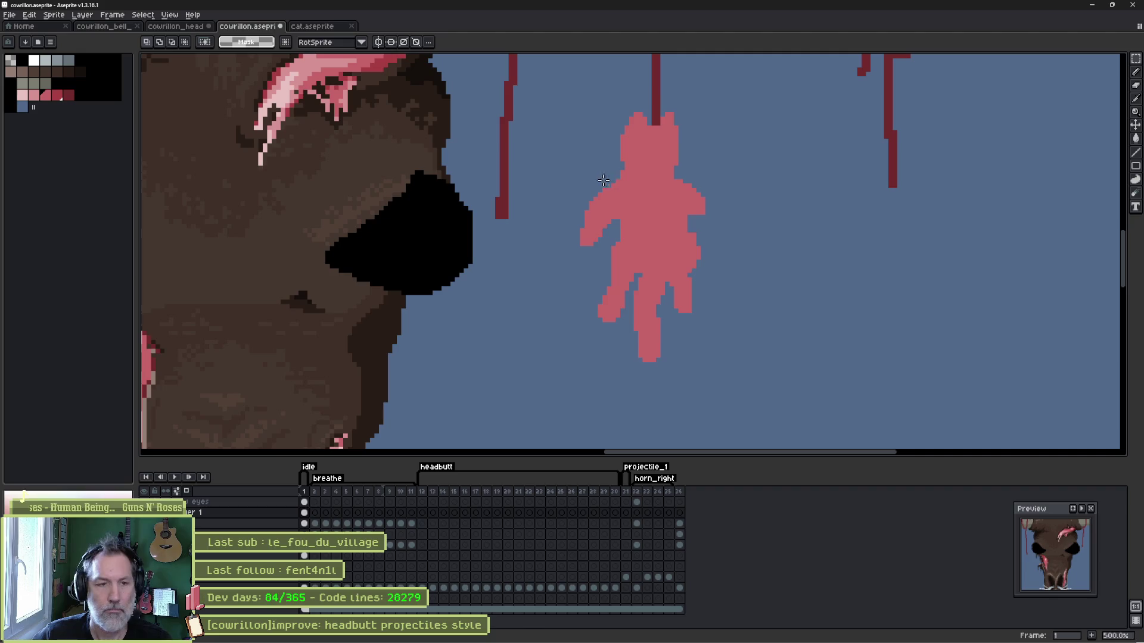
{"action": "mouse_move", "coordinate": [560, 168]}
{"action": "left_mouse_down"}
{"action": "mouse_move", "coordinate": [780, 424]}
{"action": "mouse_move", "coordinate": [678, 300]}
{"action": "left_mouse_up"}
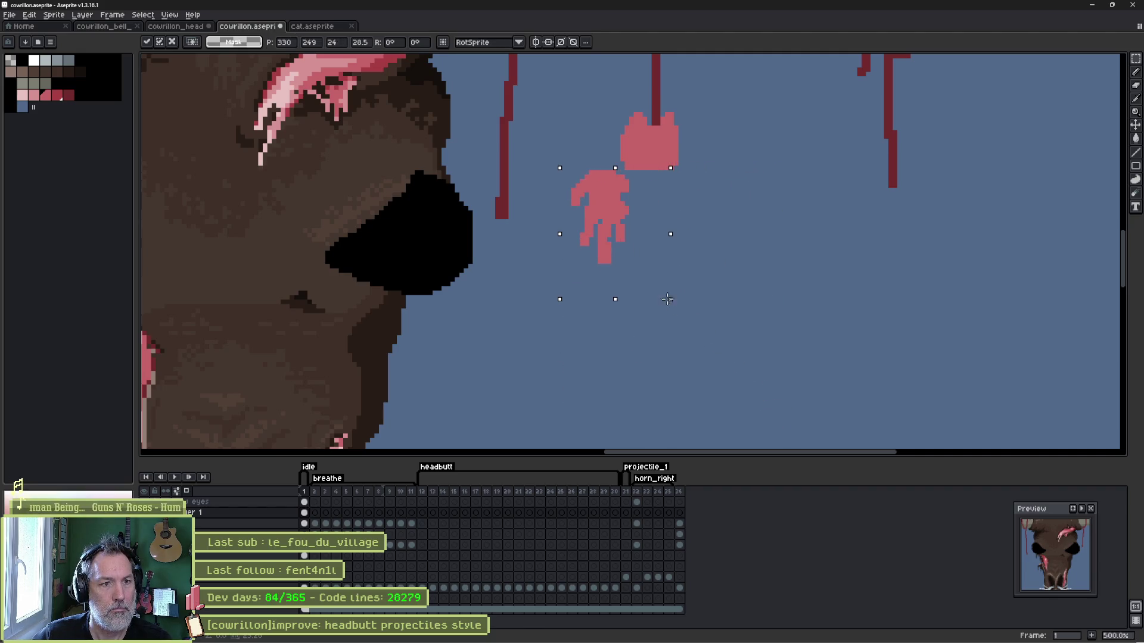
{"action": "left_click_drag", "start_coordinate": [599, 185], "coordinate": [644, 183]}
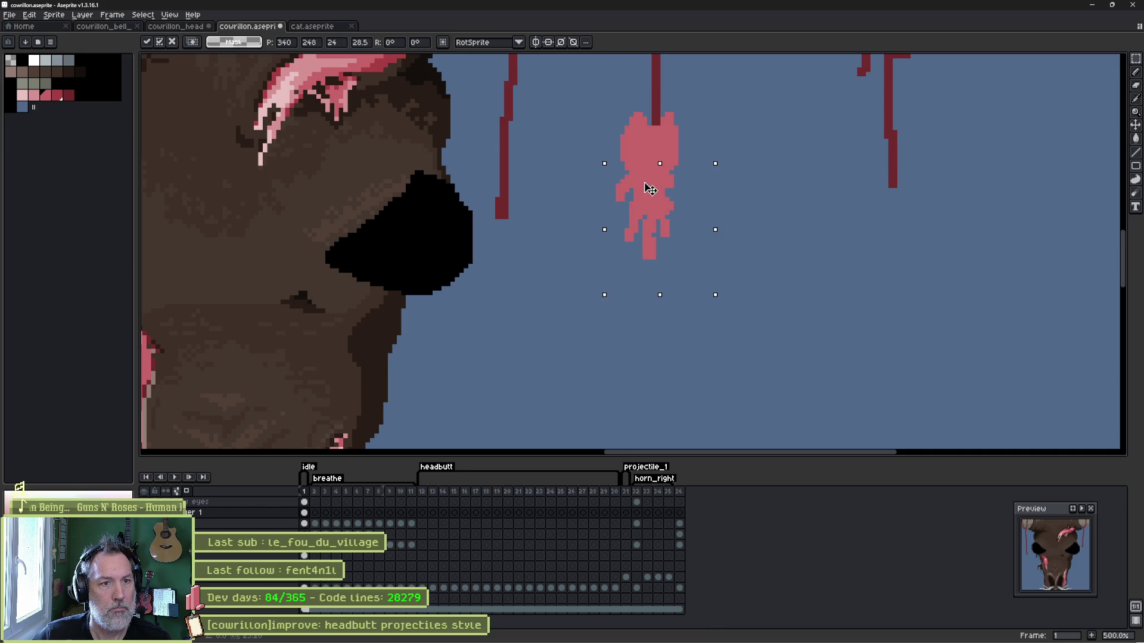
{"action": "key", "text": "Return"}
{"action": "key", "text": "ctrl+d"}
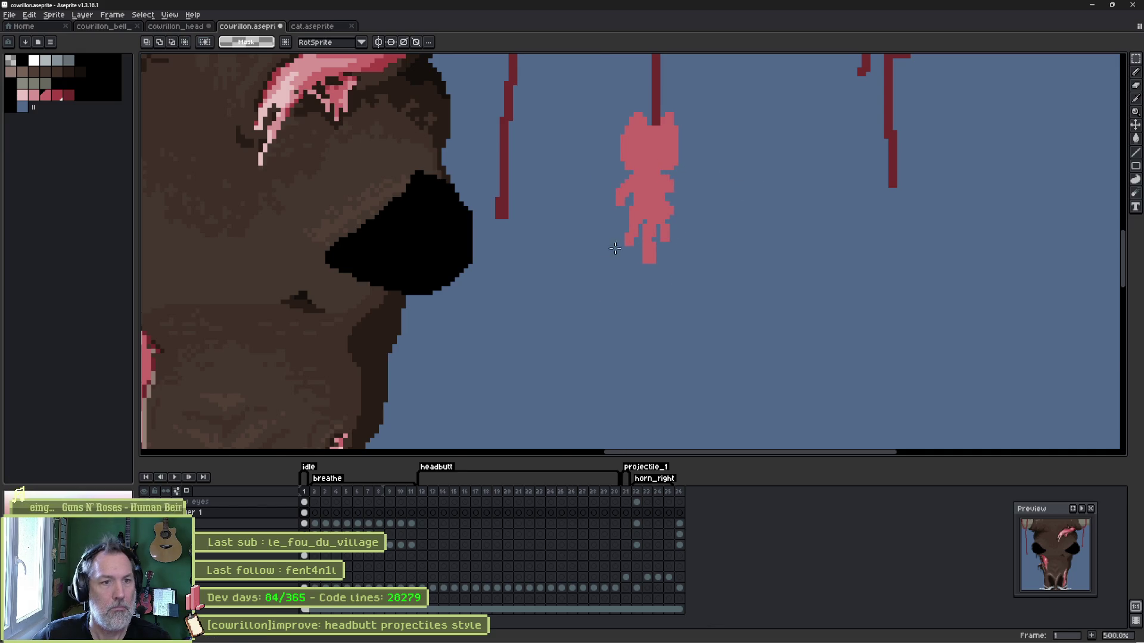
{"action": "scroll", "coordinate": [561, 298], "scroll_direction": "down", "scroll_amount": 3}
{"action": "mouse_move", "coordinate": [561, 298]}
{"action": "left_mouse_down"}
{"action": "mouse_move", "coordinate": [584, 204]}
{"action": "mouse_move", "coordinate": [600, 245]}
{"action": "left_mouse_up"}
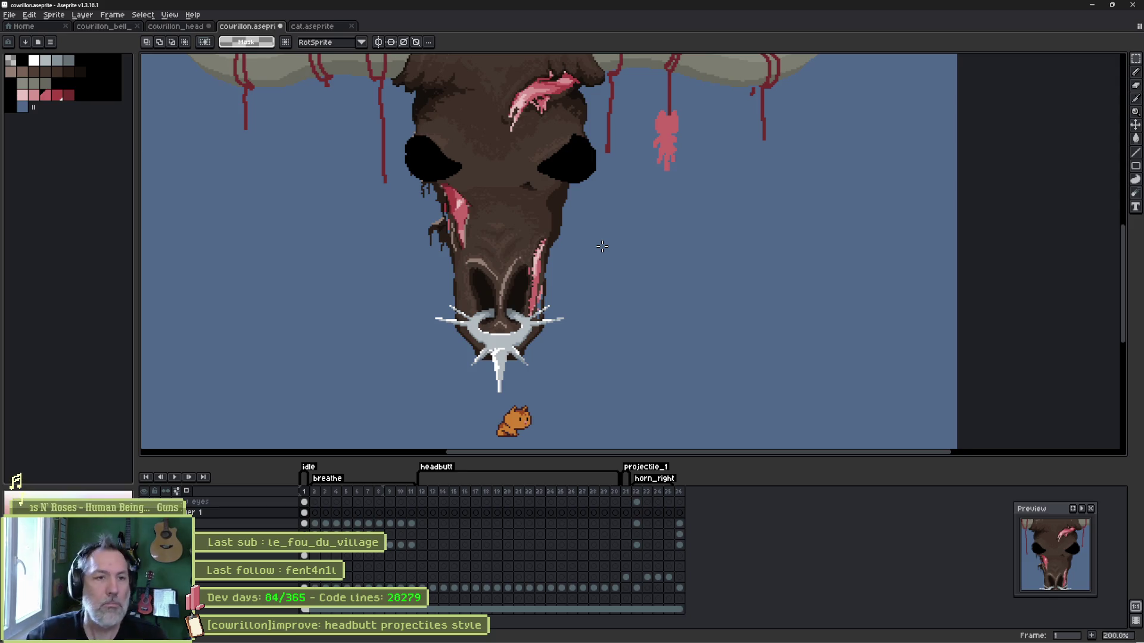
{"action": "scroll", "coordinate": [684, 195], "scroll_direction": "up", "scroll_amount": 5}
{"action": "scroll", "coordinate": [685, 195], "scroll_direction": "up", "scroll_amount": 3}
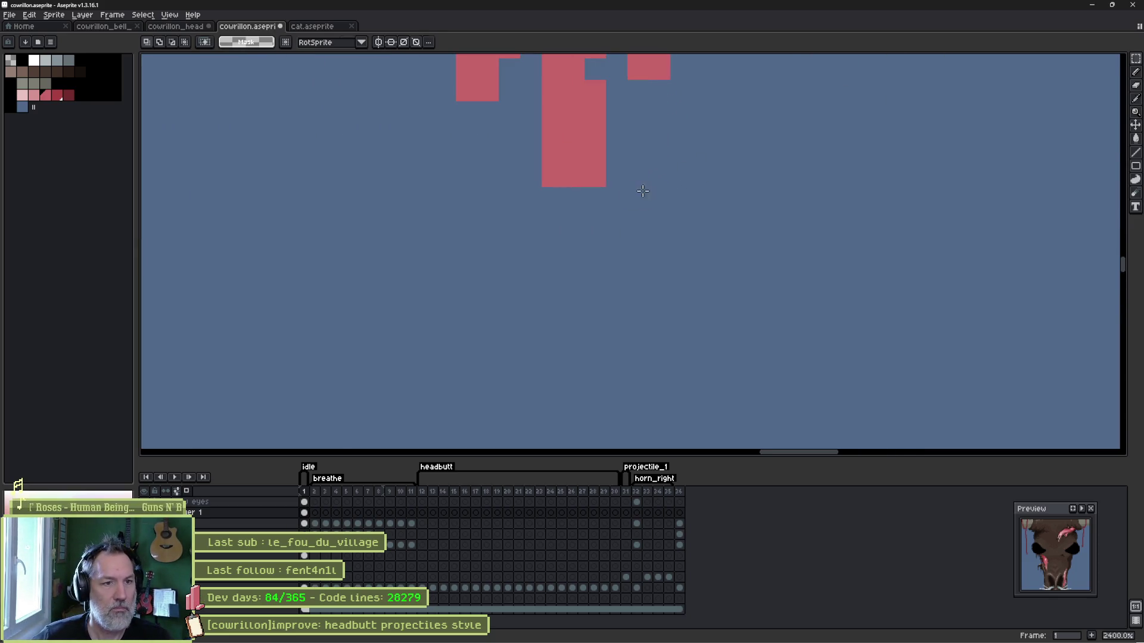
{"action": "key", "text": "b"}
{"action": "scroll", "coordinate": [612, 154], "scroll_direction": "down", "scroll_amount": 4}
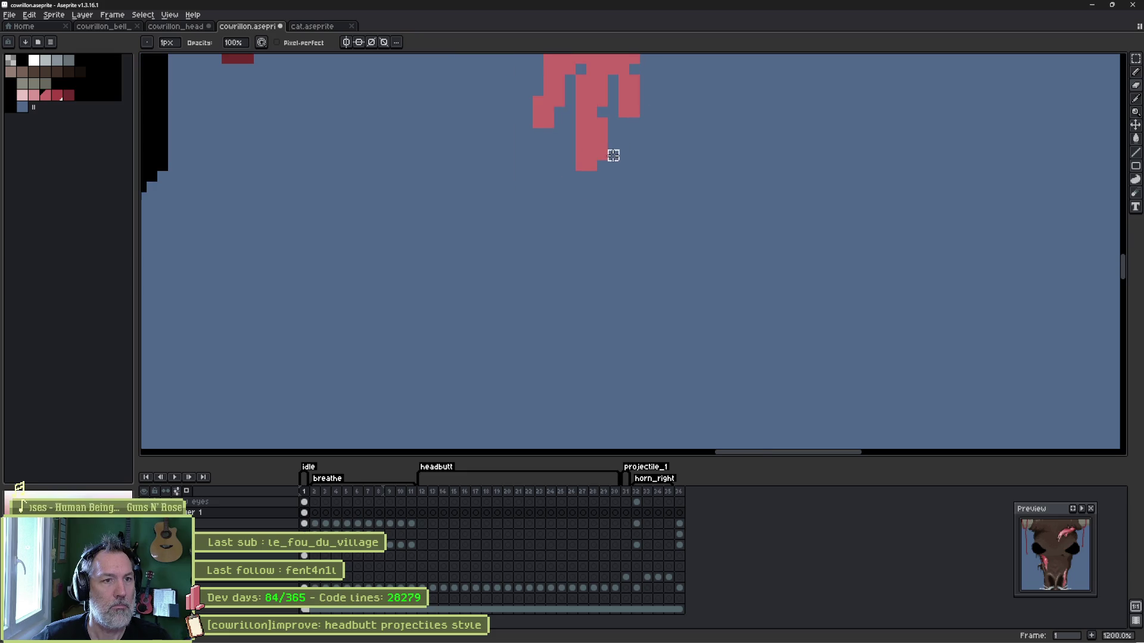
{"action": "scroll", "coordinate": [646, 159], "scroll_direction": "up", "scroll_amount": 2}
{"action": "key", "text": "e"}
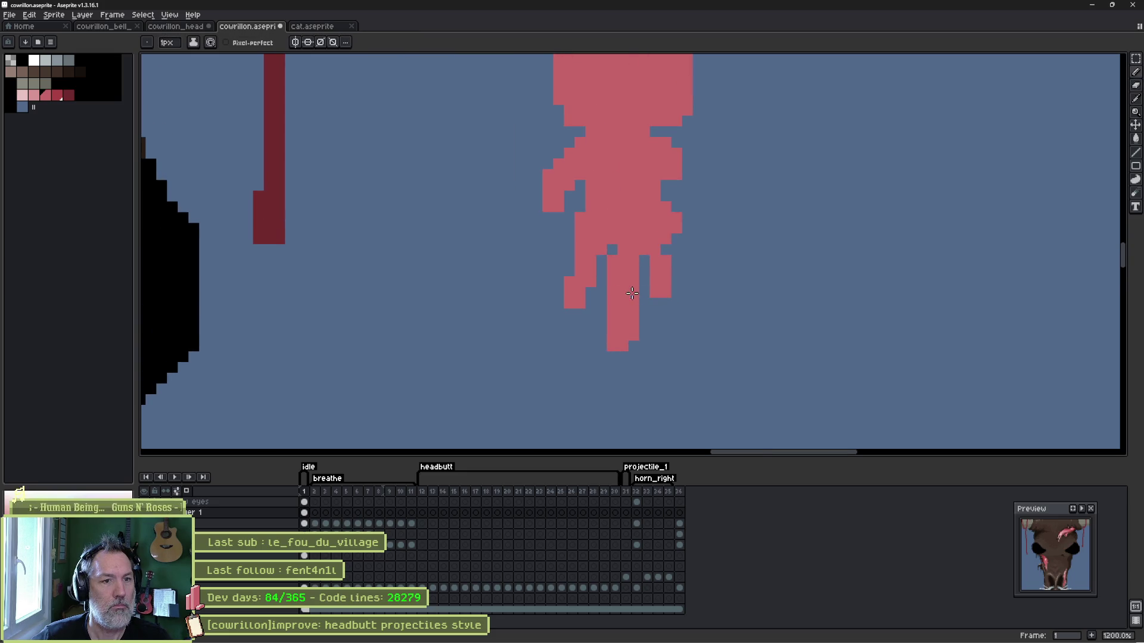
{"action": "left_click", "coordinate": [633, 293]}
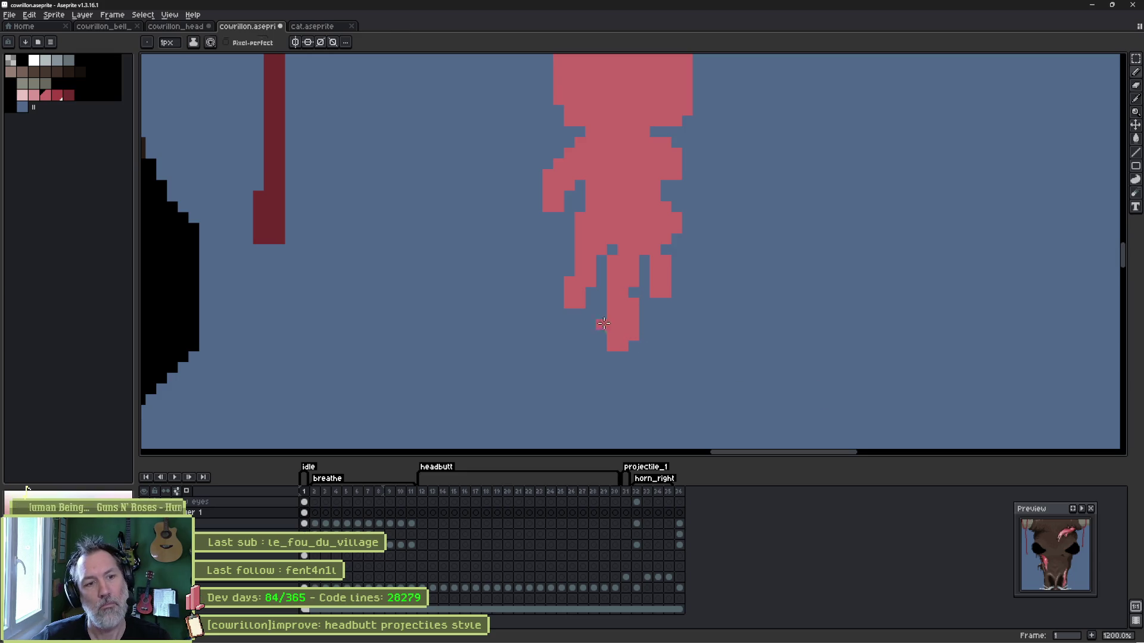
{"action": "key", "text": "b"}
{"action": "scroll", "coordinate": [592, 363], "scroll_direction": "down", "scroll_amount": 4}
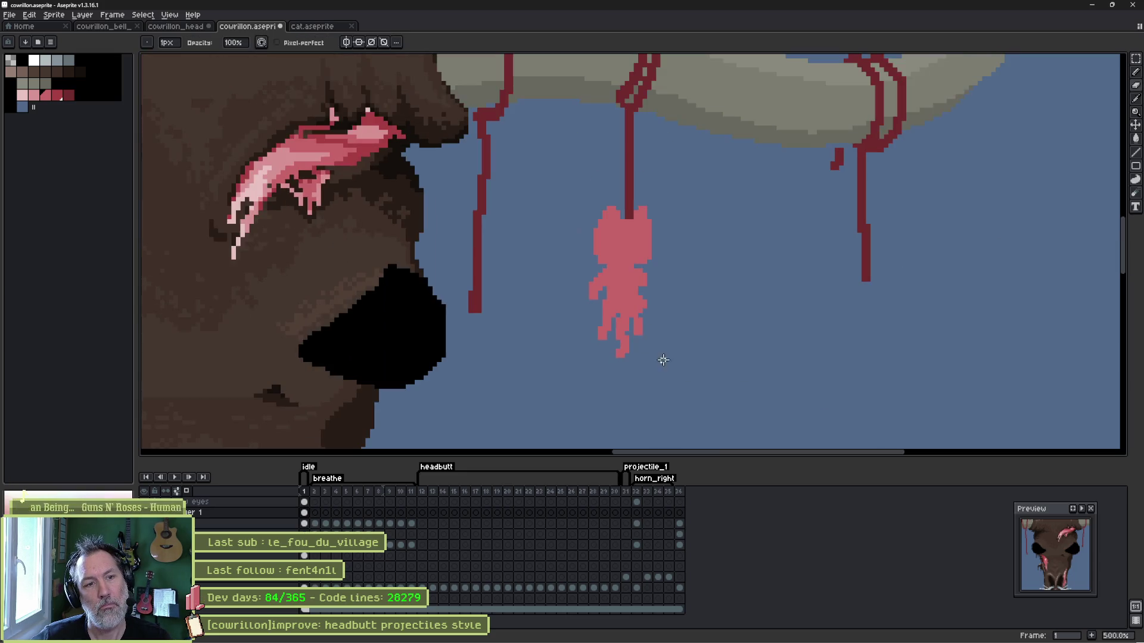
{"action": "scroll", "coordinate": [684, 350], "scroll_direction": "down", "scroll_amount": 2}
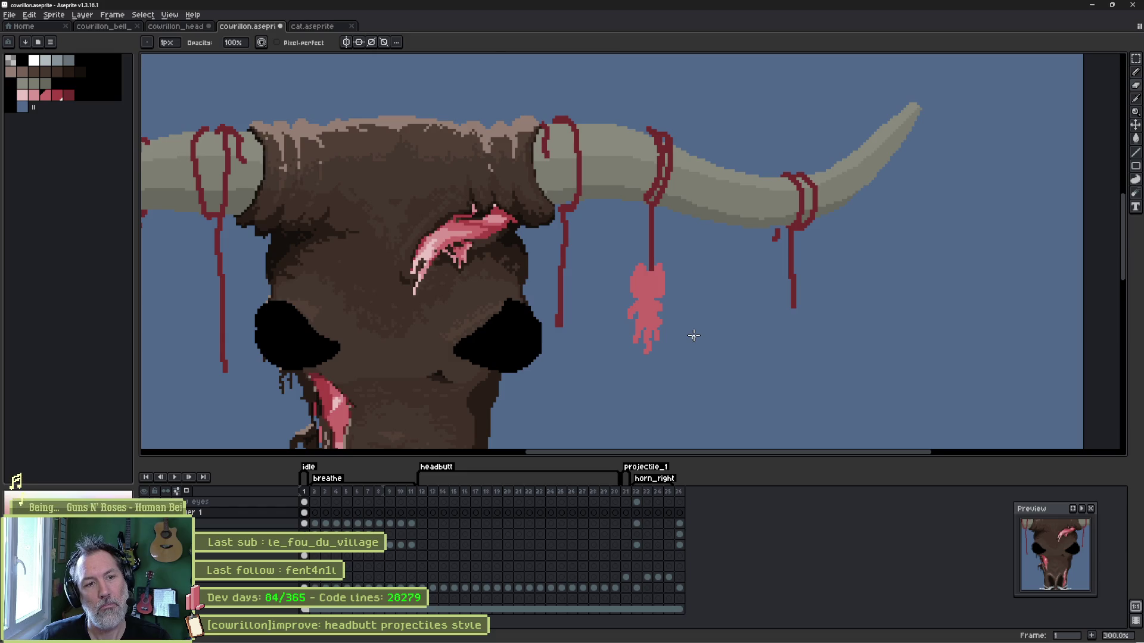
{"action": "scroll", "coordinate": [693, 335], "scroll_direction": "up", "scroll_amount": 4}
{"action": "key", "text": "e"}
{"action": "scroll", "coordinate": [720, 334], "scroll_direction": "down", "scroll_amount": 4}
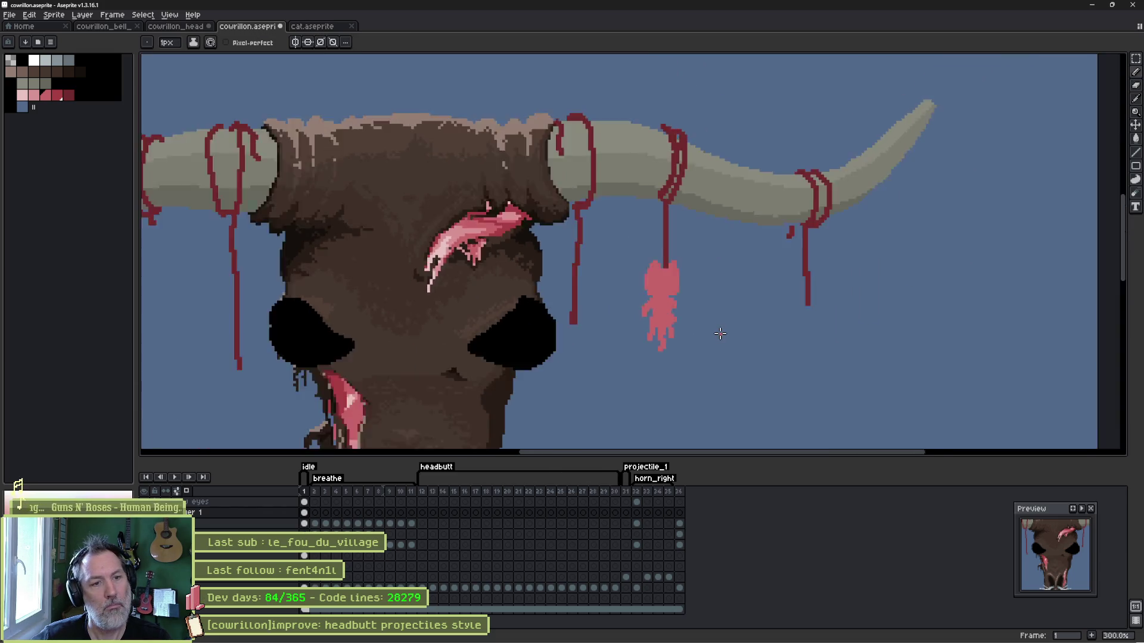
{"action": "scroll", "coordinate": [720, 333], "scroll_direction": "down", "scroll_amount": 1}
{"action": "scroll", "coordinate": [719, 333], "scroll_direction": "up", "scroll_amount": 7}
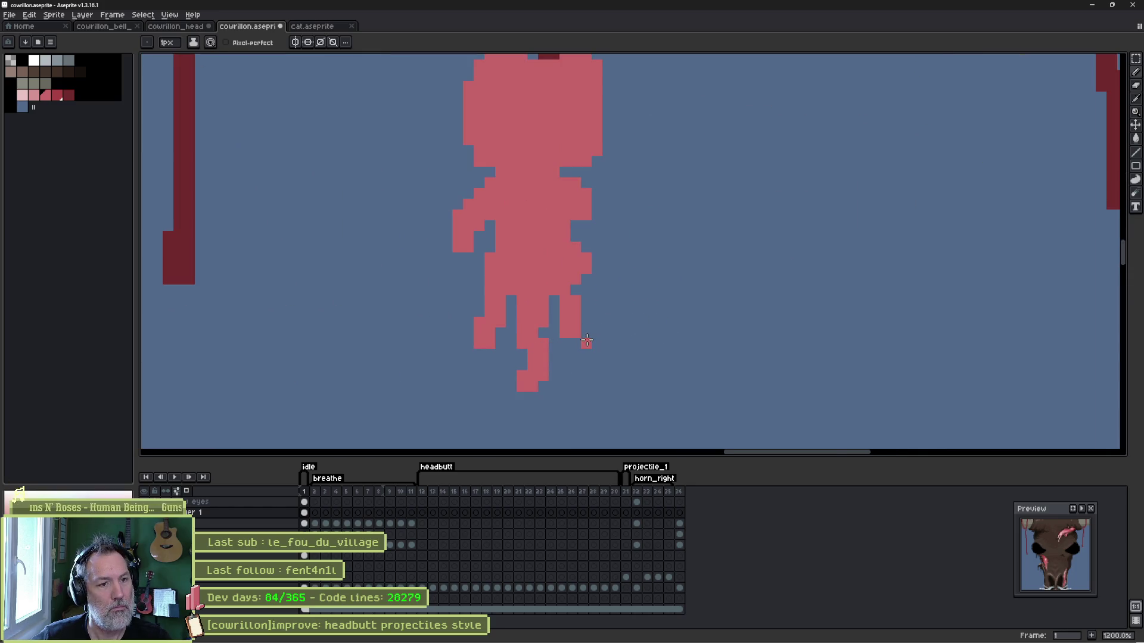
{"action": "key", "text": "e"}
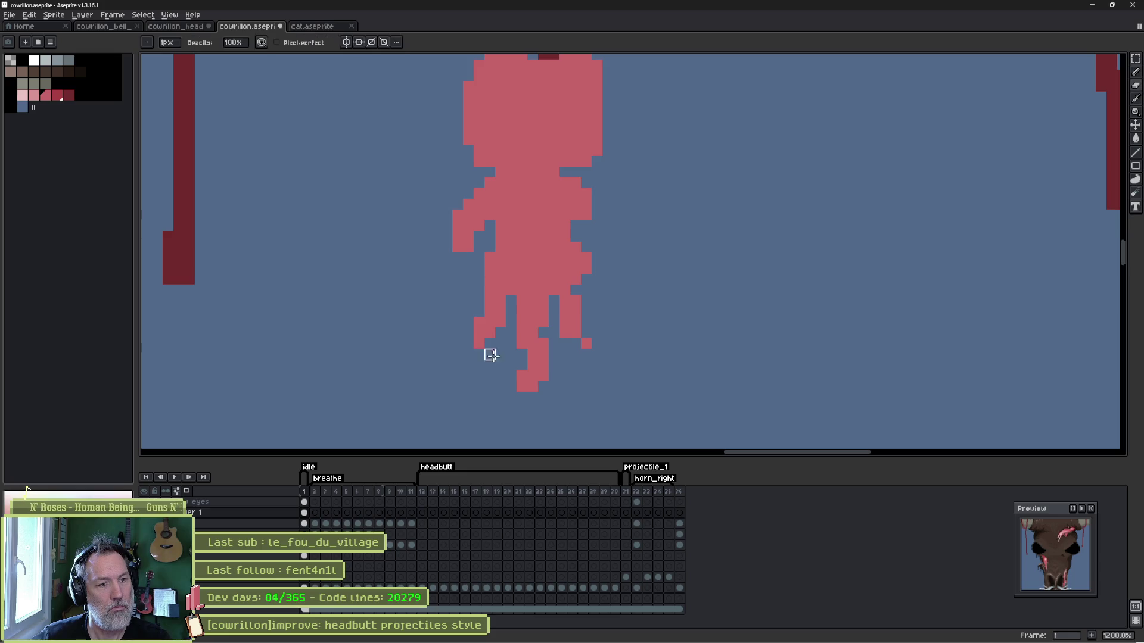
{"action": "scroll", "coordinate": [598, 355], "scroll_direction": "down", "scroll_amount": 3}
{"action": "scroll", "coordinate": [684, 305], "scroll_direction": "up", "scroll_amount": 3}
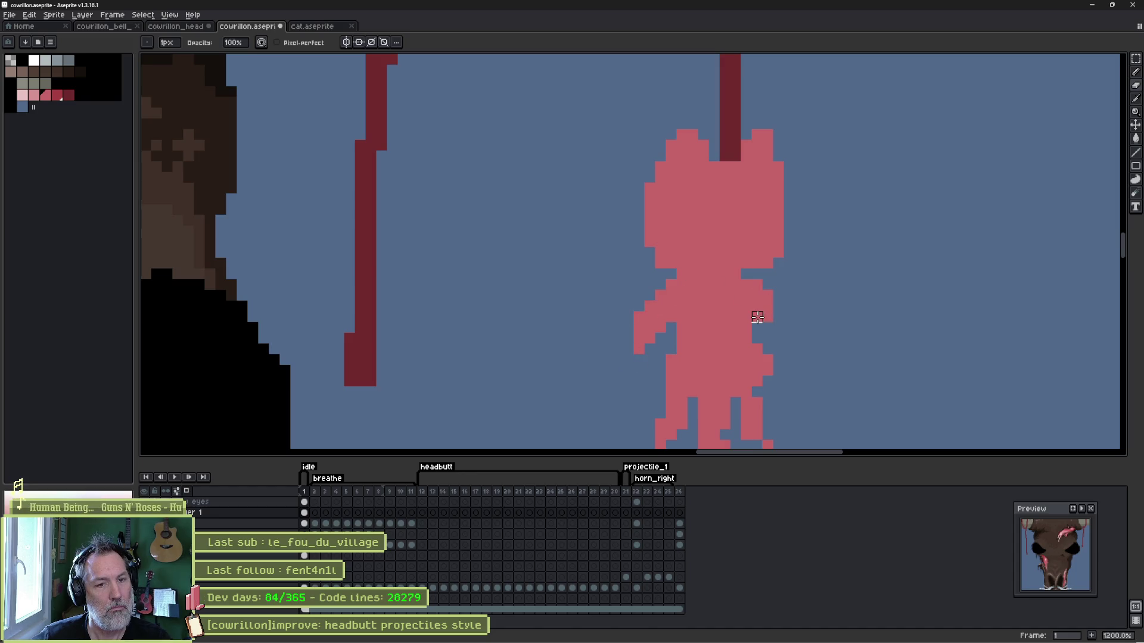
{"action": "key", "text": "e"}
{"action": "scroll", "coordinate": [785, 290], "scroll_direction": "down", "scroll_amount": 7}
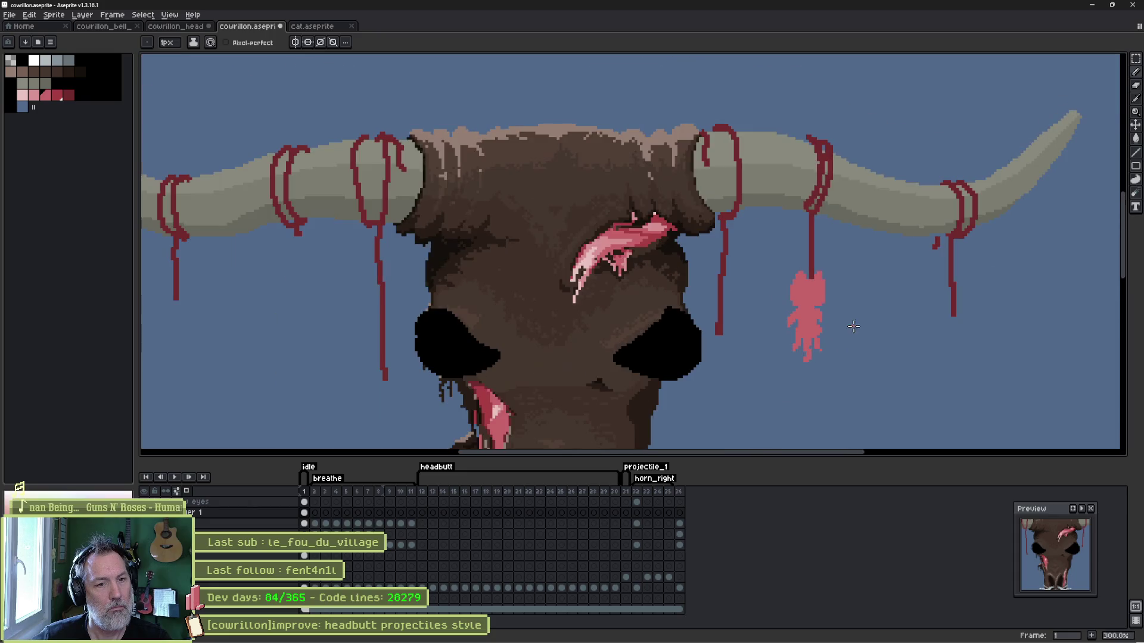
{"action": "mouse_move", "coordinate": [887, 332]}
{"action": "left_mouse_down"}
{"action": "mouse_move", "coordinate": [723, 276]}
{"action": "mouse_move", "coordinate": [699, 193]}
{"action": "mouse_move", "coordinate": [796, 128]}
{"action": "left_mouse_up"}
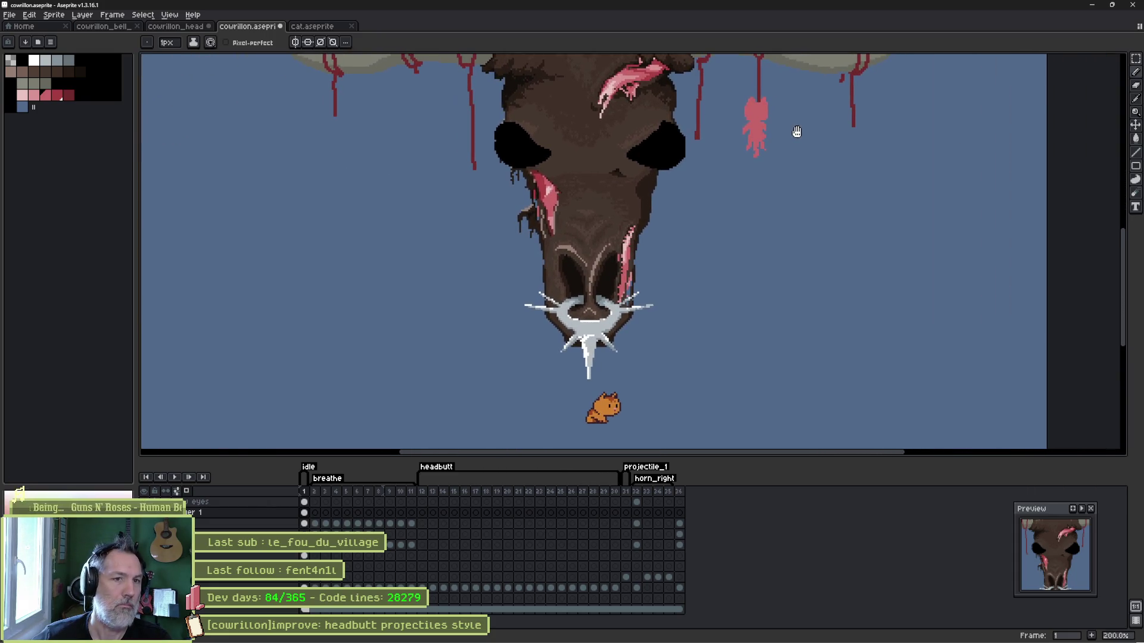
{"action": "scroll", "coordinate": [765, 113], "scroll_direction": "up", "scroll_amount": 7}
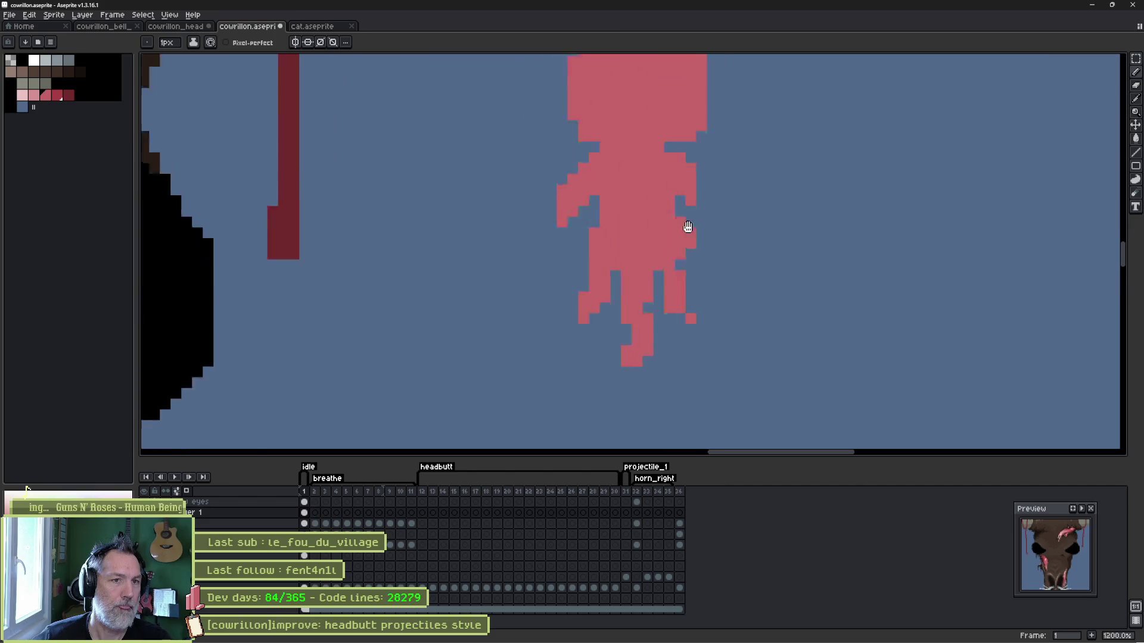
{"action": "key", "text": "b"}
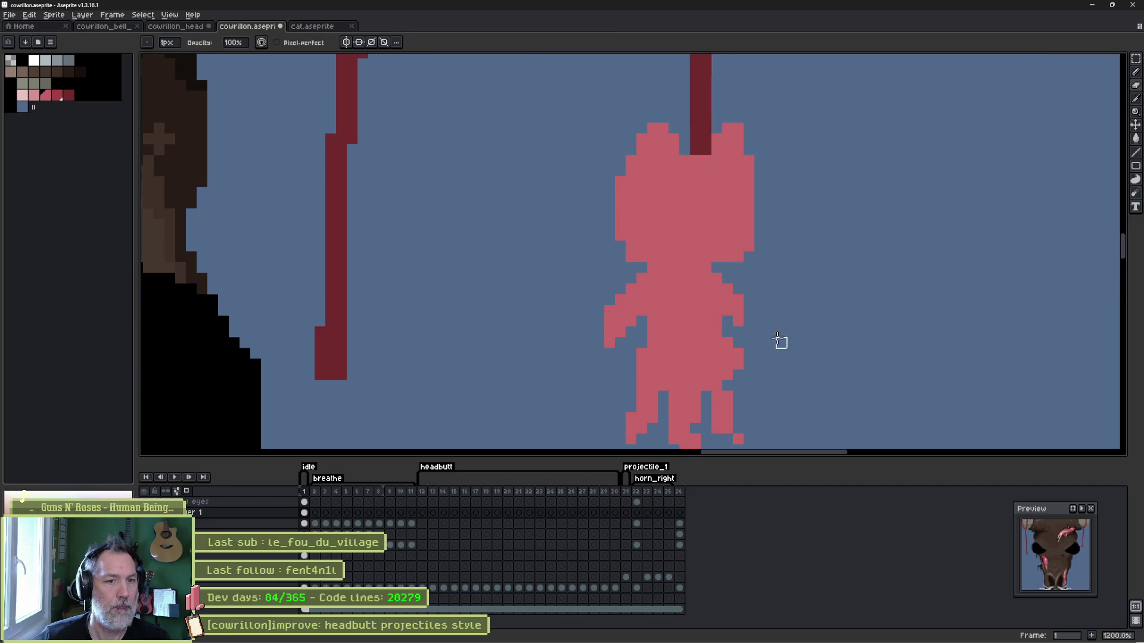
{"action": "scroll", "coordinate": [781, 340], "scroll_direction": "down", "scroll_amount": 7}
{"action": "mouse_move", "coordinate": [778, 359]}
{"action": "left_mouse_down"}
{"action": "mouse_move", "coordinate": [772, 223]}
{"action": "mouse_move", "coordinate": [805, 147]}
{"action": "left_mouse_up"}
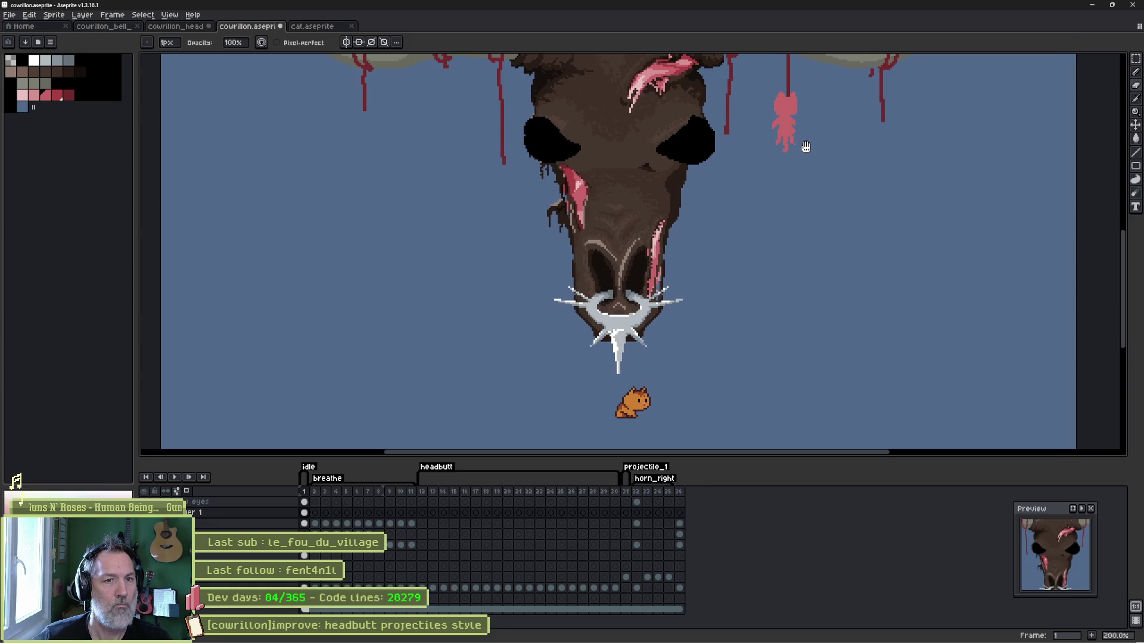
{"action": "scroll", "coordinate": [806, 146], "scroll_direction": "up", "scroll_amount": 5}
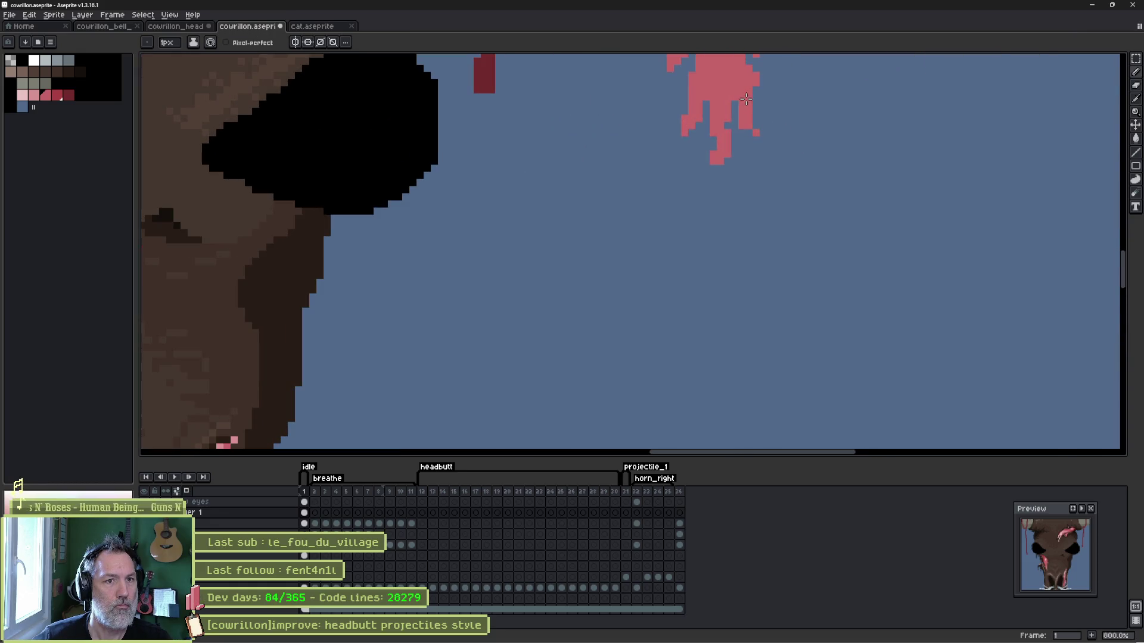
{"action": "scroll", "coordinate": [806, 170], "scroll_direction": "down", "scroll_amount": 5}
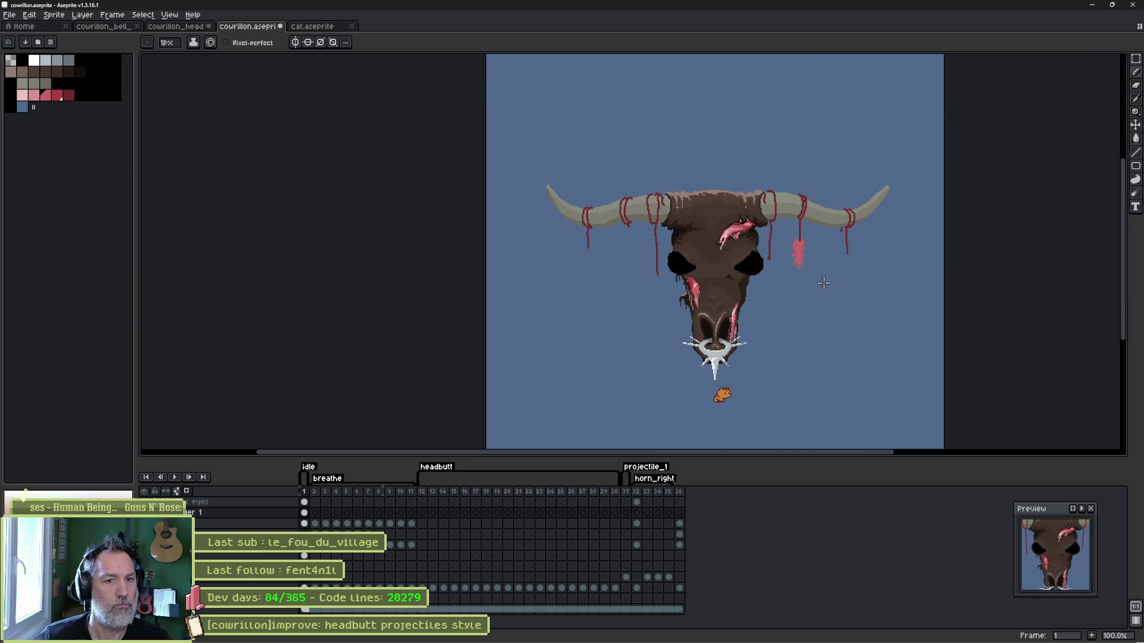
{"action": "scroll", "coordinate": [824, 284], "scroll_direction": "up", "scroll_amount": 1}
{"action": "left_click_drag", "start_coordinate": [806, 288], "coordinate": [800, 203]}
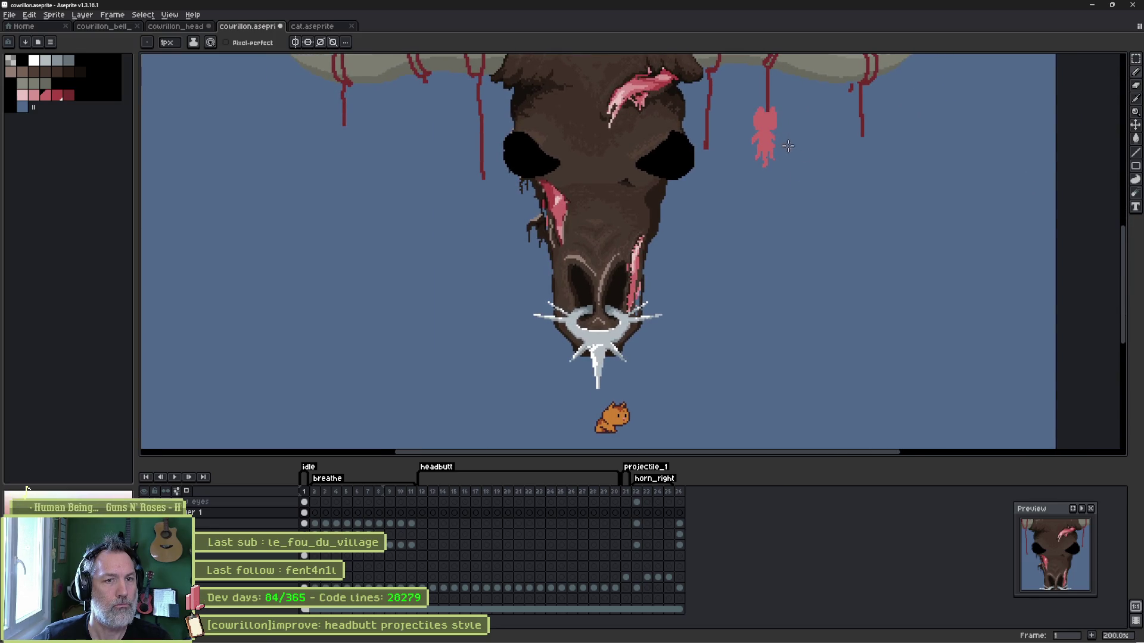
{"action": "scroll", "coordinate": [774, 147], "scroll_direction": "up", "scroll_amount": 1}
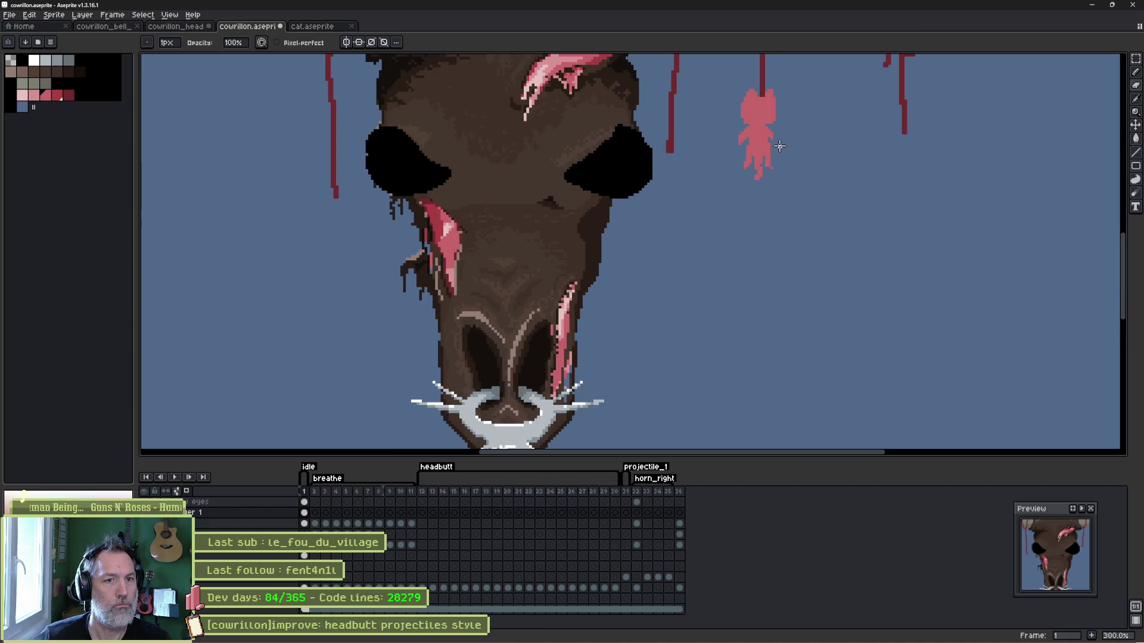
{"action": "scroll", "coordinate": [798, 144], "scroll_direction": "down", "scroll_amount": 1}
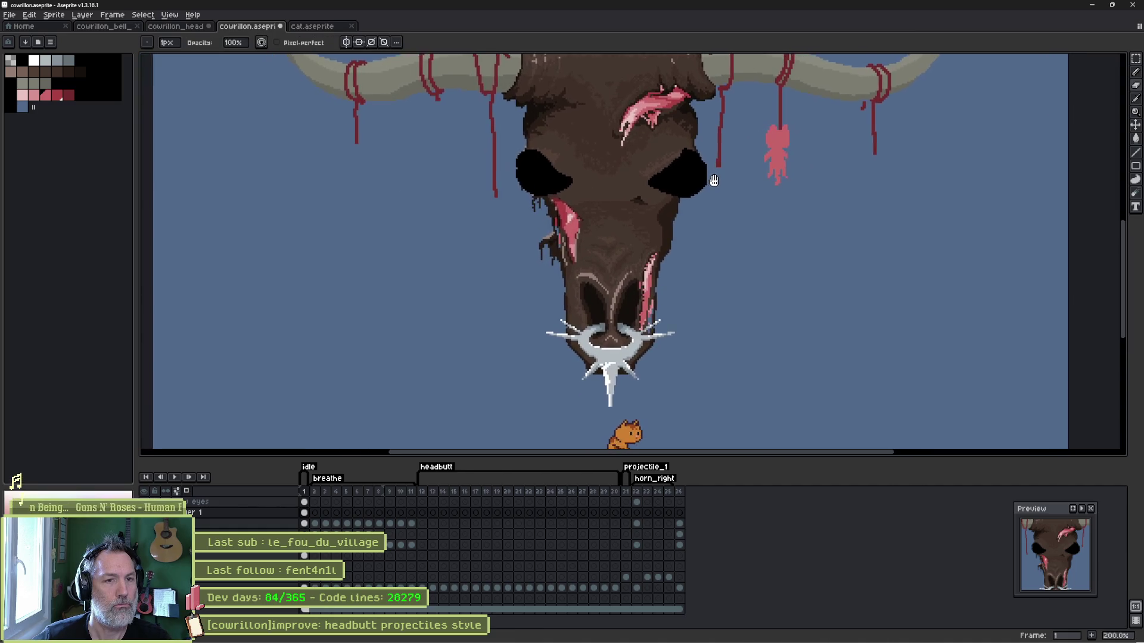
{"action": "scroll", "coordinate": [749, 228], "scroll_direction": "up", "scroll_amount": 1}
{"action": "scroll", "coordinate": [749, 227], "scroll_direction": "up", "scroll_amount": 1}
{"action": "scroll", "coordinate": [774, 197], "scroll_direction": "up", "scroll_amount": 1}
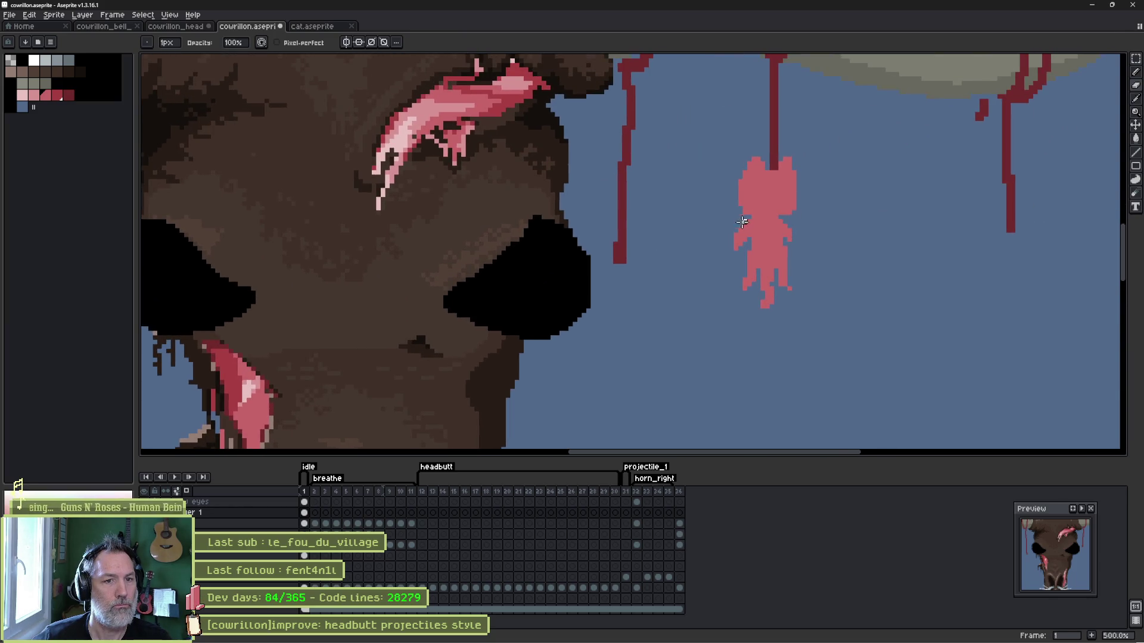
Try an oval selection over the figure's arm, cancel it, and reframe the view.
{"action": "key", "text": "m"}
{"action": "left_click_drag", "start_coordinate": [728, 222], "coordinate": [753, 266]}
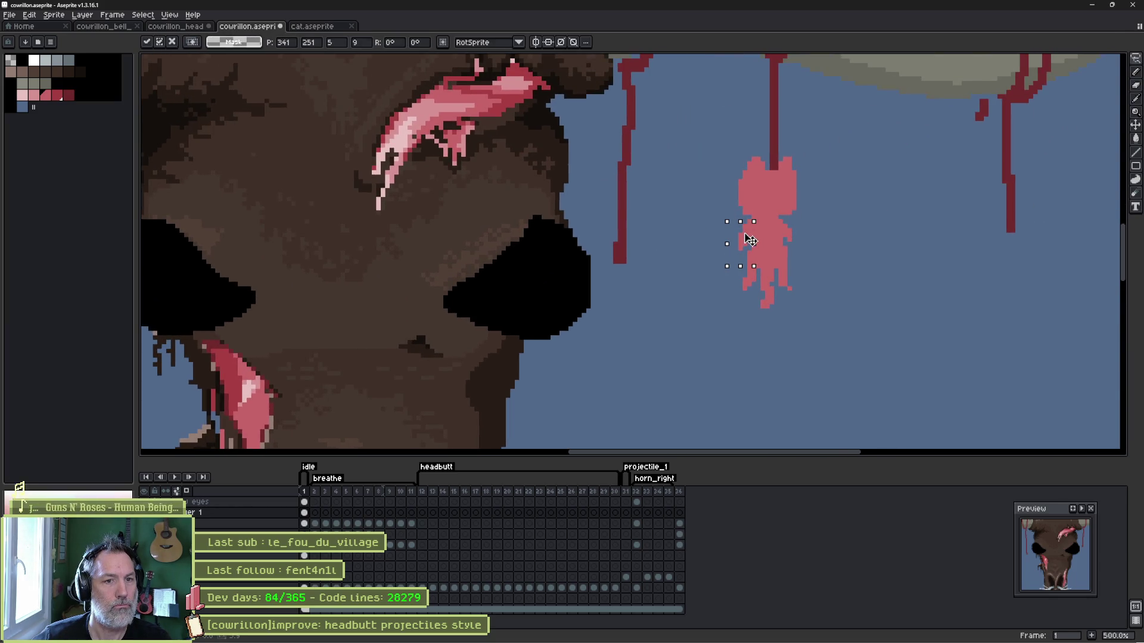
{"action": "key", "text": "ctrl+d"}
{"action": "scroll", "coordinate": [822, 254], "scroll_direction": "down", "scroll_amount": 4}
{"action": "mouse_move", "coordinate": [794, 286]}
{"action": "left_mouse_down"}
{"action": "mouse_move", "coordinate": [775, 271]}
{"action": "mouse_move", "coordinate": [750, 197]}
{"action": "mouse_move", "coordinate": [712, 260]}
{"action": "left_mouse_up"}
{"action": "scroll", "coordinate": [773, 284], "scroll_direction": "up", "scroll_amount": 1}
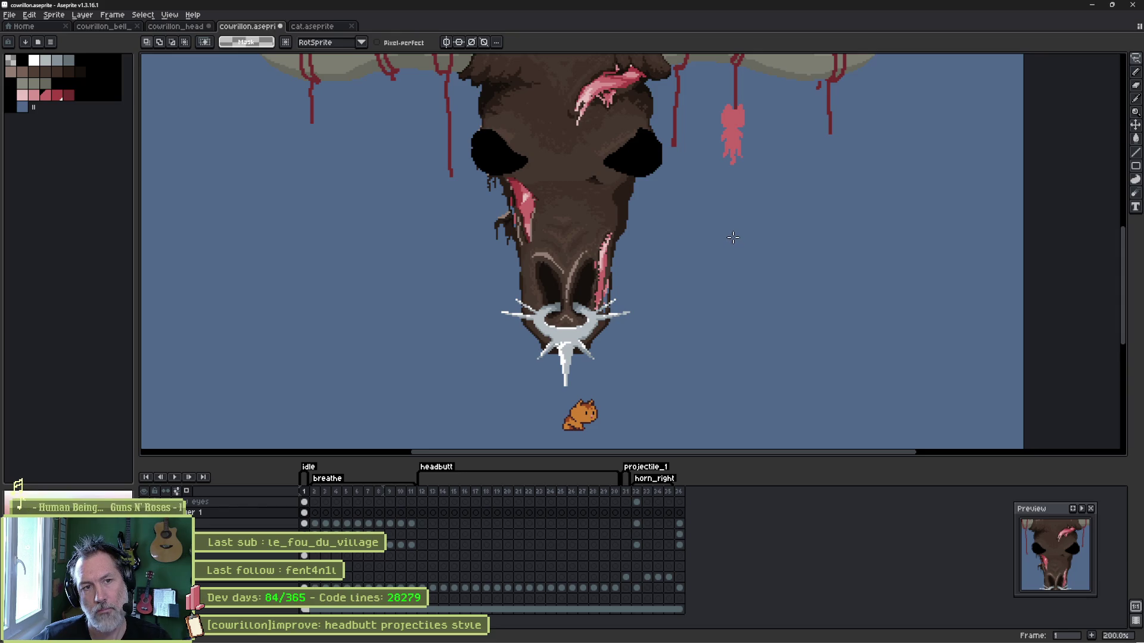
{"action": "scroll", "coordinate": [746, 190], "scroll_direction": "up", "scroll_amount": 3}
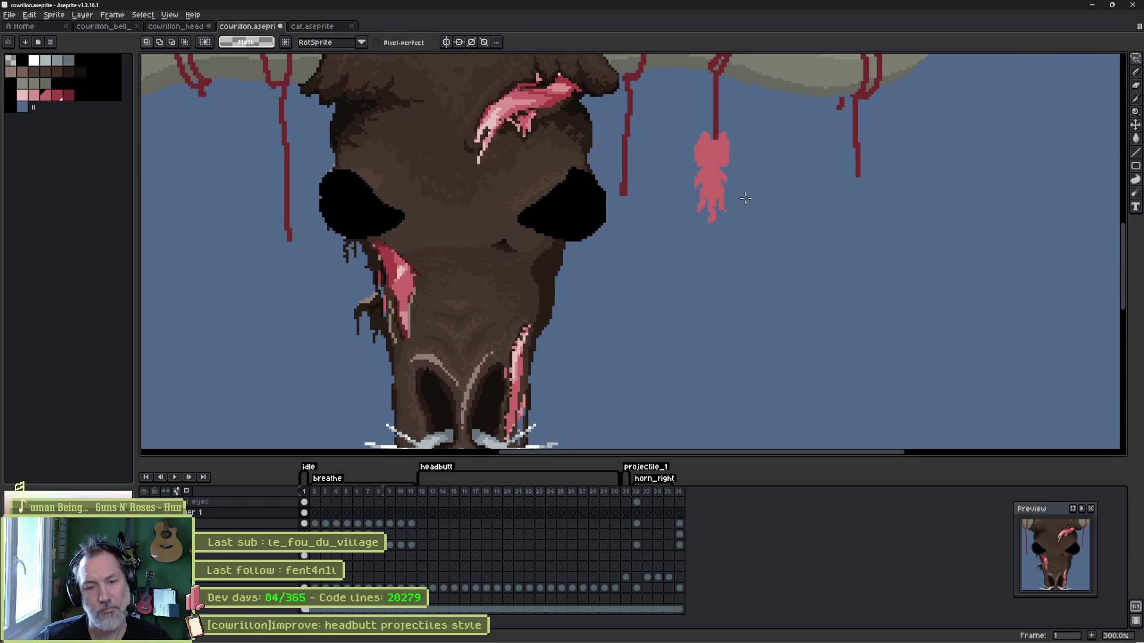
Select the pink figure's body below its head and move it down a few pixels.
{"action": "left_click_drag", "start_coordinate": [674, 268], "coordinate": [743, 135]}
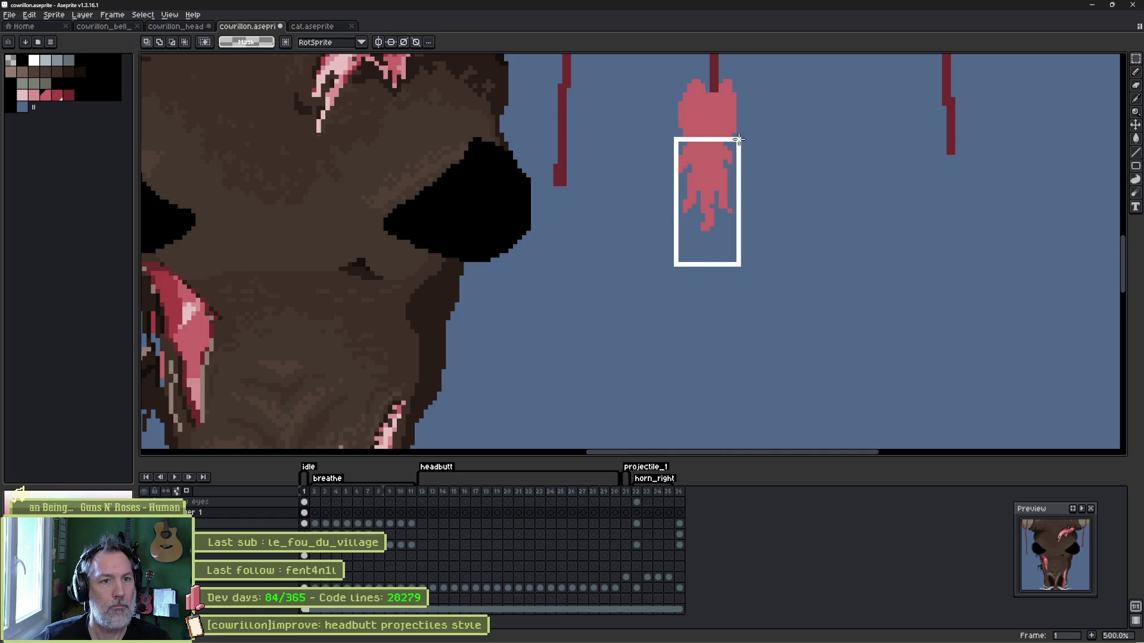
{"action": "left_click_drag", "start_coordinate": [720, 174], "coordinate": [724, 180]}
{"action": "key", "text": "ctrl+d"}
{"action": "key", "text": "b"}
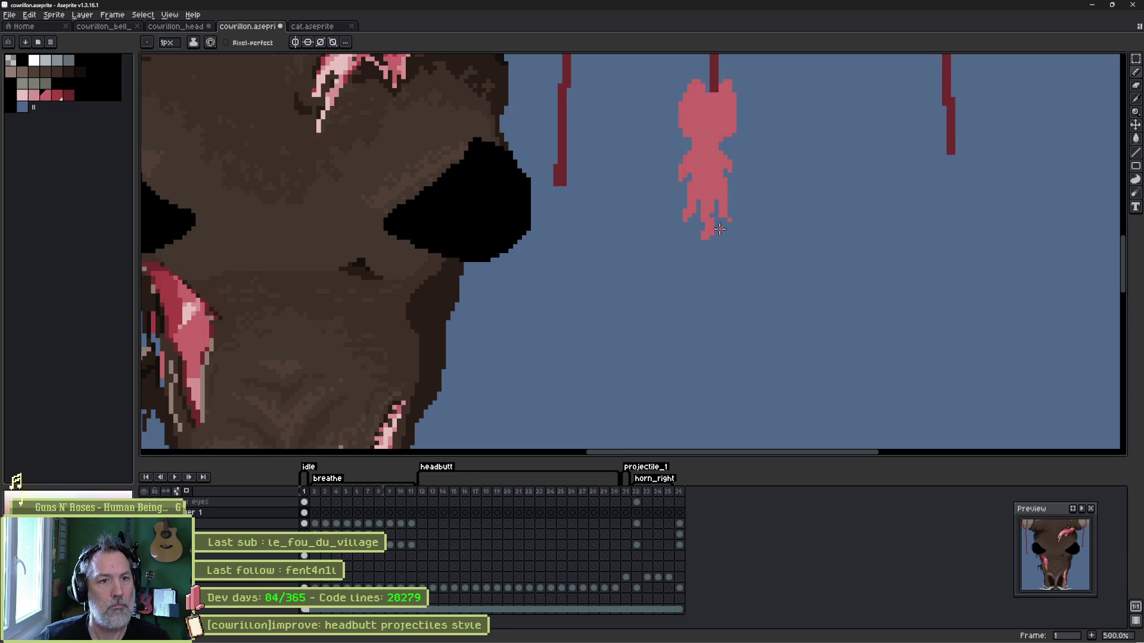
{"action": "scroll", "coordinate": [679, 202], "scroll_direction": "down", "scroll_amount": 3}
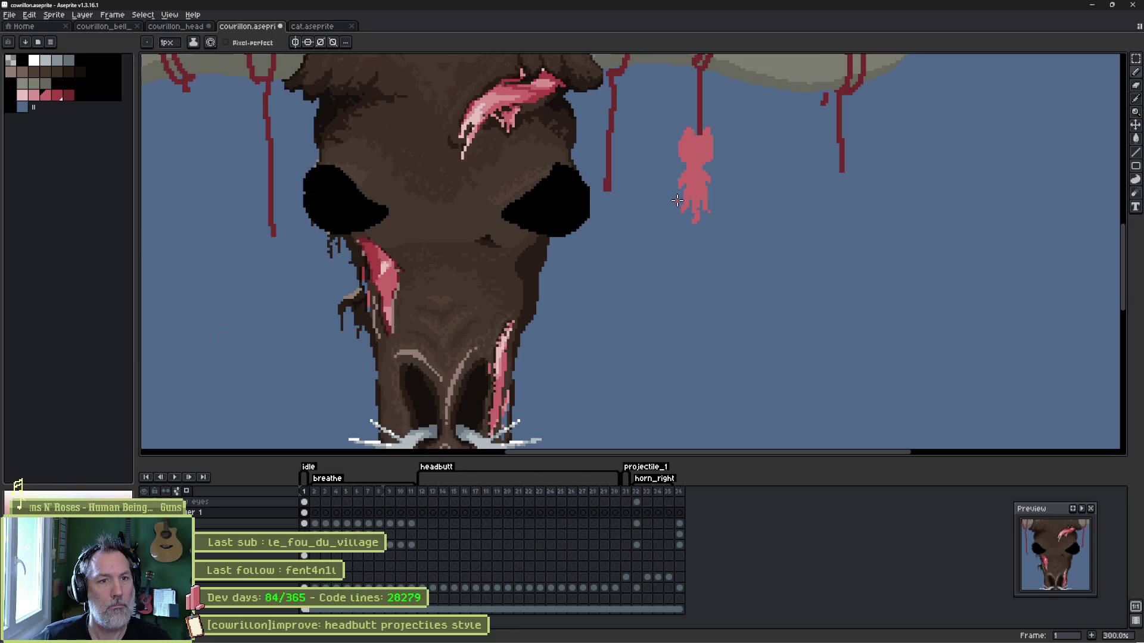
Frame the whole bull head and both horns, then Ctrl+click a rope to activate the ropes layer.
{"action": "scroll", "coordinate": [716, 195], "scroll_direction": "down", "scroll_amount": 1}
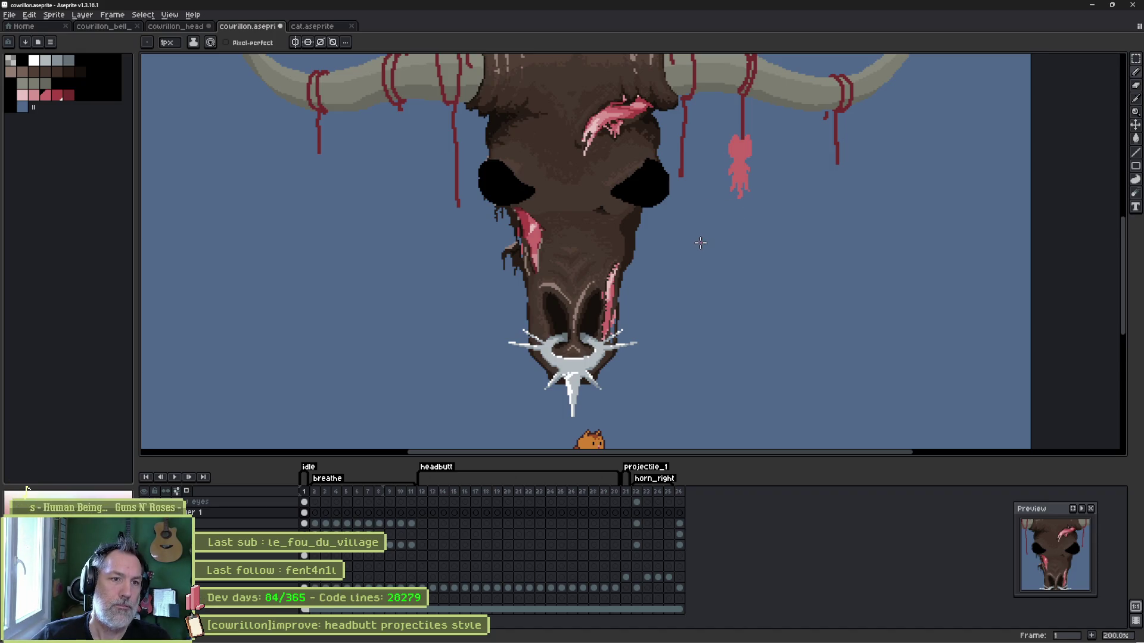
{"action": "scroll", "coordinate": [668, 272], "scroll_direction": "down", "scroll_amount": 1}
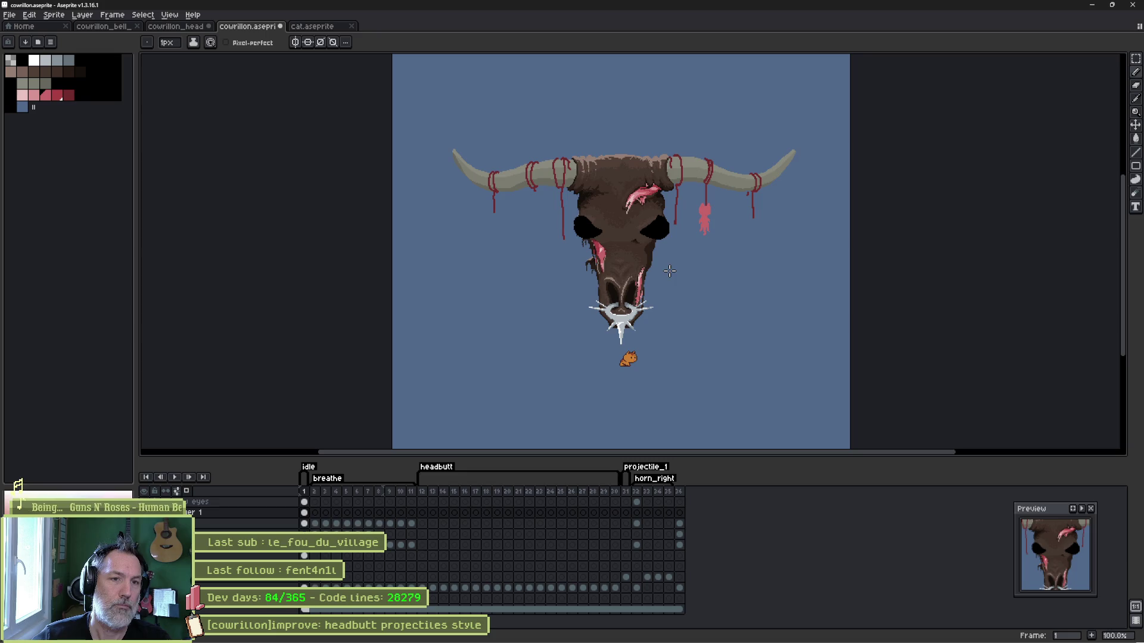
{"action": "scroll", "coordinate": [670, 271], "scroll_direction": "up", "scroll_amount": 1}
{"action": "left_click_drag", "start_coordinate": [664, 260], "coordinate": [663, 260]}
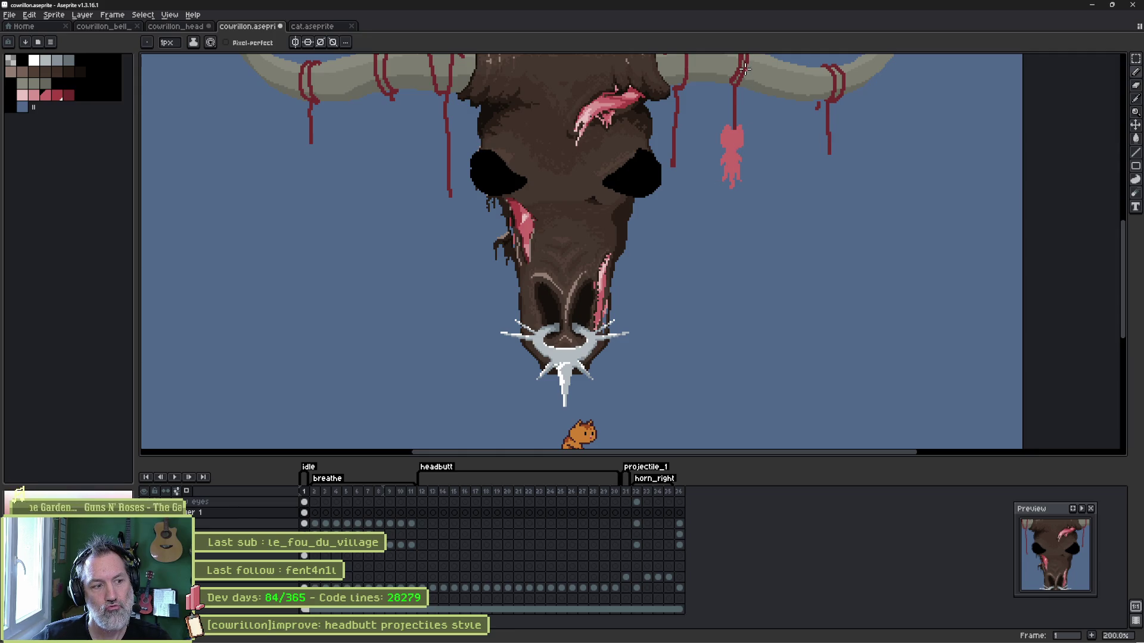
{"action": "left_click_drag", "start_coordinate": [744, 69], "coordinate": [728, 104]}
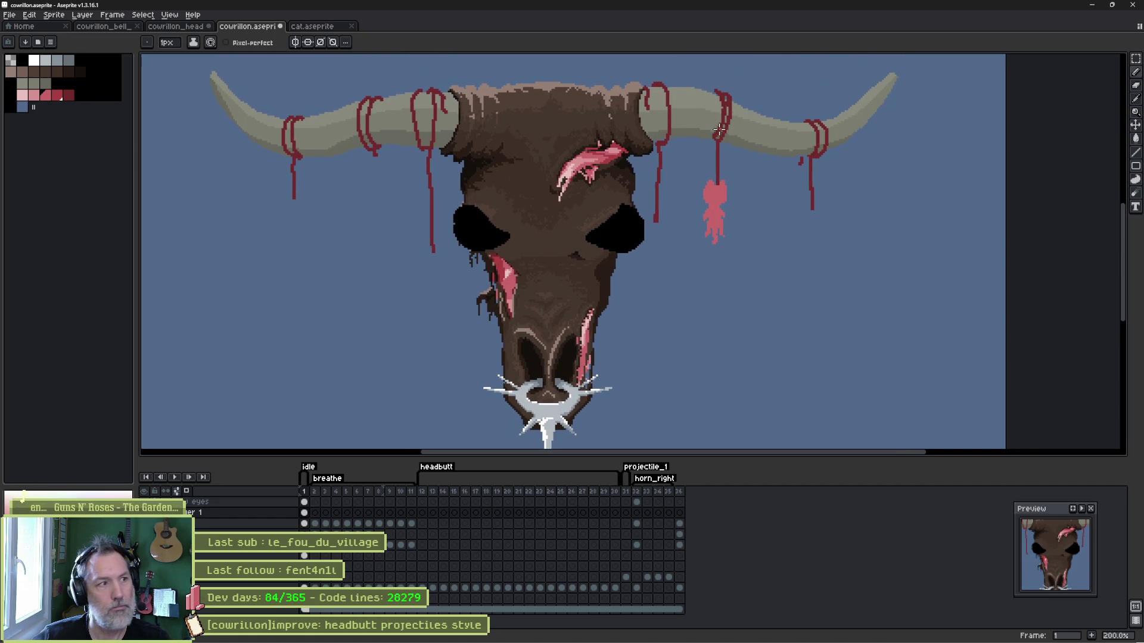
{"action": "left_click", "coordinate": [718, 149], "text": "ctrl"}
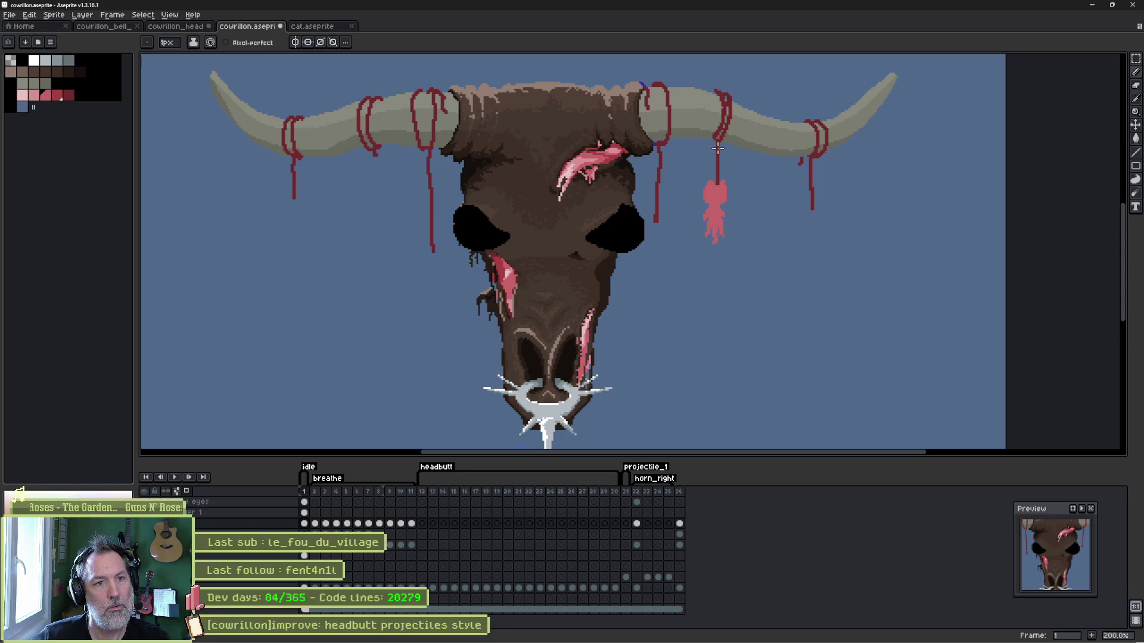
{"action": "key", "text": "m"}
{"action": "left_click_drag", "start_coordinate": [690, 73], "coordinate": [751, 205]}
{"action": "left_click", "coordinate": [448, 43]}
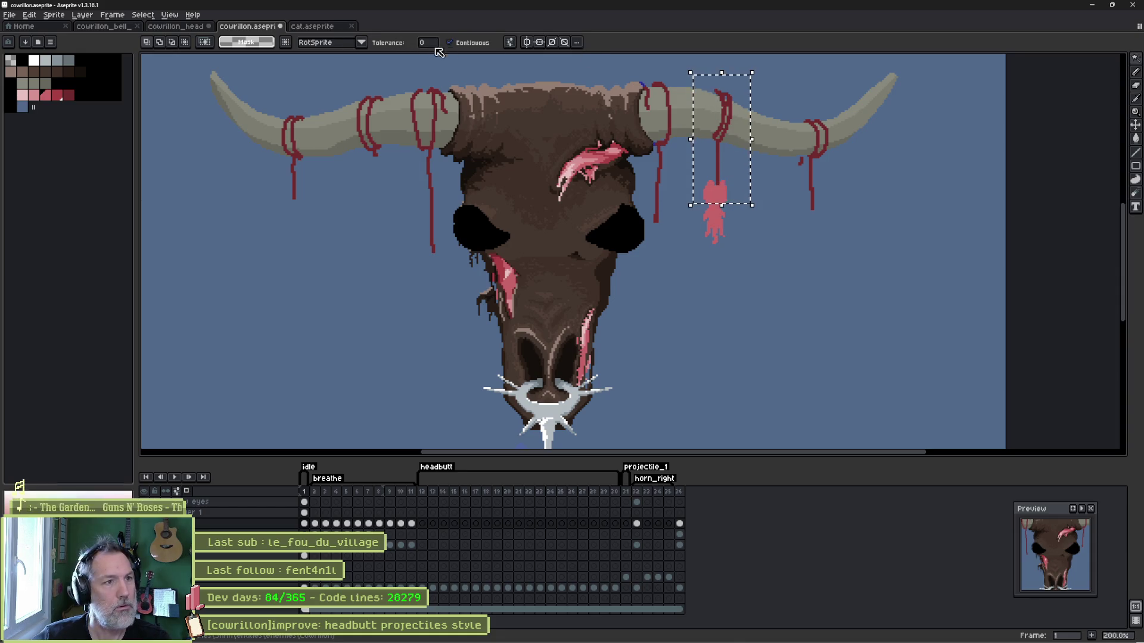
{"action": "key", "text": "ctrl+d"}
{"action": "left_click", "coordinate": [725, 125]}
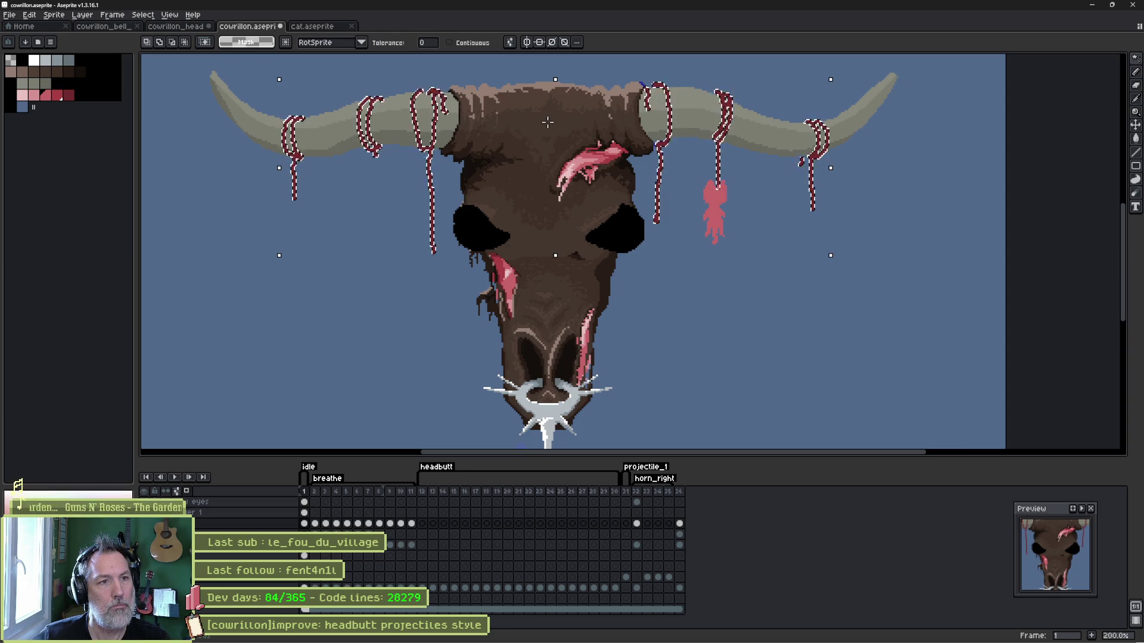
{"action": "key", "text": "m"}
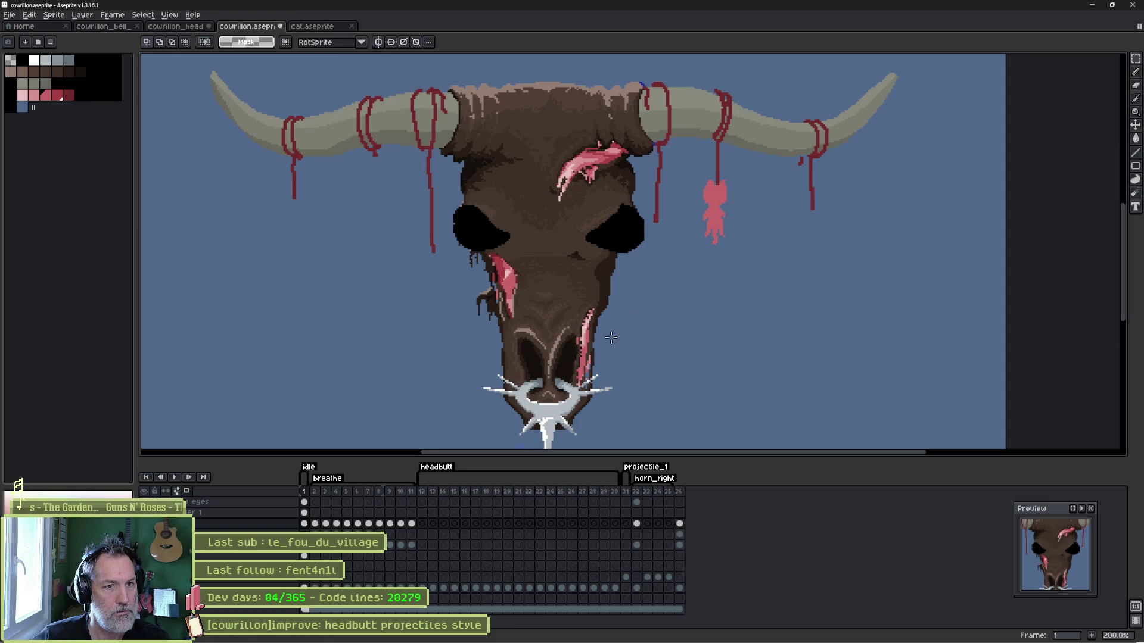
{"action": "key", "text": "v"}
{"action": "left_click", "coordinate": [714, 209]}
{"action": "key", "text": "b"}
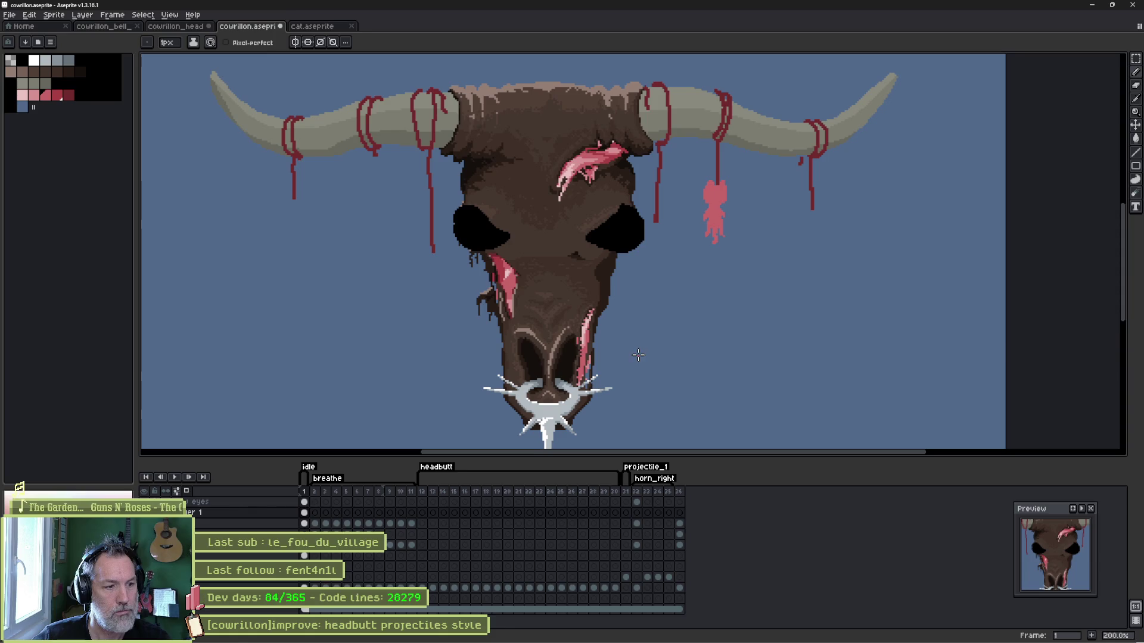
{"action": "left_click", "coordinate": [667, 348], "text": "ctrl"}
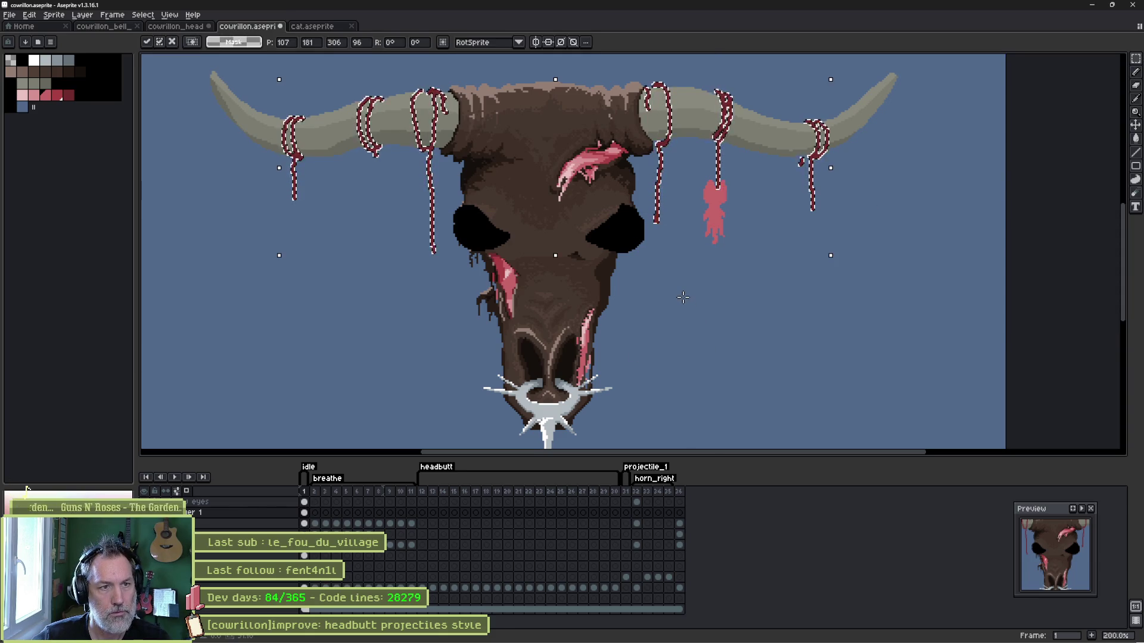
{"action": "key", "text": "ctrl+d"}
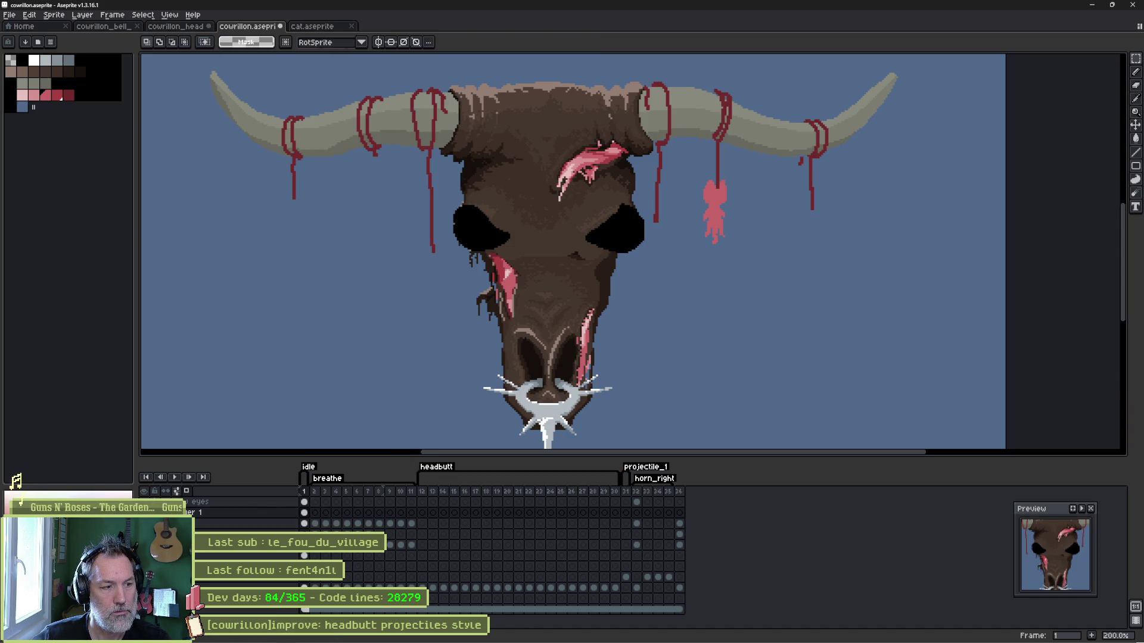
{"action": "key", "text": "ctrl+z"}
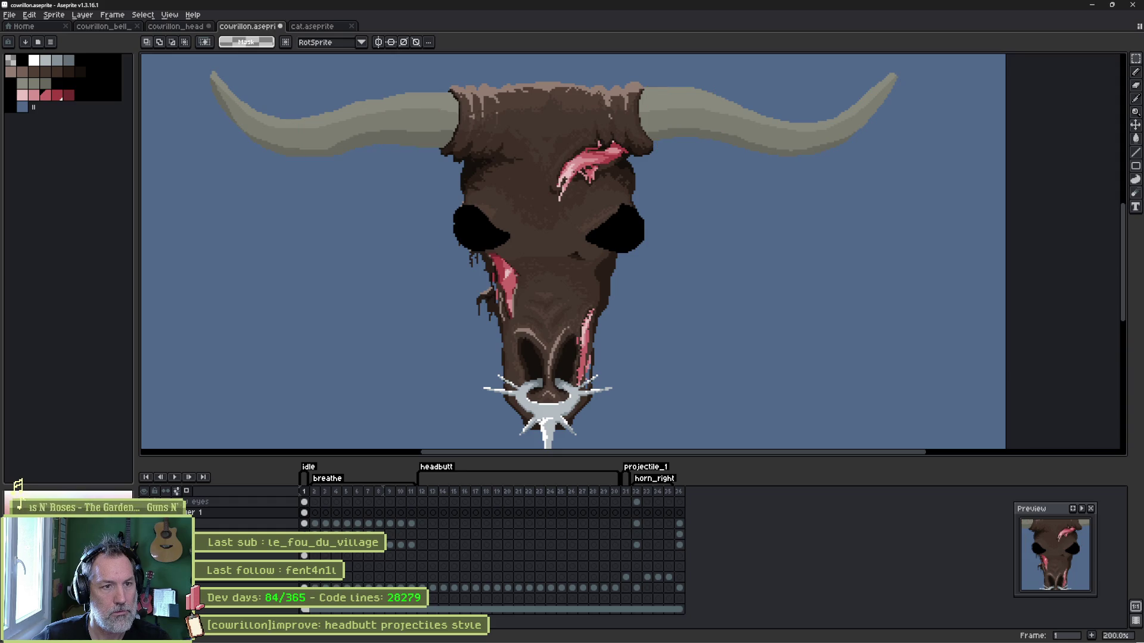
{"action": "key", "text": "ctrl+y"}
{"action": "key", "text": "ctrl+z"}
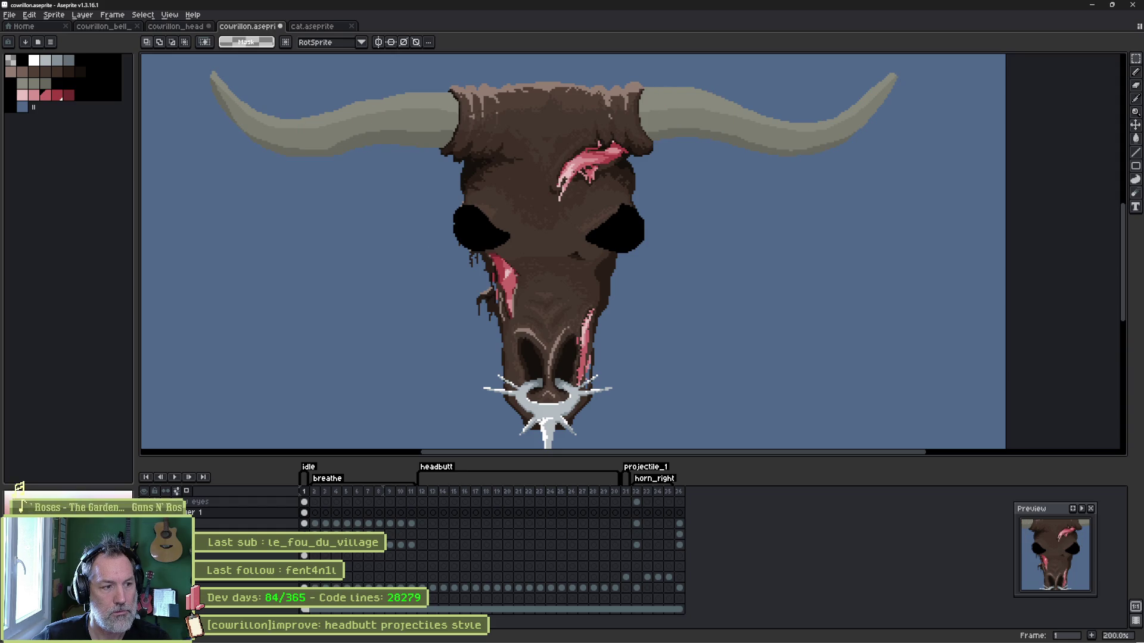
{"action": "key", "text": "ctrl+y"}
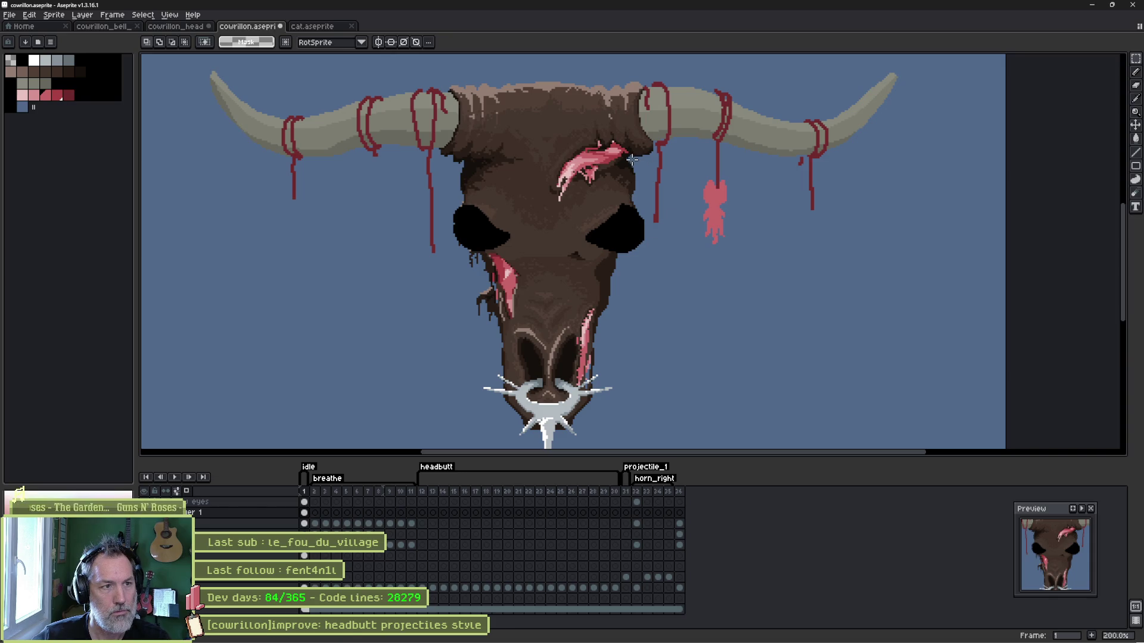
On the cat's layer, sample the dark-red rope colour and draw a collar across its neck.
{"action": "scroll", "coordinate": [721, 189], "scroll_direction": "up", "scroll_amount": 4}
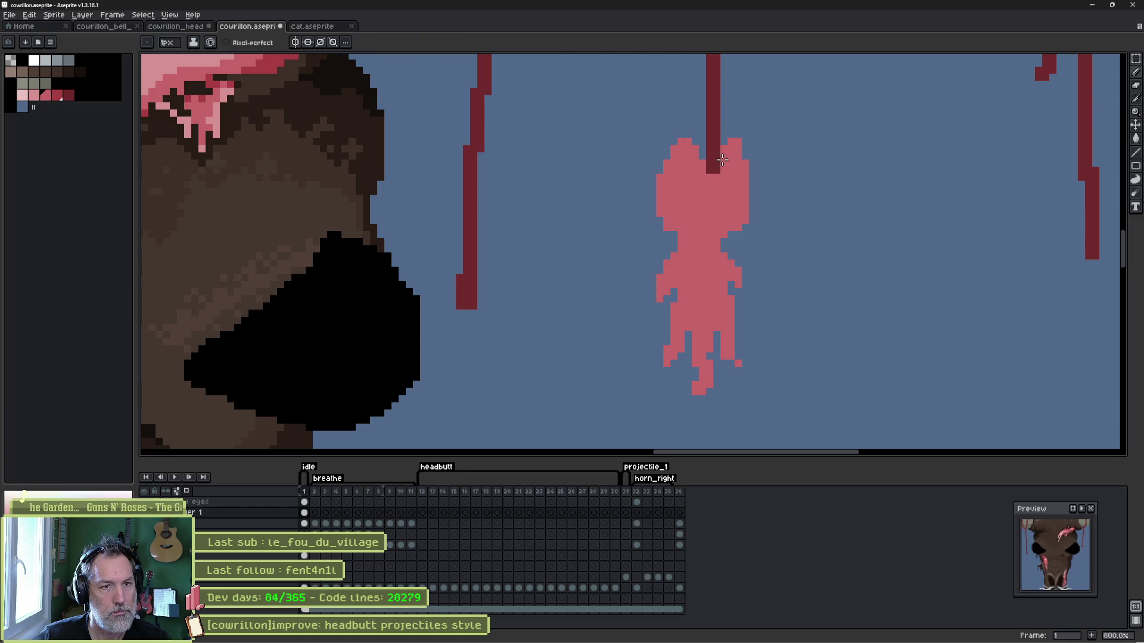
{"action": "key", "text": "alt+space"}
{"action": "key", "text": "Escape"}
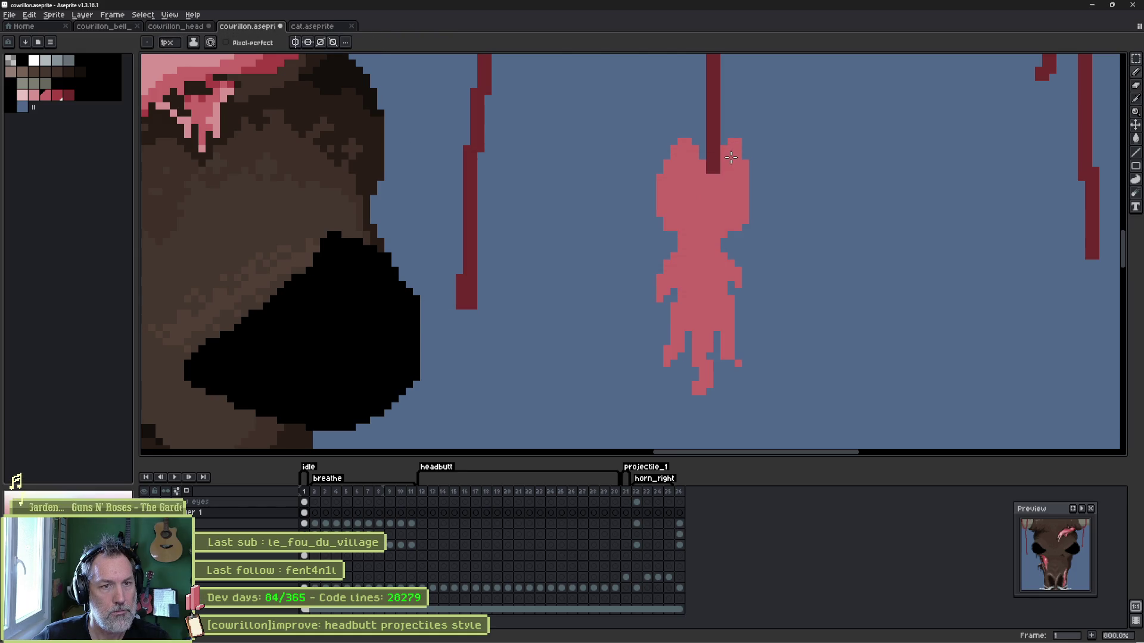
{"action": "left_click", "coordinate": [735, 169], "text": "ctrl"}
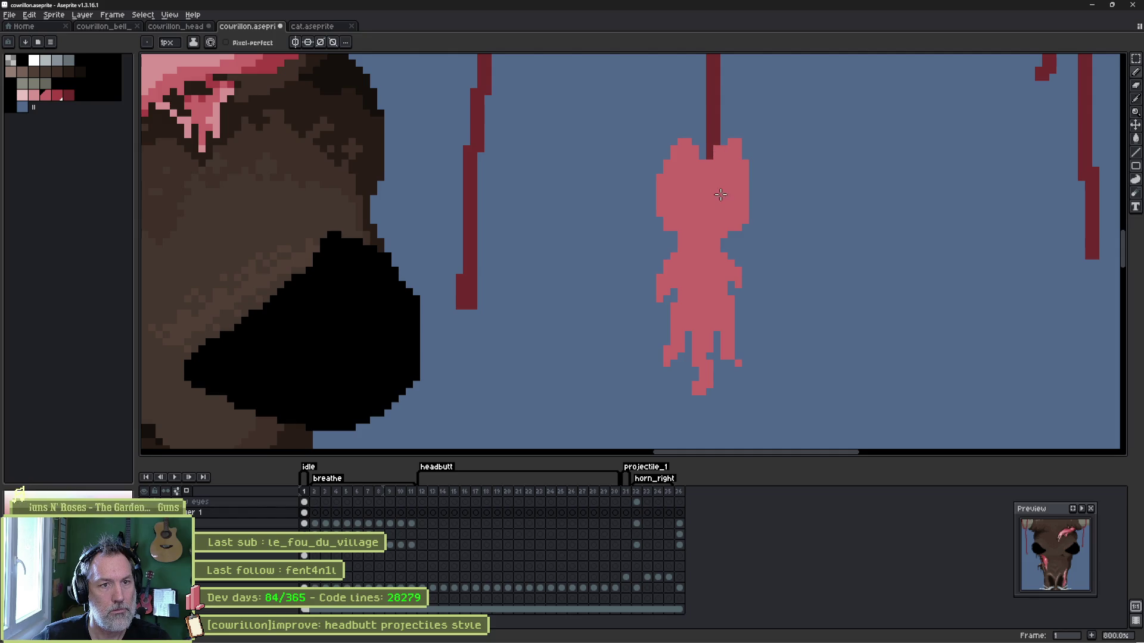
{"action": "left_click", "coordinate": [718, 138], "text": "alt"}
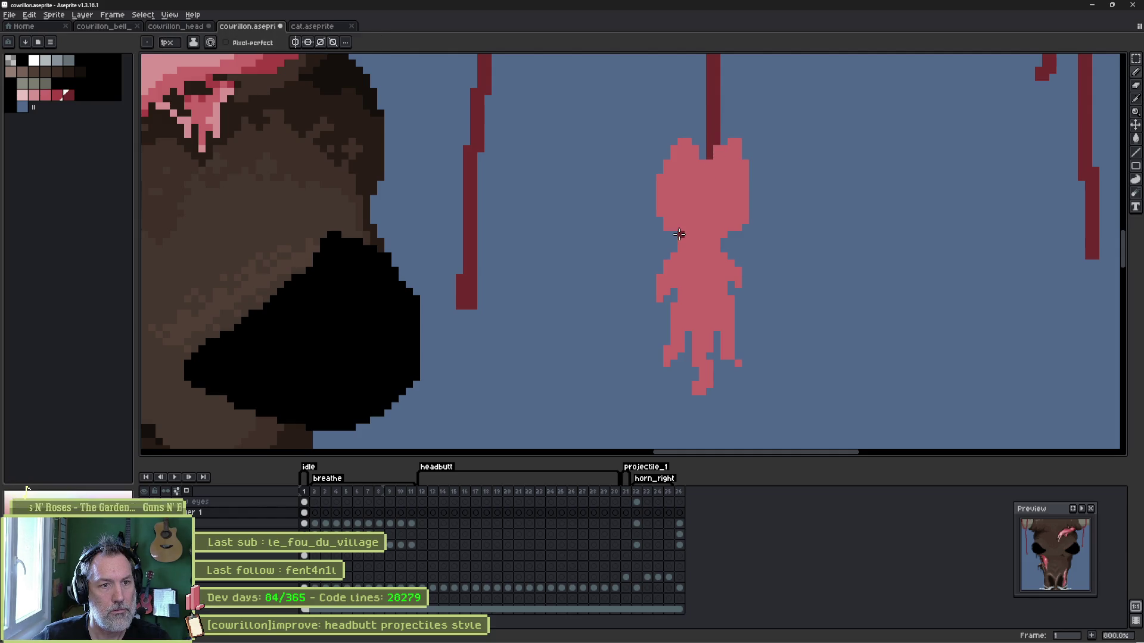
{"action": "left_click_drag", "start_coordinate": [690, 239], "coordinate": [740, 235]}
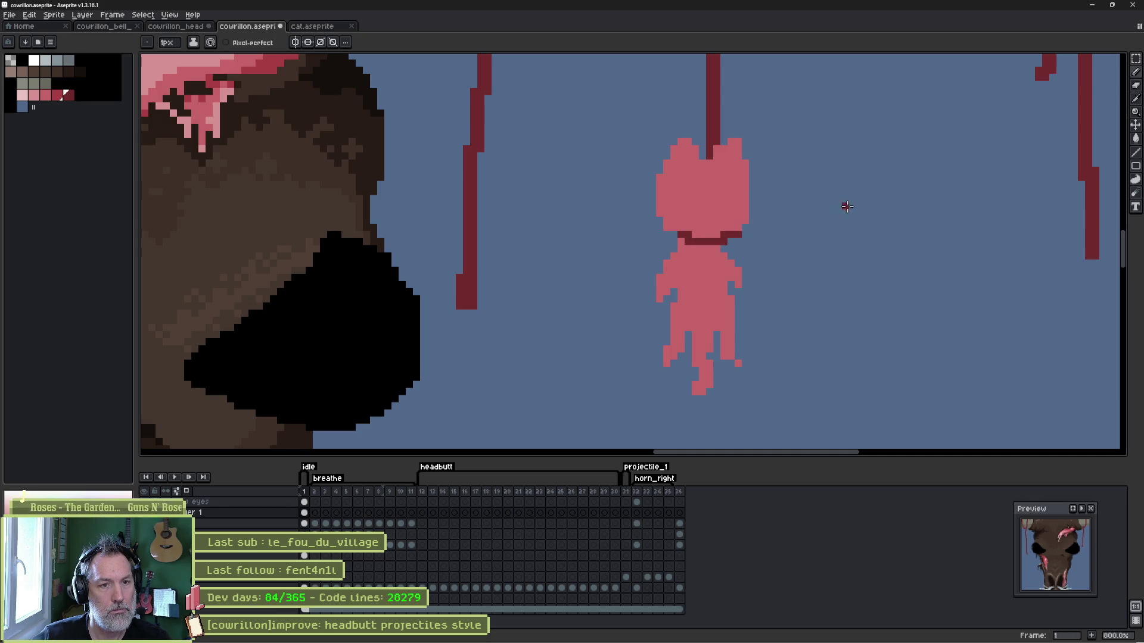
{"action": "scroll", "coordinate": [807, 222], "scroll_direction": "down", "scroll_amount": 2}
{"action": "scroll", "coordinate": [770, 239], "scroll_direction": "up", "scroll_amount": 4}
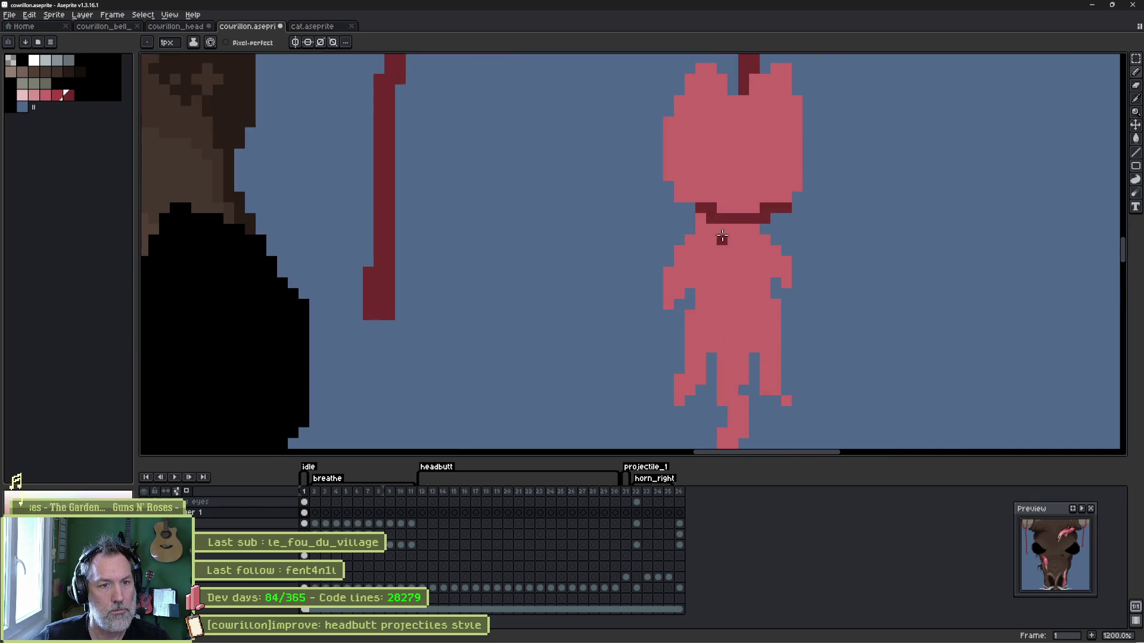
{"action": "left_click_drag", "start_coordinate": [709, 227], "coordinate": [750, 227]}
{"action": "key", "text": "e"}
{"action": "scroll", "coordinate": [819, 208], "scroll_direction": "down", "scroll_amount": 6}
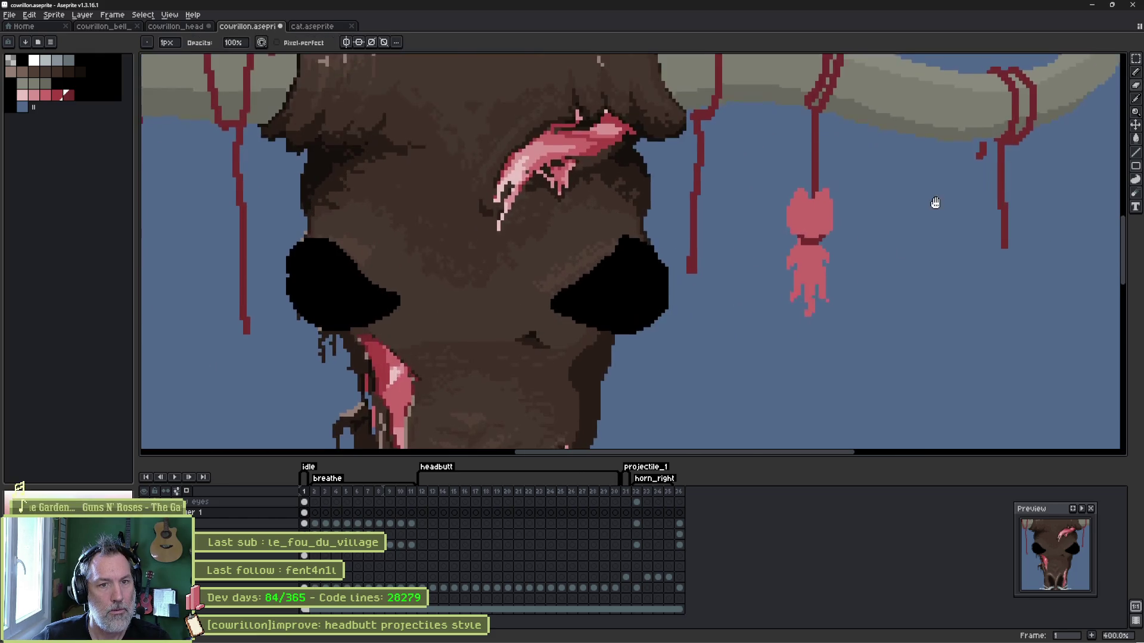
{"action": "scroll", "coordinate": [696, 214], "scroll_direction": "down", "scroll_amount": 1}
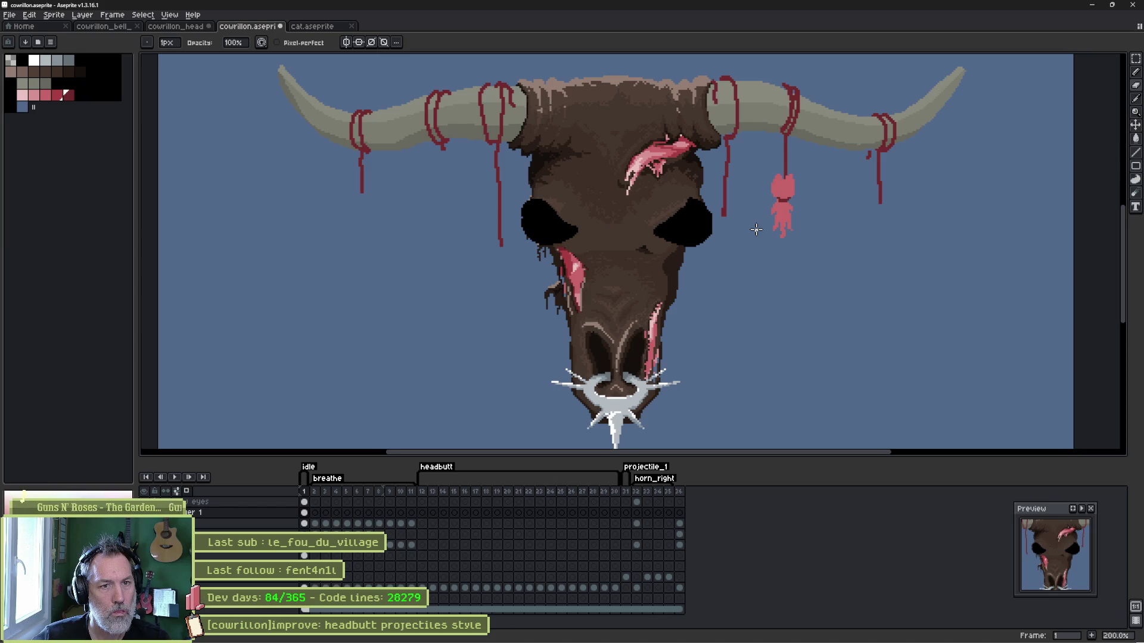
Lasso the hanging cat and nudge it down one pixel.
{"action": "scroll", "coordinate": [759, 232], "scroll_direction": "up", "scroll_amount": 2}
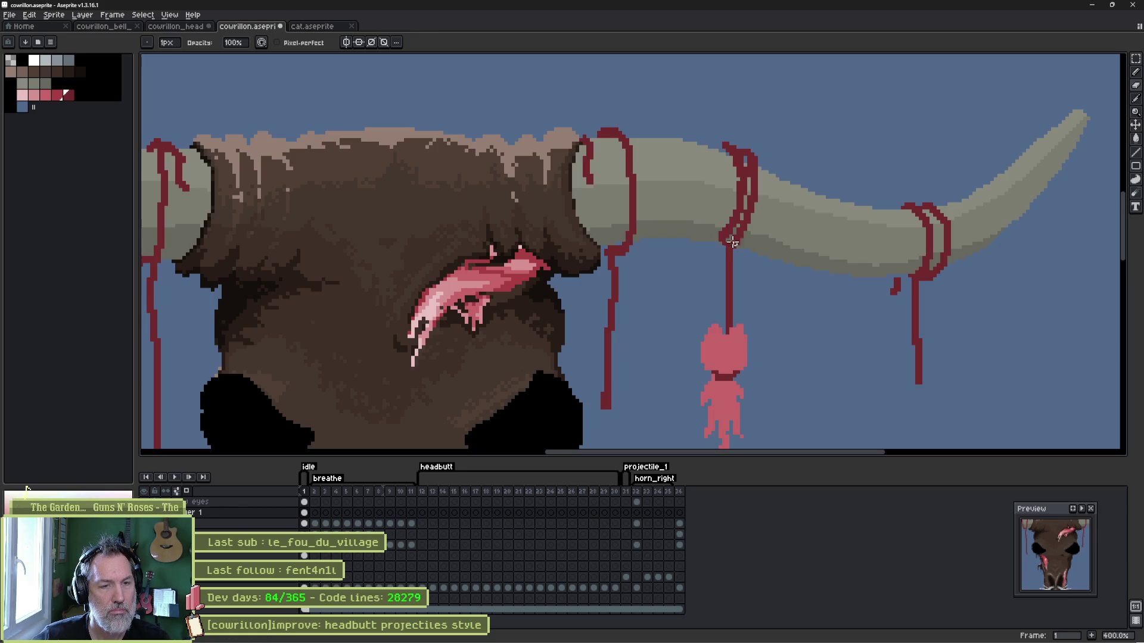
{"action": "scroll", "coordinate": [732, 241], "scroll_direction": "down", "scroll_amount": 1}
{"action": "key", "text": "q"}
{"action": "mouse_move", "coordinate": [737, 136]}
{"action": "left_mouse_down"}
{"action": "mouse_move", "coordinate": [758, 153]}
{"action": "mouse_move", "coordinate": [703, 437]}
{"action": "mouse_move", "coordinate": [713, 121]}
{"action": "mouse_move", "coordinate": [705, 137]}
{"action": "left_mouse_up"}
{"action": "left_click", "coordinate": [738, 223]}
{"action": "left_click_drag", "start_coordinate": [737, 223], "coordinate": [739, 225]}
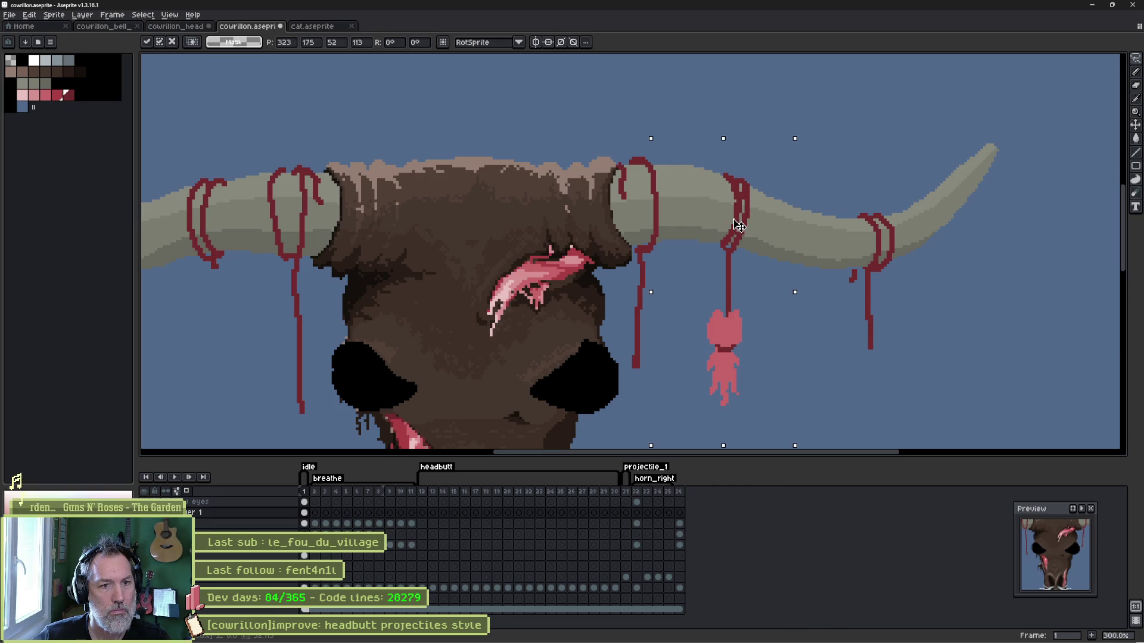
{"action": "key", "text": "Return"}
{"action": "key", "text": "ctrl+d"}
{"action": "scroll", "coordinate": [756, 296], "scroll_direction": "down", "scroll_amount": 2}
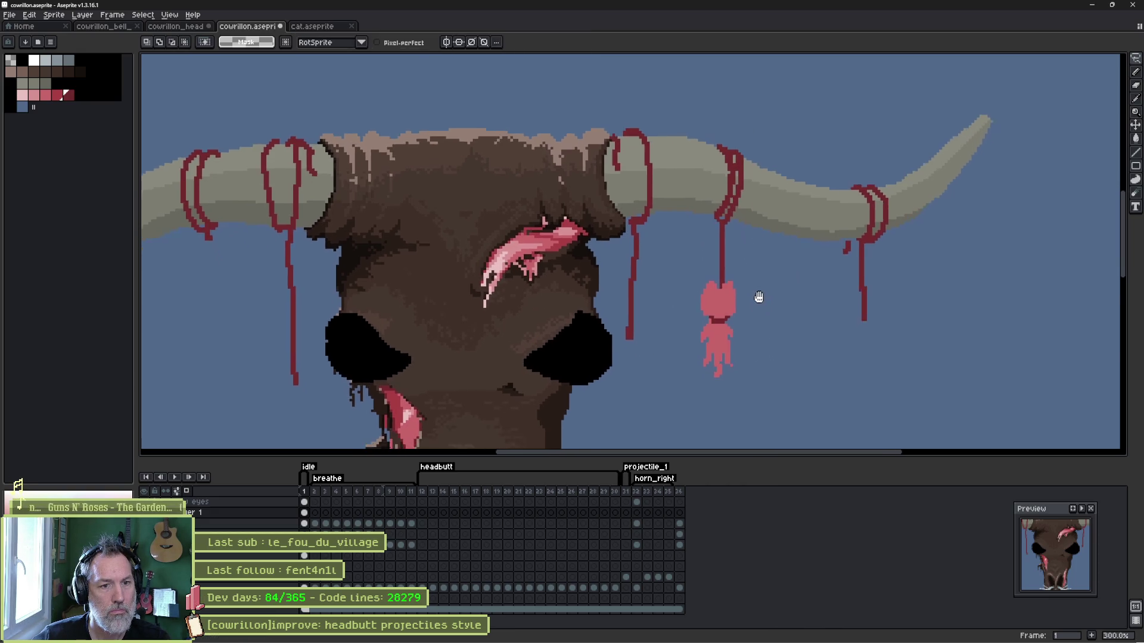
{"action": "scroll", "coordinate": [638, 313], "scroll_direction": "down", "scroll_amount": 1}
{"action": "scroll", "coordinate": [685, 268], "scroll_direction": "up", "scroll_amount": 1}
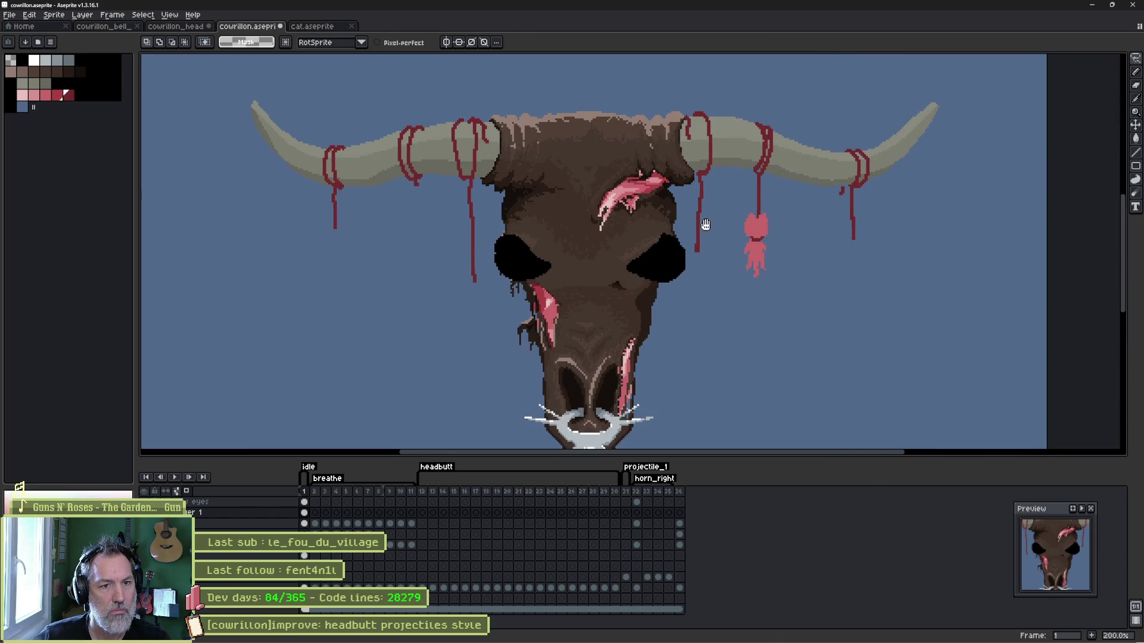
{"action": "left_click_drag", "start_coordinate": [703, 240], "coordinate": [713, 191]}
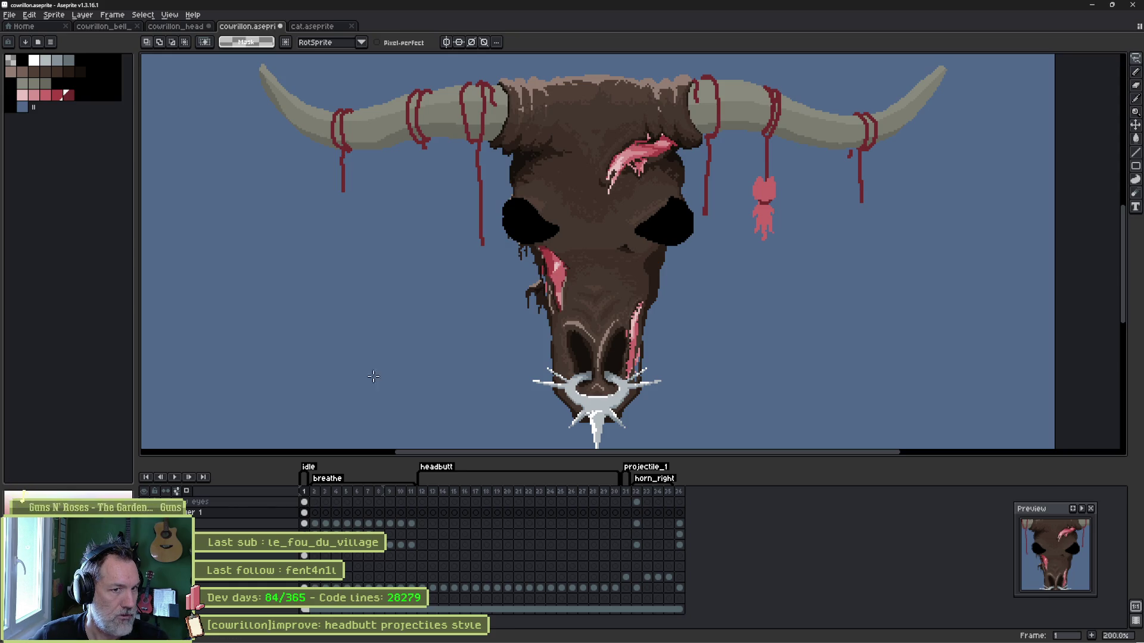
Lasso two right-horn ropes and slide them about 18 and 24 px right, then set a 6px brush.
{"action": "key", "text": "b"}
{"action": "left_click", "coordinate": [45, 96]}
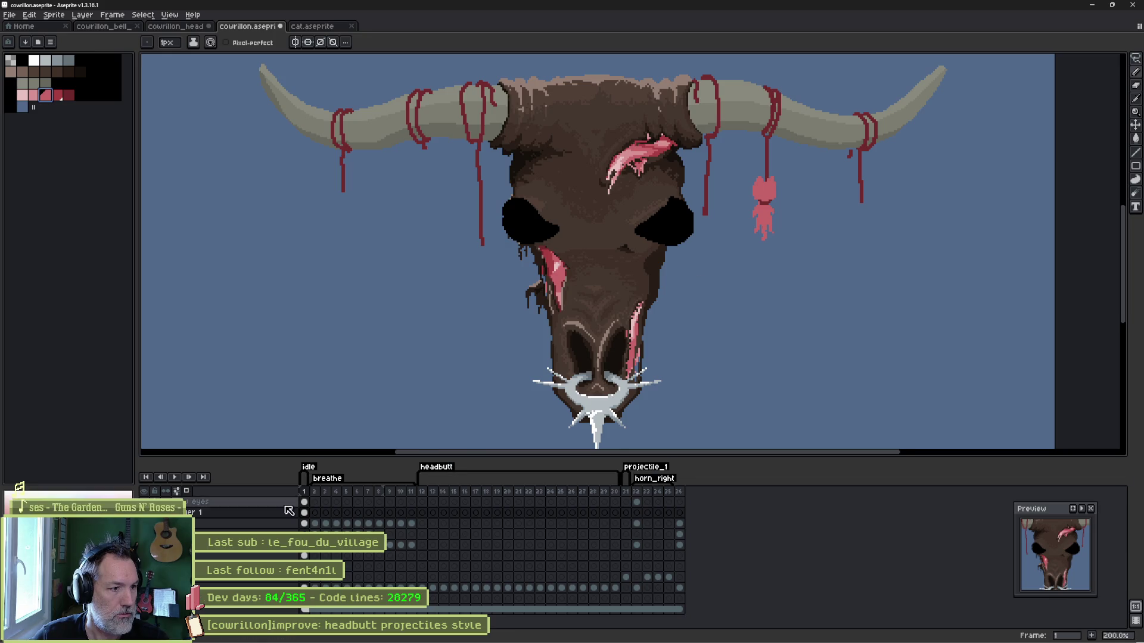
{"action": "left_click_drag", "start_coordinate": [878, 192], "coordinate": [804, 225]}
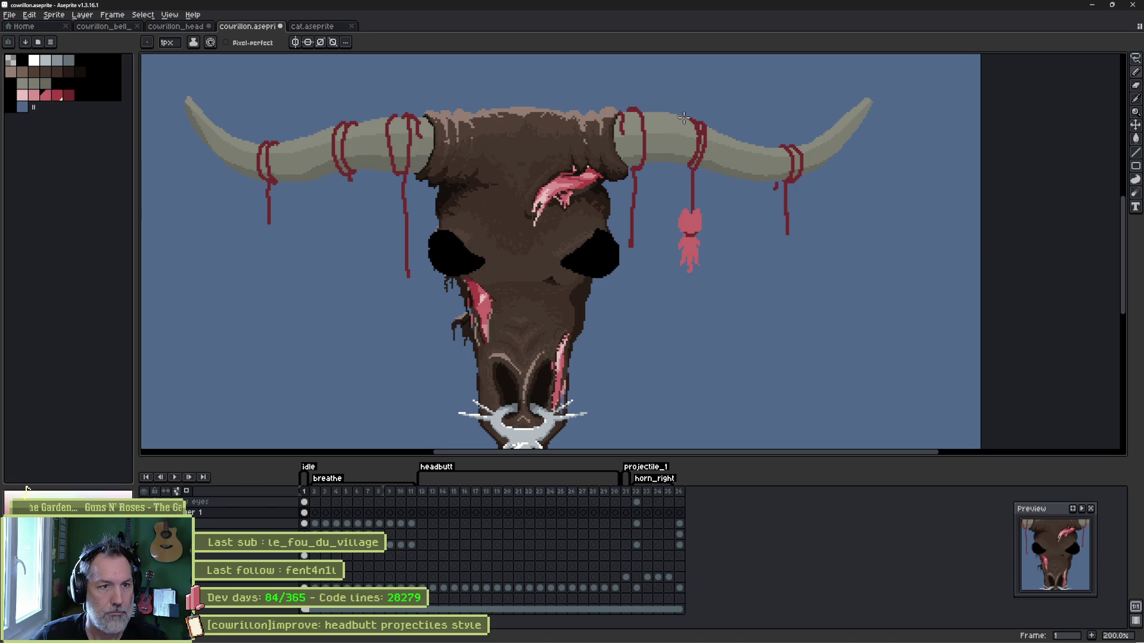
{"action": "key", "text": "q"}
{"action": "mouse_move", "coordinate": [645, 100]}
{"action": "left_mouse_down"}
{"action": "mouse_move", "coordinate": [666, 122]}
{"action": "mouse_move", "coordinate": [641, 286]}
{"action": "mouse_move", "coordinate": [626, 92]}
{"action": "left_mouse_up"}
{"action": "left_click_drag", "start_coordinate": [655, 171], "coordinate": [669, 171]}
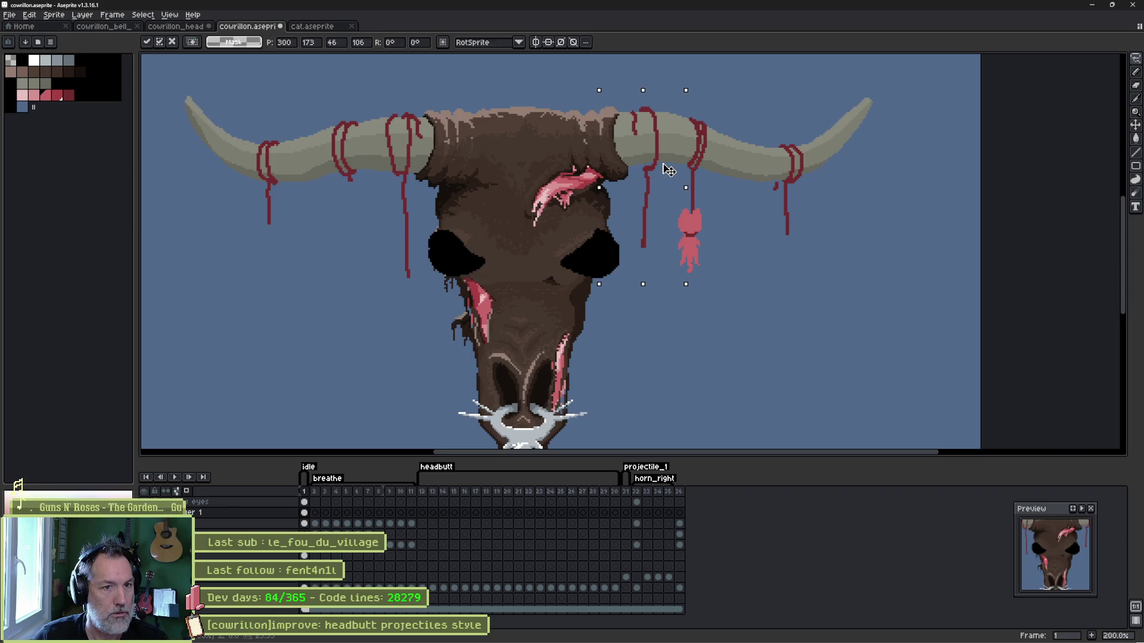
{"action": "mouse_move", "coordinate": [691, 106]}
{"action": "left_mouse_down"}
{"action": "mouse_move", "coordinate": [738, 190]}
{"action": "mouse_move", "coordinate": [667, 251]}
{"action": "mouse_move", "coordinate": [673, 116]}
{"action": "mouse_move", "coordinate": [685, 107]}
{"action": "left_mouse_up"}
{"action": "left_click_drag", "start_coordinate": [705, 165], "coordinate": [722, 168]}
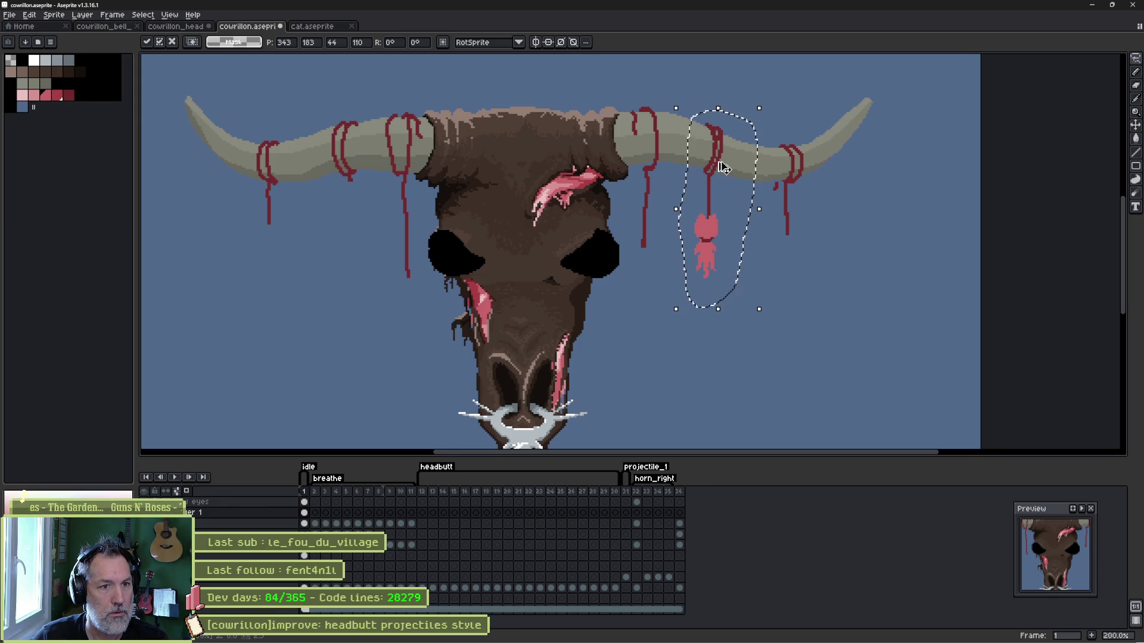
{"action": "key", "text": "ctrl+d"}
{"action": "key", "text": "b"}
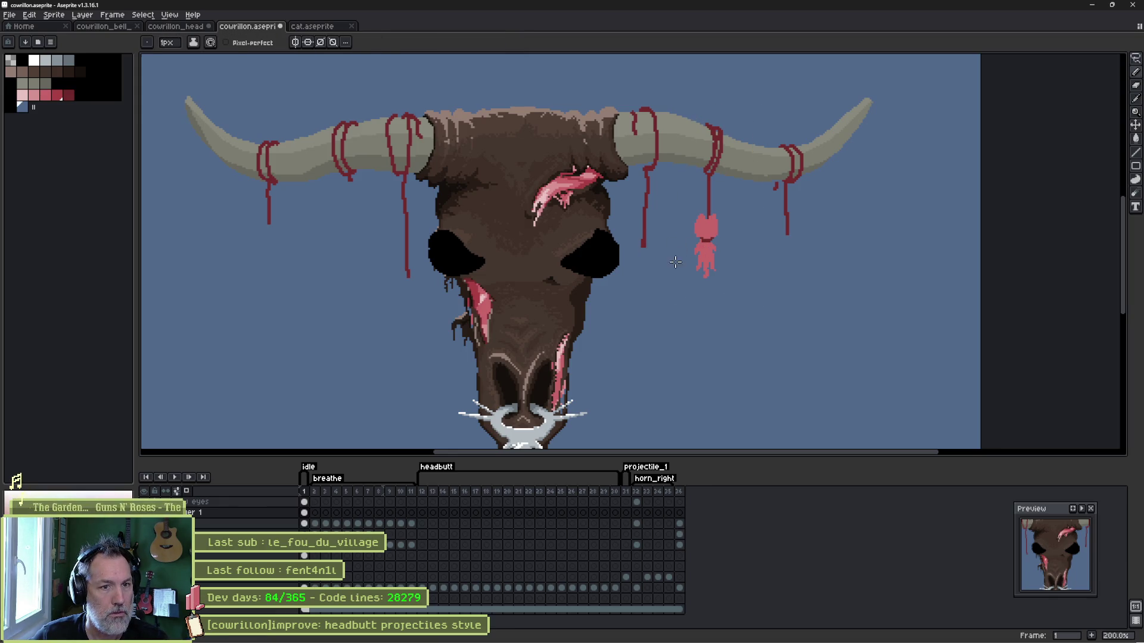
{"action": "key", "text": "plus"}
{"action": "key", "text": "plus"}
{"action": "key", "text": "plus"}
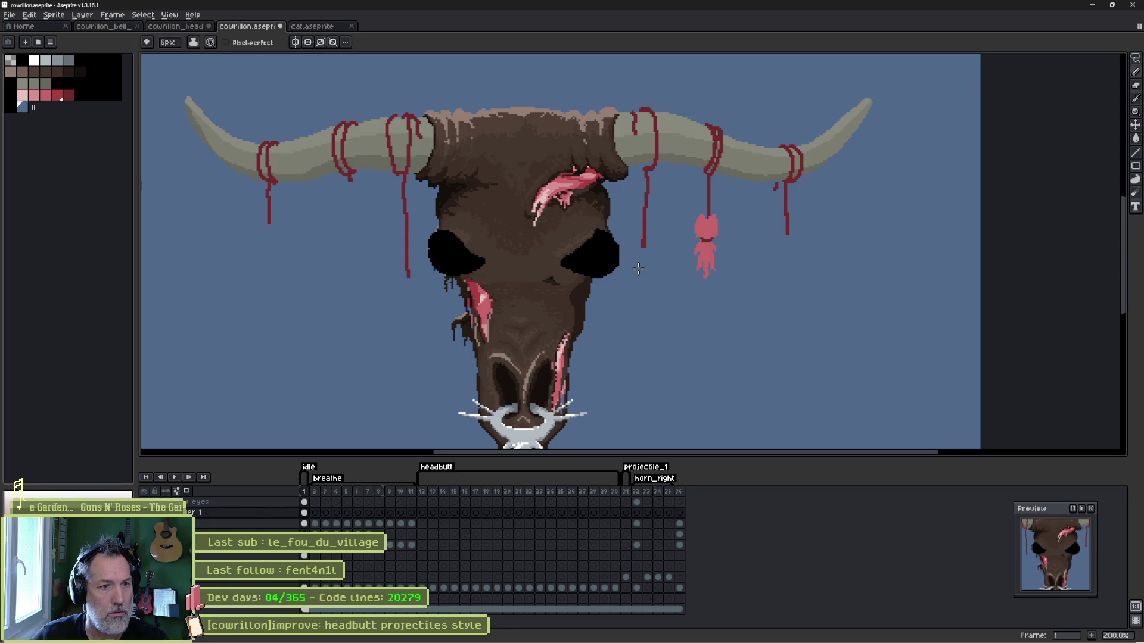
Enlarge the pencil to 16px and paint a large pink blob at the rope's end.
{"action": "key", "text": "ctrl"}
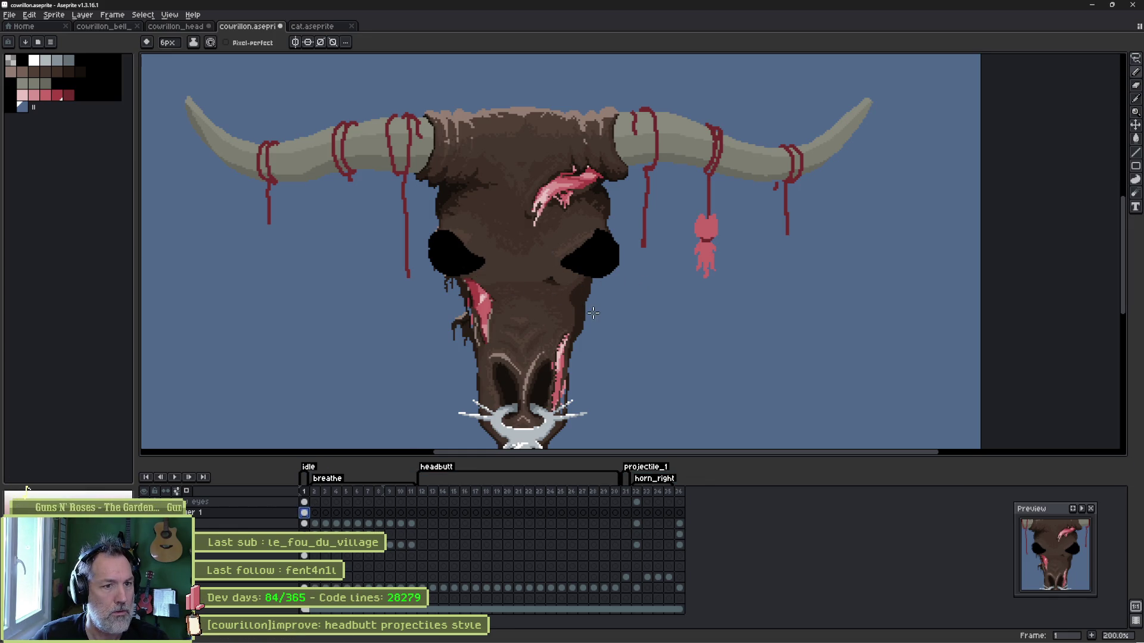
{"action": "key", "text": "plus"}
{"action": "key", "text": "plus"}
{"action": "scroll", "coordinate": [643, 262], "scroll_direction": "up", "scroll_amount": 1}
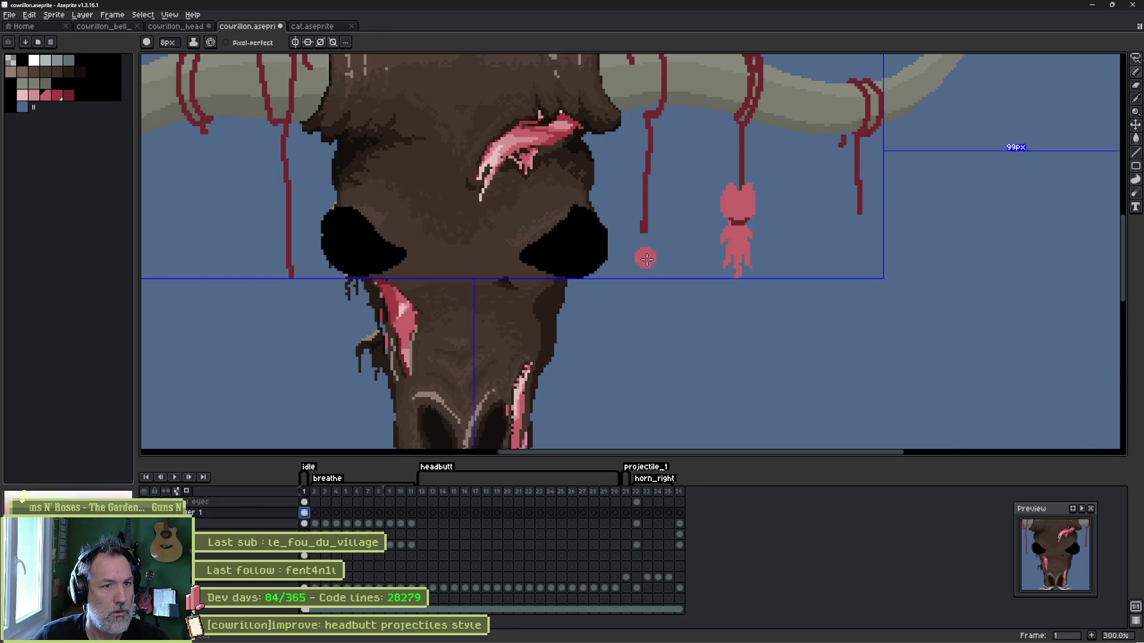
{"action": "key", "text": "plus"}
{"action": "key", "text": "plus"}
{"action": "key", "text": "plus"}
{"action": "mouse_move", "coordinate": [637, 244]}
{"action": "left_mouse_down"}
{"action": "mouse_move", "coordinate": [642, 271]}
{"action": "mouse_move", "coordinate": [630, 286]}
{"action": "mouse_move", "coordinate": [660, 286]}
{"action": "mouse_move", "coordinate": [672, 306]}
{"action": "left_mouse_up"}
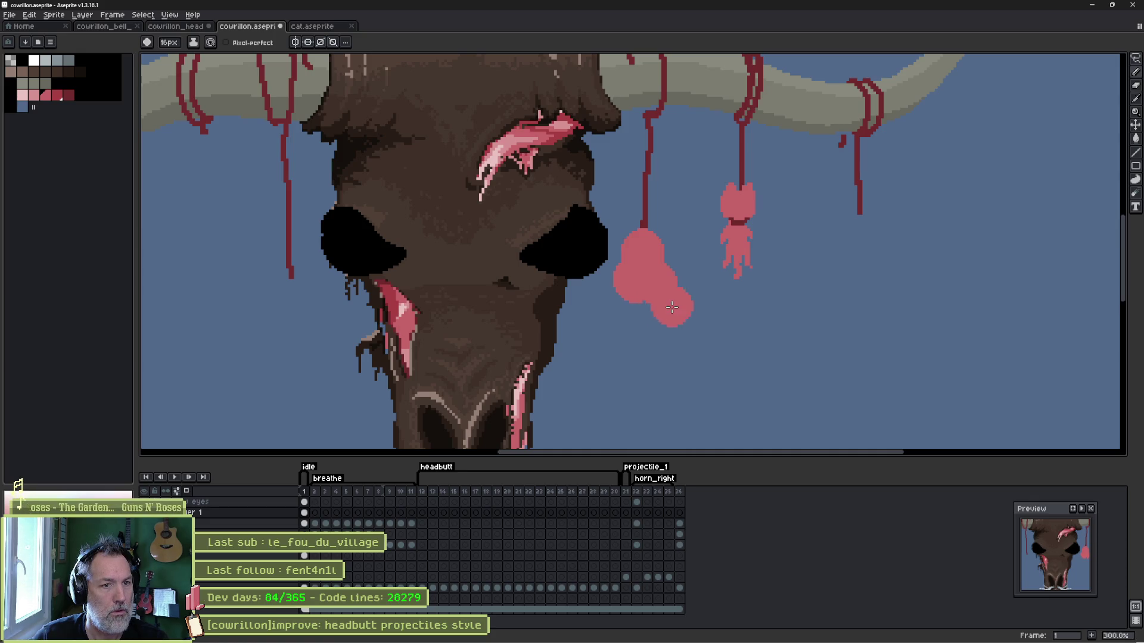
Recentre the view on the skull, shape the bell at 11px, and refine it with the Eraser.
{"action": "scroll", "coordinate": [672, 306], "scroll_direction": "down", "scroll_amount": 2}
{"action": "scroll", "coordinate": [688, 301], "scroll_direction": "up", "scroll_amount": 2}
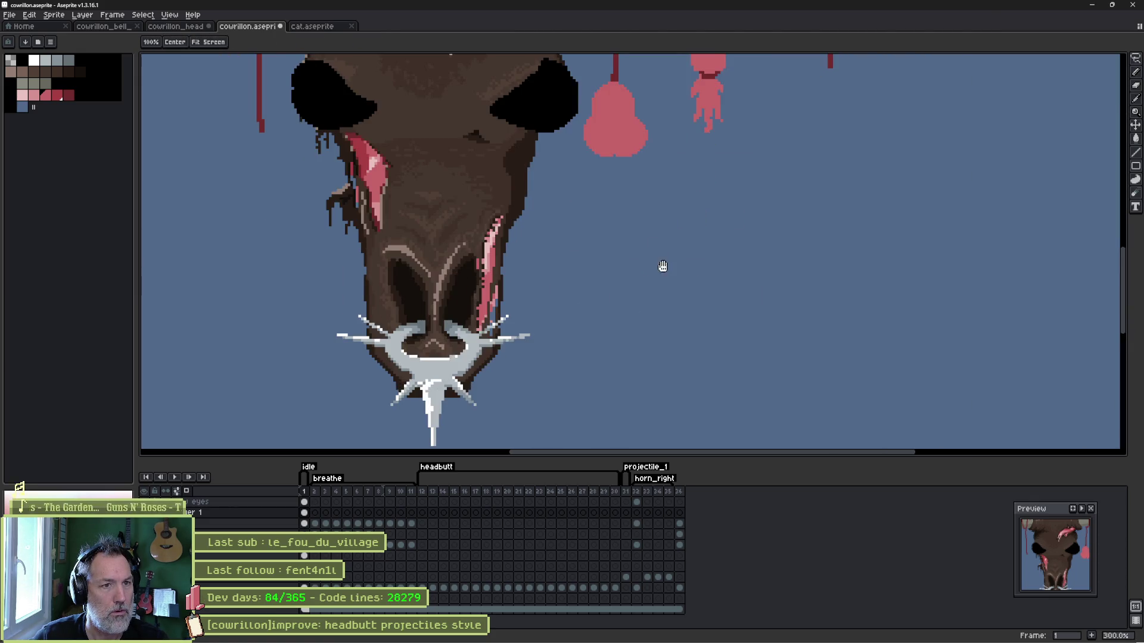
{"action": "left_click_drag", "start_coordinate": [662, 266], "coordinate": [735, 365]}
{"action": "scroll", "coordinate": [735, 365], "scroll_direction": "down", "scroll_amount": 3}
{"action": "scroll", "coordinate": [663, 248], "scroll_direction": "up", "scroll_amount": 2}
{"action": "left_click_drag", "start_coordinate": [664, 247], "coordinate": [666, 287]}
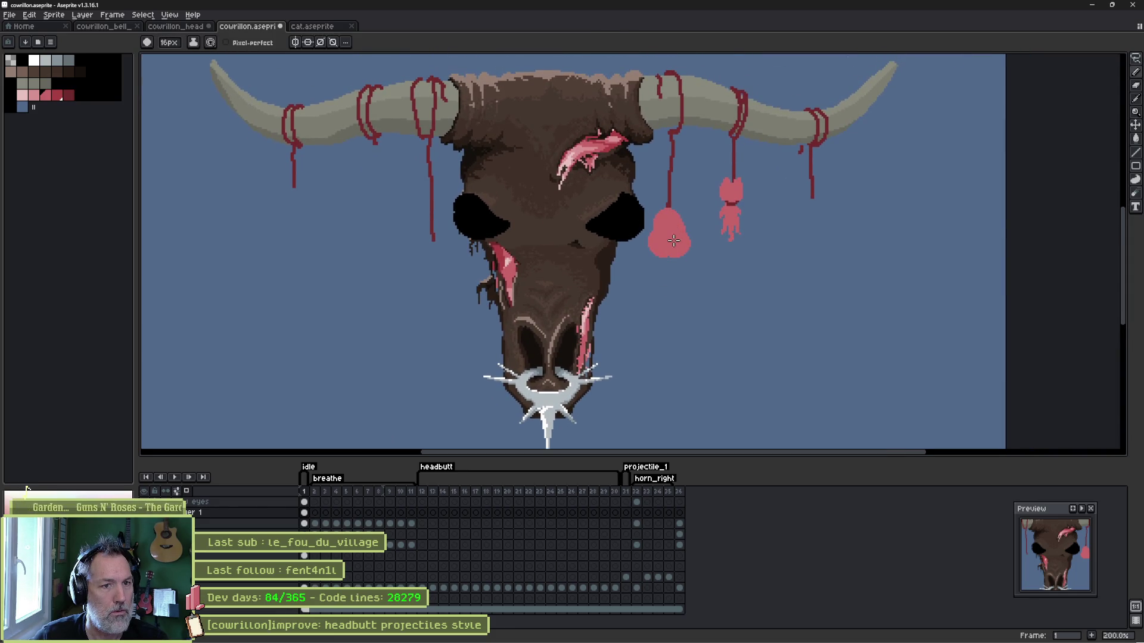
{"action": "key", "text": "minus"}
{"action": "key", "text": "minus"}
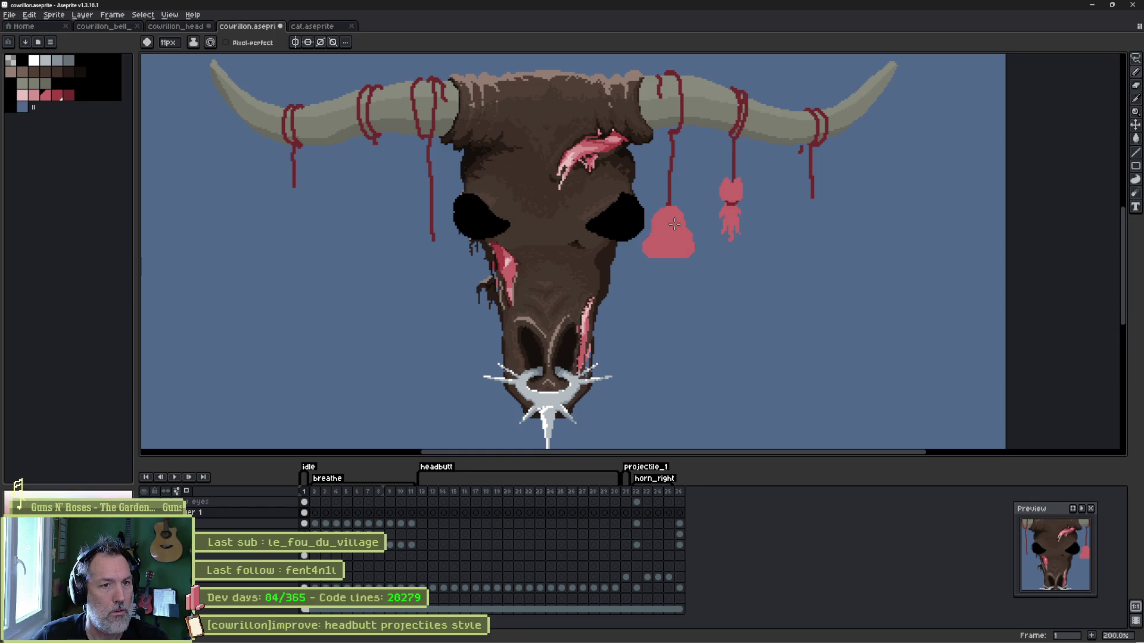
{"action": "key", "text": "e"}
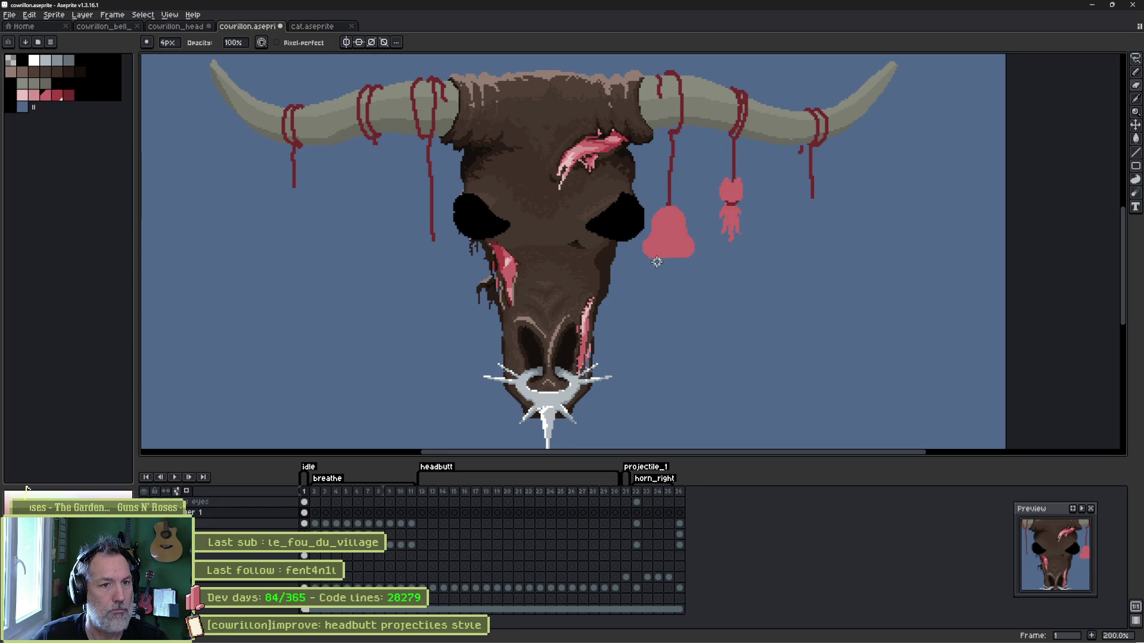
{"action": "scroll", "coordinate": [708, 286], "scroll_direction": "down", "scroll_amount": 1}
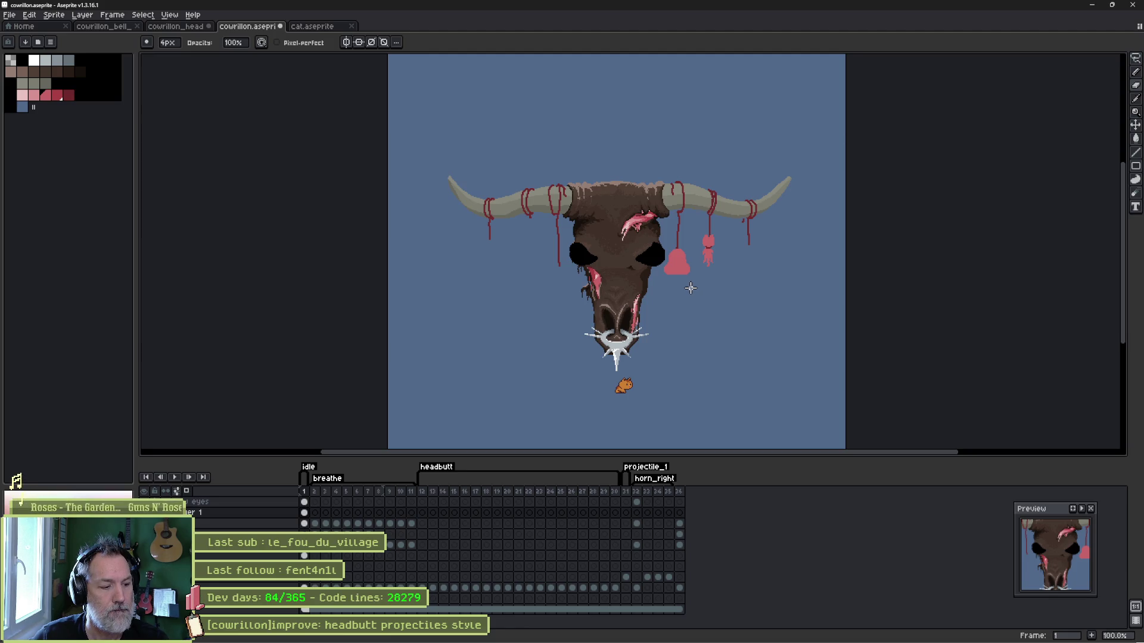
Undo the pink bell and cat pendants so the right horn keeps only plain red ropes.
{"action": "scroll", "coordinate": [691, 288], "scroll_direction": "up", "scroll_amount": 2}
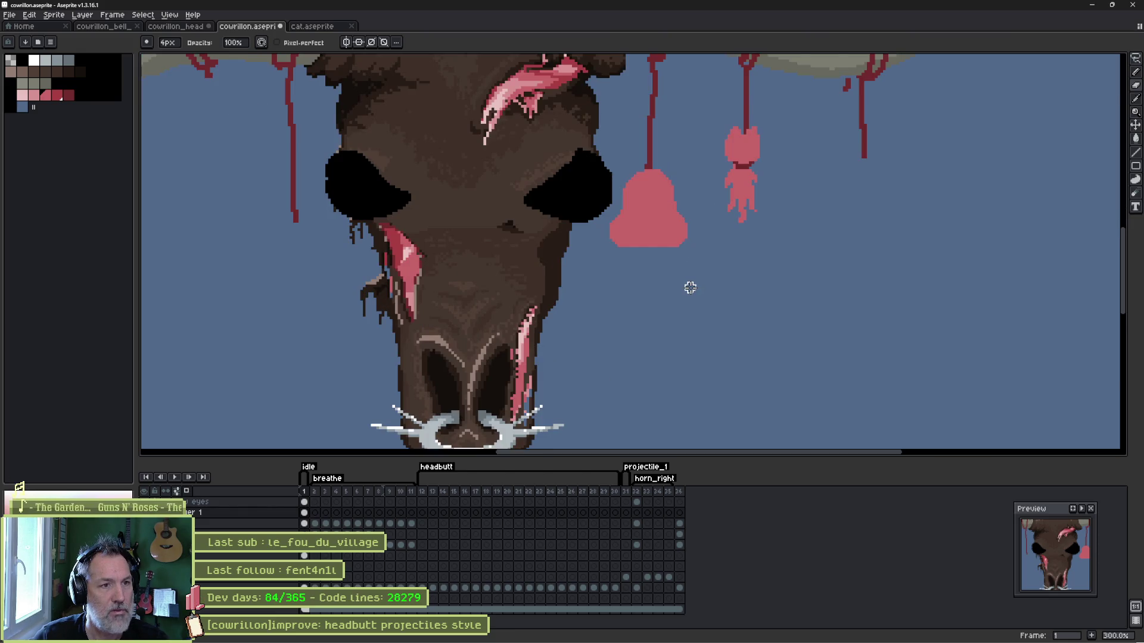
{"action": "scroll", "coordinate": [690, 288], "scroll_direction": "down", "scroll_amount": 1}
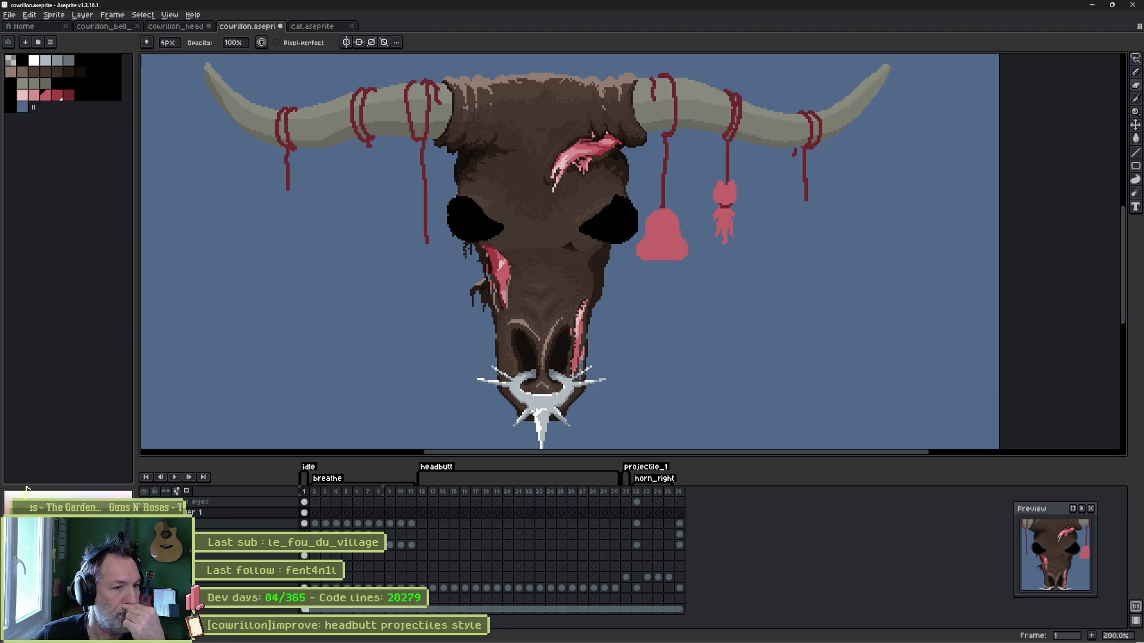
{"action": "key", "text": "ctrl+z"}
{"action": "key", "text": "ctrl+z"}
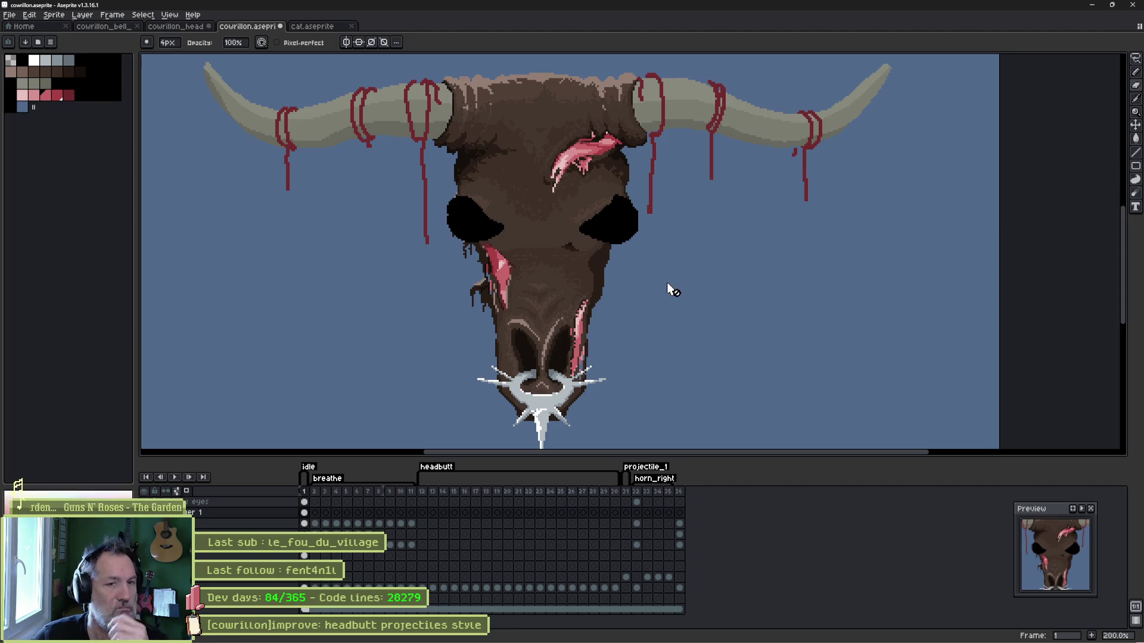
{"action": "key", "text": "m"}
{"action": "mouse_move", "coordinate": [674, 66]}
{"action": "left_mouse_down"}
{"action": "mouse_move", "coordinate": [736, 73]}
{"action": "mouse_move", "coordinate": [742, 207]}
{"action": "left_mouse_up"}
Select frames 2 to 10 of the third layer and compare frame 2 with frame 1.
{"action": "left_click", "coordinate": [284, 373]}
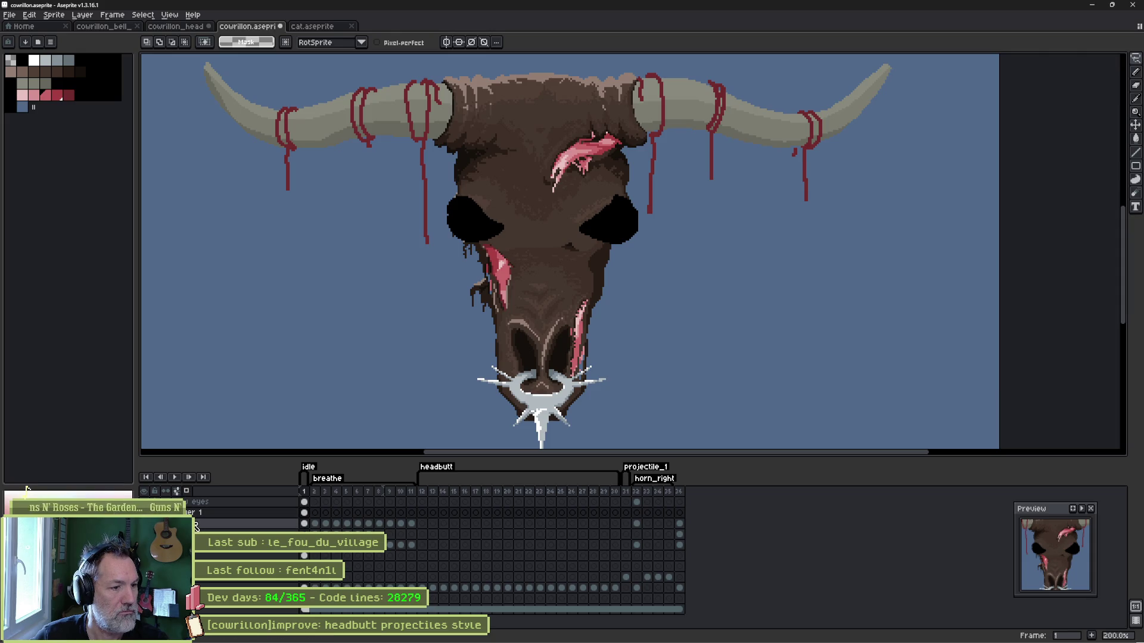
{"action": "left_click", "coordinate": [262, 523]}
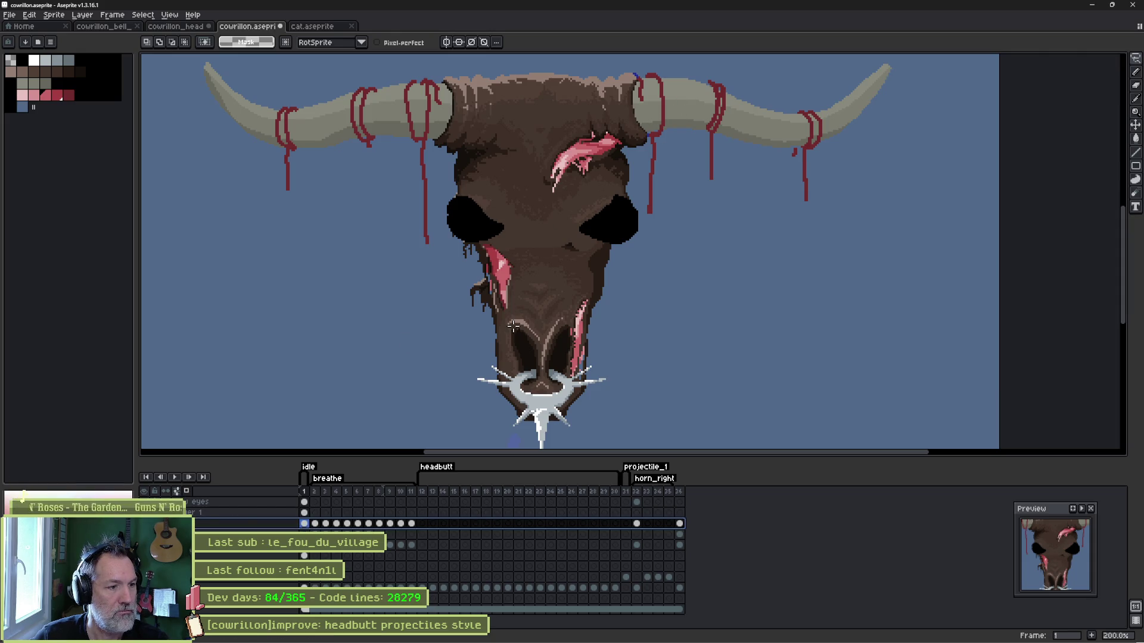
{"action": "left_click_drag", "start_coordinate": [315, 527], "coordinate": [407, 524]}
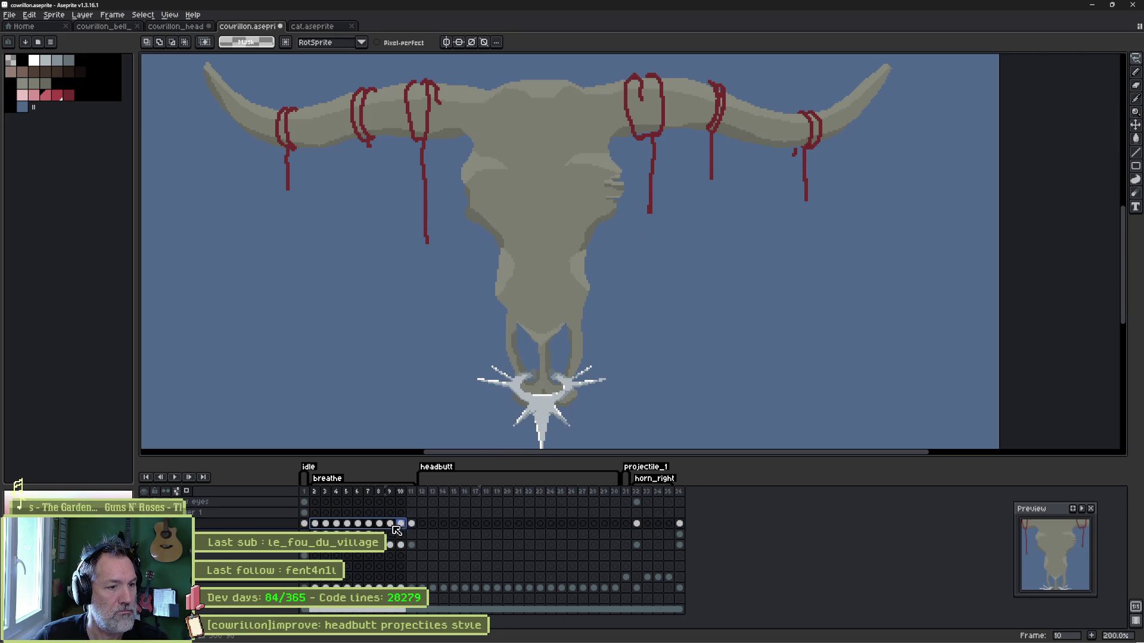
{"action": "left_click", "coordinate": [315, 524]}
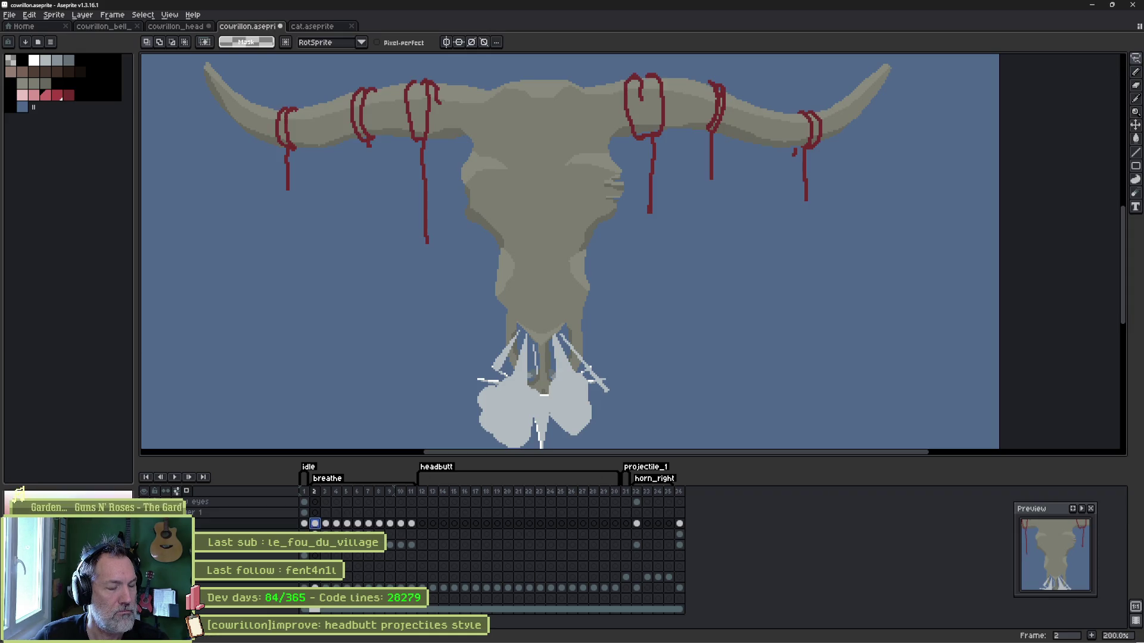
{"action": "left_click", "coordinate": [305, 524]}
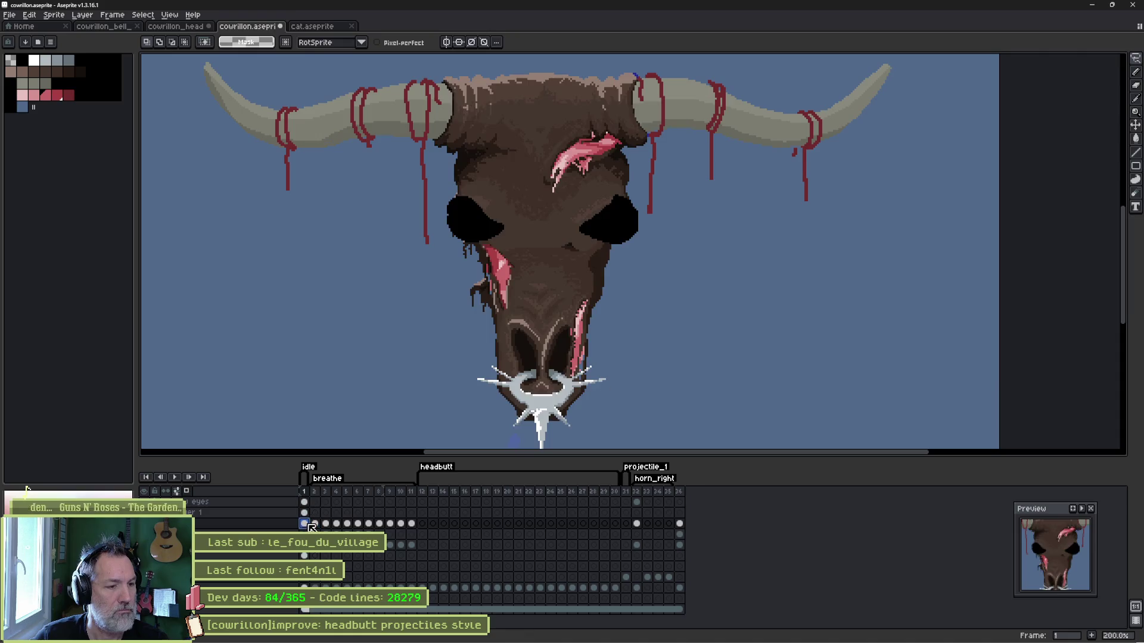
Lasso the ropes around the right horn on frame 1 and commit the change.
{"action": "mouse_move", "coordinate": [685, 62]}
{"action": "left_mouse_down"}
{"action": "mouse_move", "coordinate": [729, 68]}
{"action": "mouse_move", "coordinate": [729, 232]}
{"action": "mouse_move", "coordinate": [589, 136]}
{"action": "left_mouse_up"}
{"action": "left_click_drag", "start_coordinate": [682, 97], "coordinate": [693, 101]}
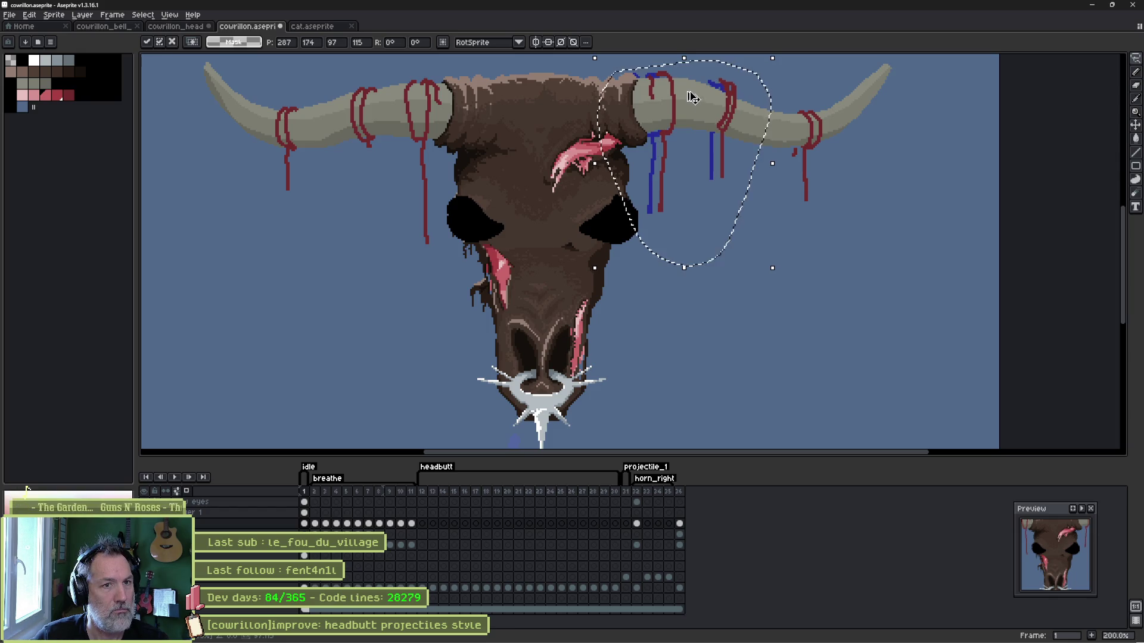
{"action": "key", "text": "q"}
{"action": "mouse_move", "coordinate": [716, 76]}
{"action": "left_mouse_down"}
{"action": "mouse_move", "coordinate": [761, 134]}
{"action": "mouse_move", "coordinate": [697, 111]}
{"action": "mouse_move", "coordinate": [715, 77]}
{"action": "left_mouse_up"}
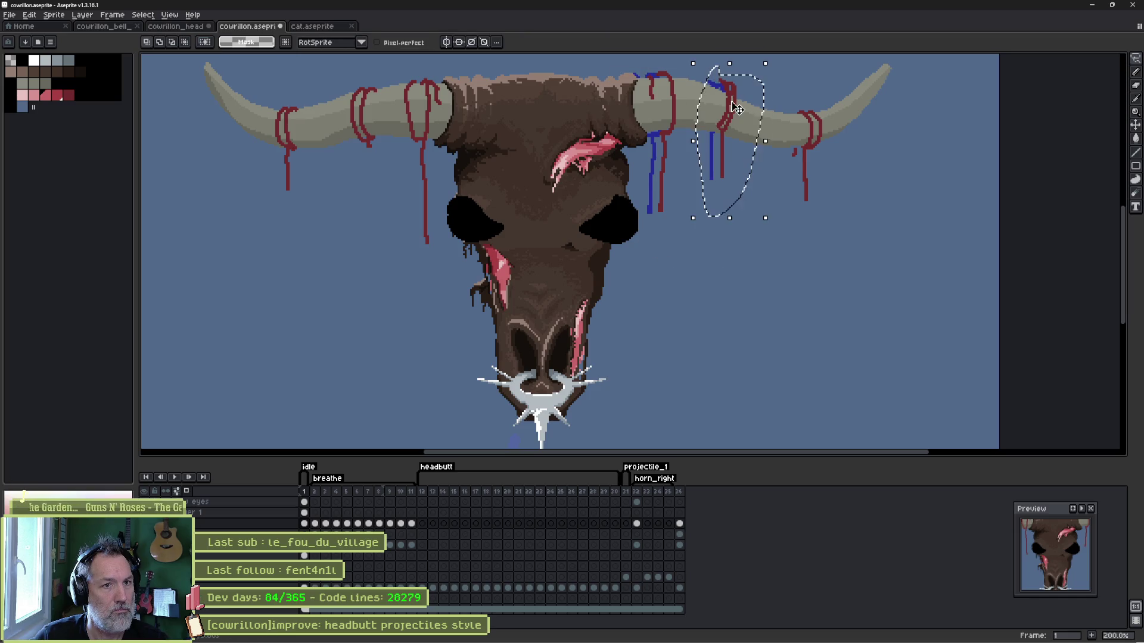
{"action": "left_click", "coordinate": [737, 121]}
{"action": "key", "text": "ctrl+d"}
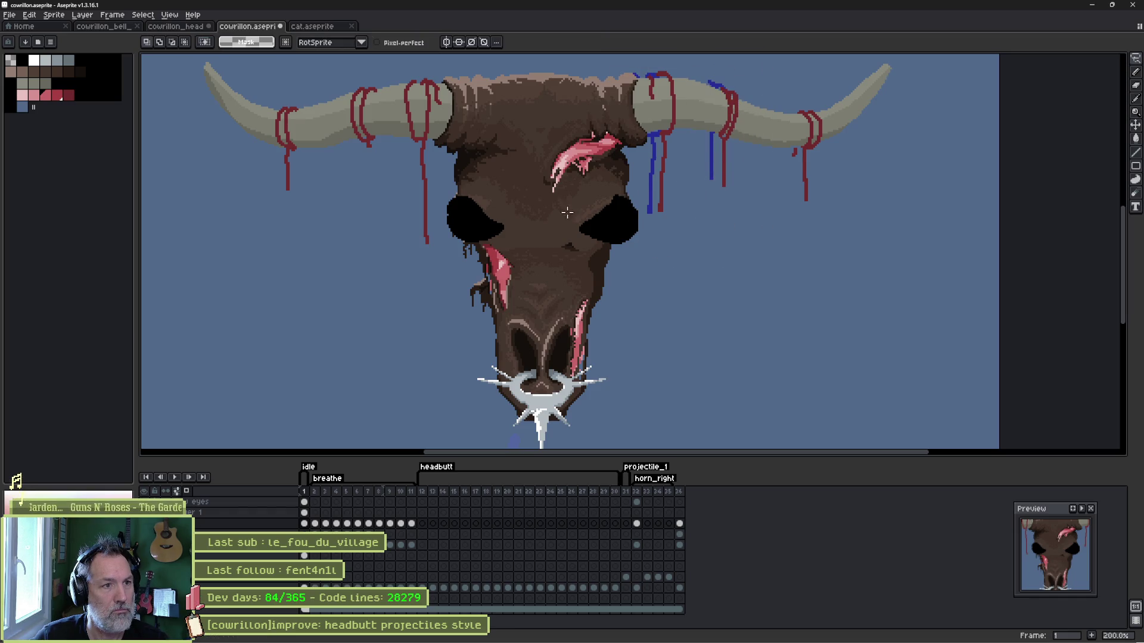
Select frames 2 to 11 of the layer and compare them against frame 1.
{"action": "mouse_move", "coordinate": [321, 525]}
{"action": "left_mouse_down"}
{"action": "mouse_move", "coordinate": [410, 524]}
{"action": "mouse_move", "coordinate": [417, 535]}
{"action": "left_mouse_up"}
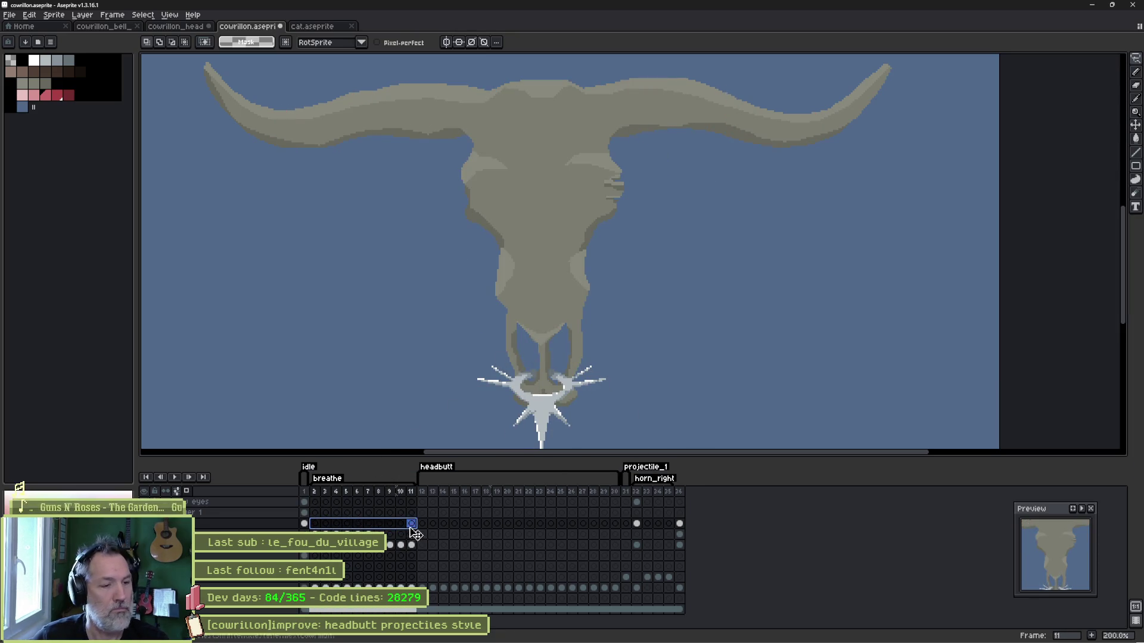
{"action": "left_click", "coordinate": [305, 523]}
{"action": "mouse_move", "coordinate": [319, 493]}
{"action": "left_mouse_down"}
{"action": "mouse_move", "coordinate": [417, 491]}
{"action": "mouse_move", "coordinate": [321, 484]}
{"action": "left_mouse_up"}
{"action": "left_click", "coordinate": [304, 523]}
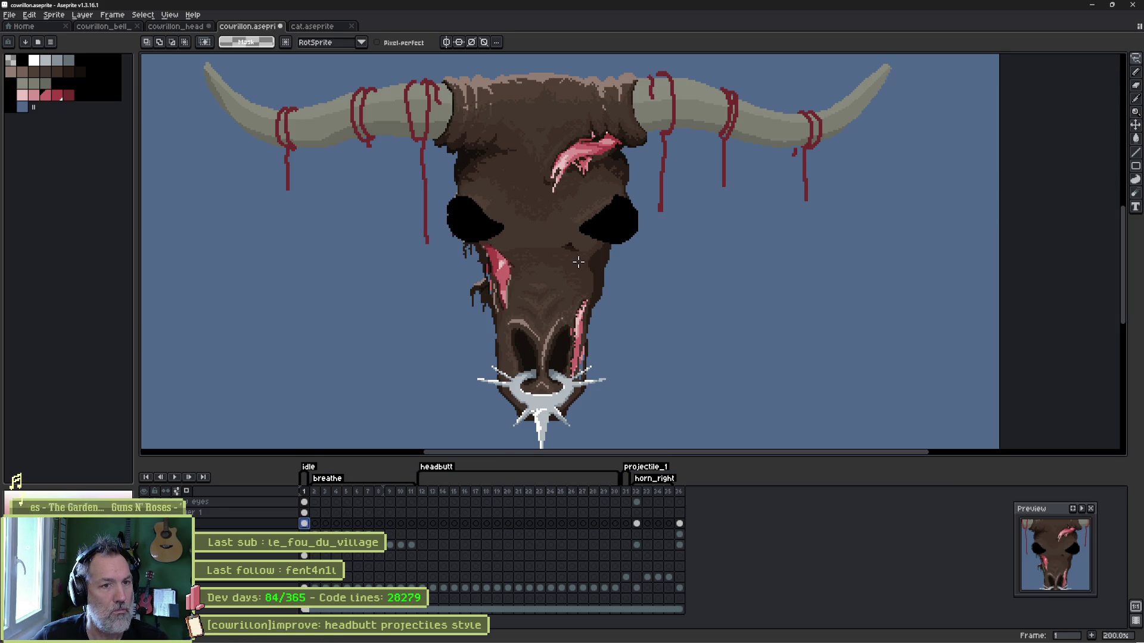
{"action": "left_click_drag", "start_coordinate": [563, 194], "coordinate": [574, 242]}
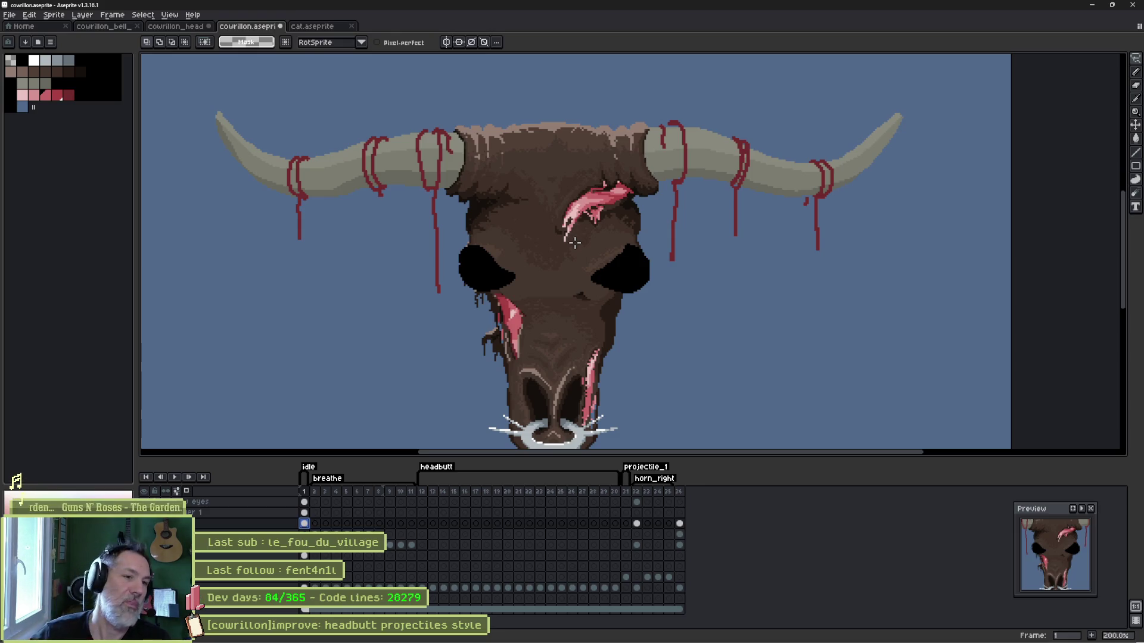
{"action": "left_click_drag", "start_coordinate": [637, 256], "coordinate": [634, 199]}
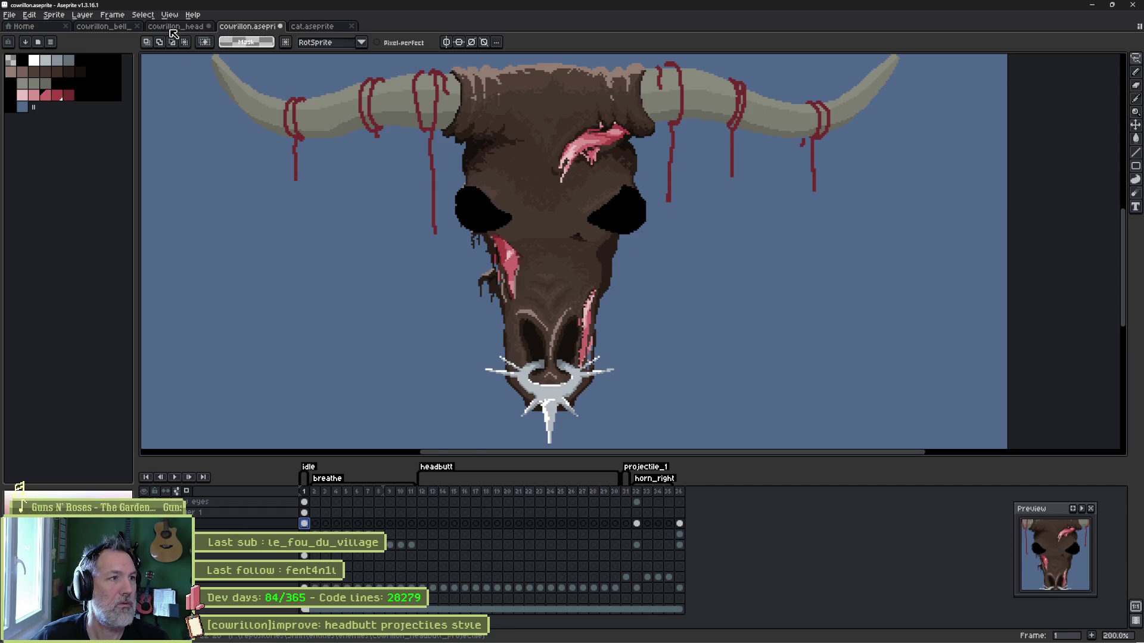
Open cowrillon_bell.aseprite from recent files, select all of frame 1, and return to cowrillon.aseprite.
{"action": "left_click", "coordinate": [106, 28]}
{"action": "left_click", "coordinate": [48, 27]}
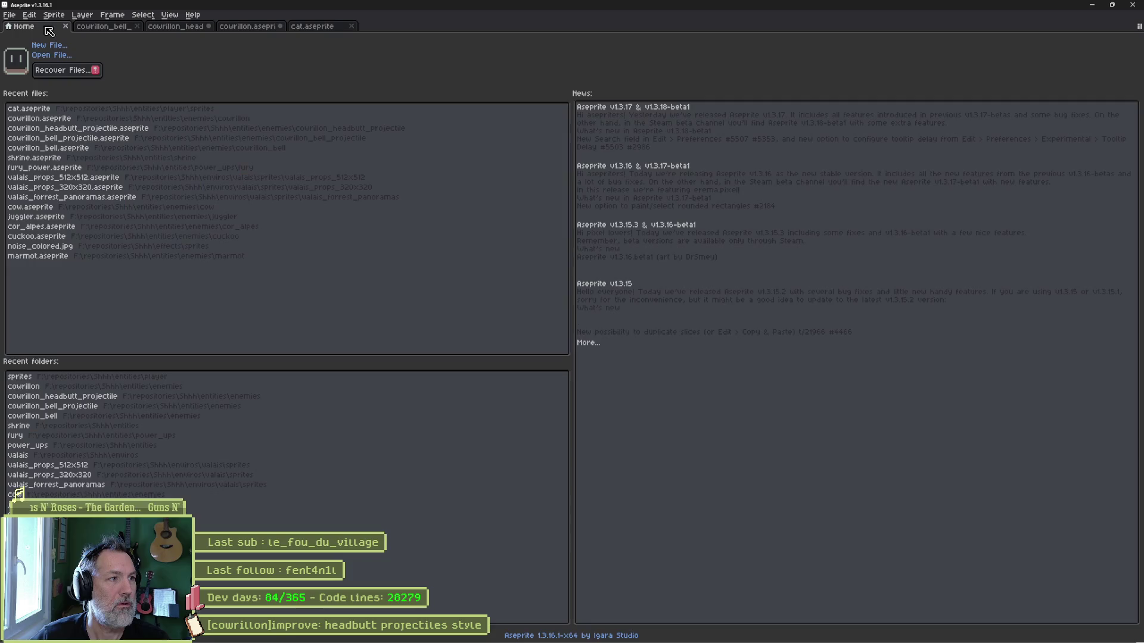
{"action": "left_click", "coordinate": [132, 147]}
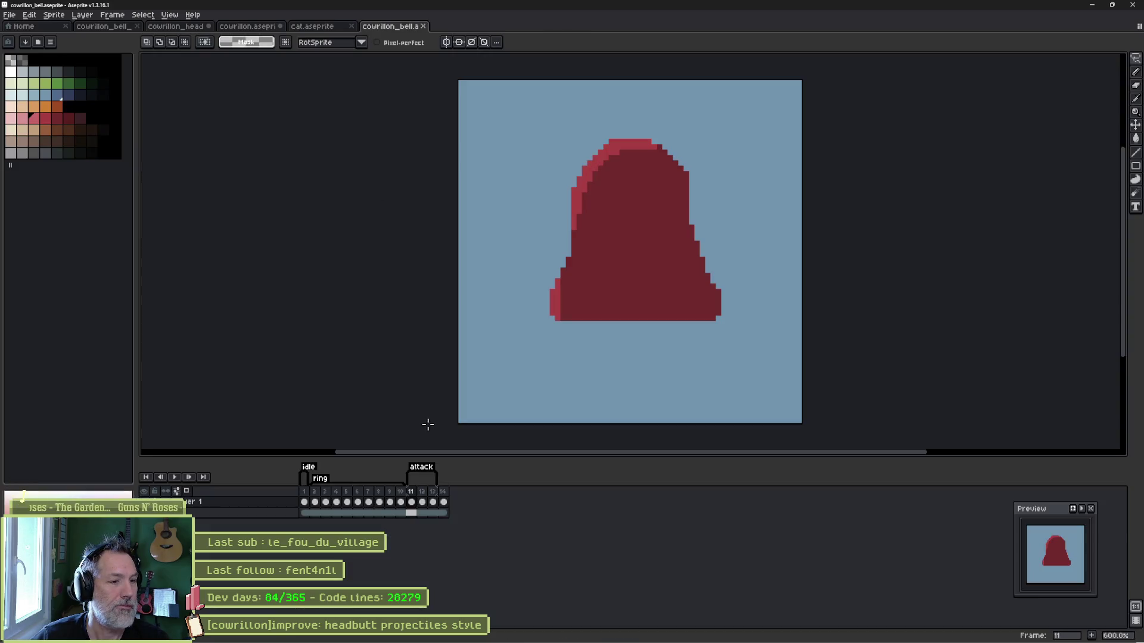
{"action": "left_click", "coordinate": [305, 492]}
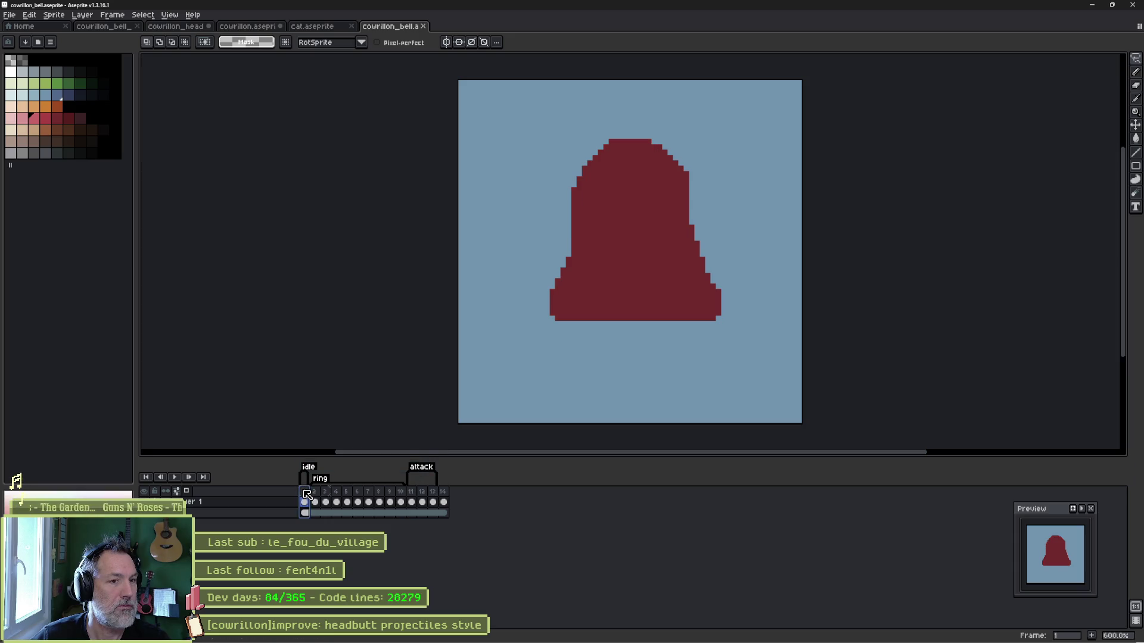
{"action": "key", "text": "ctrl+a"}
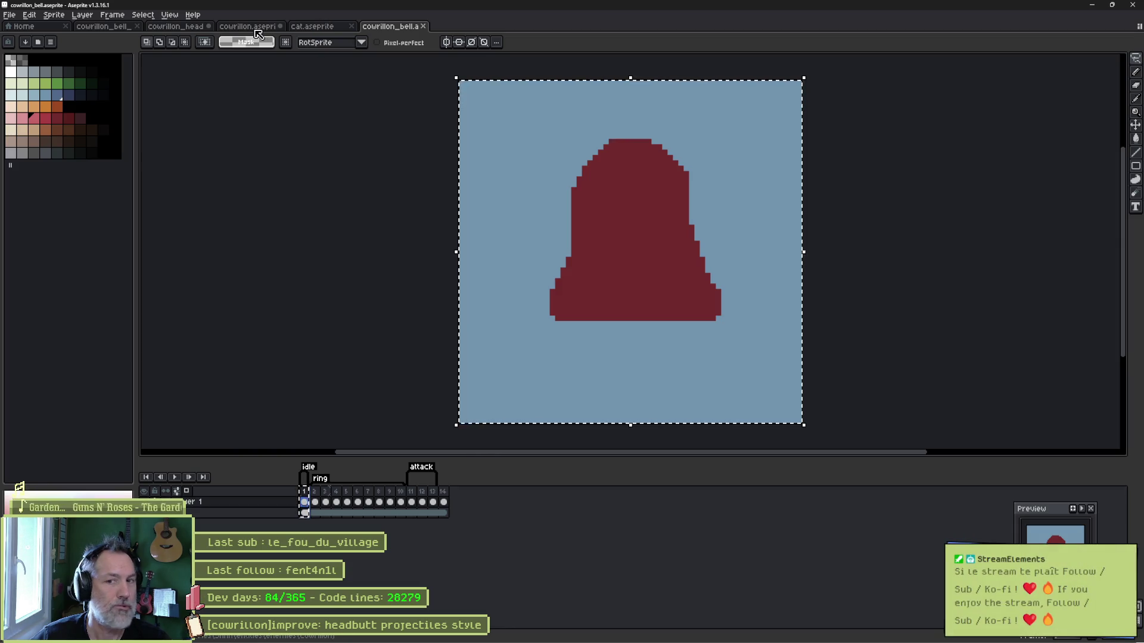
{"action": "left_click", "coordinate": [178, 28]}
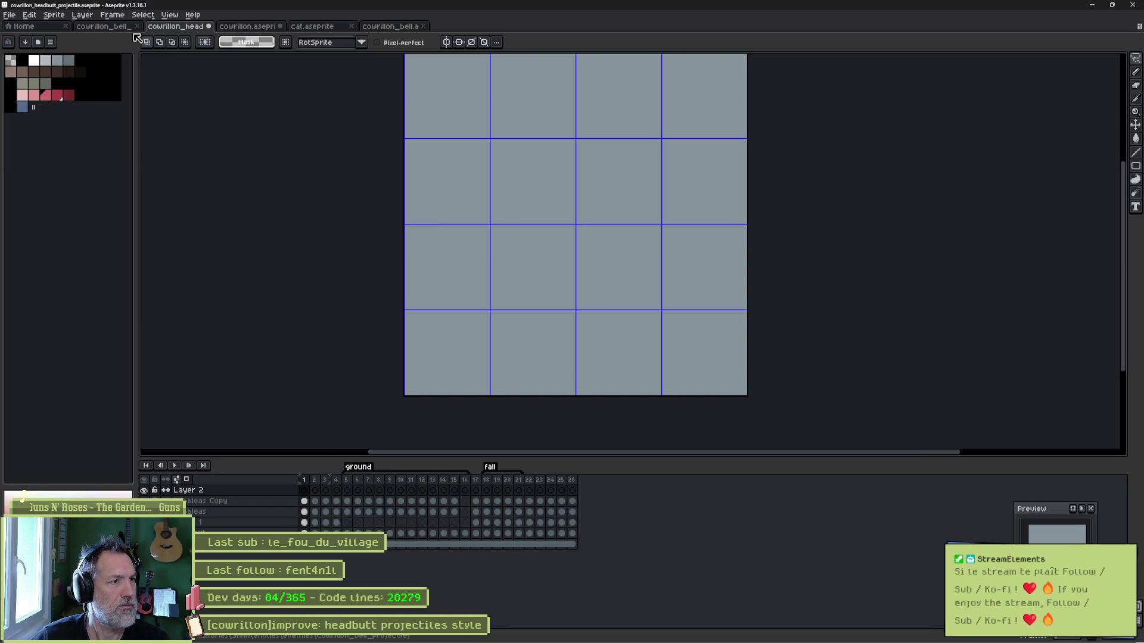
{"action": "left_click", "coordinate": [247, 28]}
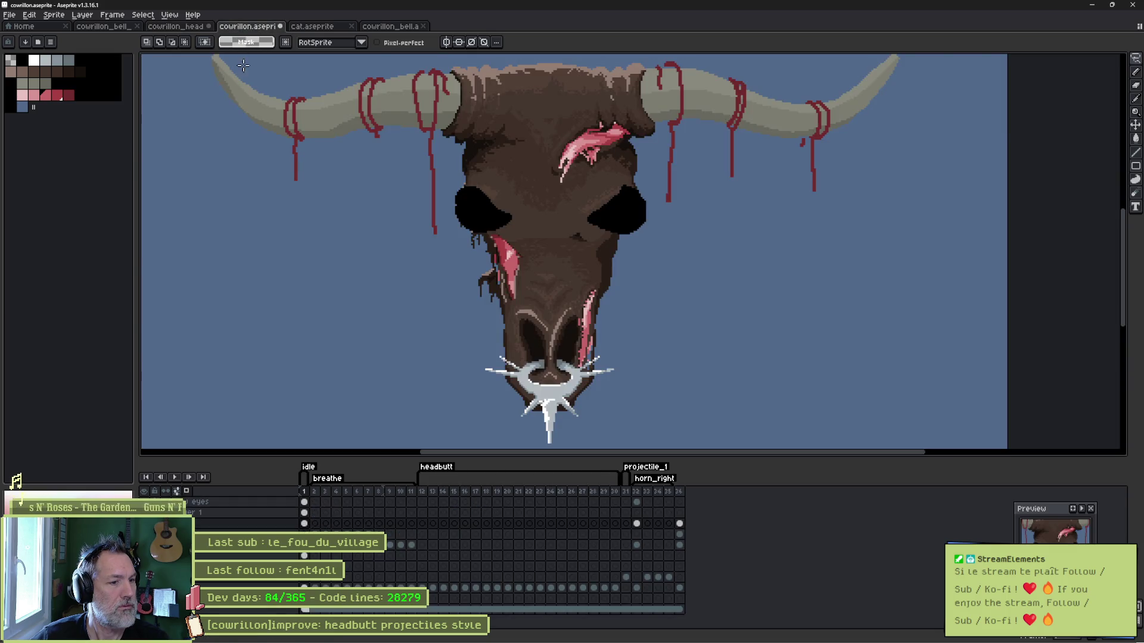
{"action": "key", "text": "alt+n"}
{"action": "left_click", "coordinate": [458, 342]}
{"action": "scroll", "coordinate": [471, 304], "scroll_direction": "down", "scroll_amount": 4}
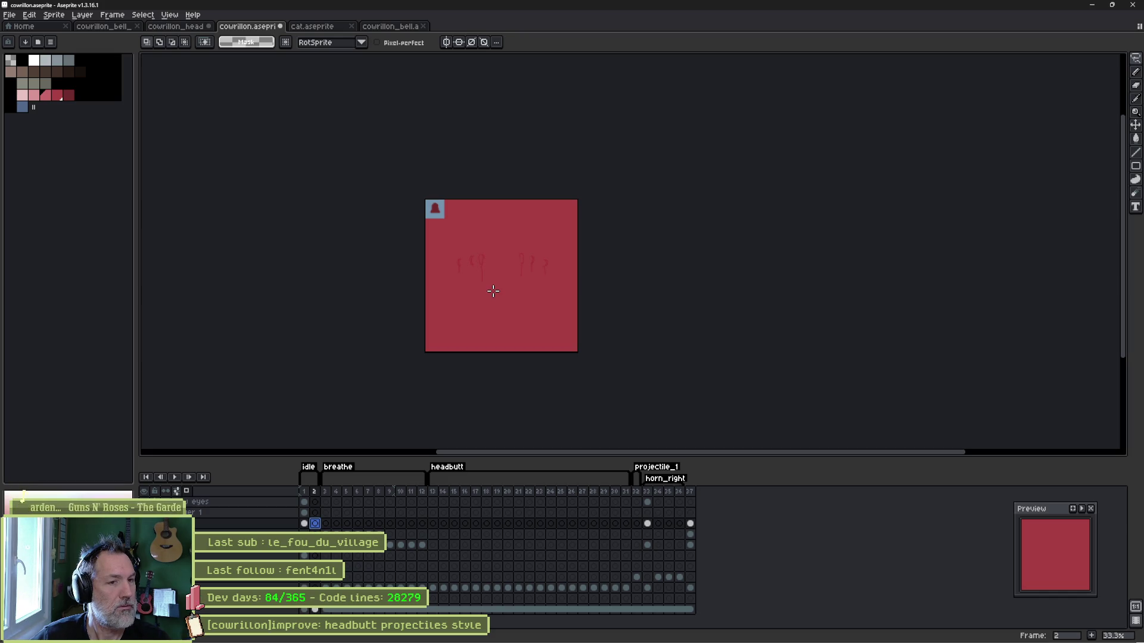
{"action": "key", "text": "alt+c"}
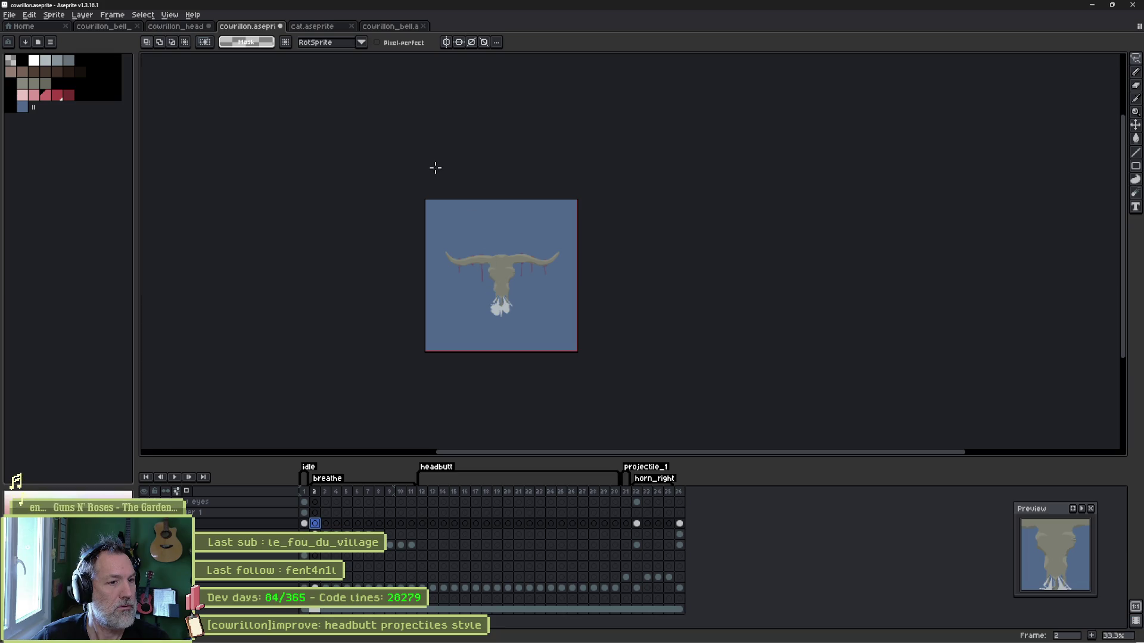
{"action": "key", "text": "ctrl+z"}
{"action": "key", "text": "ctrl+z"}
{"action": "key", "text": "ctrl+y"}
{"action": "key", "text": "ctrl+z"}
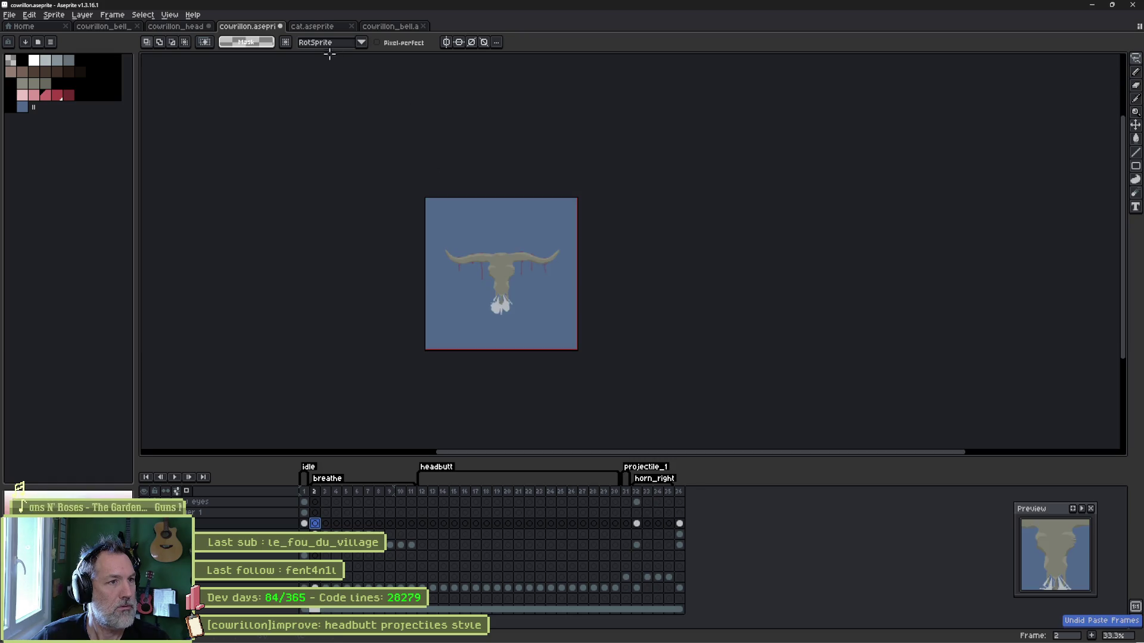
{"action": "left_click", "coordinate": [387, 26]}
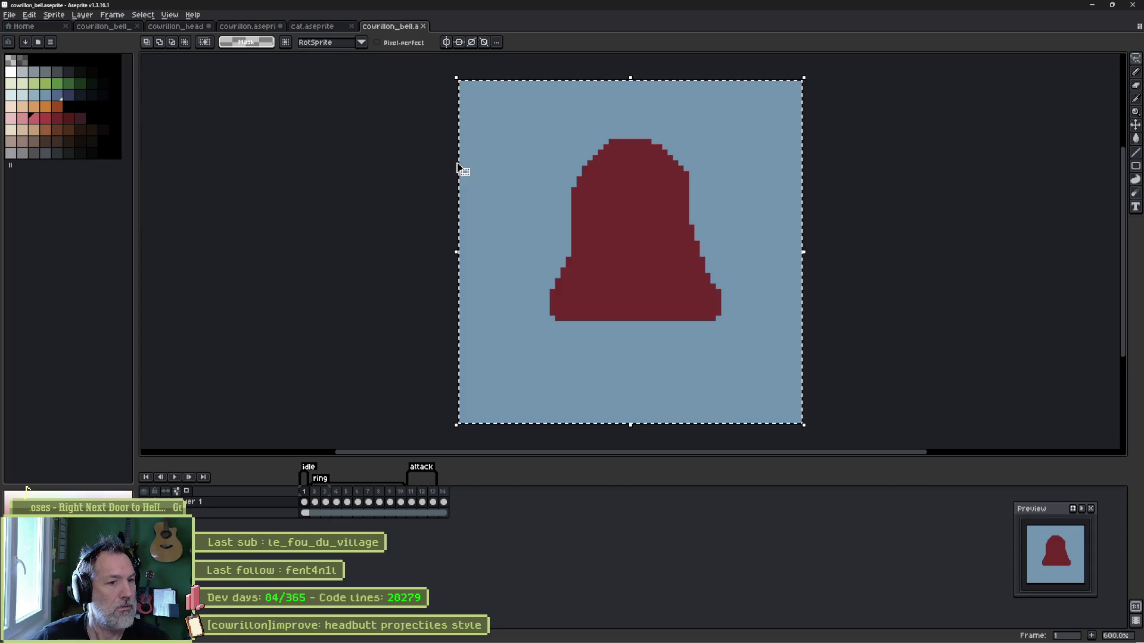
{"action": "key", "text": "ctrl+alt+c"}
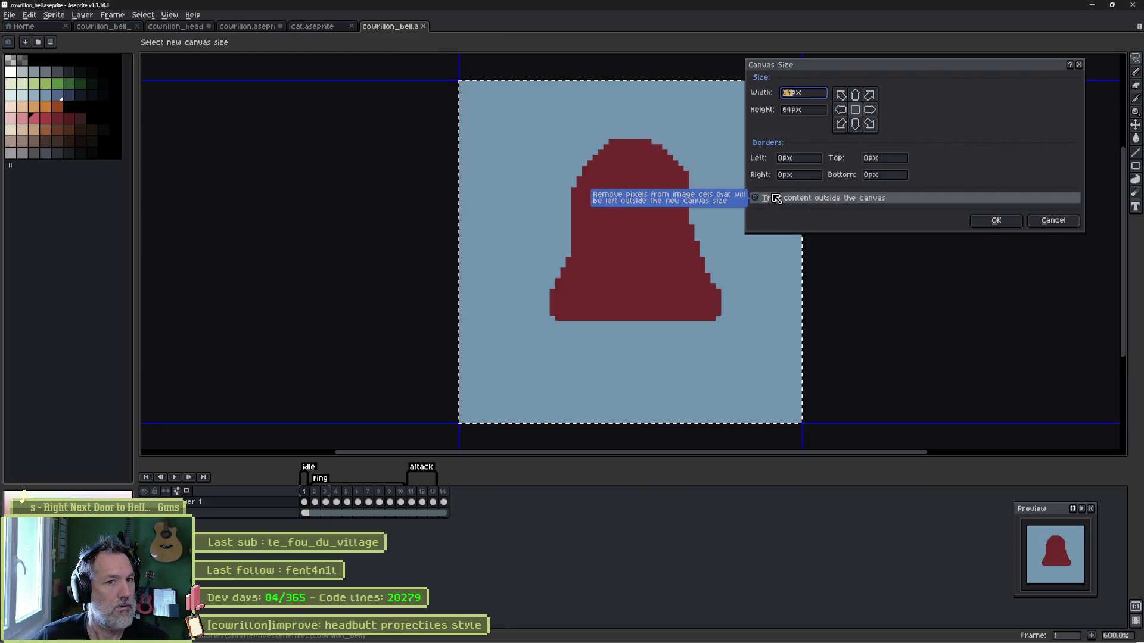
{"action": "left_click", "coordinate": [996, 221]}
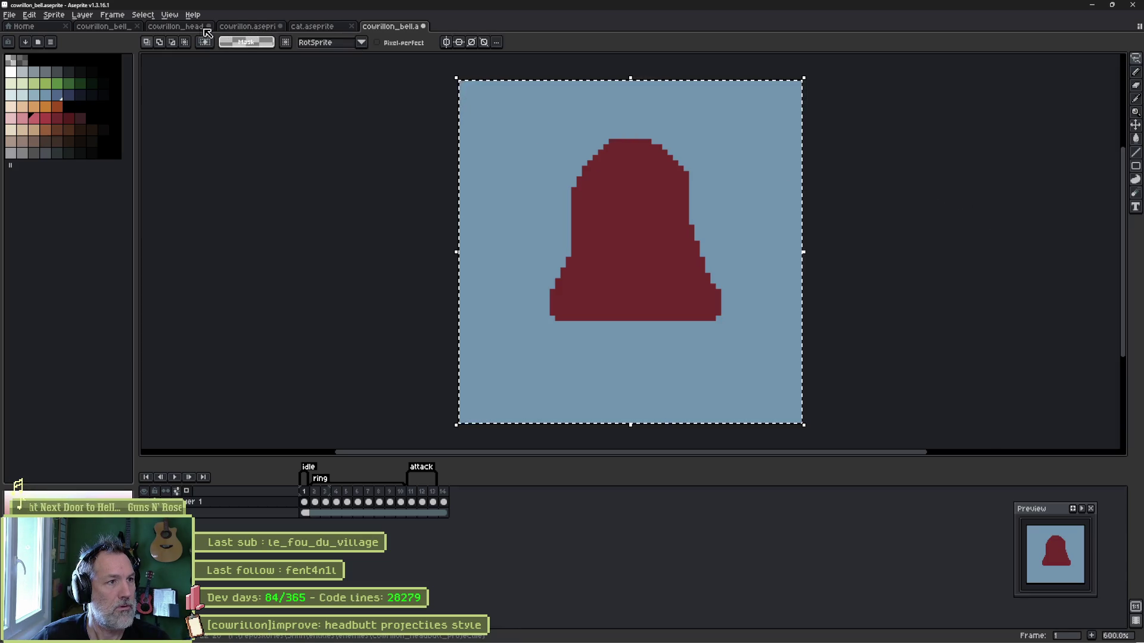
{"action": "left_click", "coordinate": [247, 26]}
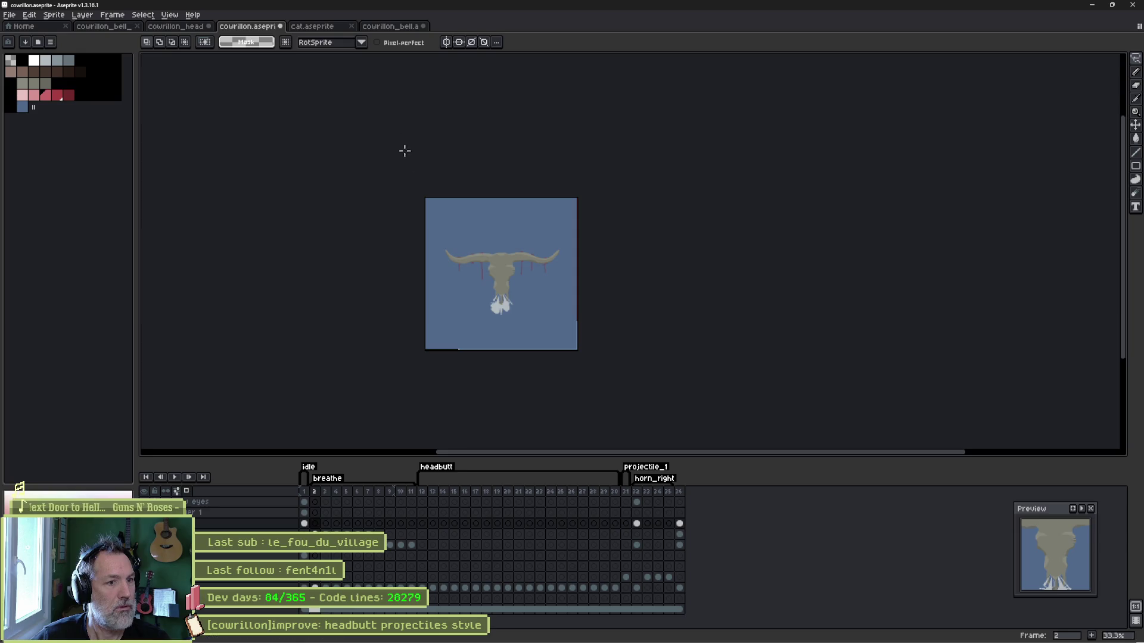
Paste the bell and place it under the left horn's rope.
{"action": "key", "text": "ctrl+v"}
{"action": "scroll", "coordinate": [465, 231], "scroll_direction": "up", "scroll_amount": 1}
{"action": "key", "text": "Return"}
{"action": "left_click_drag", "start_coordinate": [429, 204], "coordinate": [453, 243]}
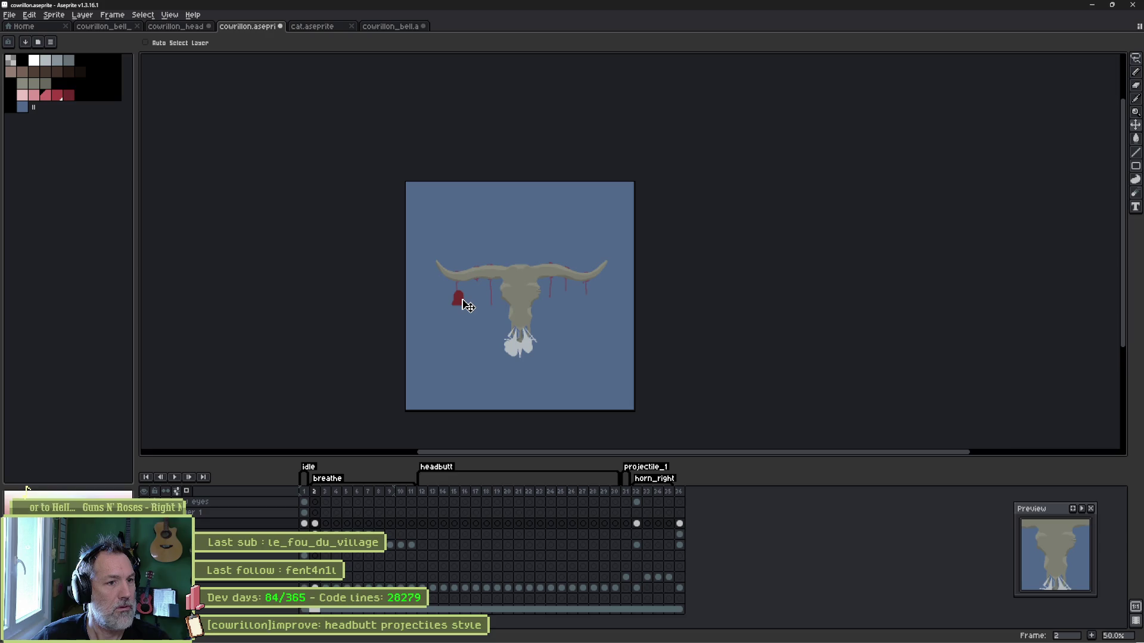
{"action": "scroll", "coordinate": [466, 314], "scroll_direction": "up", "scroll_amount": 3}
{"action": "left_click_drag", "start_coordinate": [445, 260], "coordinate": [451, 259]}
Undo a trial shift, deselect the bell, and lasso it for duplication under the other ropes.
{"action": "scroll", "coordinate": [476, 285], "scroll_direction": "down", "scroll_amount": 1}
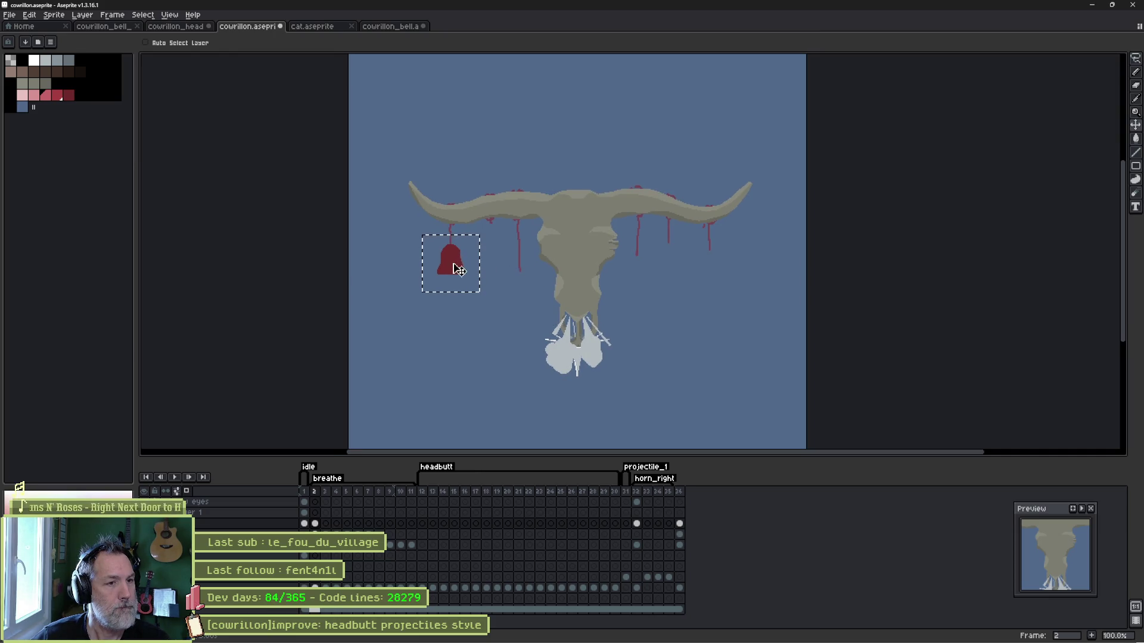
{"action": "left_click_drag", "start_coordinate": [458, 270], "coordinate": [509, 275]}
{"action": "key", "text": "ctrl+z"}
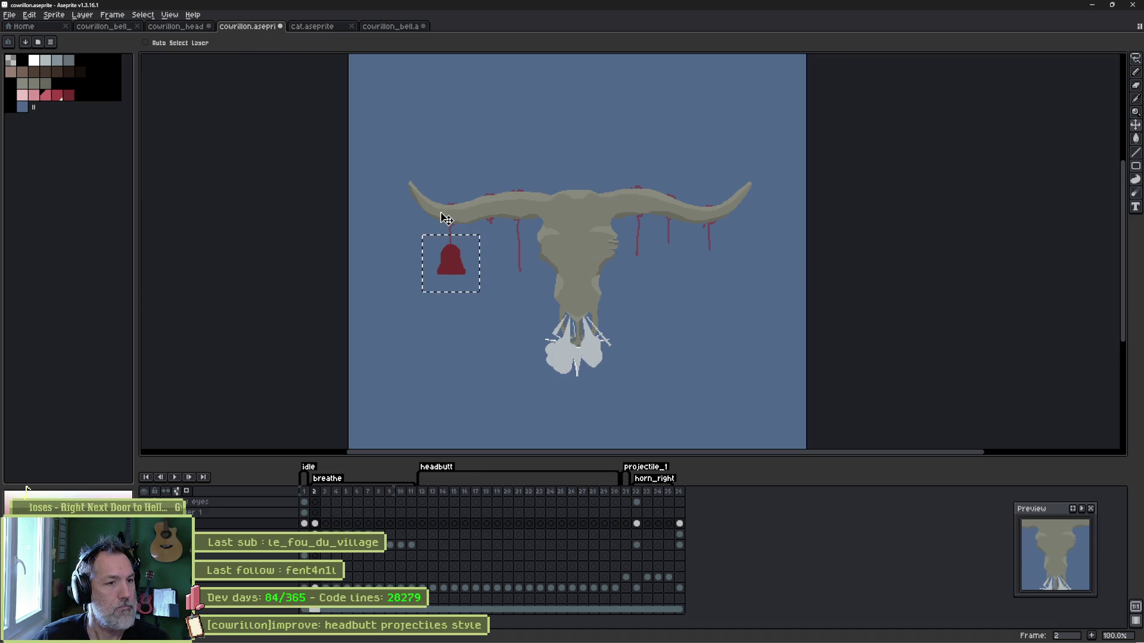
{"action": "key", "text": "ctrl+d"}
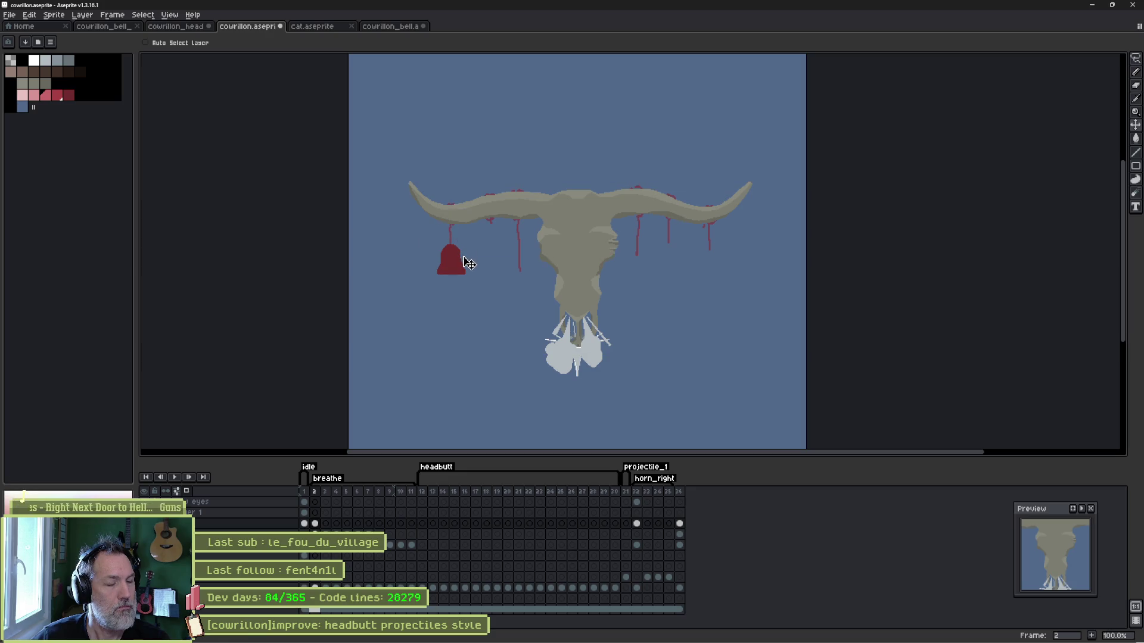
{"action": "key", "text": "q"}
{"action": "mouse_move", "coordinate": [453, 237]}
{"action": "left_mouse_down"}
{"action": "mouse_move", "coordinate": [438, 289]}
{"action": "mouse_move", "coordinate": [450, 238]}
{"action": "mouse_move", "coordinate": [521, 289]}
{"action": "mouse_move", "coordinate": [645, 274]}
{"action": "mouse_move", "coordinate": [674, 259]}
{"action": "mouse_move", "coordinate": [718, 266]}
{"action": "mouse_move", "coordinate": [497, 243]}
{"action": "left_mouse_up"}
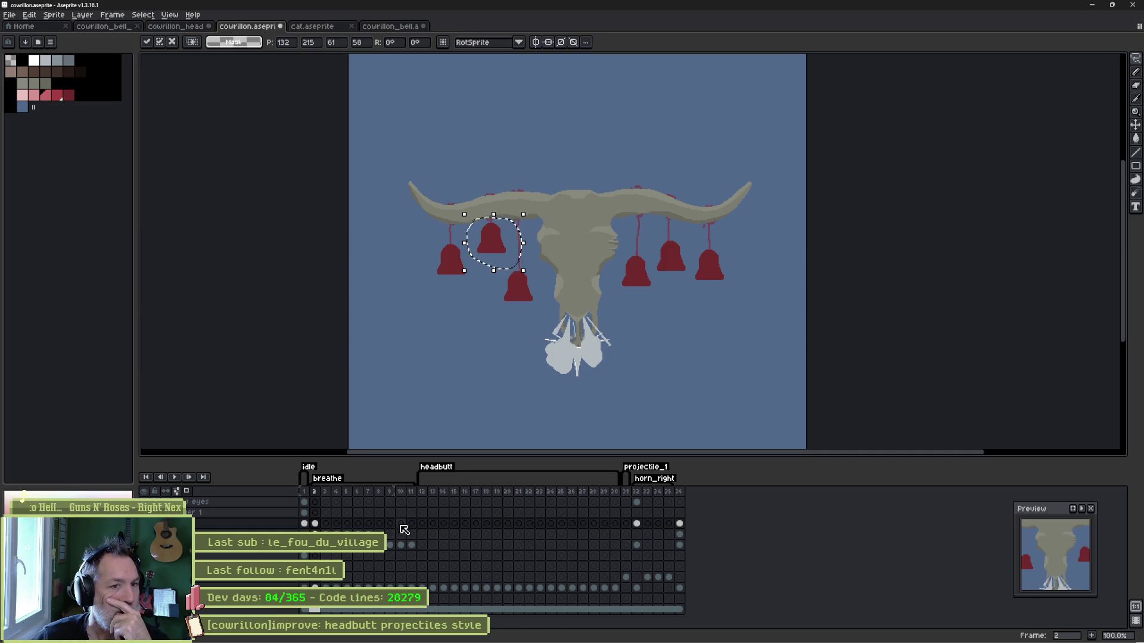
Copy the horns and six bells from frame 2 and paste them in place on frame 1.
{"action": "left_click", "coordinate": [305, 524]}
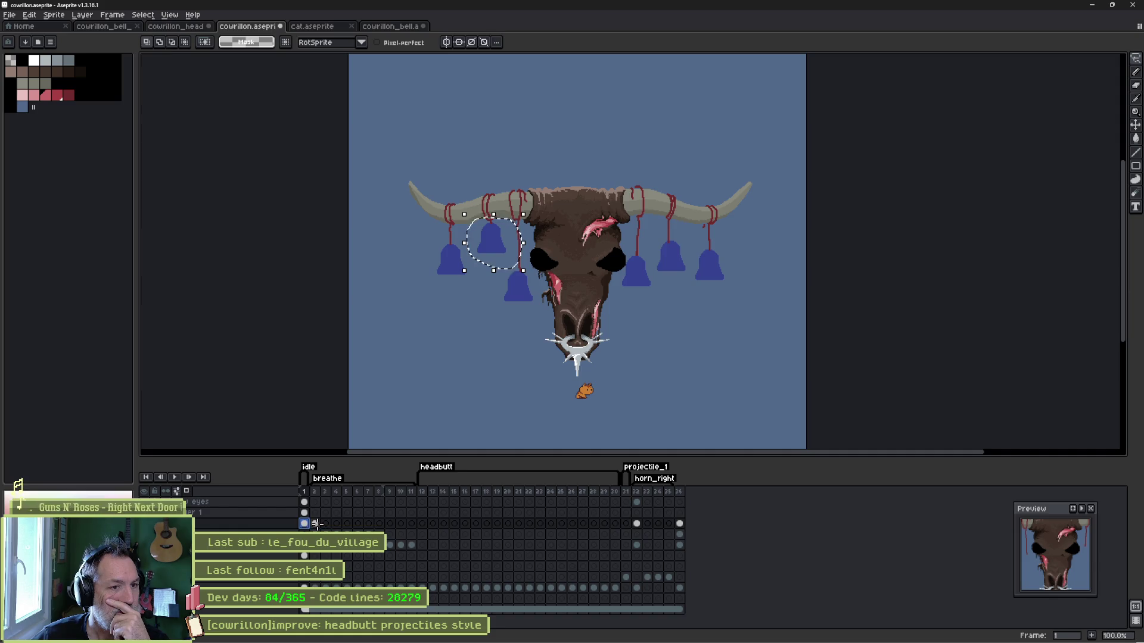
{"action": "left_click", "coordinate": [315, 523]}
{"action": "mouse_move", "coordinate": [423, 225]}
{"action": "left_mouse_down"}
{"action": "mouse_move", "coordinate": [438, 205]}
{"action": "mouse_move", "coordinate": [745, 208]}
{"action": "mouse_move", "coordinate": [566, 310]}
{"action": "mouse_move", "coordinate": [414, 266]}
{"action": "mouse_move", "coordinate": [404, 327]}
{"action": "left_mouse_up"}
{"action": "key", "text": "ctrl+d"}
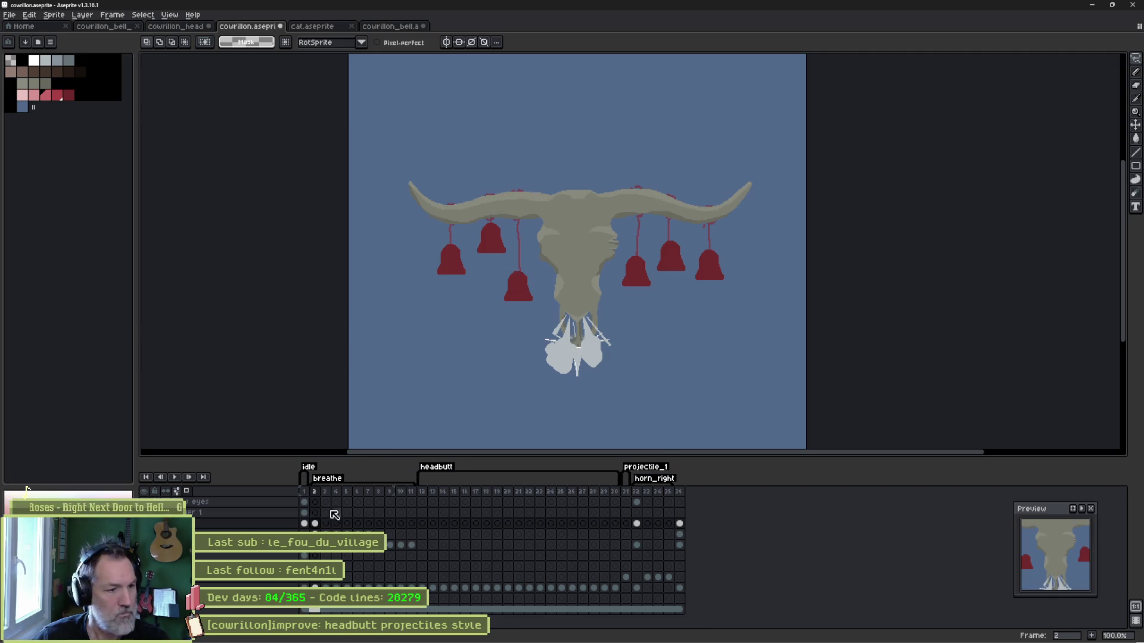
{"action": "left_click", "coordinate": [305, 524]}
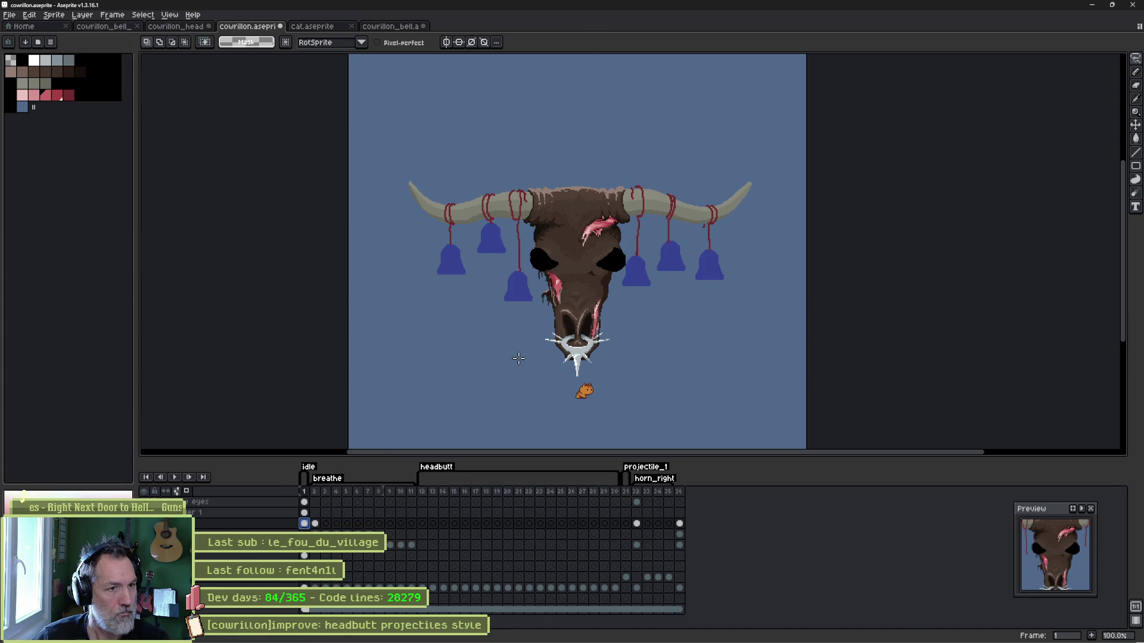
{"action": "key", "text": "ctrl+shift+d"}
{"action": "key", "text": "ctrl+d"}
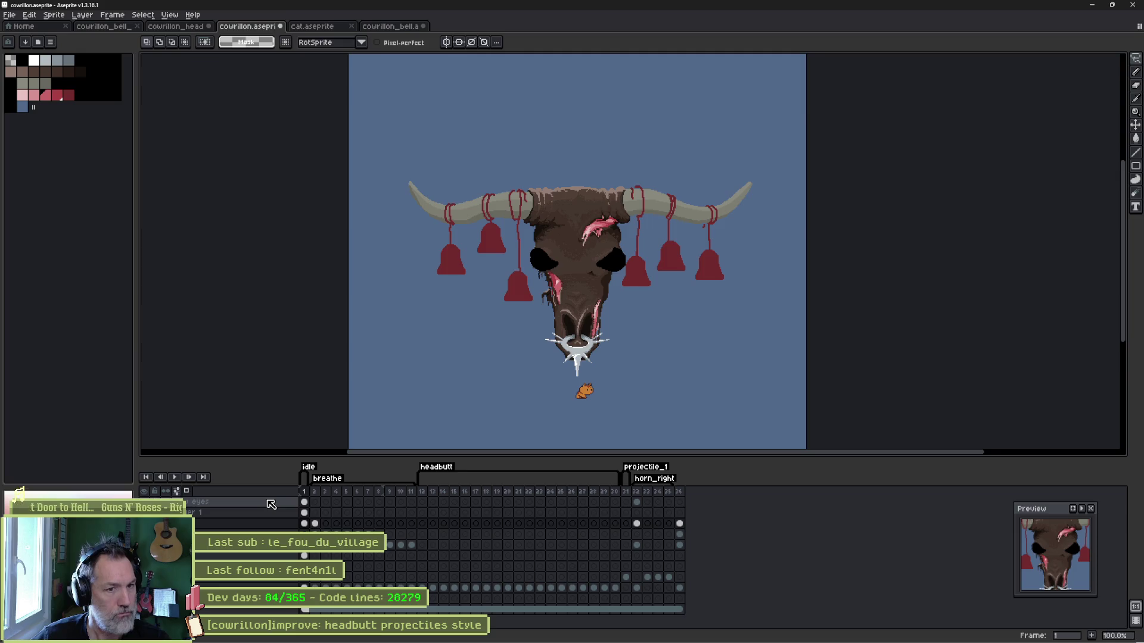
{"action": "scroll", "coordinate": [660, 335], "scroll_direction": "up", "scroll_amount": 2}
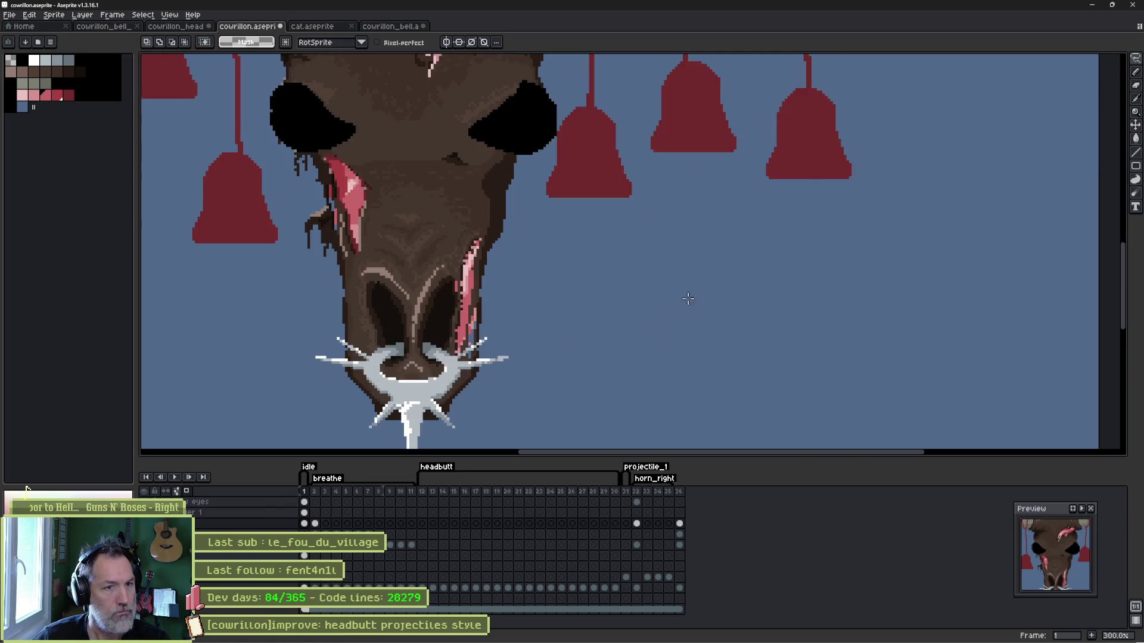
Lasso the middle bell, move it about 14 px to the right, and commit it.
{"action": "left_click_drag", "start_coordinate": [694, 206], "coordinate": [651, 402]}
{"action": "mouse_move", "coordinate": [585, 72]}
{"action": "left_mouse_down"}
{"action": "mouse_move", "coordinate": [595, 334]}
{"action": "mouse_move", "coordinate": [472, 401]}
{"action": "mouse_move", "coordinate": [484, 83]}
{"action": "mouse_move", "coordinate": [503, 67]}
{"action": "left_mouse_up"}
{"action": "left_click_drag", "start_coordinate": [582, 179], "coordinate": [595, 182]}
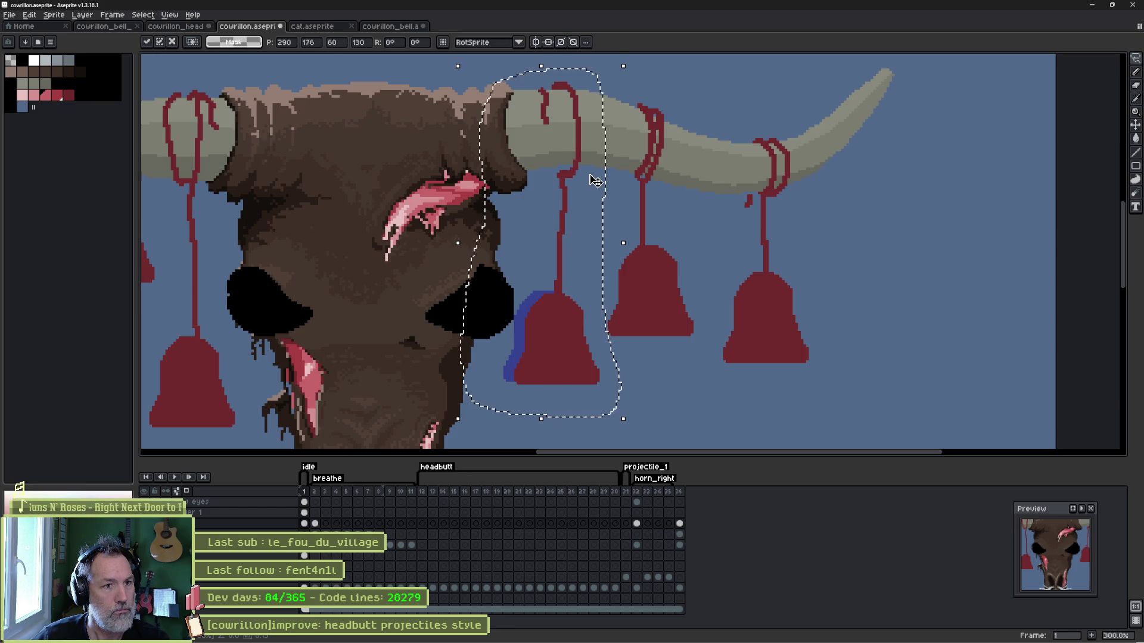
{"action": "key", "text": "ctrl+d"}
Switch to the Pencil with a smaller brush and zoom out to review the sprite.
{"action": "scroll", "coordinate": [536, 247], "scroll_direction": "down", "scroll_amount": 1}
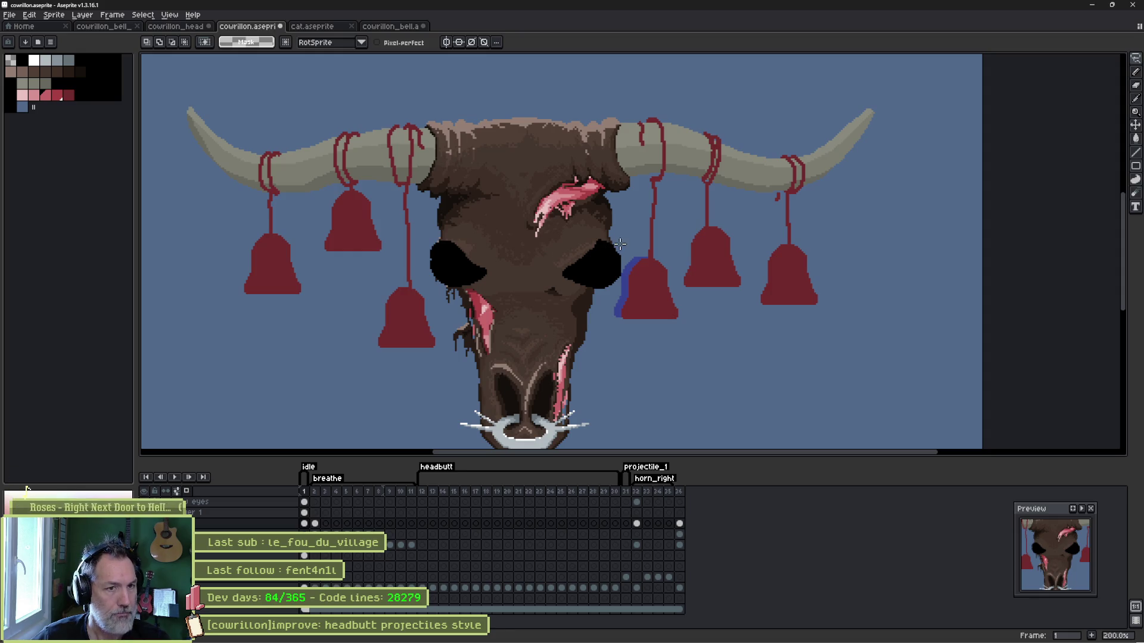
{"action": "scroll", "coordinate": [619, 243], "scroll_direction": "up", "scroll_amount": 2}
{"action": "key", "text": "b"}
{"action": "key", "text": "minus"}
{"action": "key", "text": "minus"}
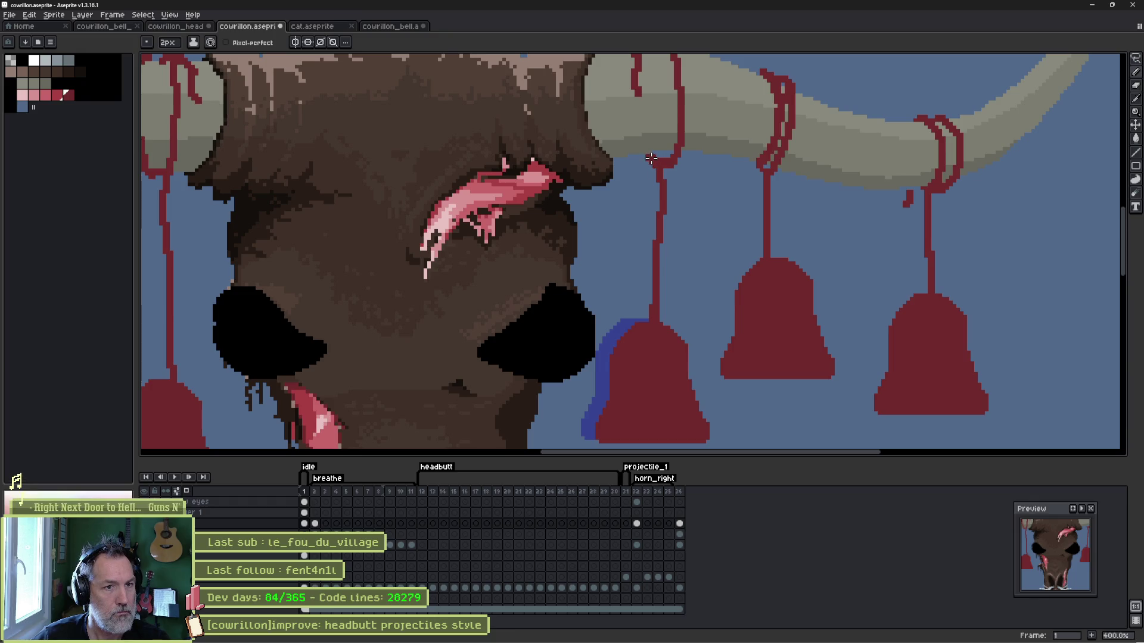
{"action": "scroll", "coordinate": [651, 157], "scroll_direction": "down", "scroll_amount": 2}
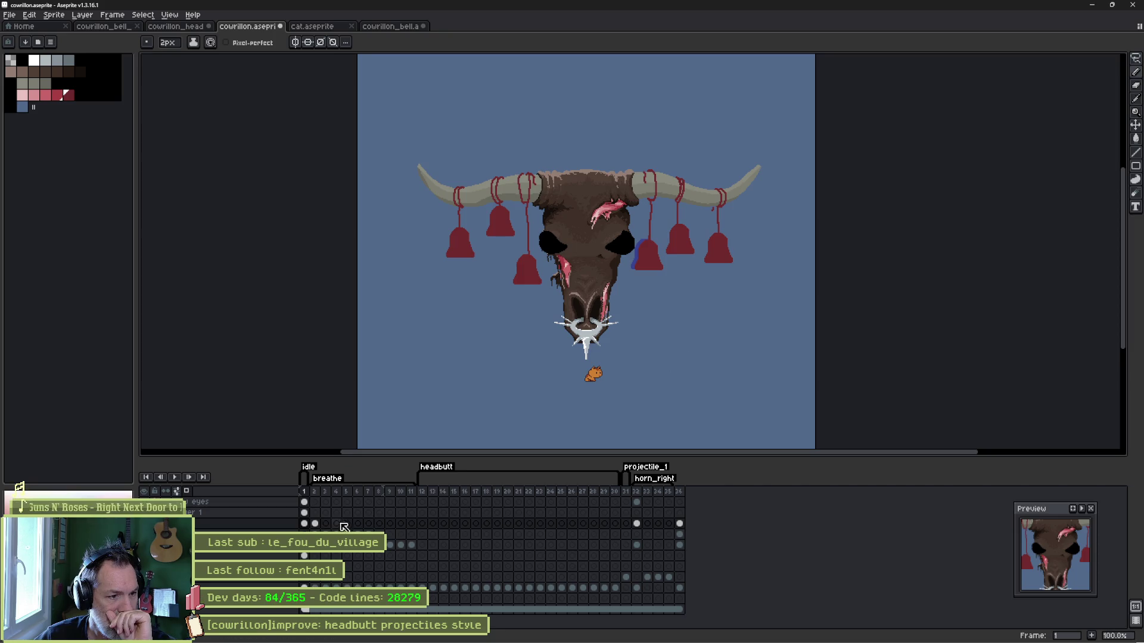
Compare frames 2 and 1, make the canvas area taller, and save the sprite.
{"action": "left_click", "coordinate": [316, 524]}
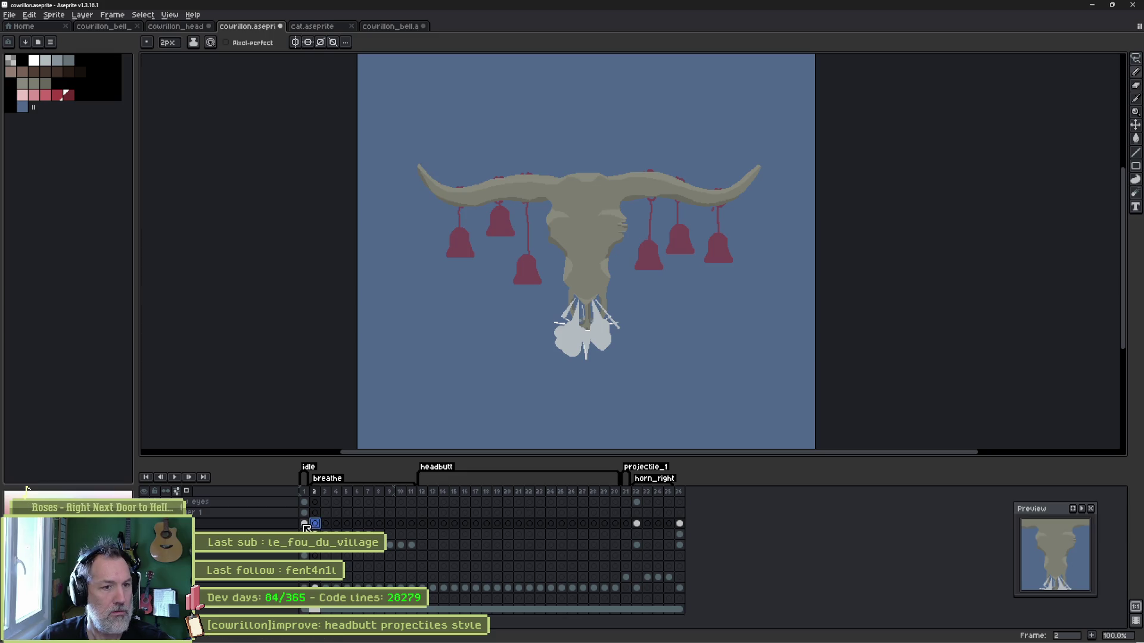
{"action": "left_click", "coordinate": [305, 524]}
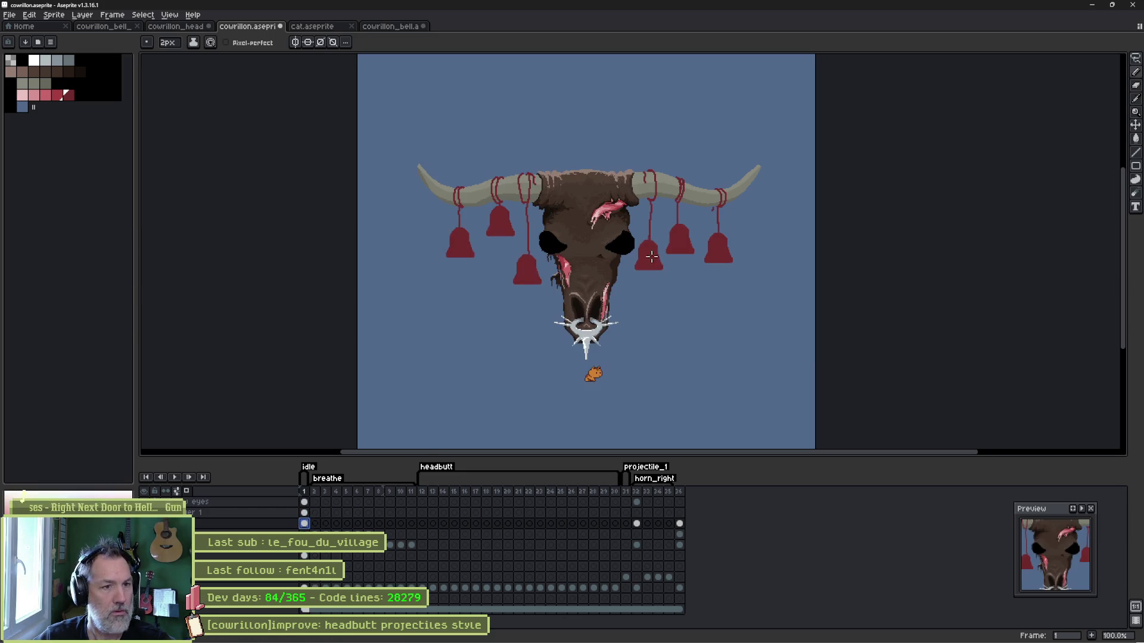
{"action": "scroll", "coordinate": [670, 213], "scroll_direction": "up", "scroll_amount": 1}
{"action": "left_click_drag", "start_coordinate": [663, 212], "coordinate": [737, 140]}
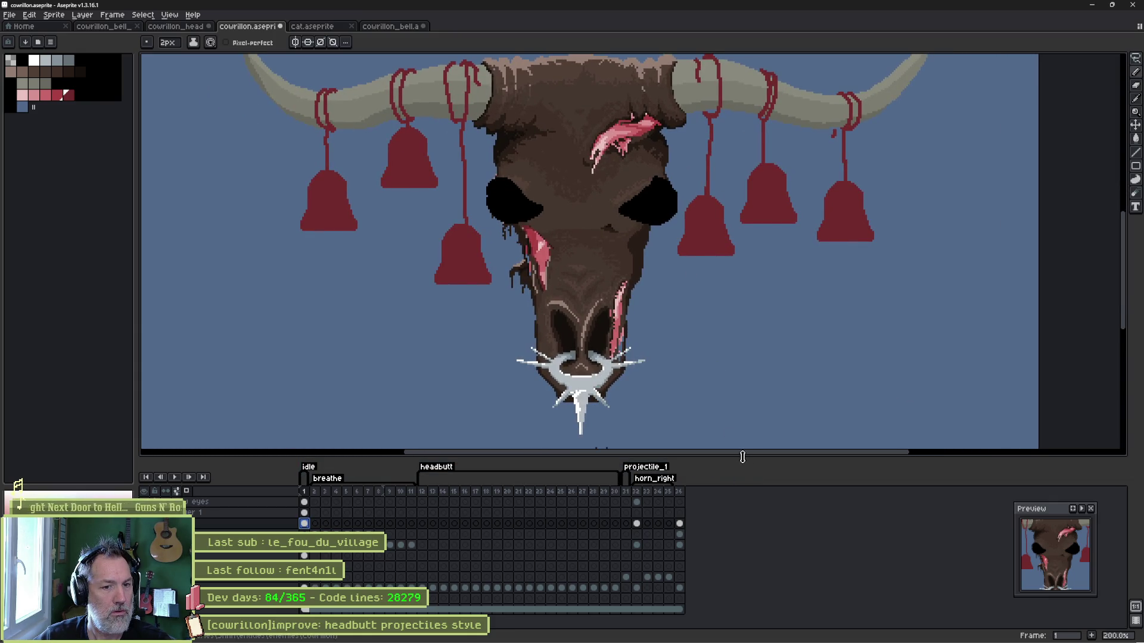
{"action": "left_click_drag", "start_coordinate": [742, 457], "coordinate": [742, 501]}
{"action": "left_click_drag", "start_coordinate": [797, 227], "coordinate": [793, 242]}
{"action": "key", "text": "ctrl+s"}
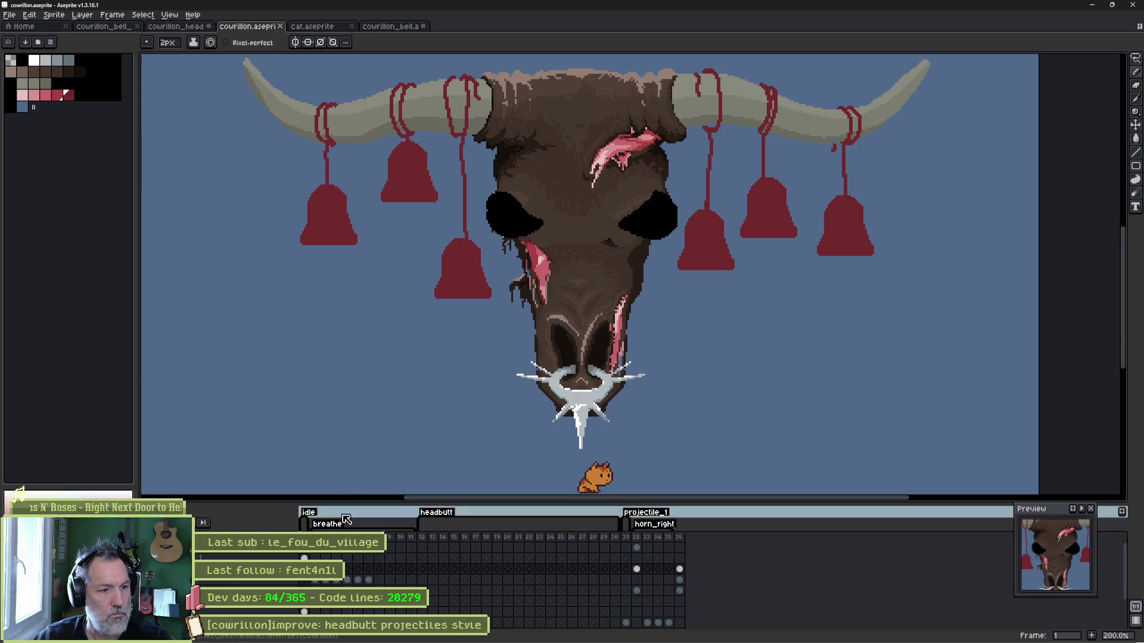
Scrub the animation back to frame 1 and hide the bells and brown skin layers.
{"action": "left_click", "coordinate": [518, 537]}
{"action": "mouse_move", "coordinate": [531, 546]}
{"action": "left_mouse_down"}
{"action": "mouse_move", "coordinate": [669, 551]}
{"action": "mouse_move", "coordinate": [310, 554]}
{"action": "left_mouse_up"}
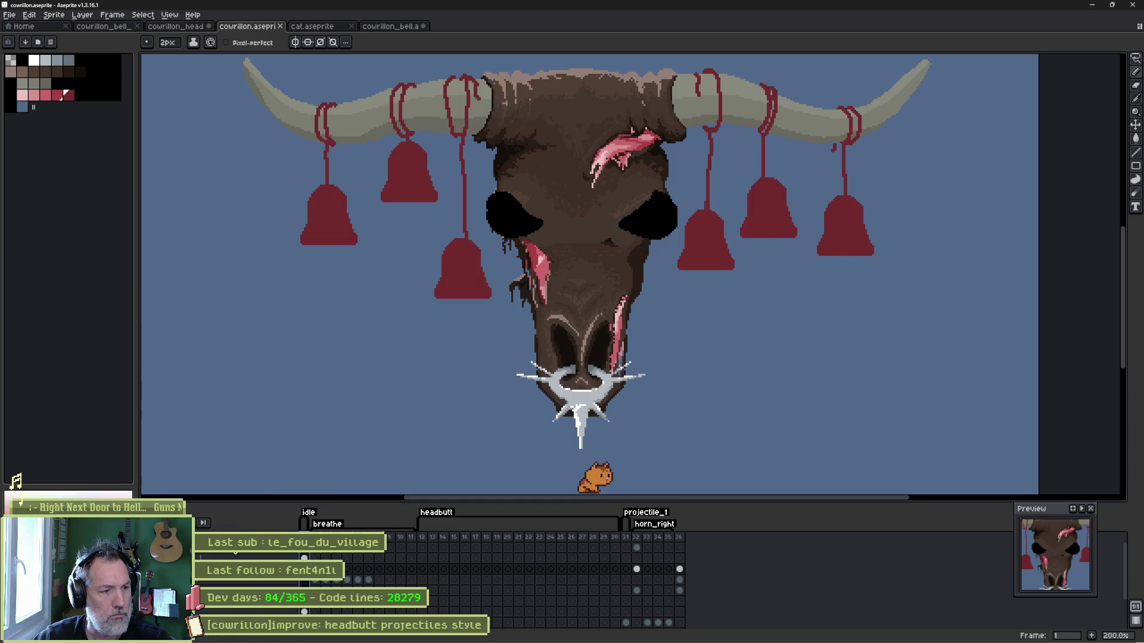
{"action": "key", "text": "ctrl+z"}
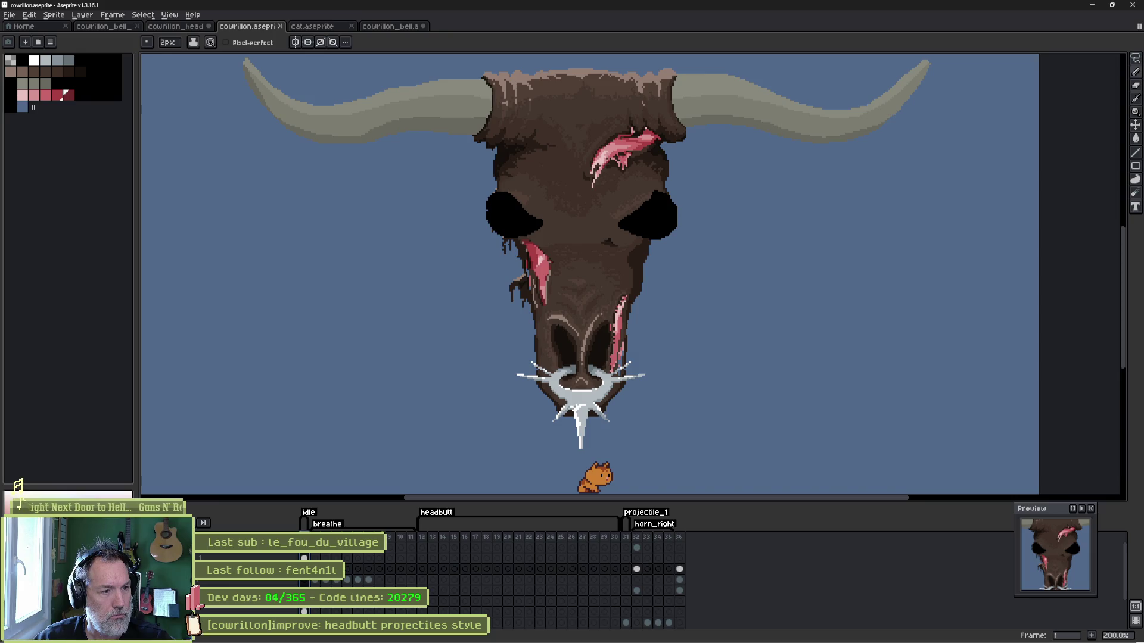
{"action": "key", "text": "ctrl+z"}
{"action": "key", "text": "ctrl+y"}
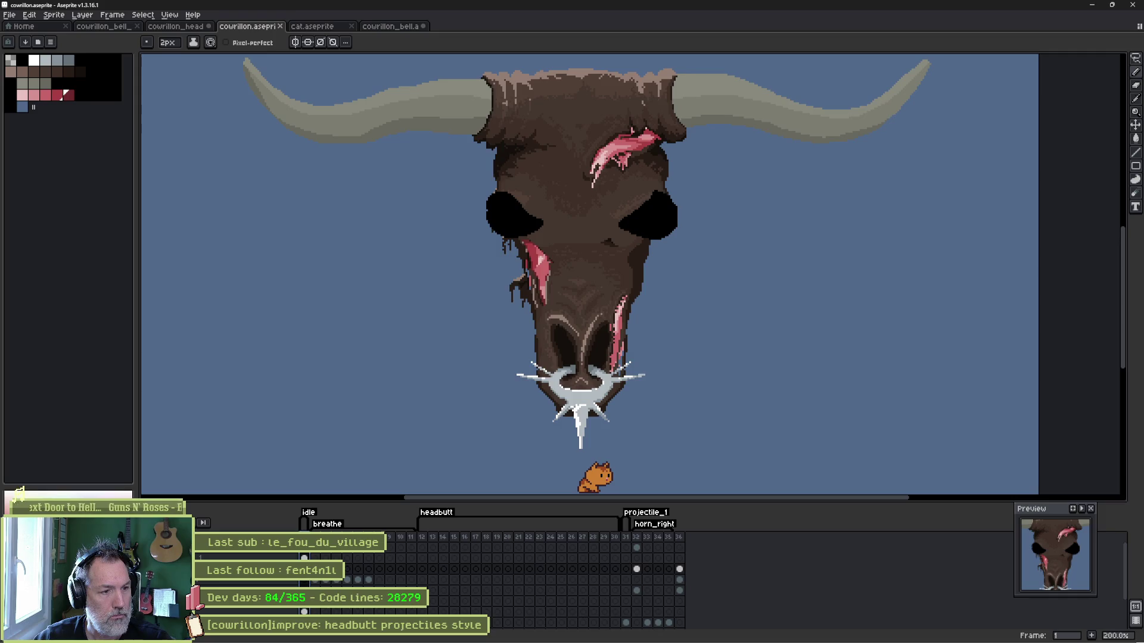
{"action": "key", "text": "ctrl+z"}
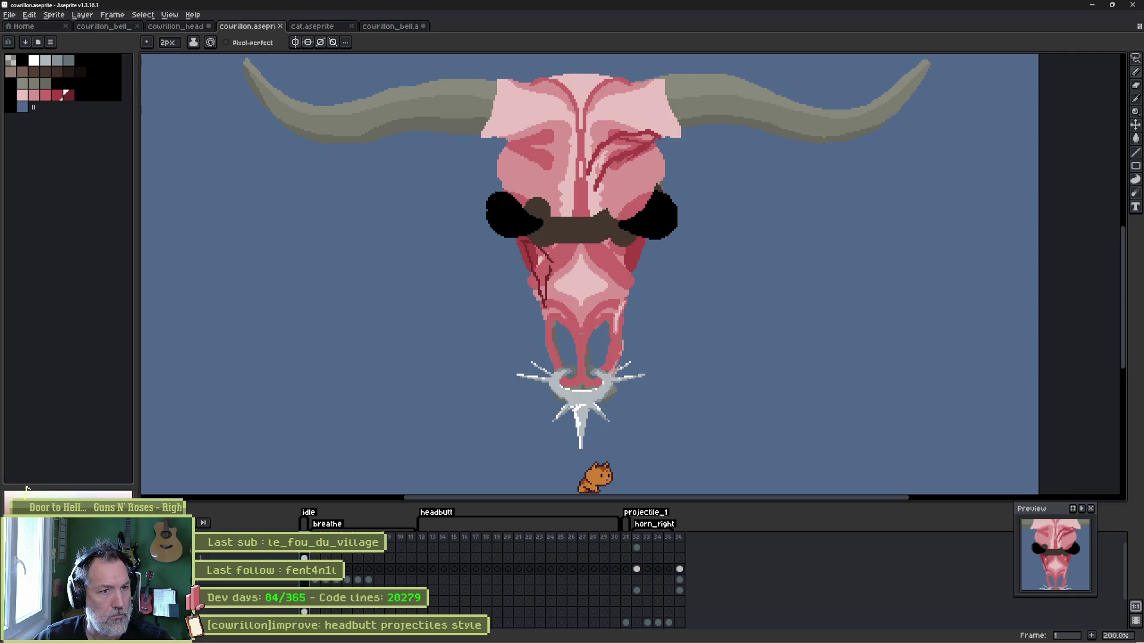
Pick the eyes layer and delete the dark band between the eyes with the Magic Wand.
{"action": "key", "text": "w"}
{"action": "left_click", "coordinate": [569, 226]}
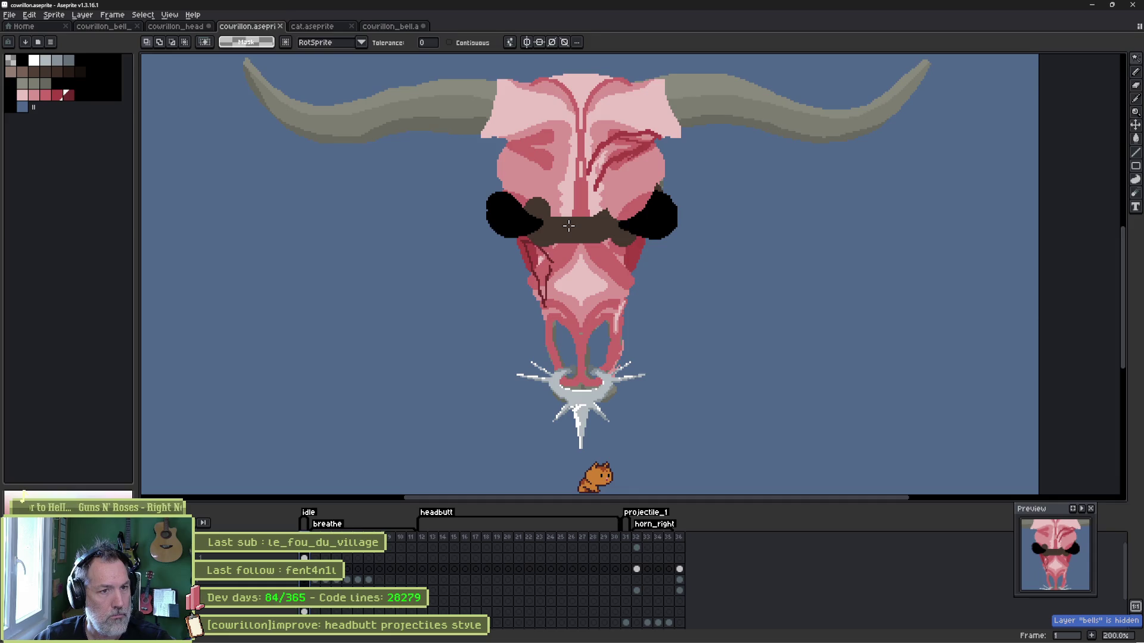
{"action": "key", "text": "b"}
{"action": "left_click", "coordinate": [567, 228], "text": "ctrl"}
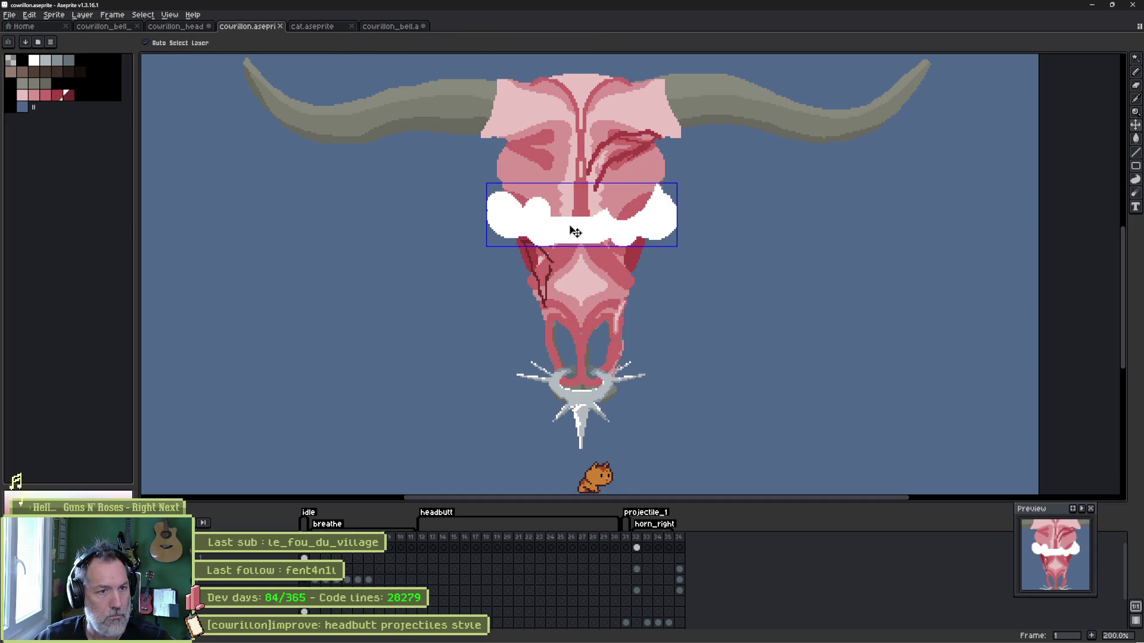
{"action": "key", "text": "w"}
{"action": "left_click", "coordinate": [567, 228]}
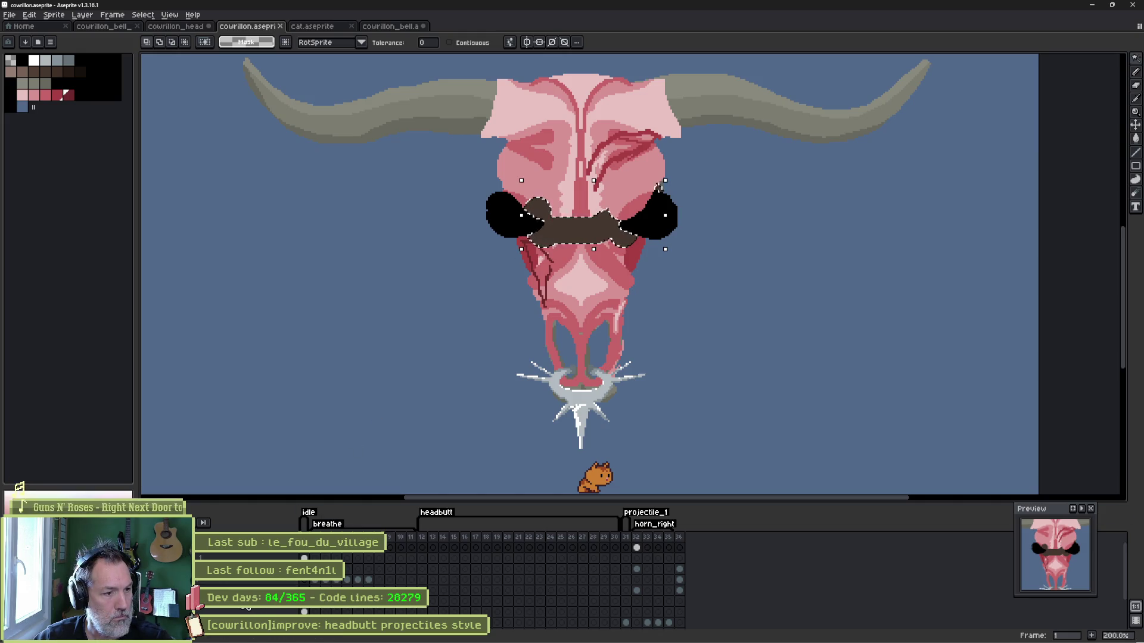
{"action": "key", "text": "Delete"}
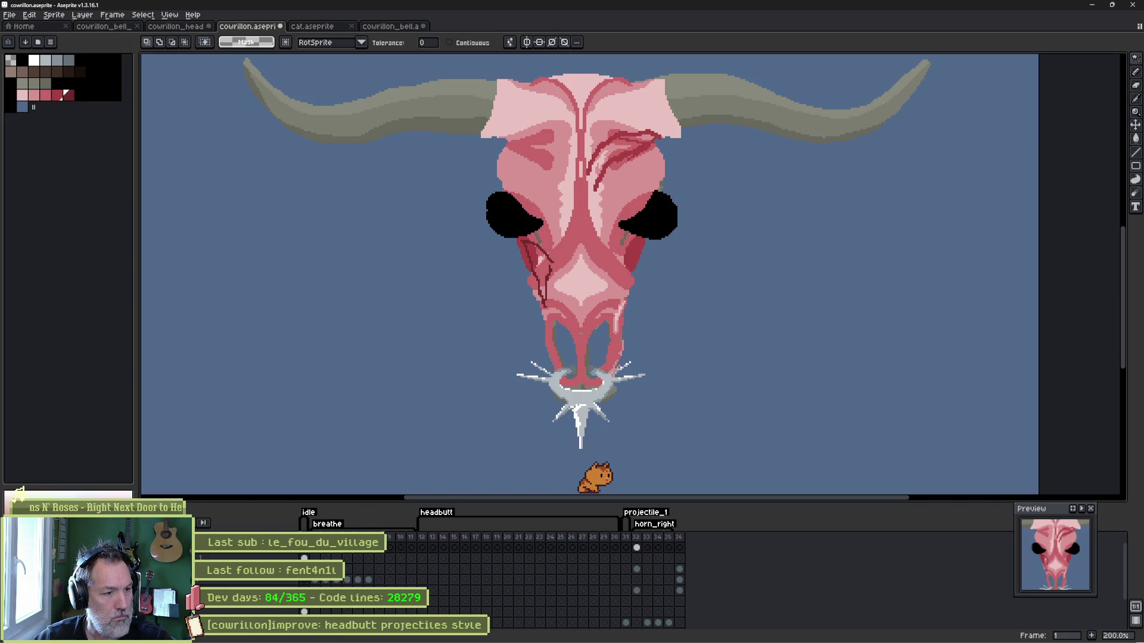
Restore the skin layer, paste and commit the eye band, then hide the skin again.
{"action": "key", "text": "ctrl+z"}
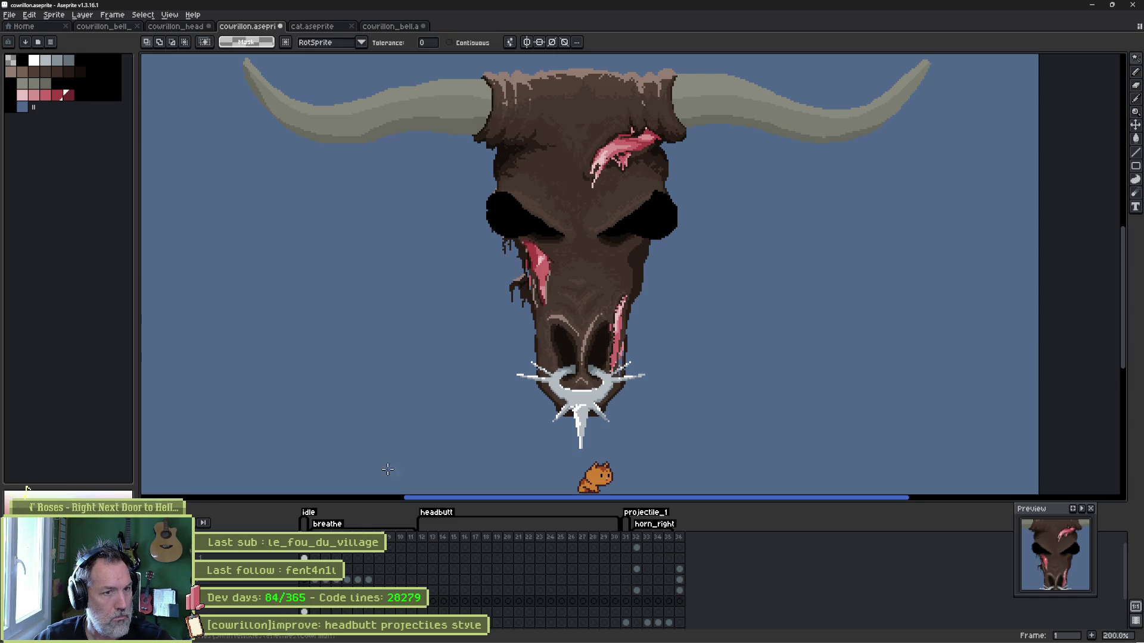
{"action": "key", "text": "ctrl+v"}
{"action": "key", "text": "Return"}
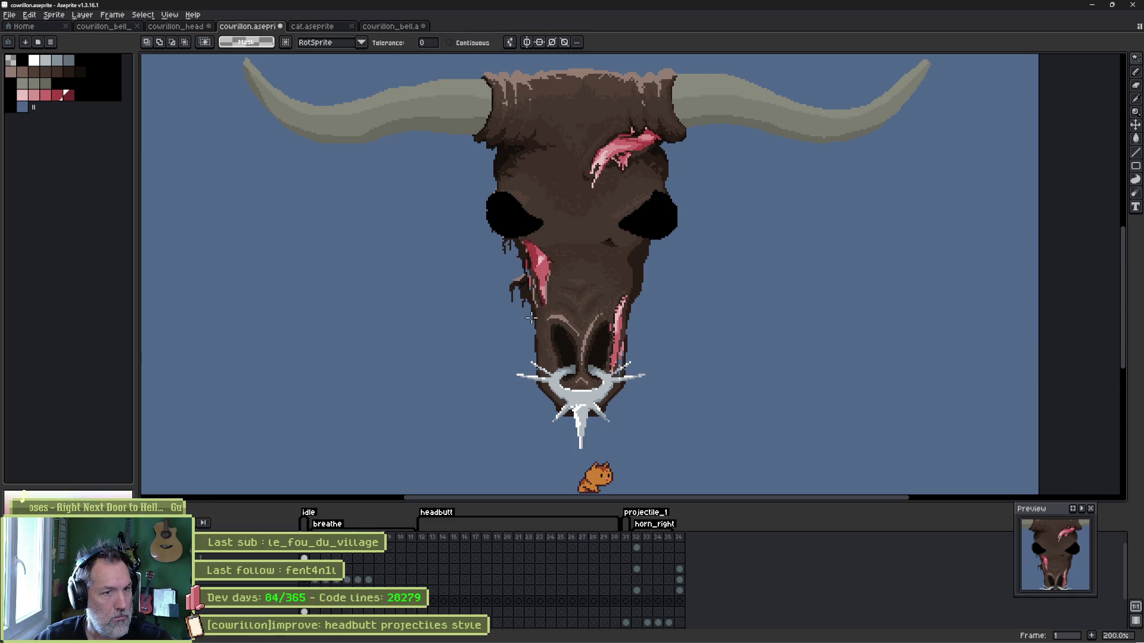
{"action": "key", "text": "Delete"}
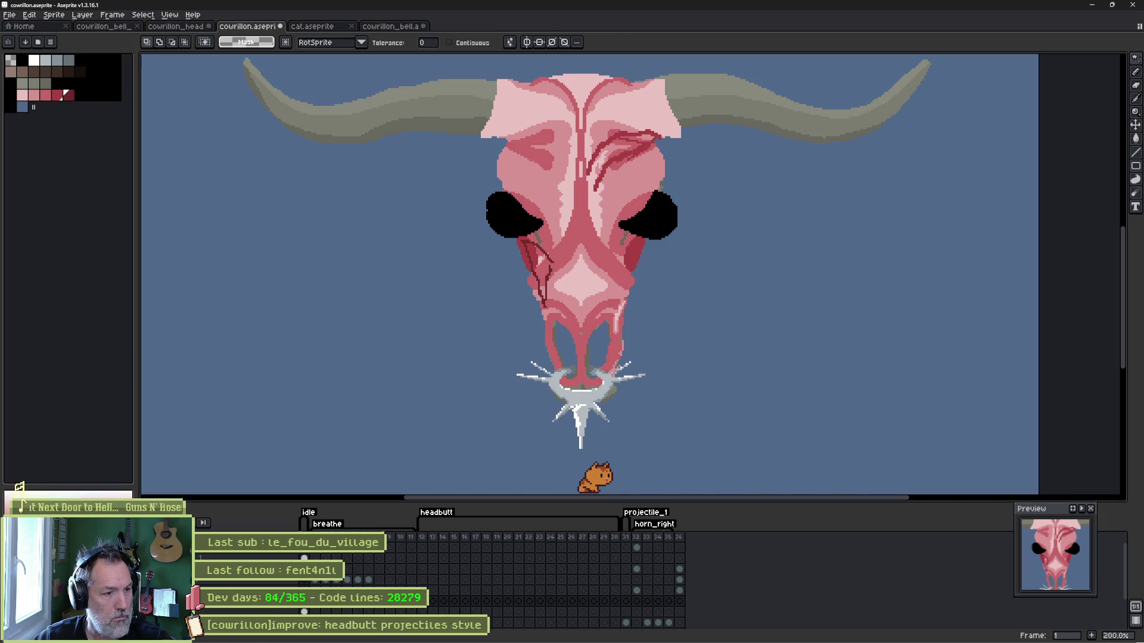
Hide the muscle, restore the brown skin, bells and pink right-side bell edits, and view the head.
{"action": "key", "text": "Delete"}
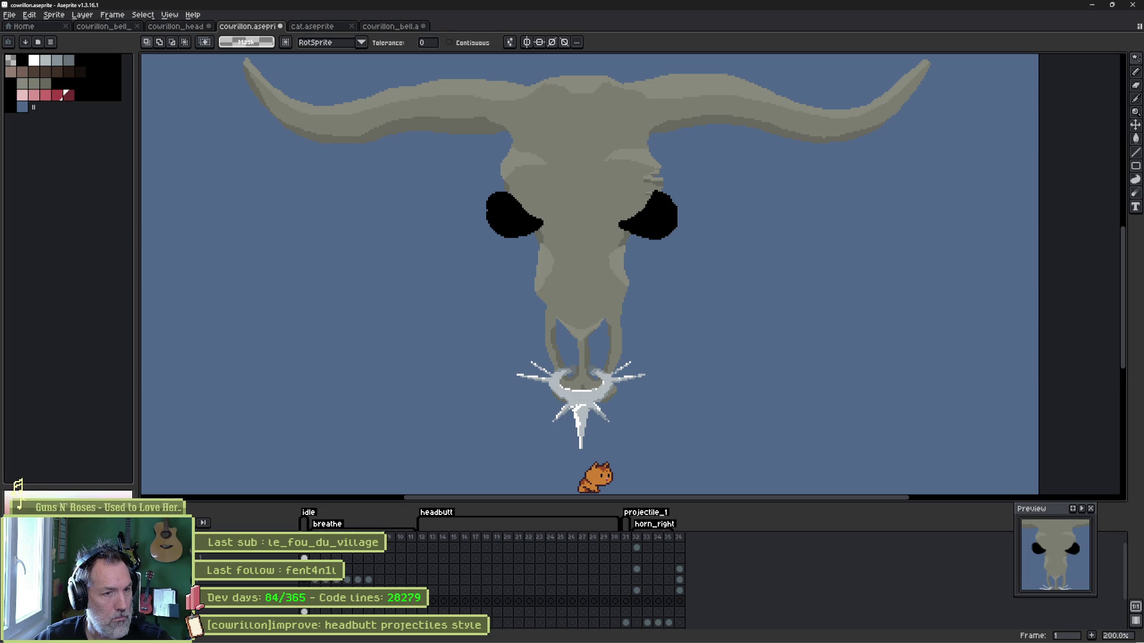
{"action": "key", "text": "ctrl+z"}
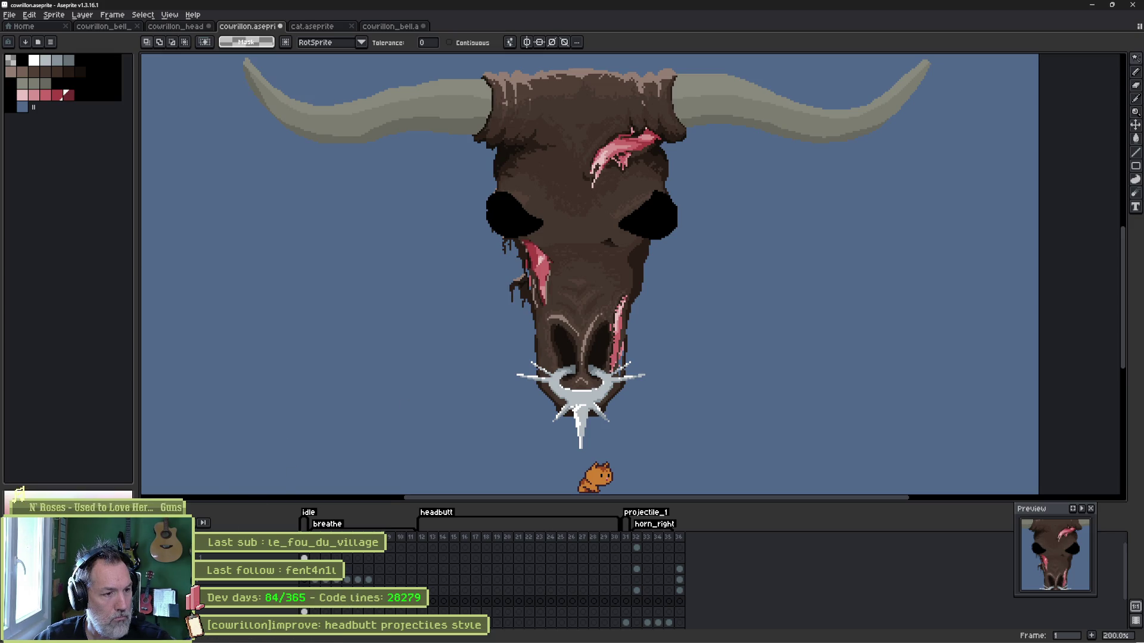
{"action": "key", "text": "ctrl+z"}
{"action": "key", "text": "ctrl+z"}
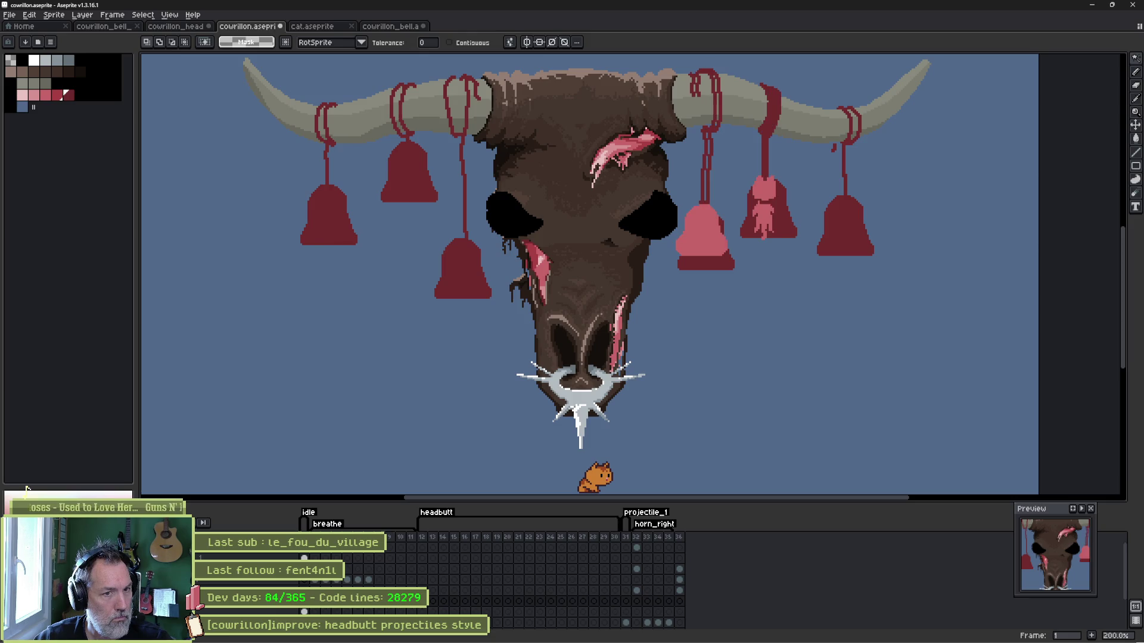
{"action": "key", "text": "ctrl+z"}
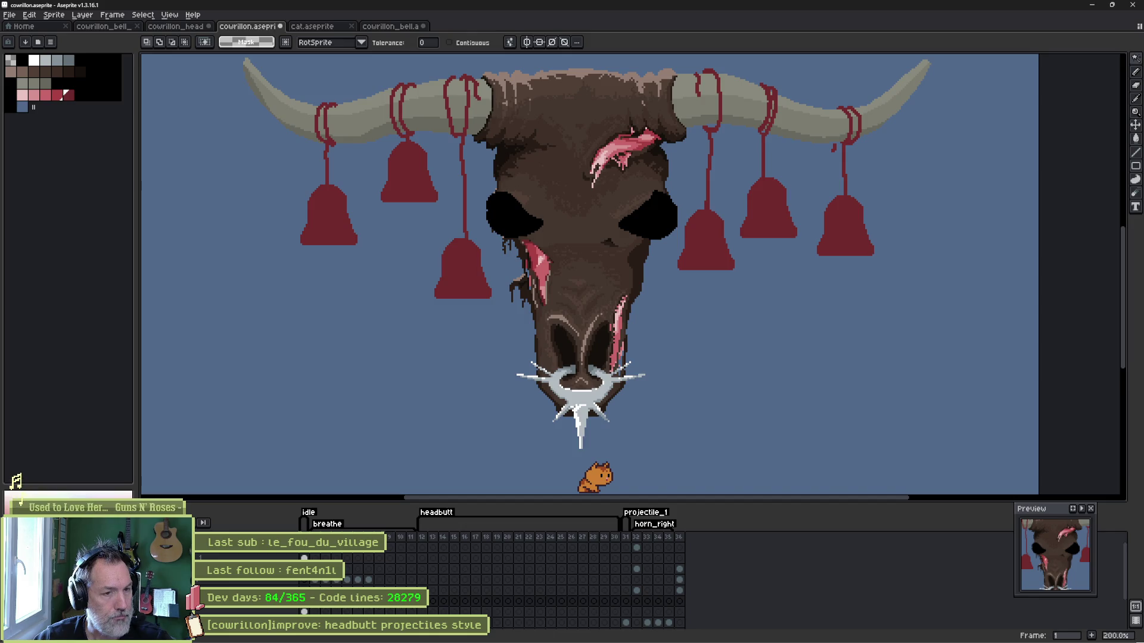
{"action": "key", "text": "ctrl+y"}
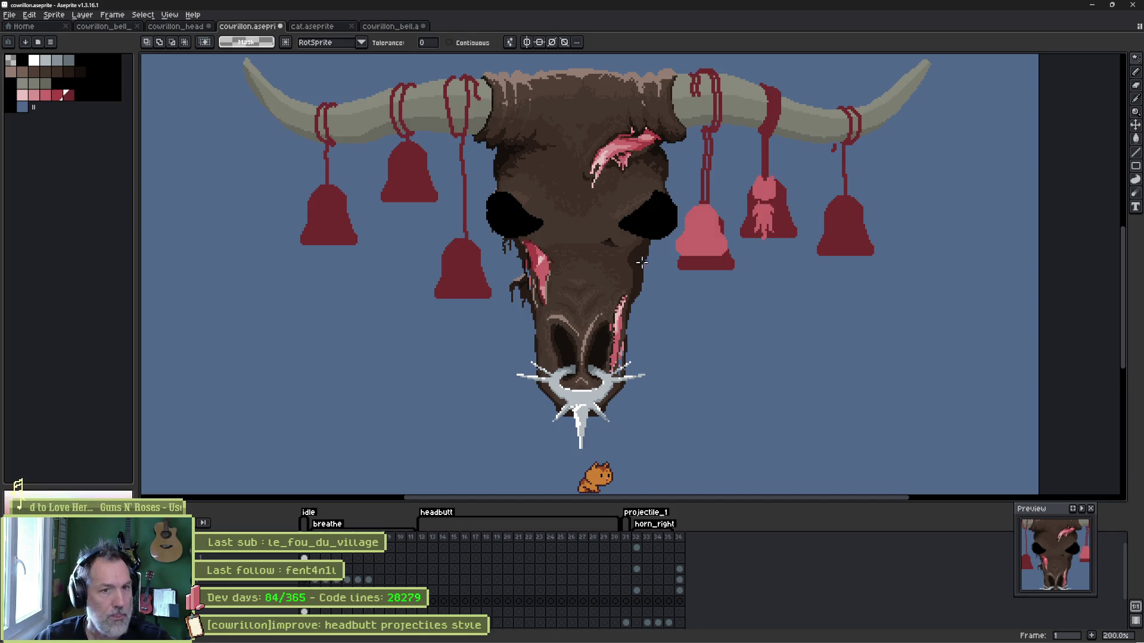
{"action": "mouse_move", "coordinate": [842, 225]}
{"action": "left_mouse_down"}
{"action": "mouse_move", "coordinate": [807, 288]}
{"action": "mouse_move", "coordinate": [779, 288]}
{"action": "left_mouse_up"}
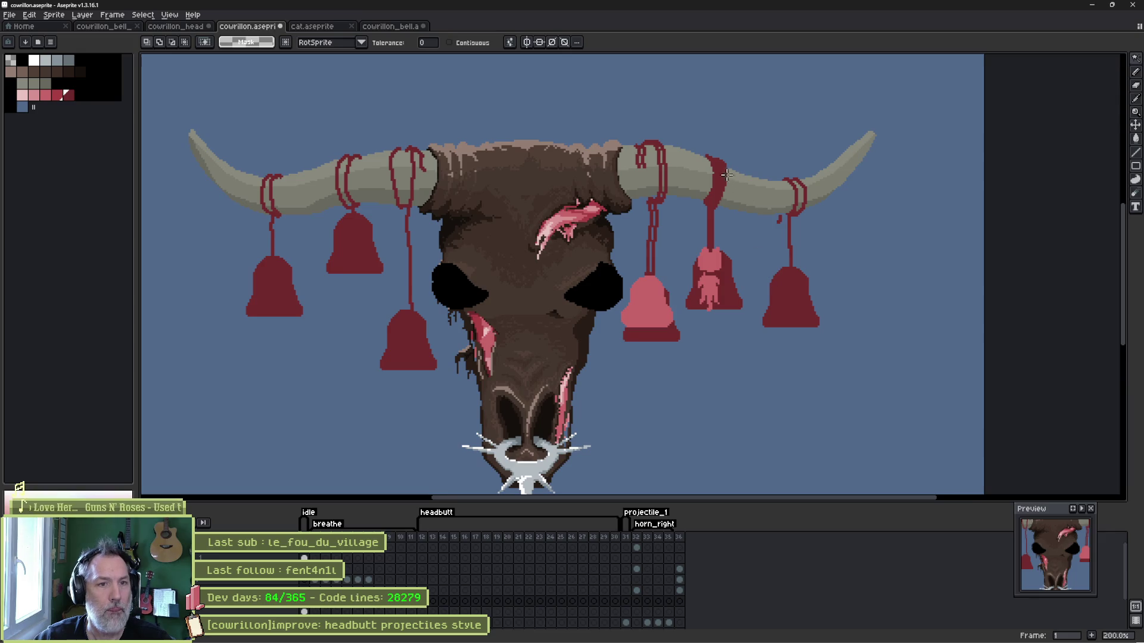
Lasso the pink tassel bell and move it next to the right horn tip.
{"action": "key", "text": "b"}
{"action": "mouse_move", "coordinate": [728, 142]}
{"action": "left_mouse_down"}
{"action": "mouse_move", "coordinate": [725, 324]}
{"action": "mouse_move", "coordinate": [685, 262]}
{"action": "mouse_move", "coordinate": [694, 143]}
{"action": "left_mouse_up"}
{"action": "left_click_drag", "start_coordinate": [720, 205], "coordinate": [845, 179]}
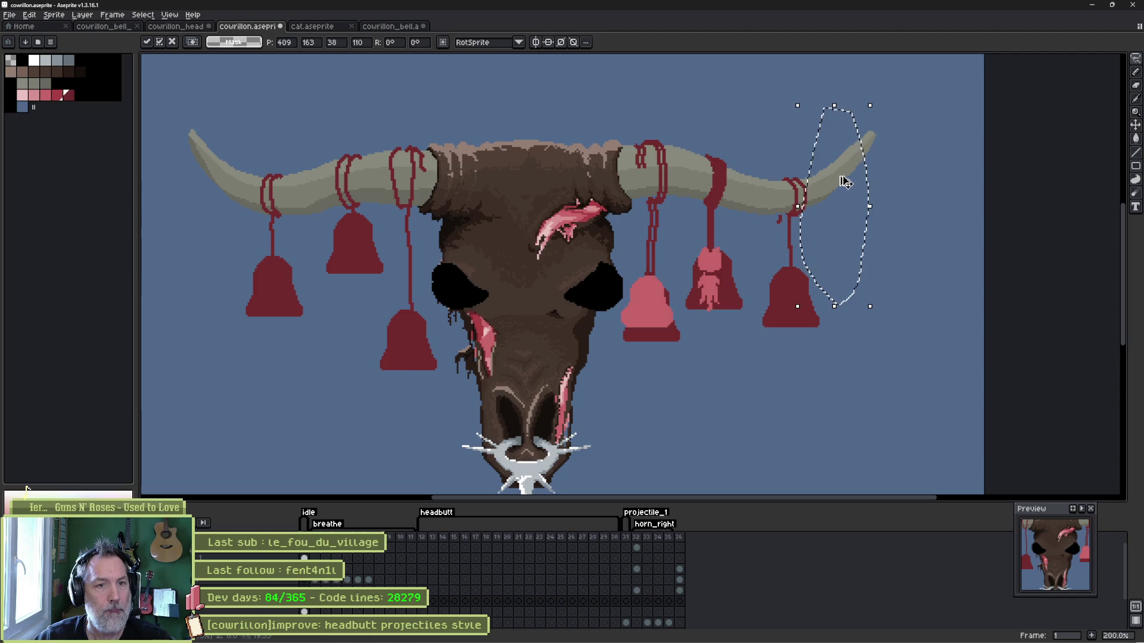
{"action": "key", "text": "Return"}
{"action": "key", "text": "b"}
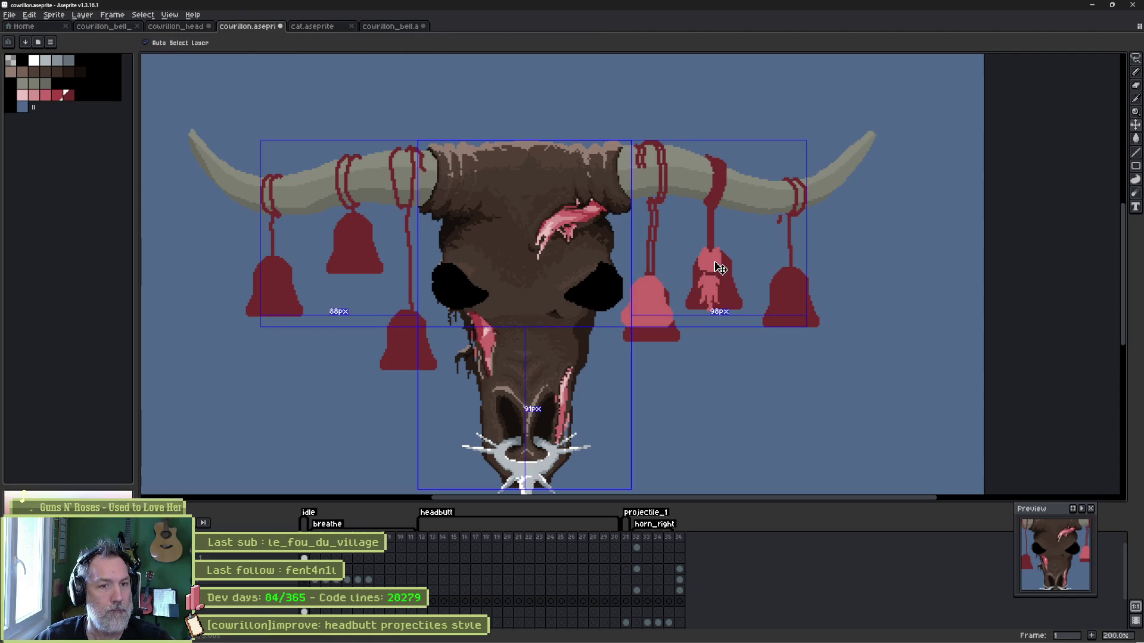
{"action": "key", "text": "q"}
{"action": "mouse_move", "coordinate": [731, 144]}
{"action": "left_mouse_down"}
{"action": "mouse_move", "coordinate": [746, 165]}
{"action": "mouse_move", "coordinate": [747, 322]}
{"action": "mouse_move", "coordinate": [685, 262]}
{"action": "mouse_move", "coordinate": [684, 152]}
{"action": "left_mouse_up"}
{"action": "left_click", "coordinate": [728, 231]}
{"action": "mouse_move", "coordinate": [728, 231]}
{"action": "left_mouse_down"}
{"action": "mouse_move", "coordinate": [873, 205]}
{"action": "mouse_move", "coordinate": [865, 210]}
{"action": "left_mouse_up"}
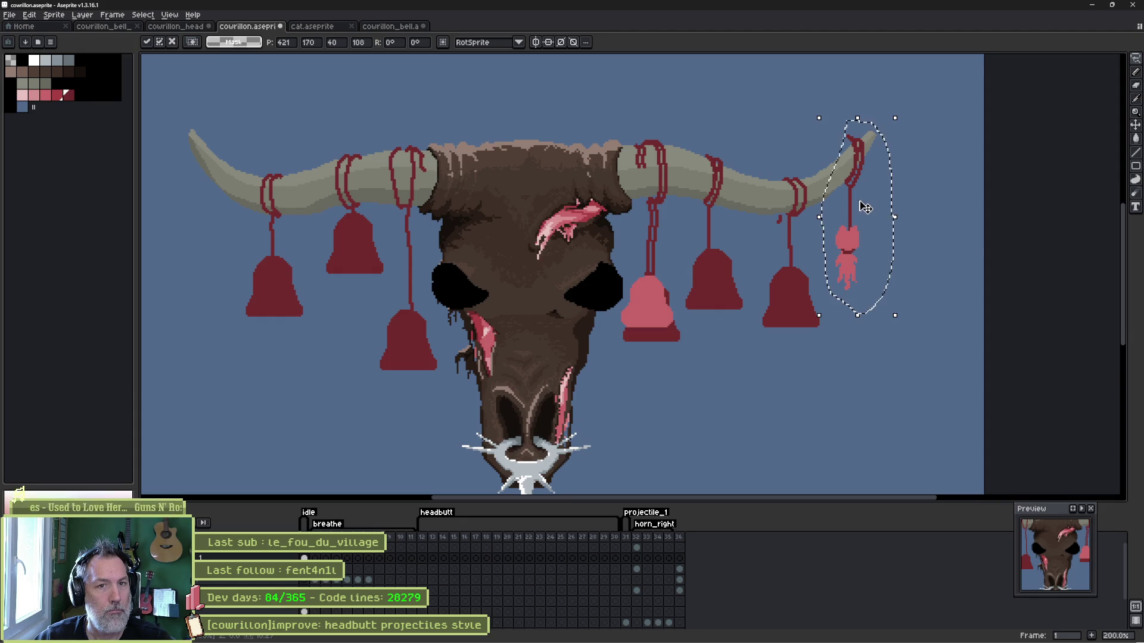
{"action": "scroll", "coordinate": [864, 202], "scroll_direction": "up", "scroll_amount": 3}
{"action": "key", "text": "Return"}
Erase the old rope on the horn tip and draw a new rope loop around it.
{"action": "mouse_move", "coordinate": [803, 91]}
{"action": "left_mouse_down"}
{"action": "mouse_move", "coordinate": [837, 158]}
{"action": "mouse_move", "coordinate": [812, 176]}
{"action": "mouse_move", "coordinate": [825, 199]}
{"action": "left_mouse_up"}
{"action": "key", "text": "b"}
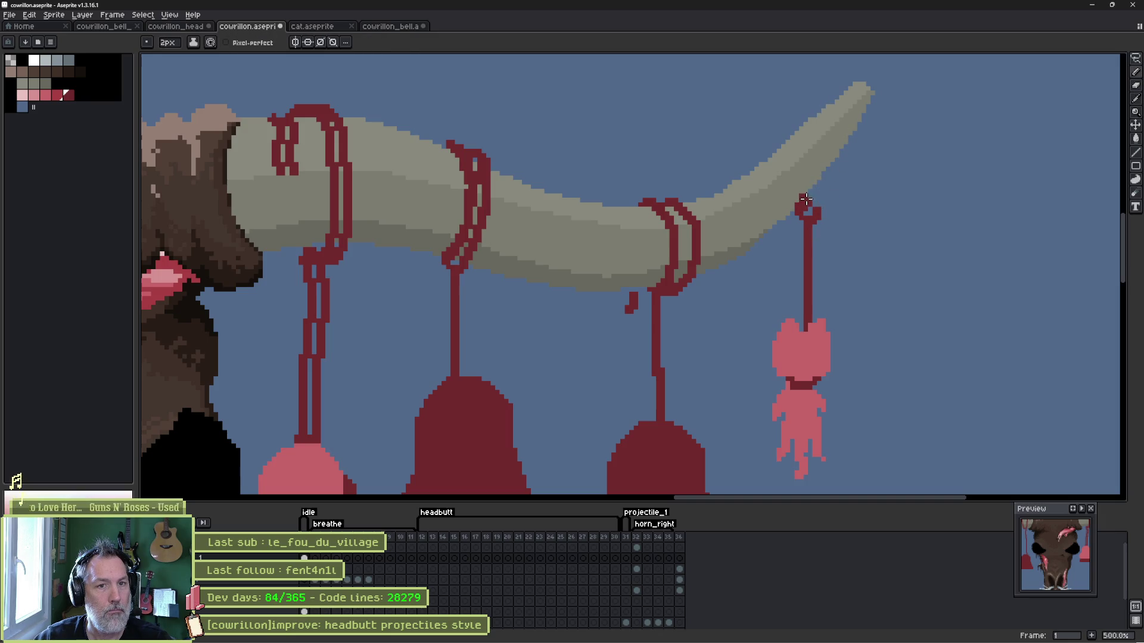
{"action": "mouse_move", "coordinate": [807, 194]}
{"action": "left_mouse_down"}
{"action": "mouse_move", "coordinate": [805, 156]}
{"action": "mouse_move", "coordinate": [792, 141]}
{"action": "mouse_move", "coordinate": [775, 146]}
{"action": "left_mouse_up"}
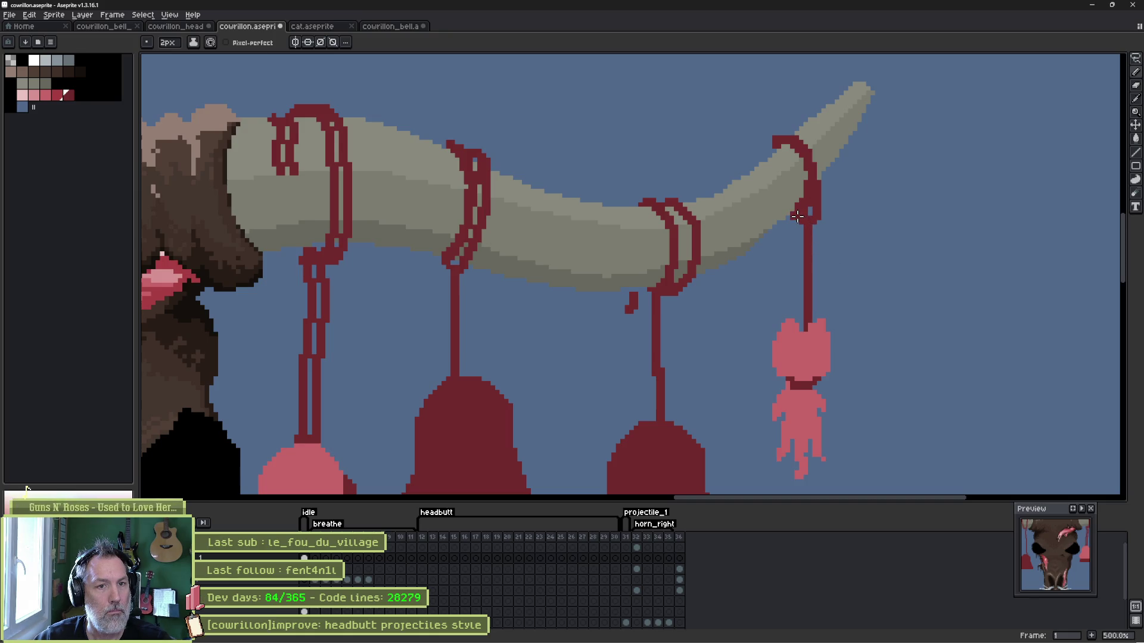
{"action": "scroll", "coordinate": [791, 138], "scroll_direction": "down", "scroll_amount": 3}
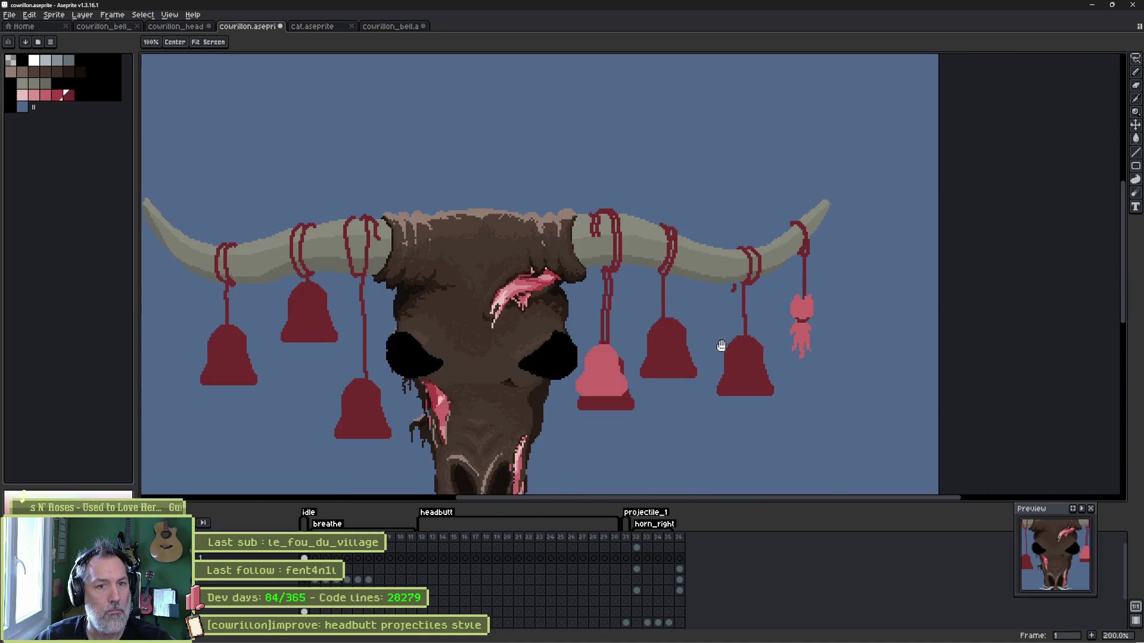
Select the pink bell and fill it dark red like the other bells.
{"action": "key", "text": "space"}
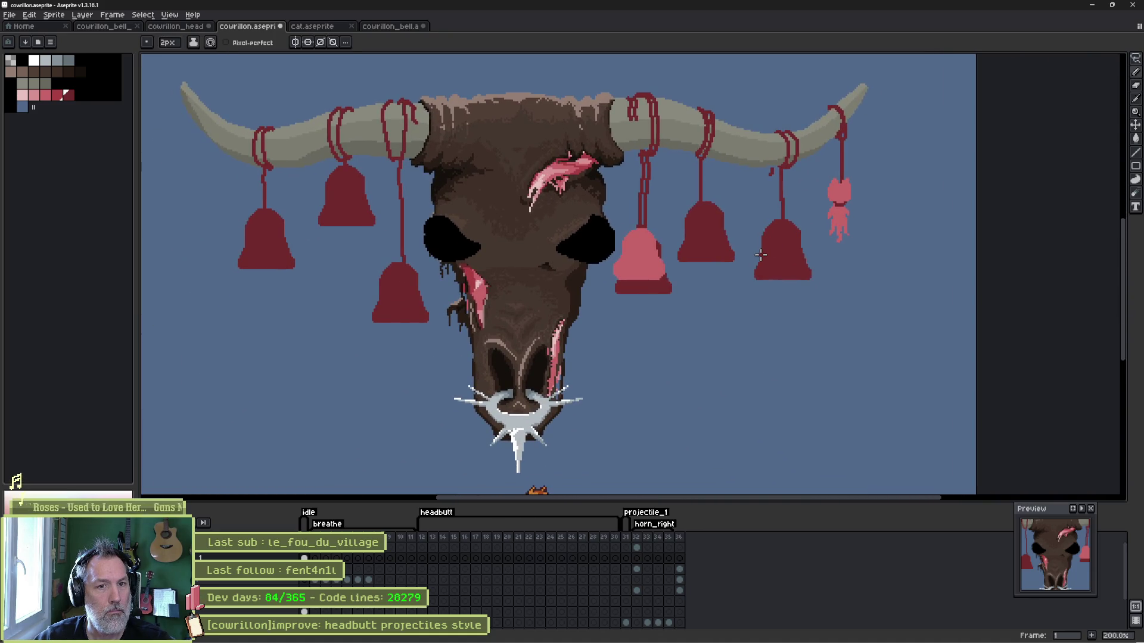
{"action": "key", "text": "q"}
{"action": "mouse_move", "coordinate": [658, 79]}
{"action": "left_mouse_down"}
{"action": "mouse_move", "coordinate": [685, 152]}
{"action": "mouse_move", "coordinate": [620, 198]}
{"action": "mouse_move", "coordinate": [655, 83]}
{"action": "left_mouse_up"}
{"action": "key", "text": "ctrl+x"}
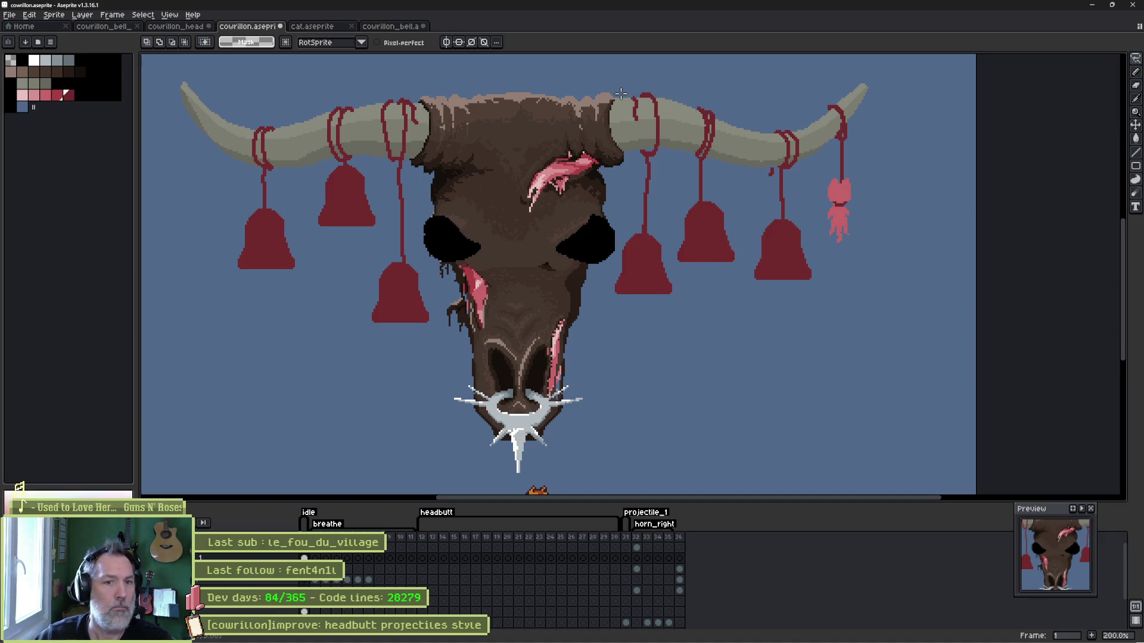
Pan down to the cat and rename its layer to 'hangint'.
{"action": "key", "text": "space"}
{"action": "left_click_drag", "start_coordinate": [540, 282], "coordinate": [560, 323]}
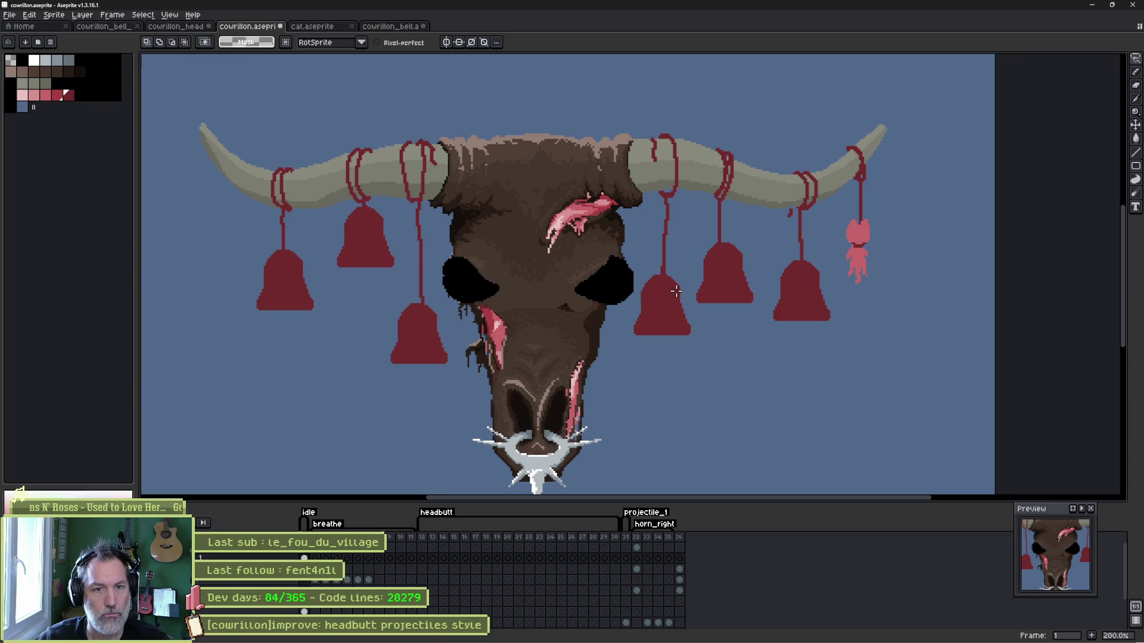
{"action": "mouse_move", "coordinate": [569, 333]}
{"action": "left_mouse_down"}
{"action": "mouse_move", "coordinate": [619, 307]}
{"action": "mouse_move", "coordinate": [611, 236]}
{"action": "mouse_move", "coordinate": [600, 266]}
{"action": "left_mouse_up"}
{"action": "key", "text": "m"}
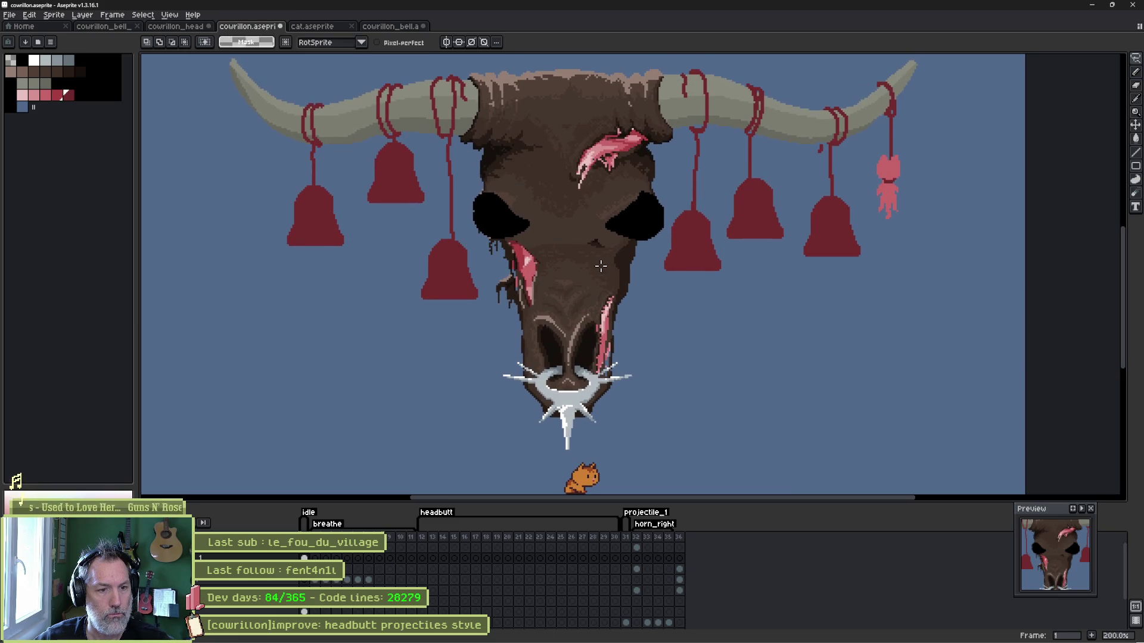
{"action": "double_click", "coordinate": [250, 557]}
{"action": "type", "text": "hangin"}
{"action": "type", "text": "t"}
{"action": "key", "text": "Return"}
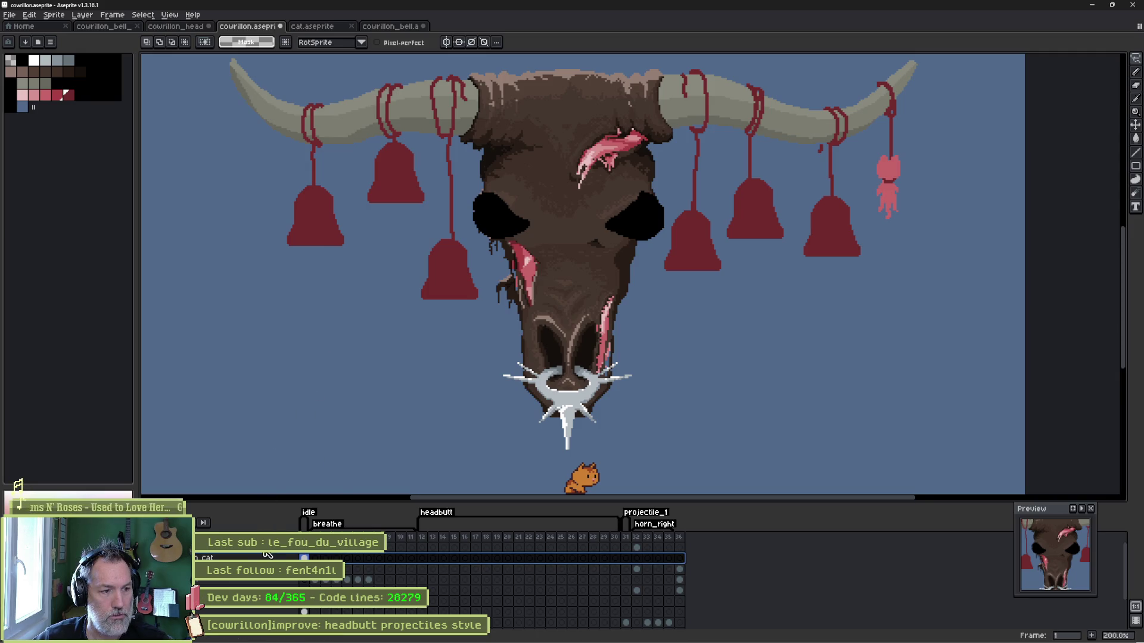
{"action": "scroll", "coordinate": [267, 554], "scroll_direction": "up", "scroll_amount": 1}
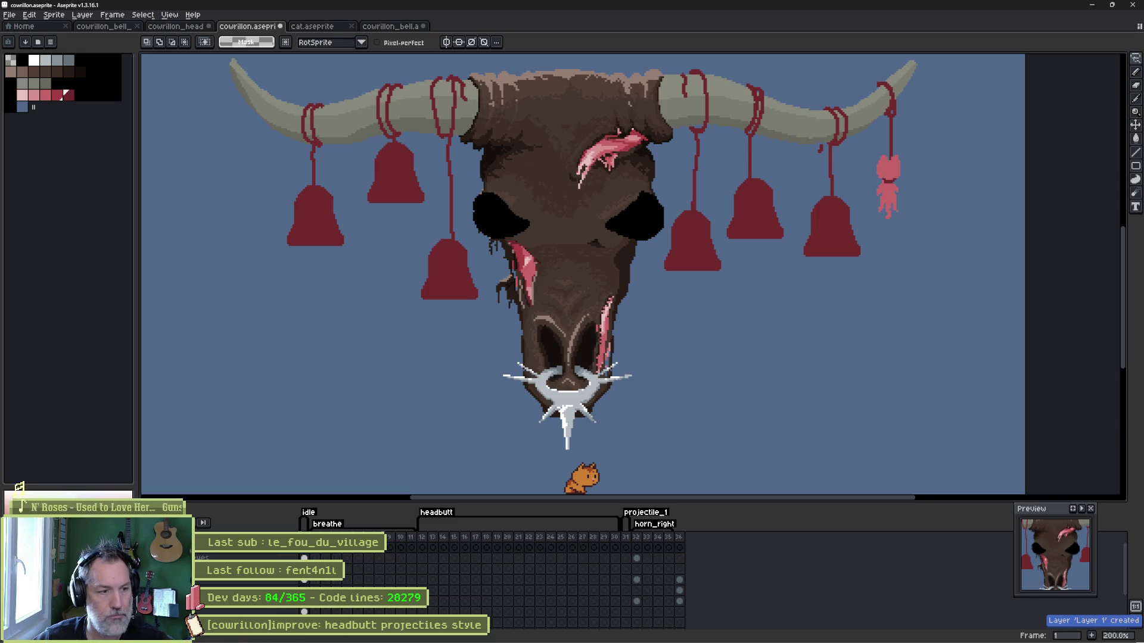
Pick the blue swatch and stamp a 22px blue circle left of the skull.
{"action": "key", "text": "b"}
{"action": "left_click", "coordinate": [190, 170], "text": "alt"}
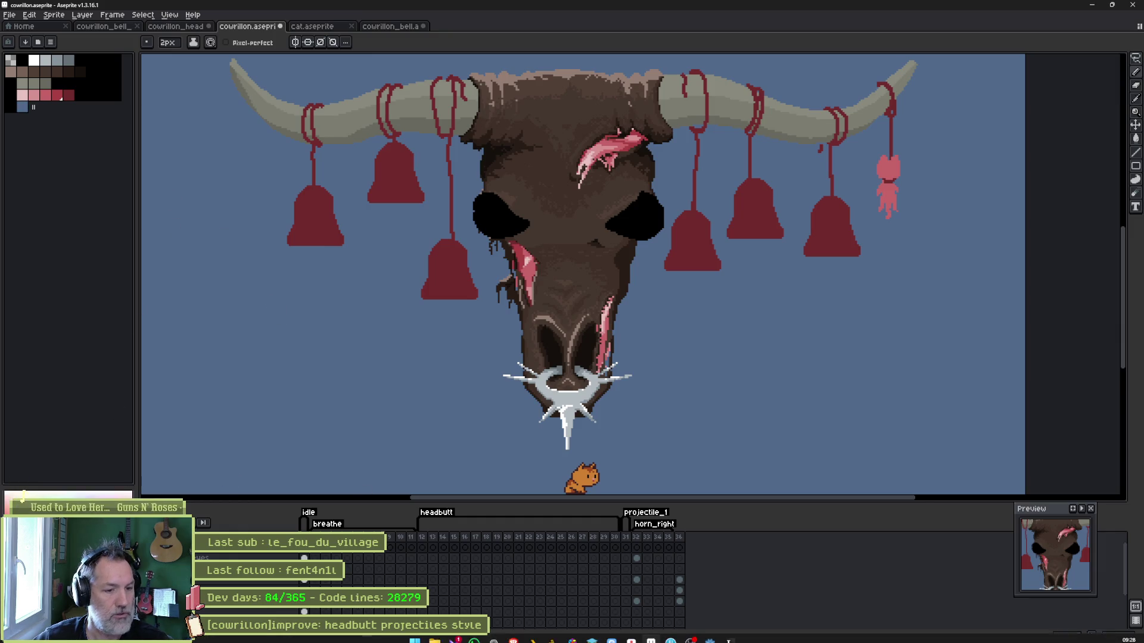
{"action": "key", "text": "alt+Tab"}
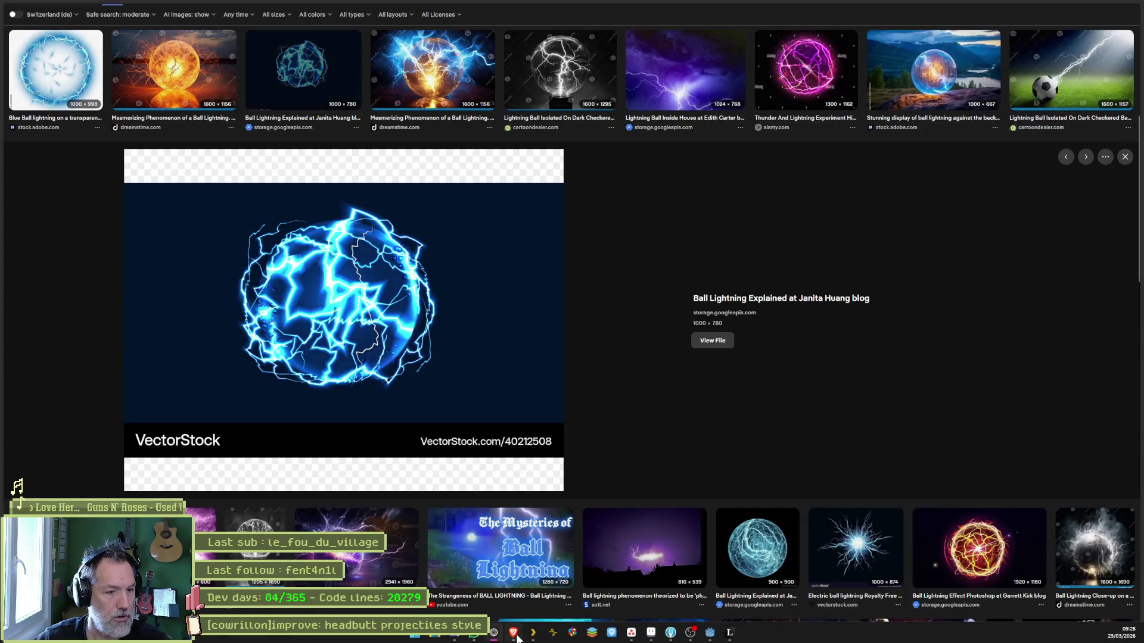
{"action": "key", "text": "alt+Tab"}
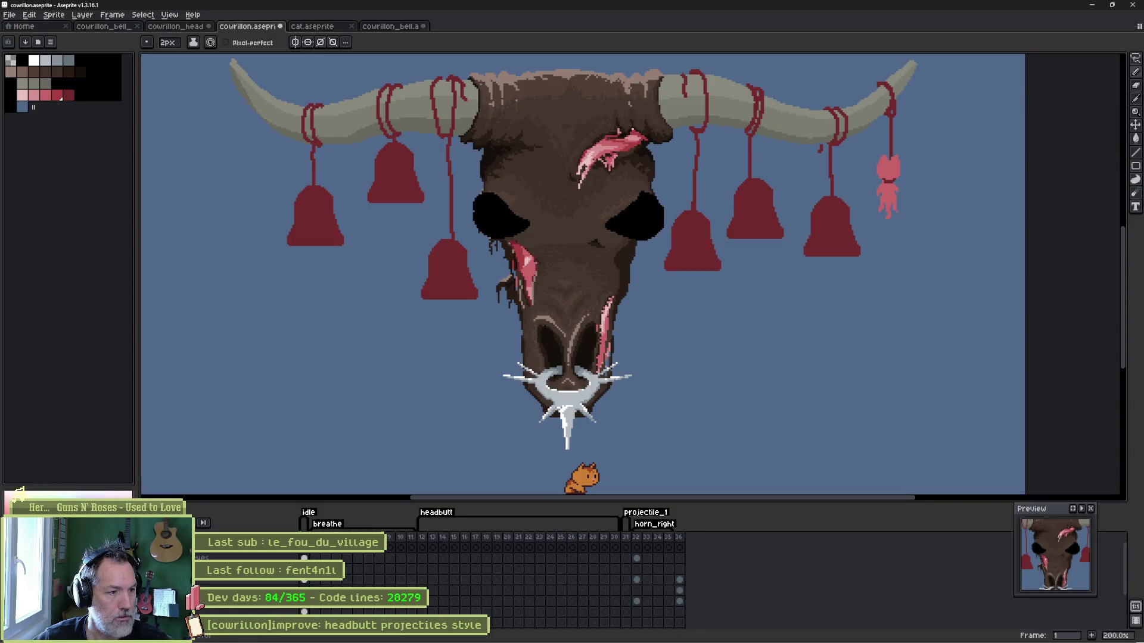
{"action": "scroll", "coordinate": [316, 311], "scroll_direction": "up", "scroll_amount": 8}
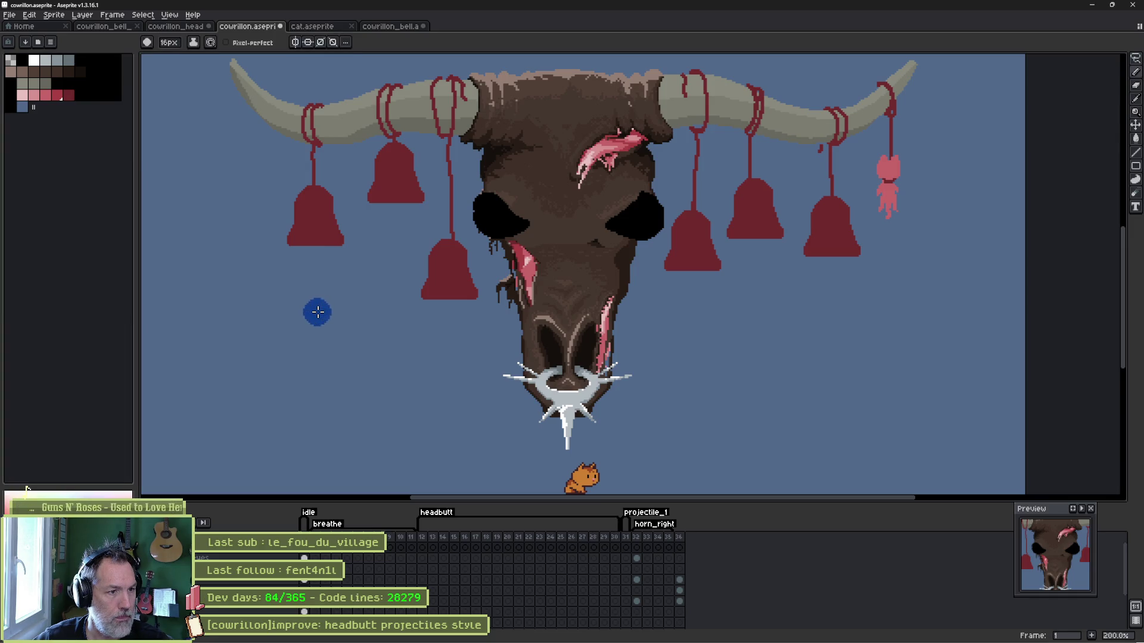
{"action": "scroll", "coordinate": [318, 266], "scroll_direction": "up", "scroll_amount": 1}
{"action": "scroll", "coordinate": [318, 267], "scroll_direction": "up", "scroll_amount": 4}
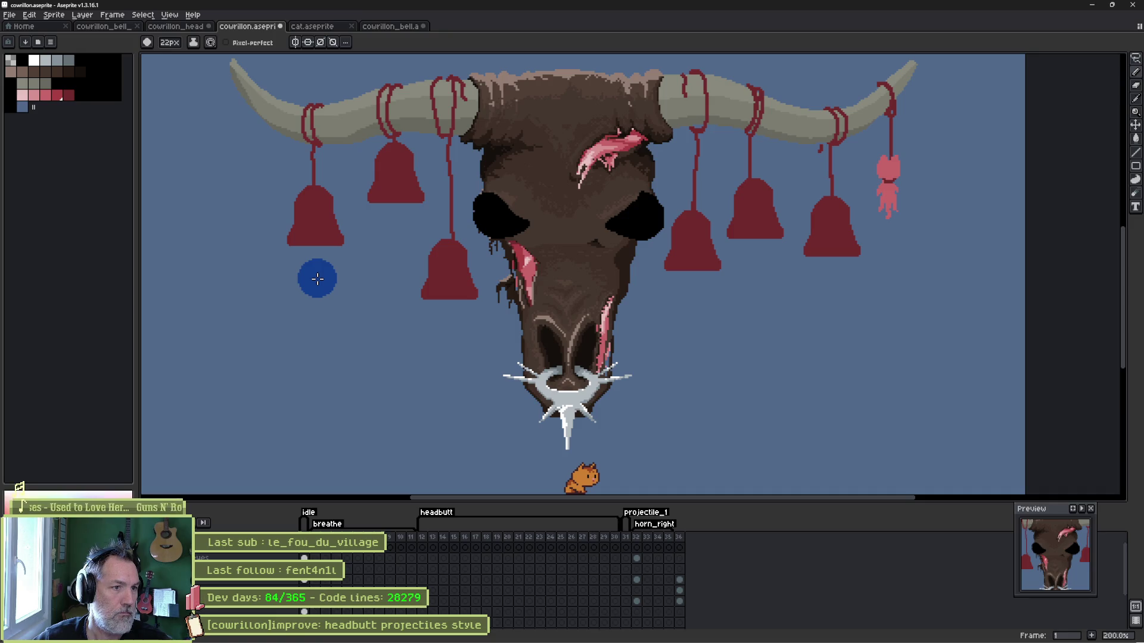
{"action": "left_click", "coordinate": [317, 296]}
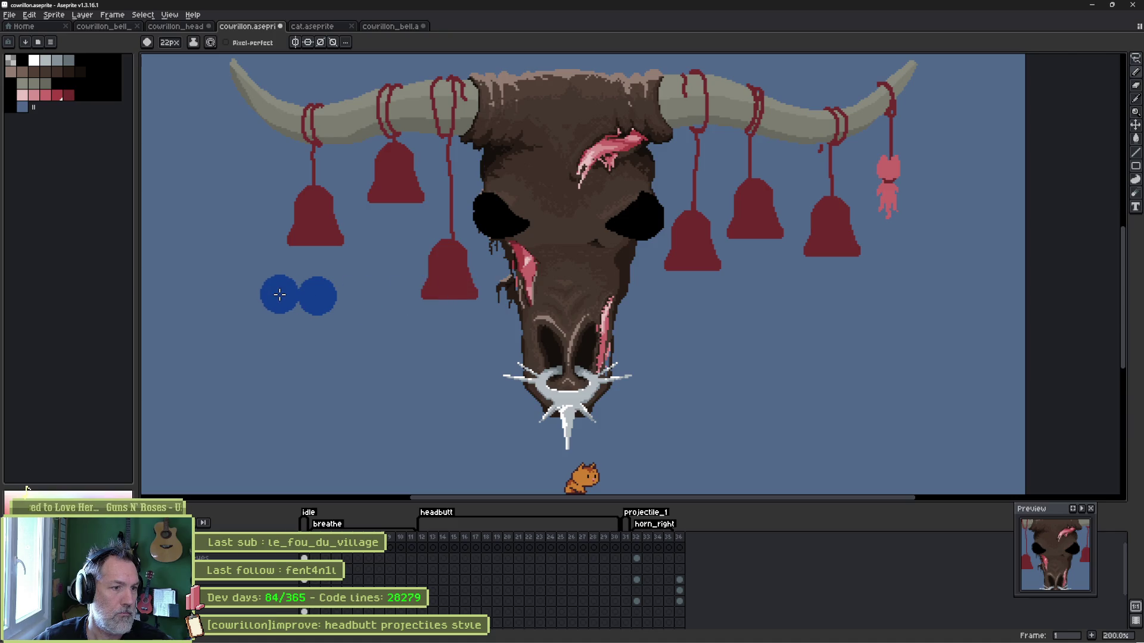
{"action": "scroll", "coordinate": [279, 294], "scroll_direction": "up", "scroll_amount": 4}
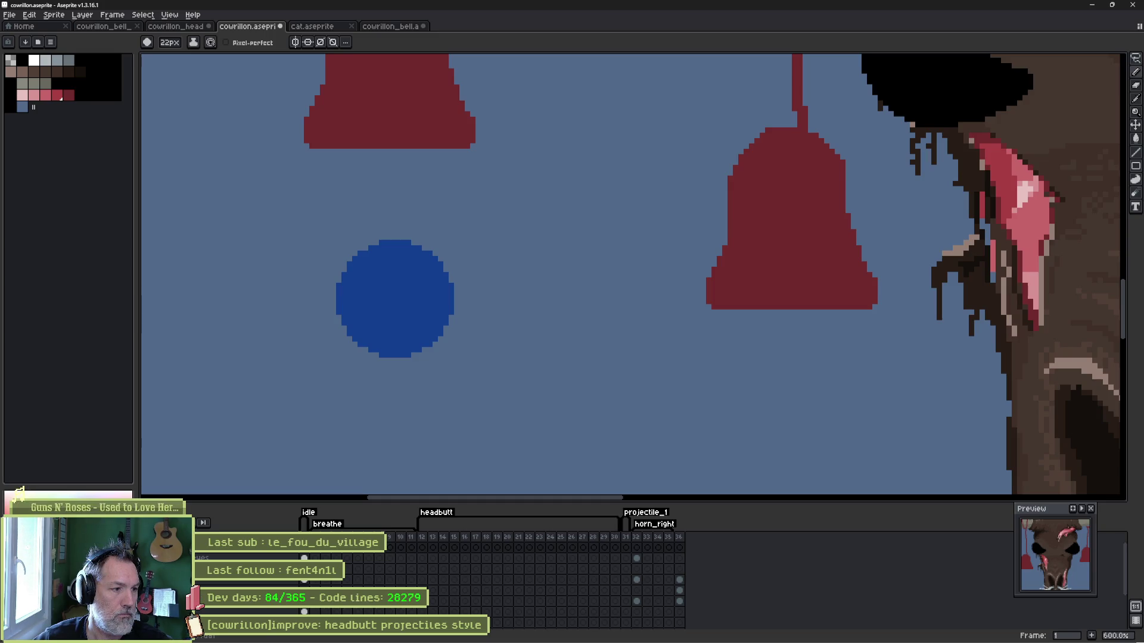
Shade the blue ball with a lighter rim and a darker blue core.
{"action": "key", "text": "g"}
{"action": "left_click", "coordinate": [389, 306]}
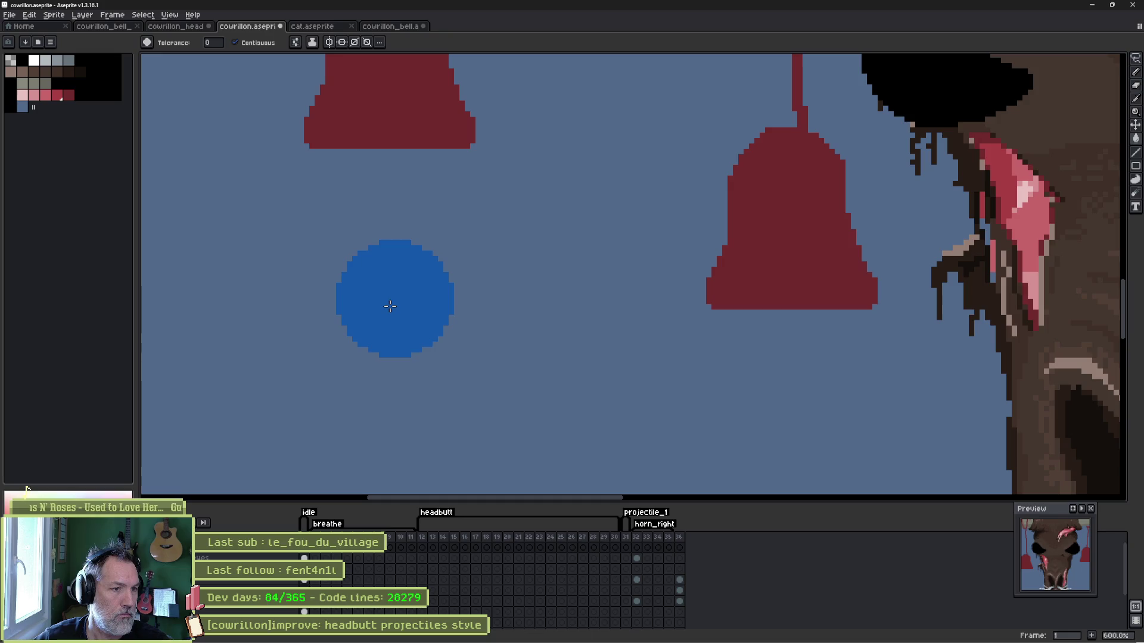
{"action": "key", "text": "b"}
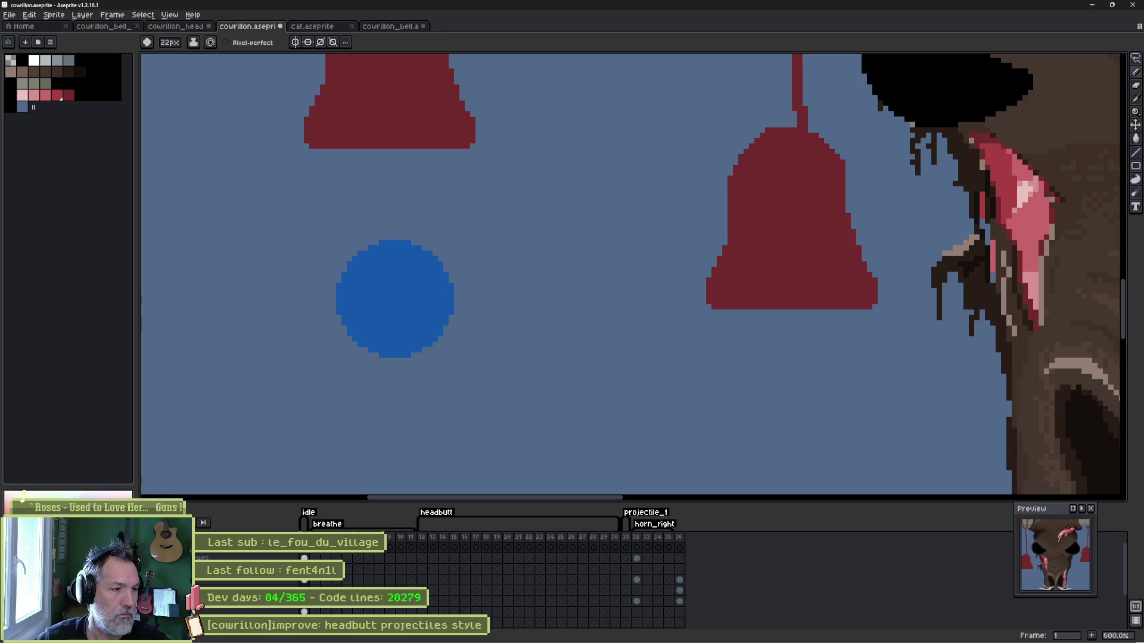
{"action": "left_click", "coordinate": [383, 299]}
{"action": "key", "text": "minus"}
{"action": "key", "text": "minus"}
{"action": "key", "text": "minus"}
{"action": "left_click", "coordinate": [395, 301]}
{"action": "key", "text": "minus"}
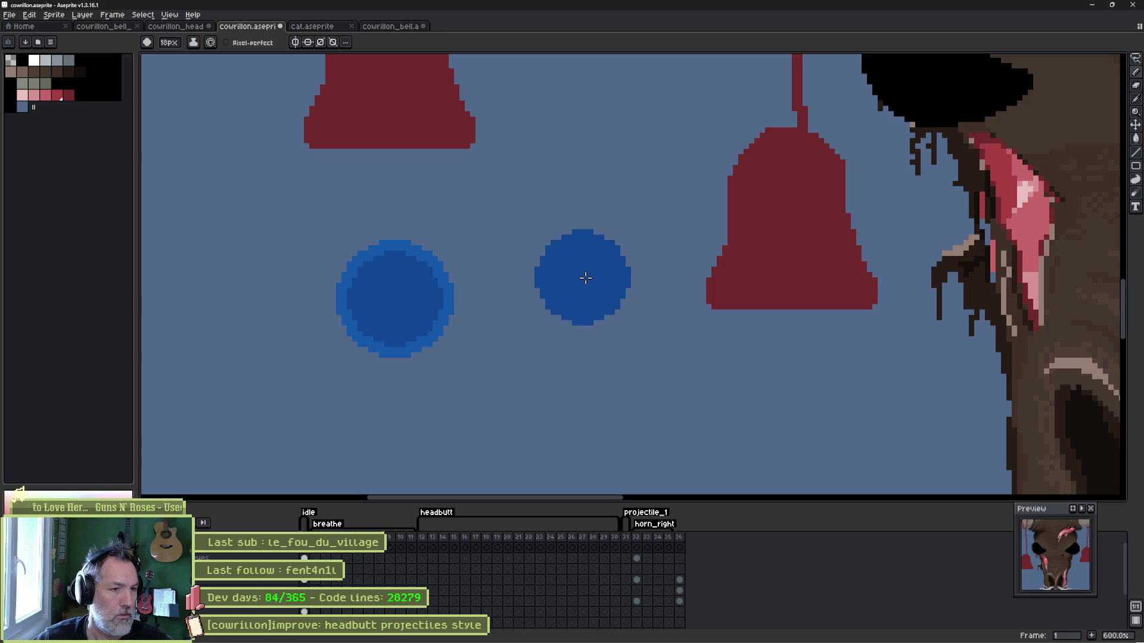
{"action": "scroll", "coordinate": [265, 557], "scroll_direction": "up", "scroll_amount": 1}
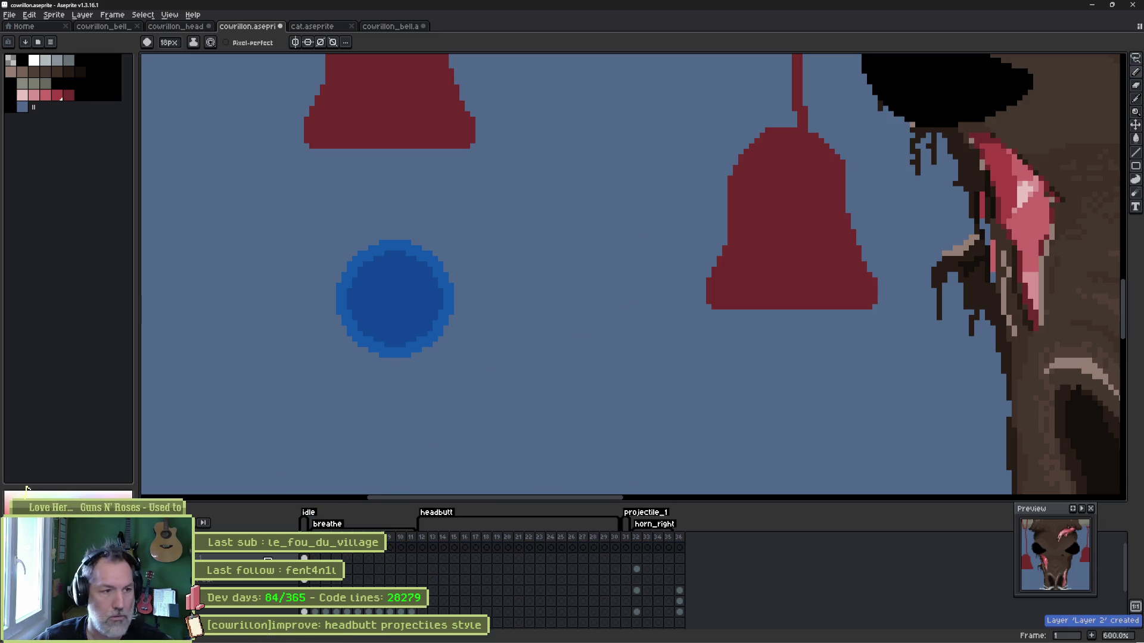
Draw single-pixel light-blue lightning lines across and around the ball.
{"action": "key", "text": "alt+Tab"}
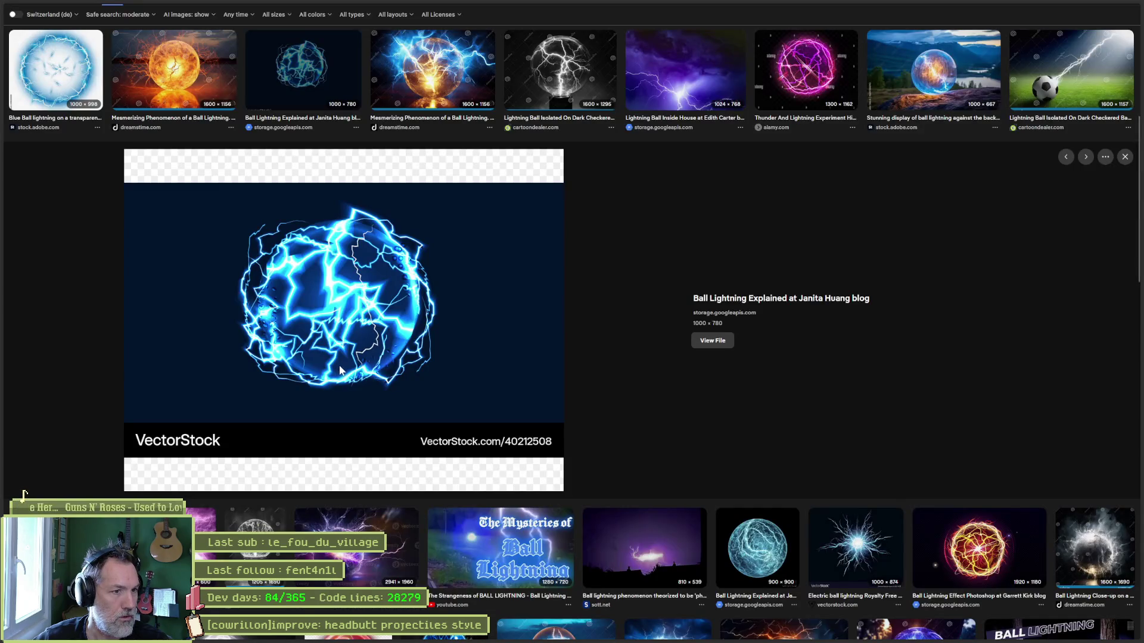
{"action": "key", "text": "alt+Tab"}
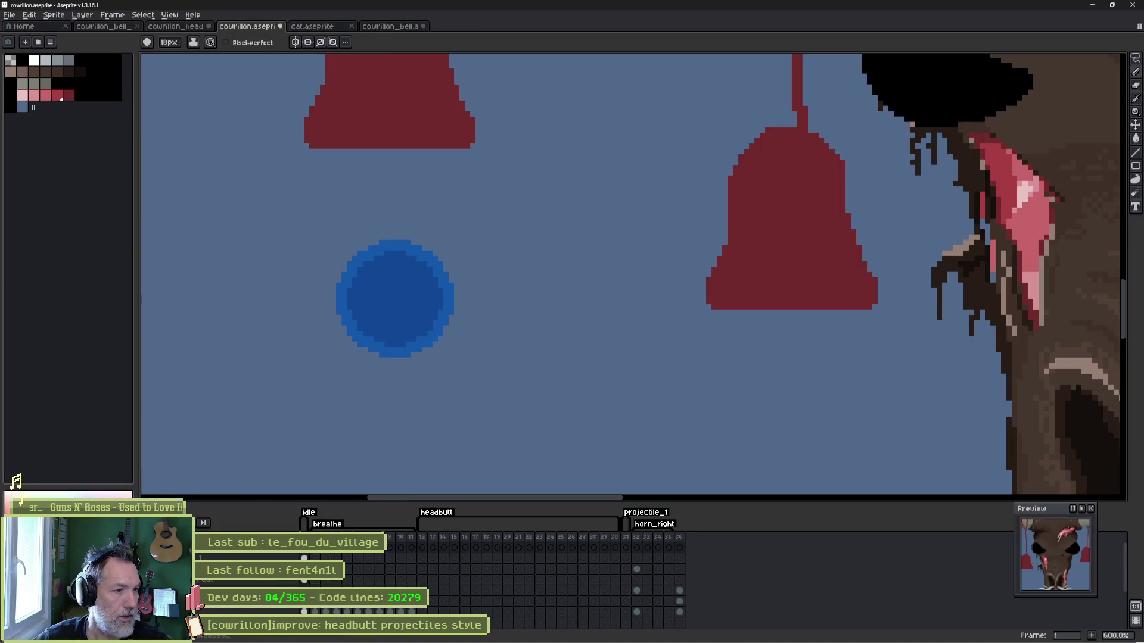
{"action": "key", "text": "minus"}
{"action": "key", "text": "minus"}
{"action": "key", "text": "minus"}
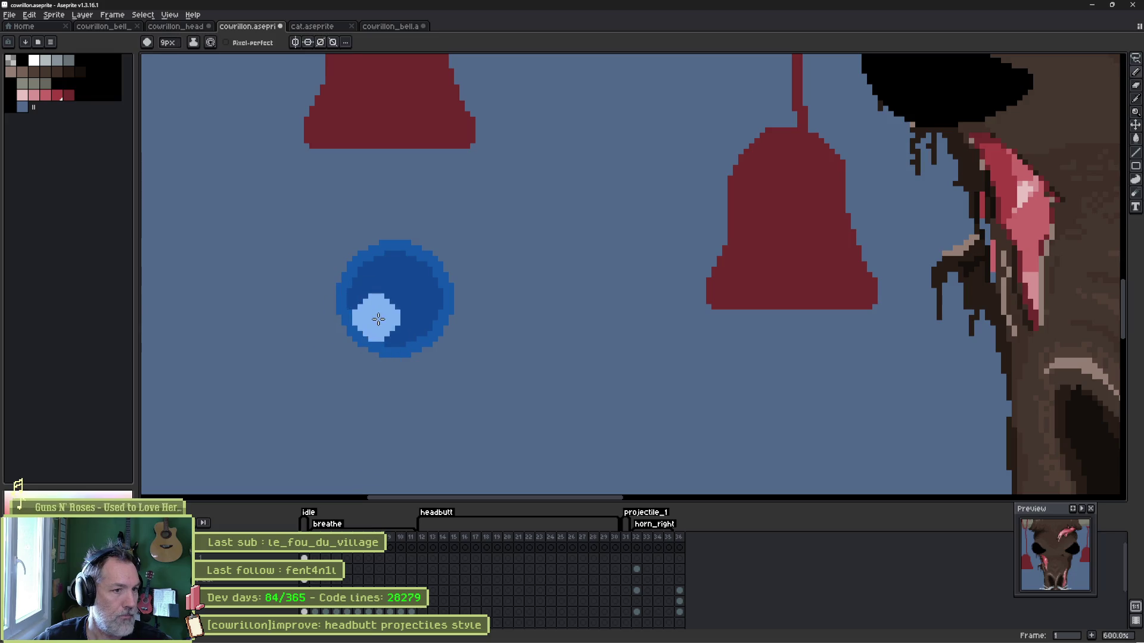
{"action": "key", "text": "alt+Tab"}
{"action": "key", "text": "alt+Tab"}
{"action": "mouse_move", "coordinate": [427, 235]}
{"action": "left_mouse_down"}
{"action": "mouse_move", "coordinate": [397, 226]}
{"action": "mouse_move", "coordinate": [411, 244]}
{"action": "mouse_move", "coordinate": [391, 321]}
{"action": "mouse_move", "coordinate": [428, 305]}
{"action": "mouse_move", "coordinate": [417, 328]}
{"action": "mouse_move", "coordinate": [434, 349]}
{"action": "mouse_move", "coordinate": [454, 339]}
{"action": "left_mouse_up"}
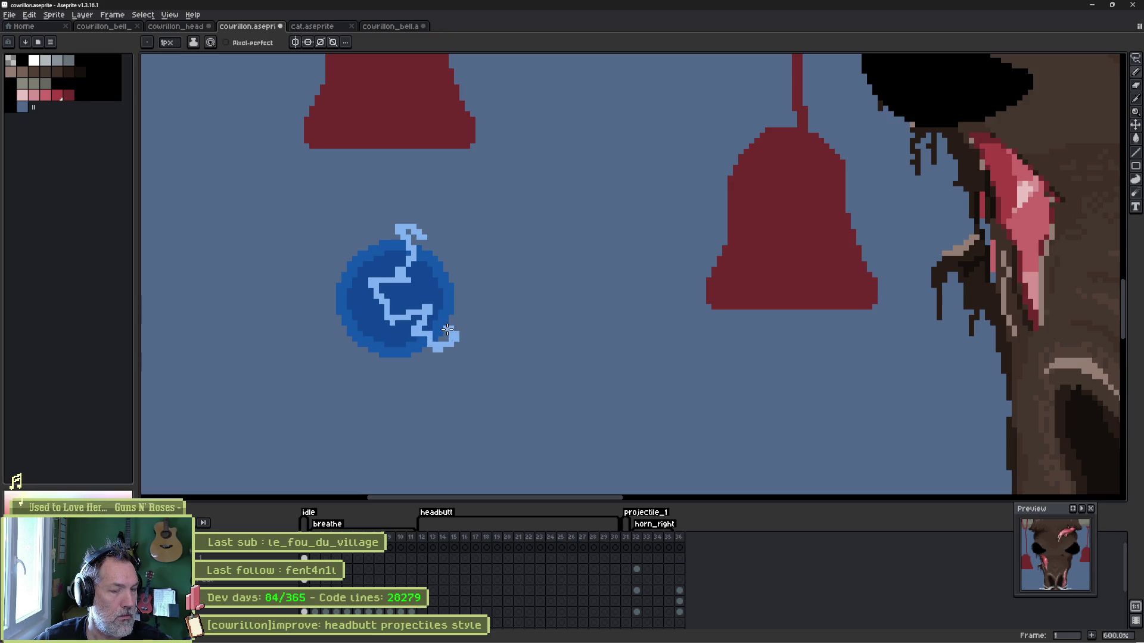
{"action": "mouse_move", "coordinate": [338, 278]}
{"action": "left_mouse_down"}
{"action": "mouse_move", "coordinate": [312, 275]}
{"action": "mouse_move", "coordinate": [322, 306]}
{"action": "mouse_move", "coordinate": [360, 314]}
{"action": "mouse_move", "coordinate": [373, 343]}
{"action": "left_mouse_up"}
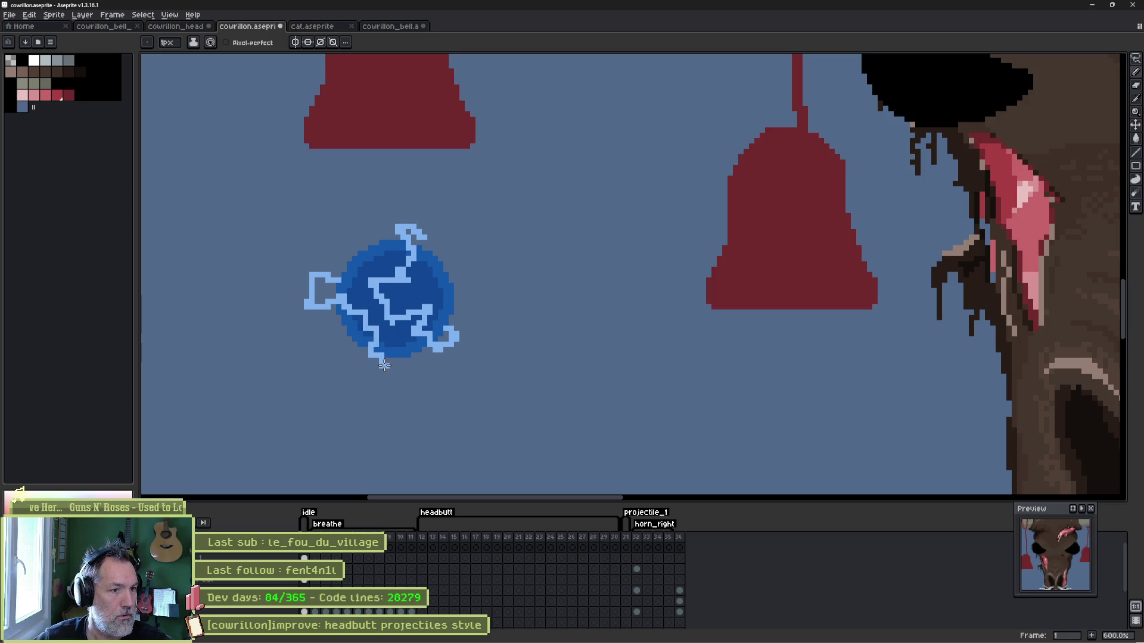
{"action": "key", "text": "alt+Tab"}
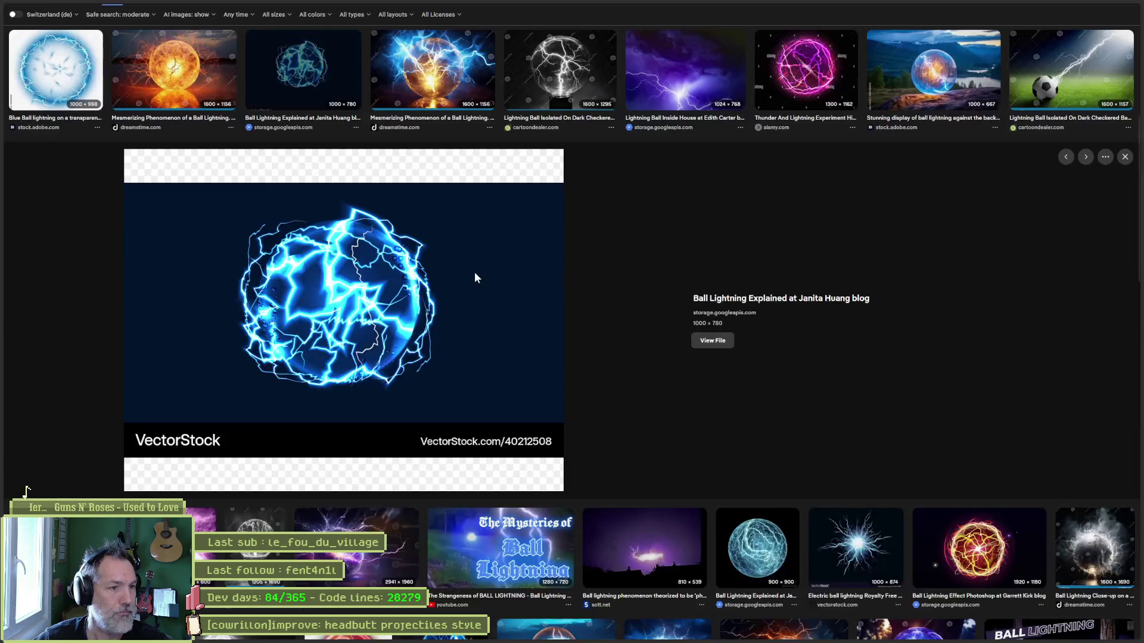
{"action": "key", "text": "alt+Tab"}
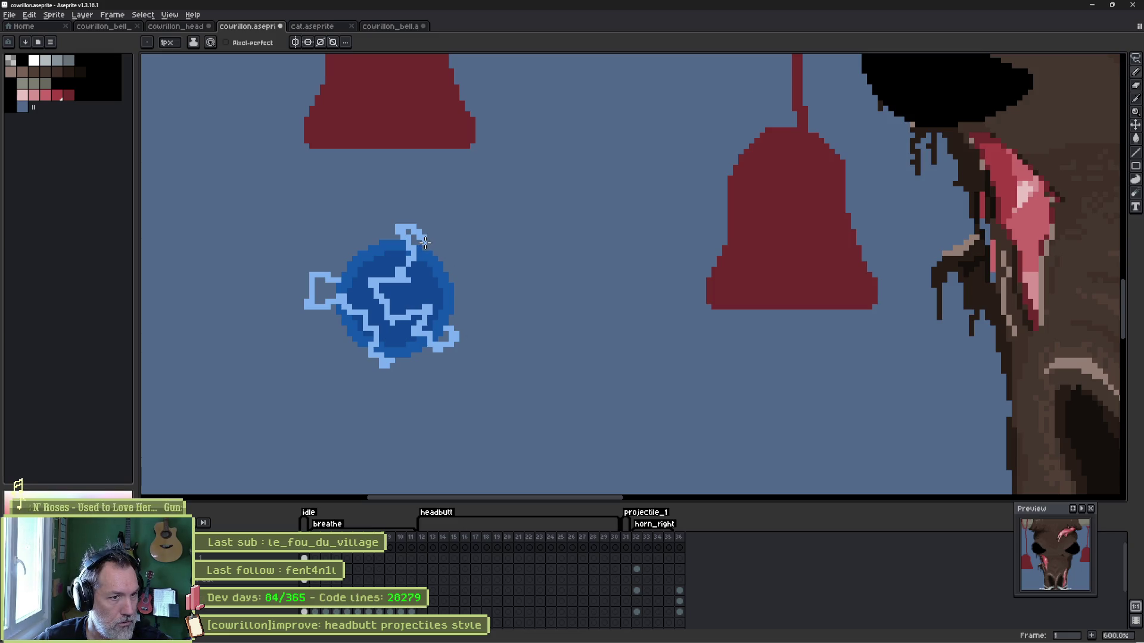
{"action": "left_click_drag", "start_coordinate": [425, 242], "coordinate": [426, 250]}
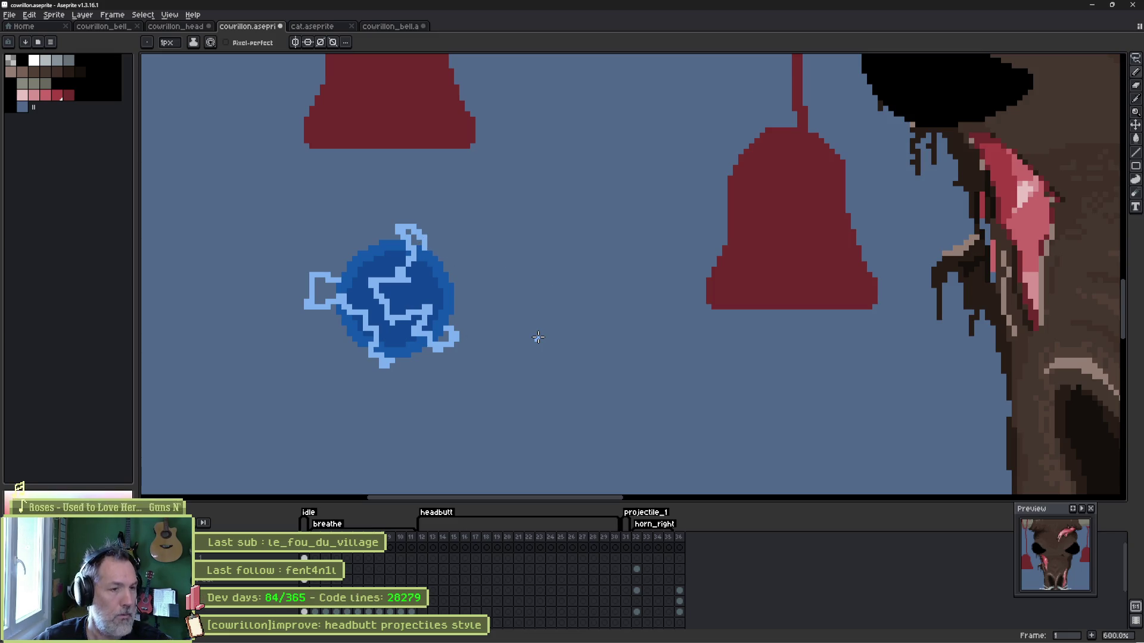
Turn on pixel-perfect strokes and save cowrillon.aseprite.
{"action": "left_click", "coordinate": [226, 42]}
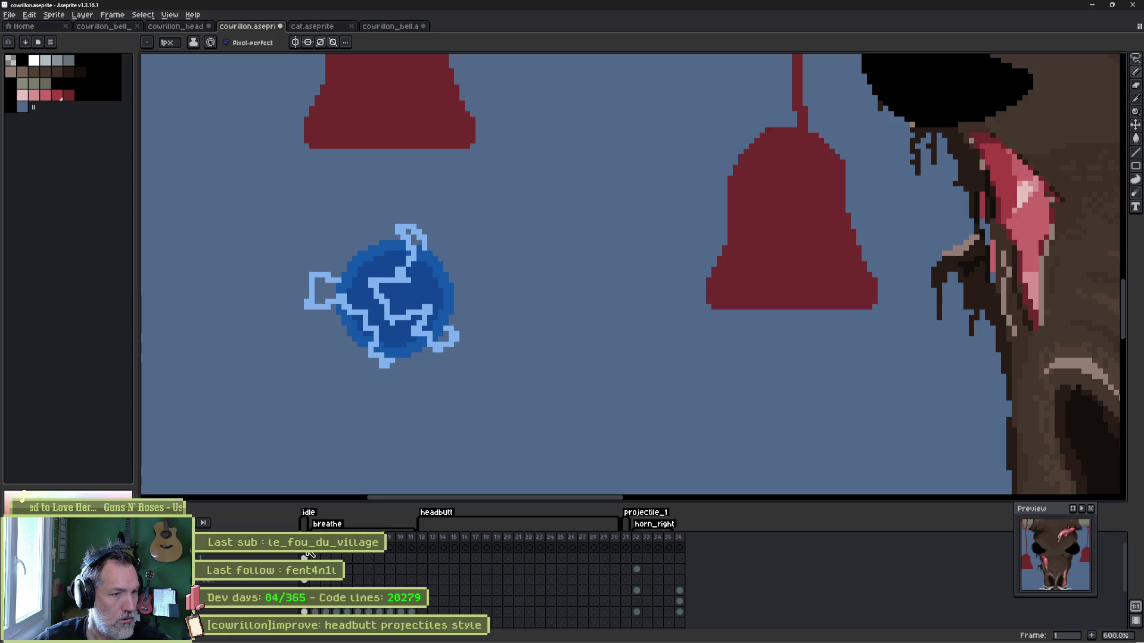
{"action": "key", "text": "ctrl+z"}
{"action": "key", "text": "ctrl+z"}
{"action": "key", "text": "ctrl+z"}
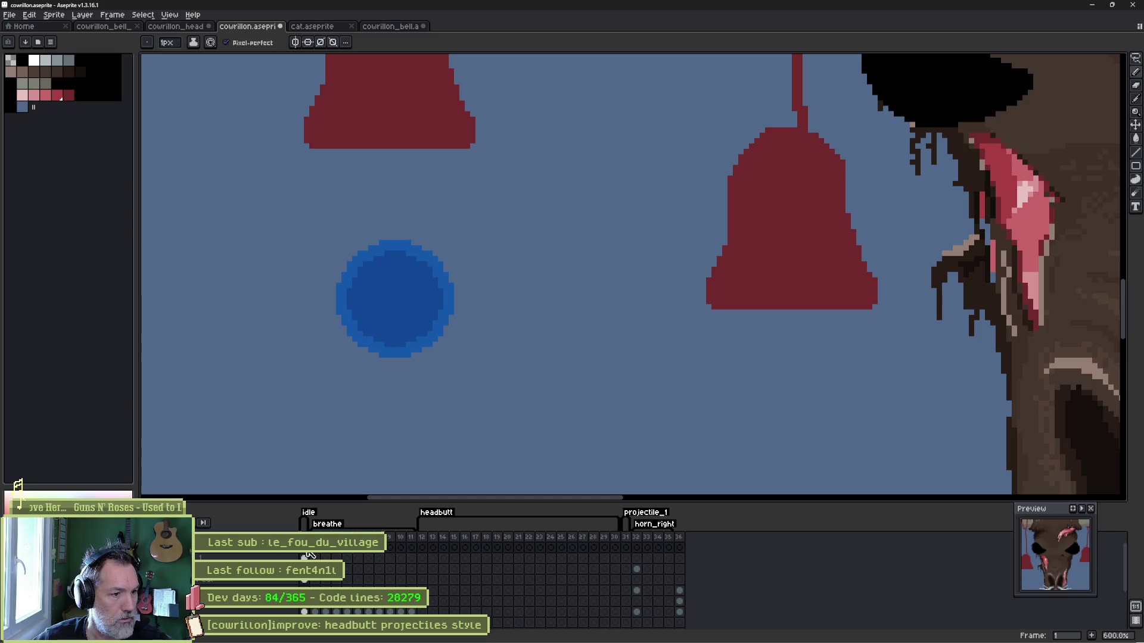
{"action": "key", "text": "ctrl+y"}
{"action": "key", "text": "ctrl+y"}
{"action": "key", "text": "ctrl+y"}
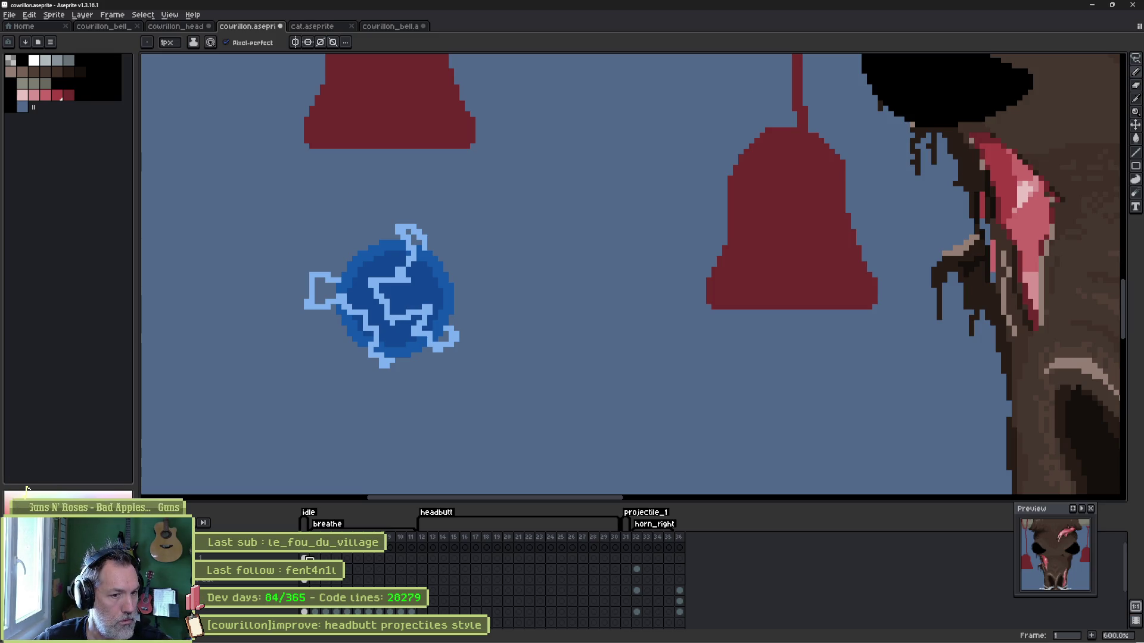
{"action": "scroll", "coordinate": [447, 360], "scroll_direction": "down", "scroll_amount": 4}
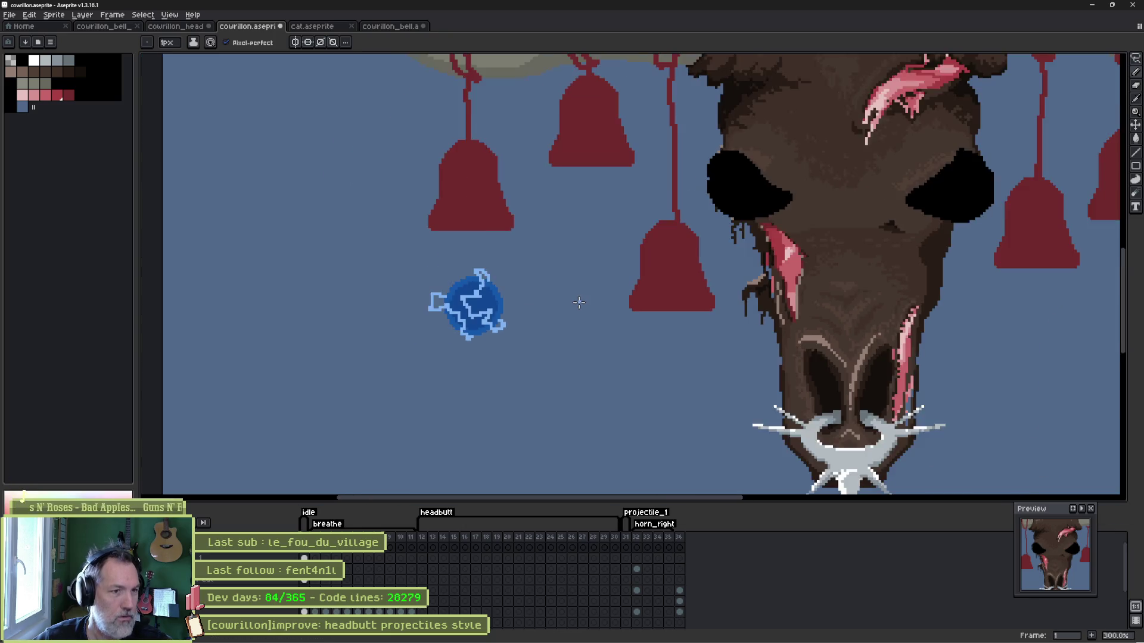
{"action": "scroll", "coordinate": [701, 380], "scroll_direction": "down", "scroll_amount": 1}
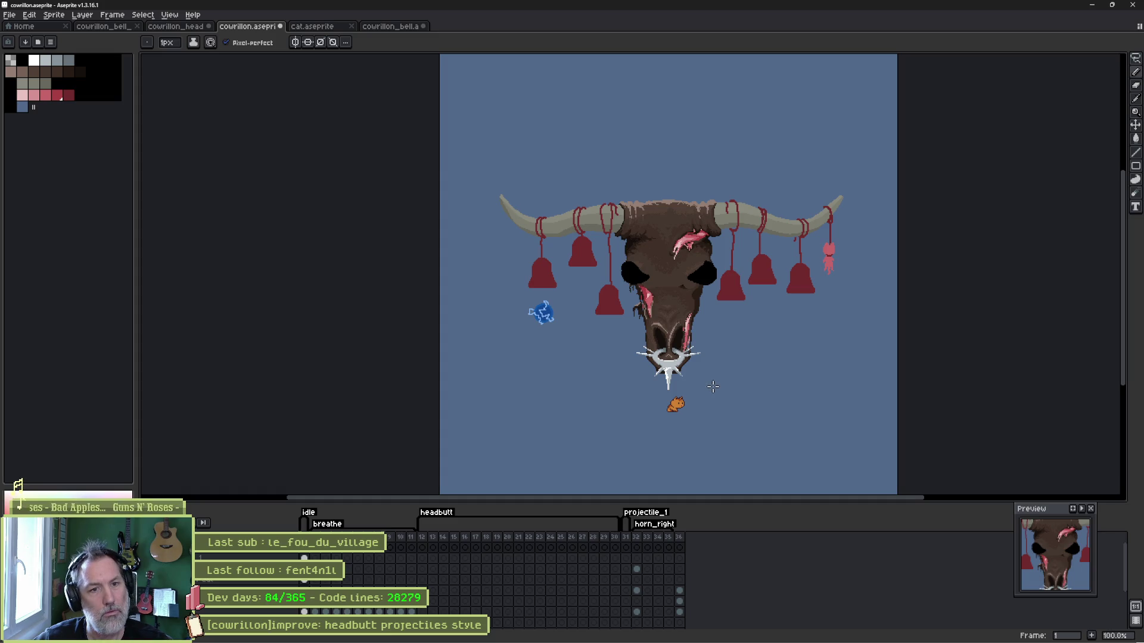
{"action": "key", "text": "ctrl+s"}
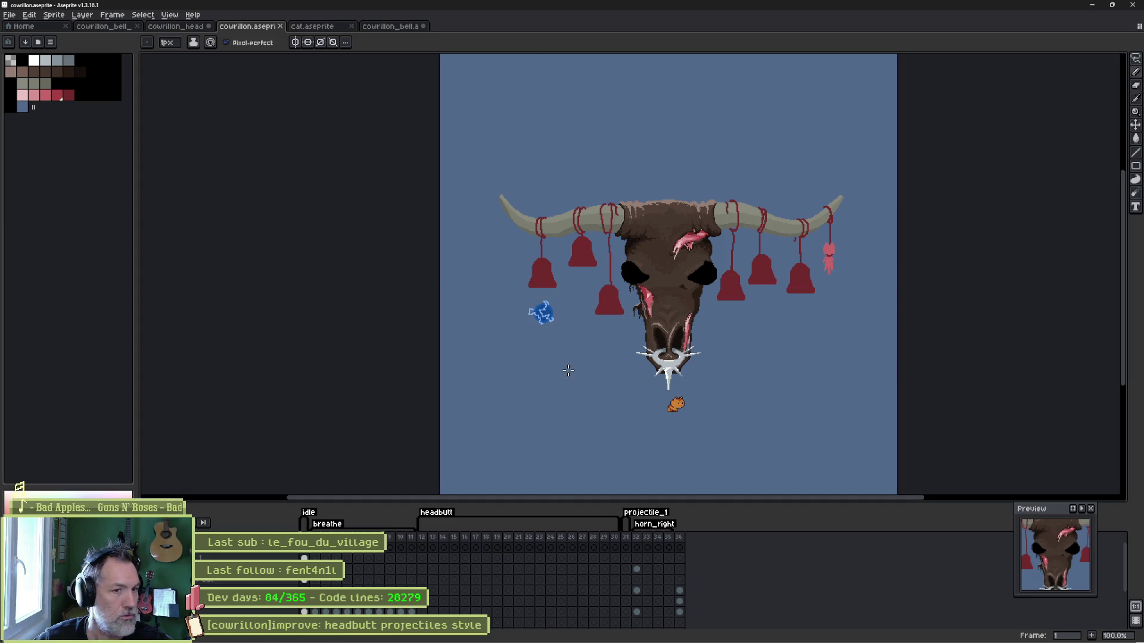
{"action": "left_click", "coordinate": [709, 636]}
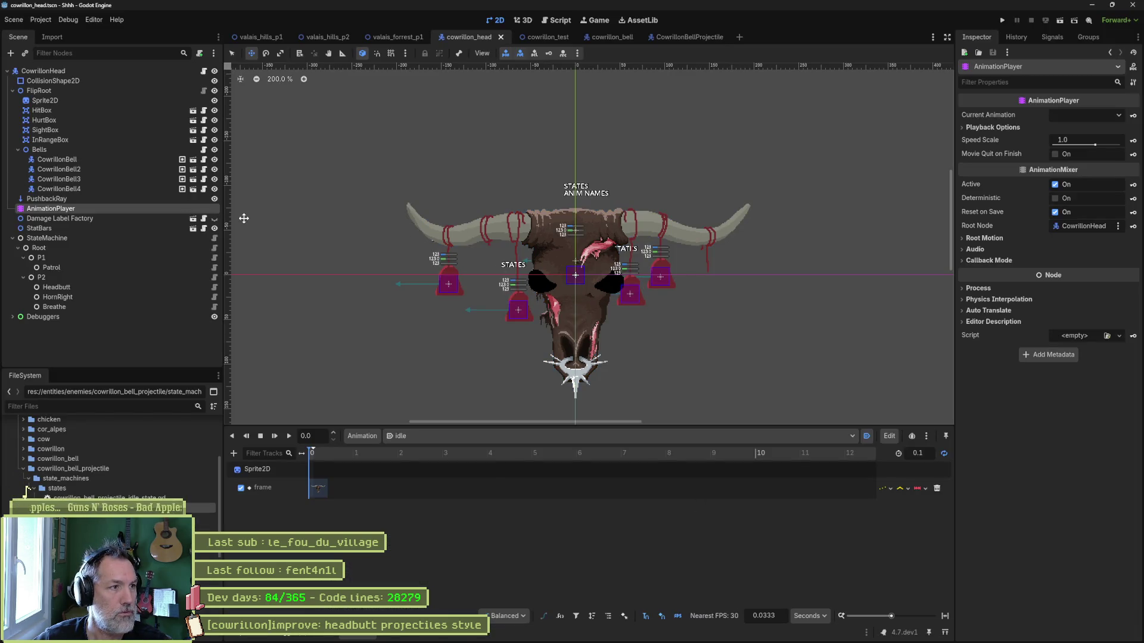
Review the bull head Sprite2D's Aseprite import, then open the valais_forrest_p1 scene.
{"action": "left_click", "coordinate": [89, 103]}
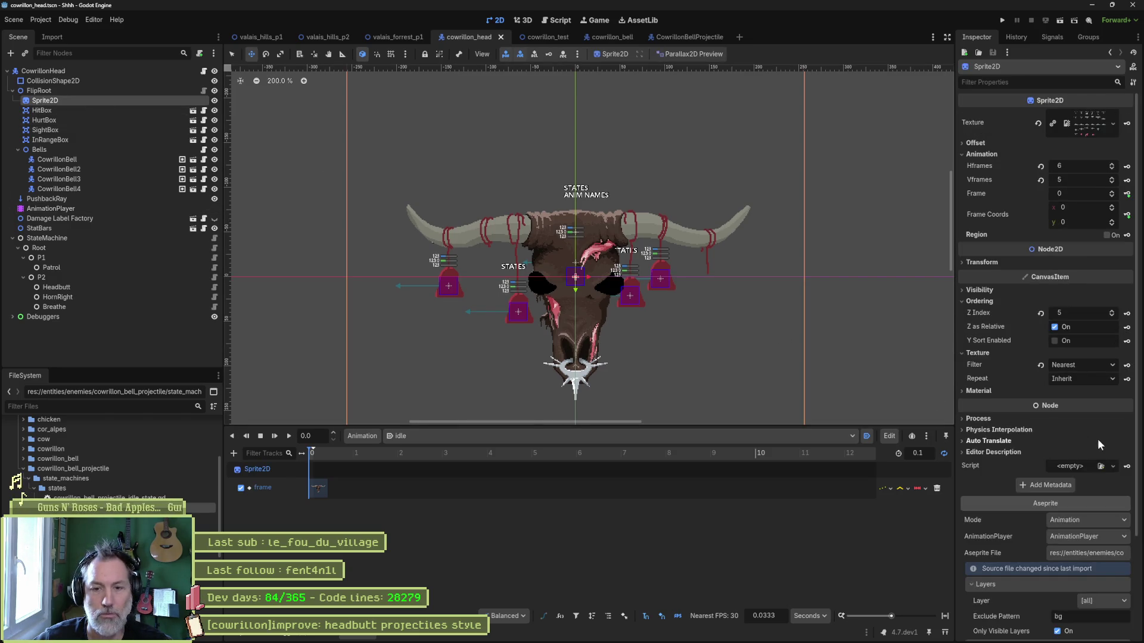
{"action": "scroll", "coordinate": [1097, 439], "scroll_direction": "down", "scroll_amount": 3}
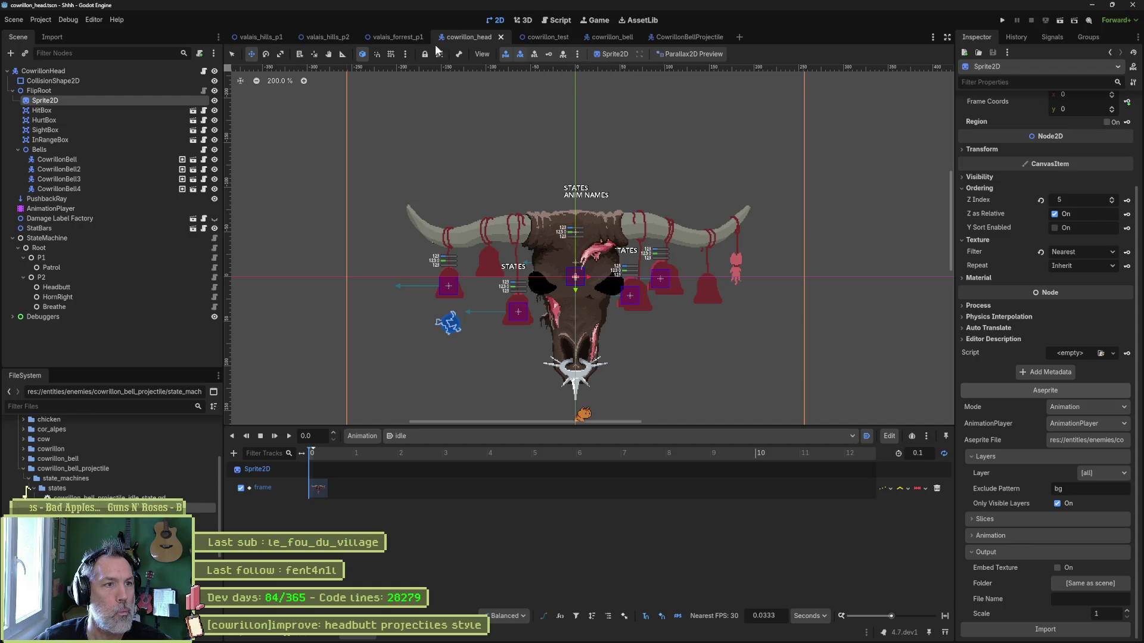
{"action": "left_click", "coordinate": [398, 37]}
{"action": "scroll", "coordinate": [502, 110], "scroll_direction": "down", "scroll_amount": 5}
Save the scene and pan the level view to centre the bull head.
{"action": "key", "text": "ctrl+s"}
{"action": "left_click_drag", "start_coordinate": [830, 271], "coordinate": [483, 255]}
{"action": "left_click_drag", "start_coordinate": [874, 255], "coordinate": [274, 265]}
{"action": "left_click_drag", "start_coordinate": [720, 276], "coordinate": [387, 263]}
{"action": "scroll", "coordinate": [620, 274], "scroll_direction": "up", "scroll_amount": 5}
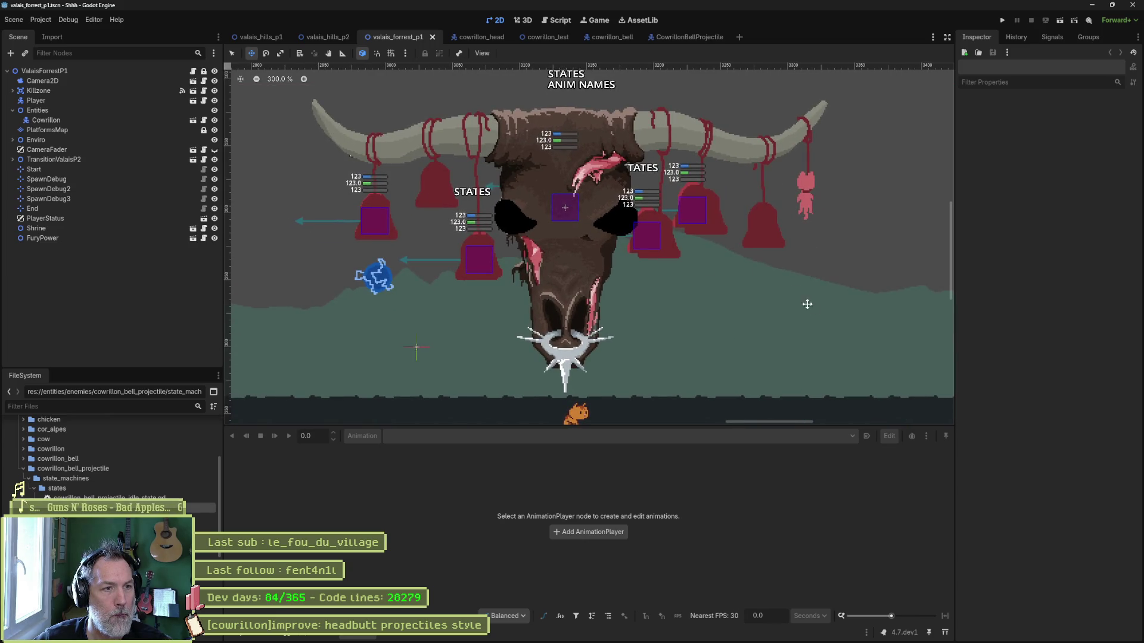
Enable accurate Parallax2D preview on the level root and run the scene with F6.
{"action": "left_click", "coordinate": [136, 71]}
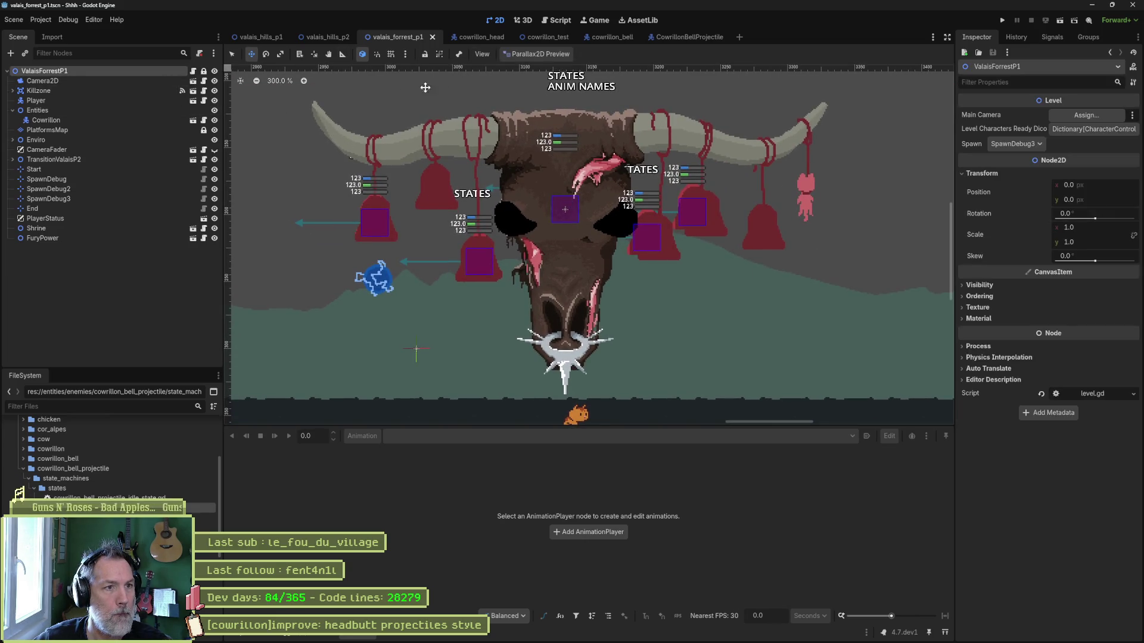
{"action": "left_click", "coordinate": [537, 54]}
{"action": "left_click", "coordinate": [536, 81]}
{"action": "mouse_move", "coordinate": [679, 310]}
{"action": "left_mouse_down"}
{"action": "mouse_move", "coordinate": [696, 296]}
{"action": "mouse_move", "coordinate": [685, 304]}
{"action": "left_mouse_up"}
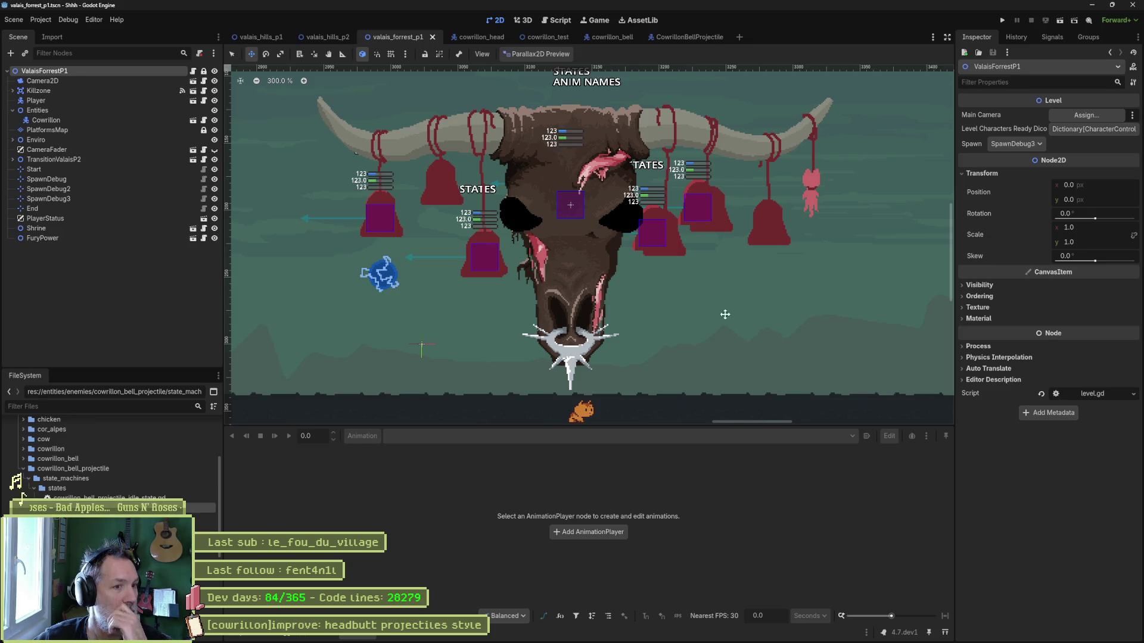
{"action": "key", "text": "q"}
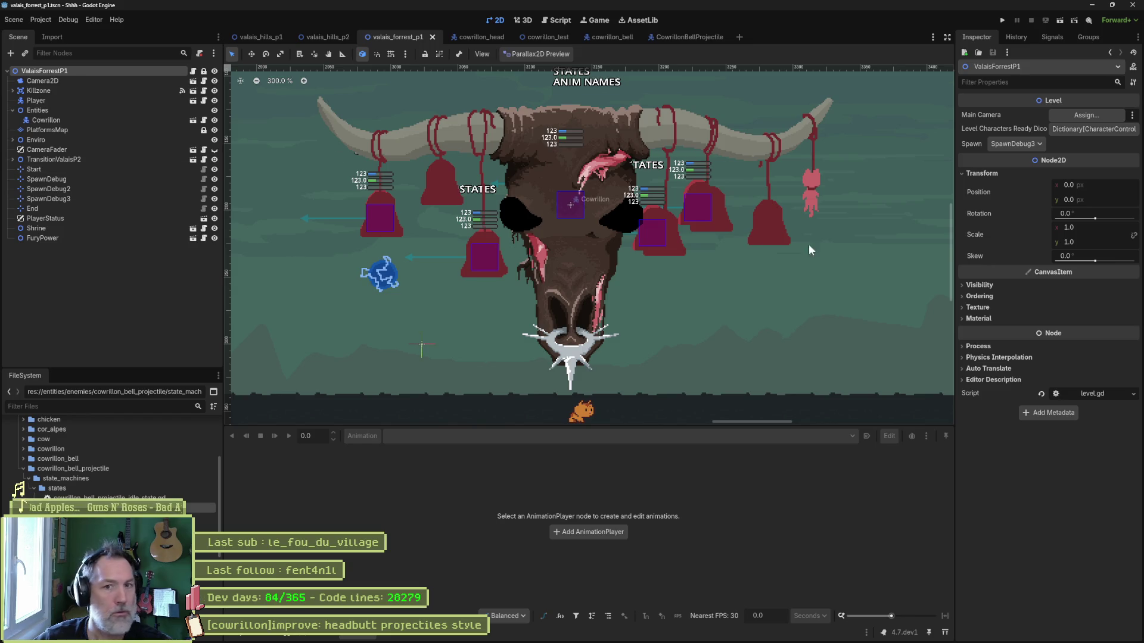
{"action": "key", "text": "F6"}
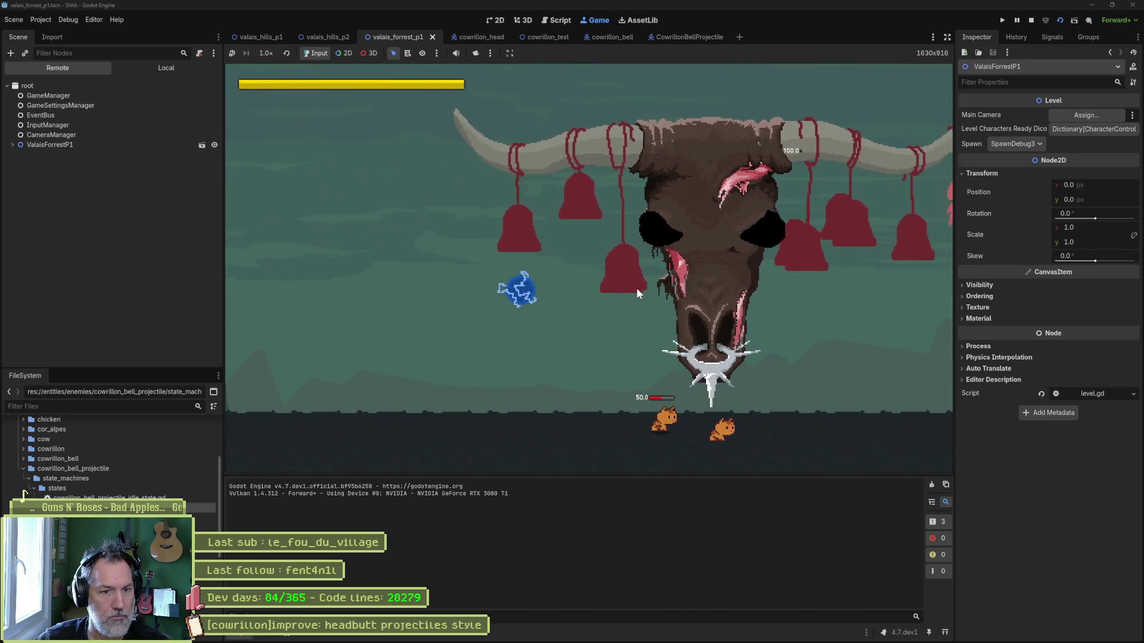
{"action": "key", "text": "alt+Tab"}
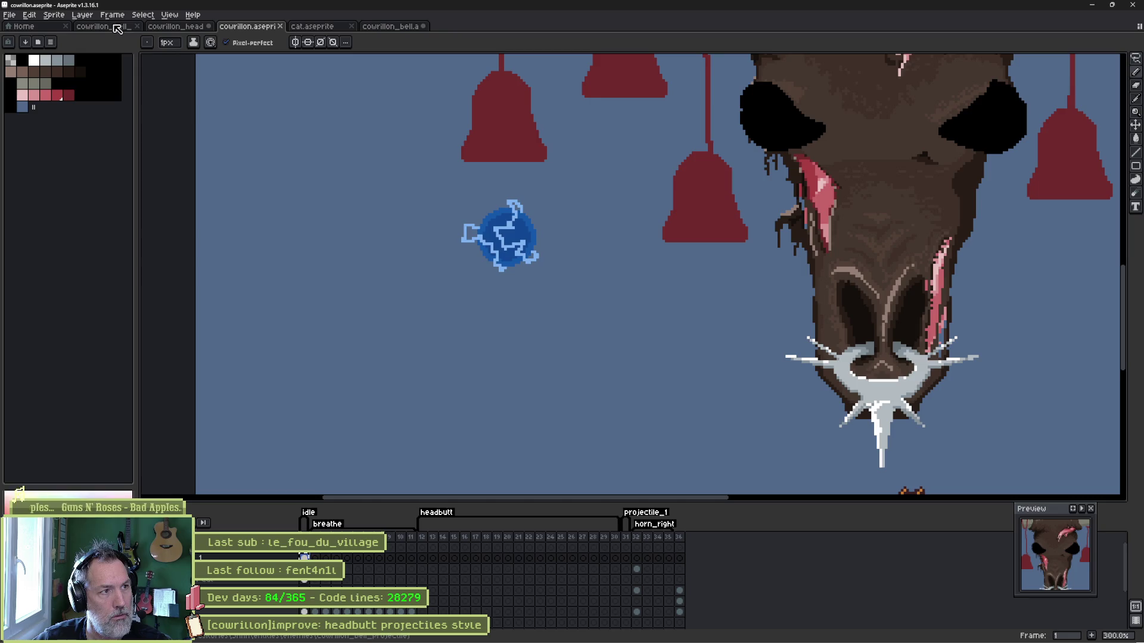
Open cowrillon_bell_projectile and delete its green circle.
{"action": "left_click", "coordinate": [371, 28]}
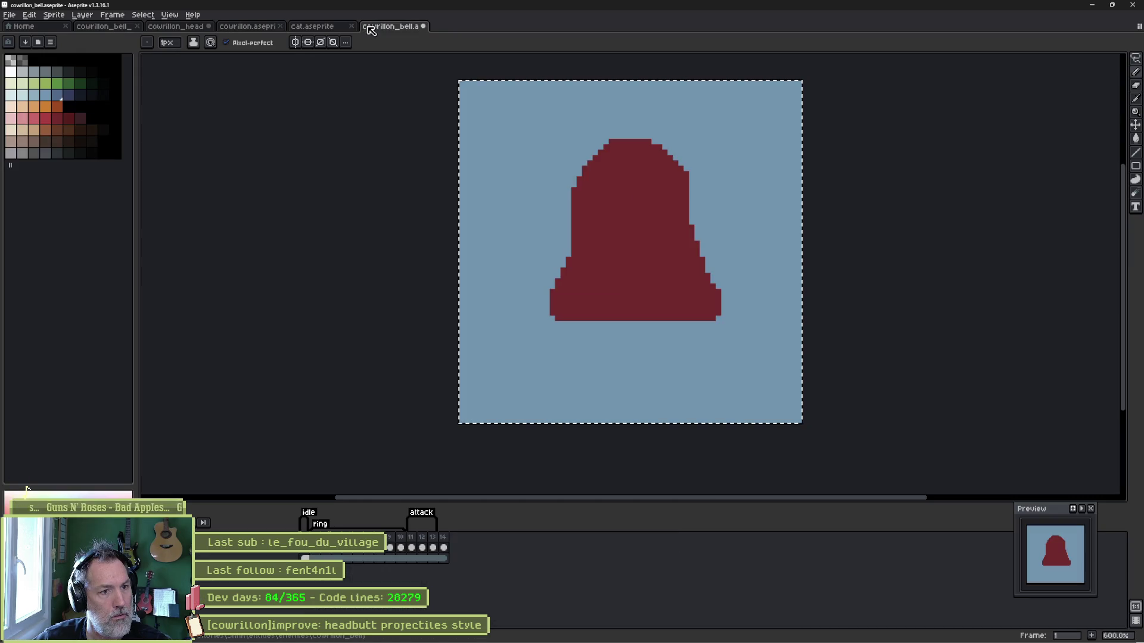
{"action": "left_click", "coordinate": [123, 30]}
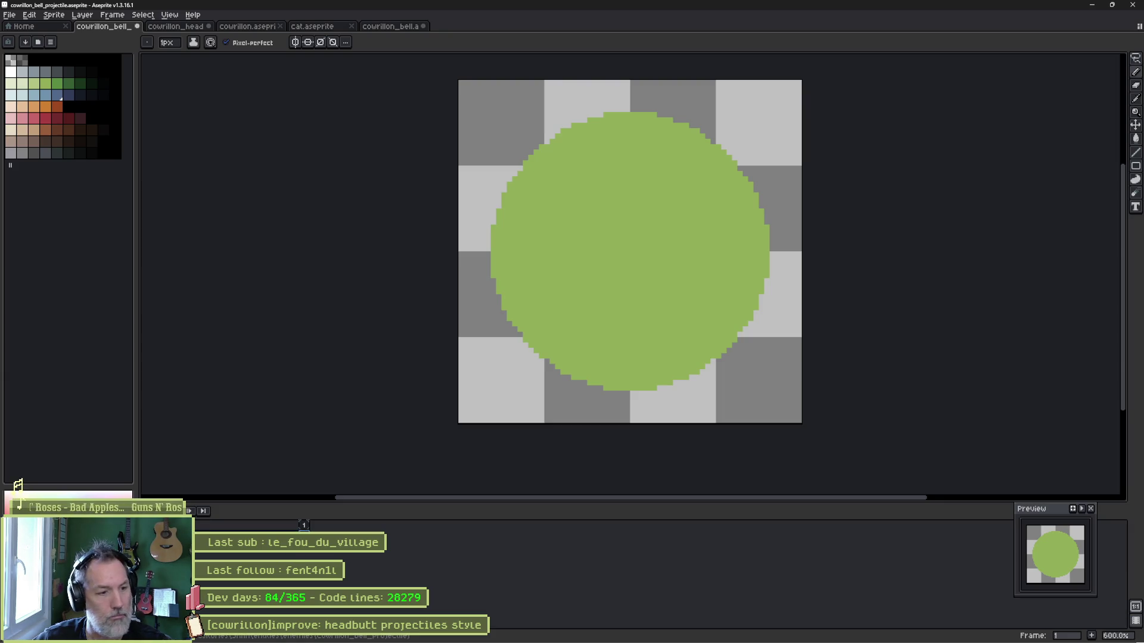
{"action": "key", "text": "Delete"}
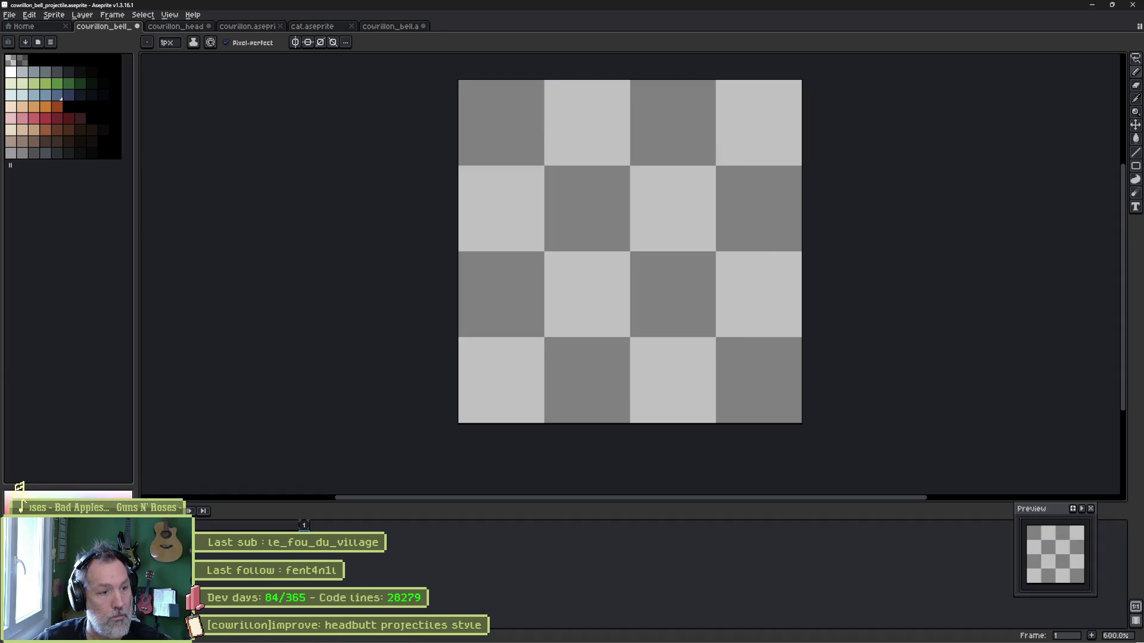
{"action": "scroll", "coordinate": [575, 325], "scroll_direction": "down", "scroll_amount": 7}
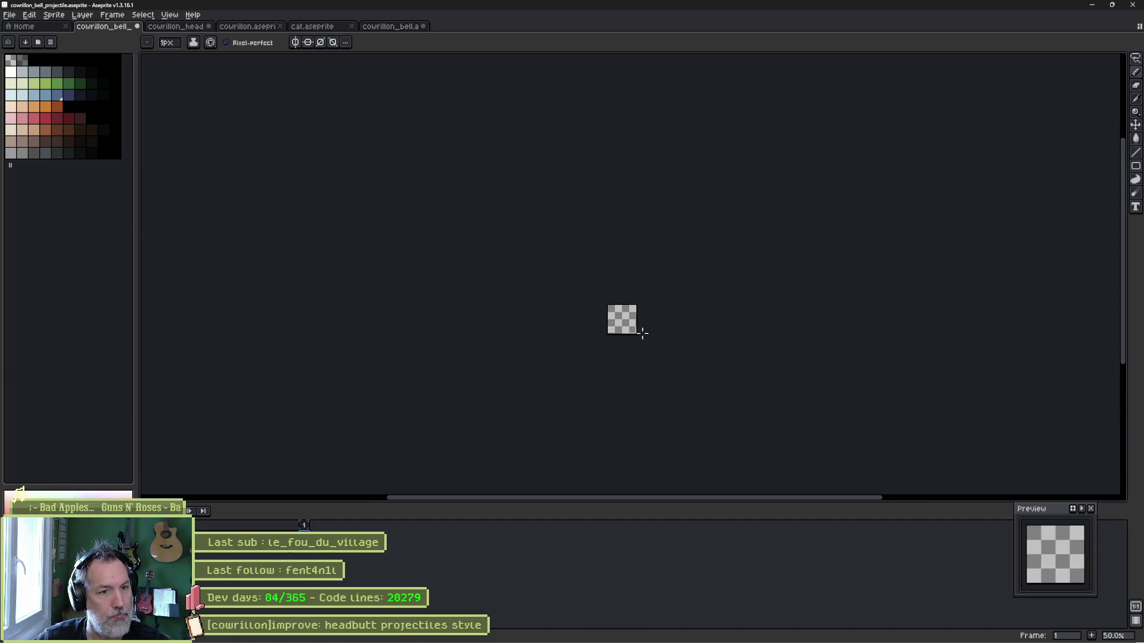
Convert the bell projectile sprite to RGB Color mode.
{"action": "key", "text": "v"}
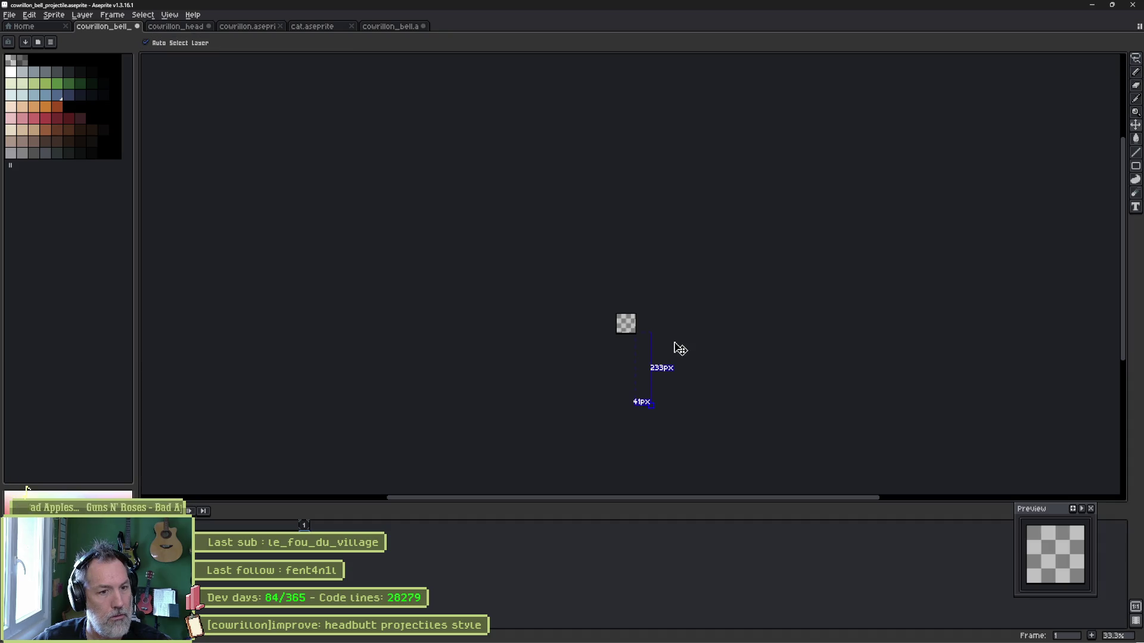
{"action": "key", "text": "ctrl"}
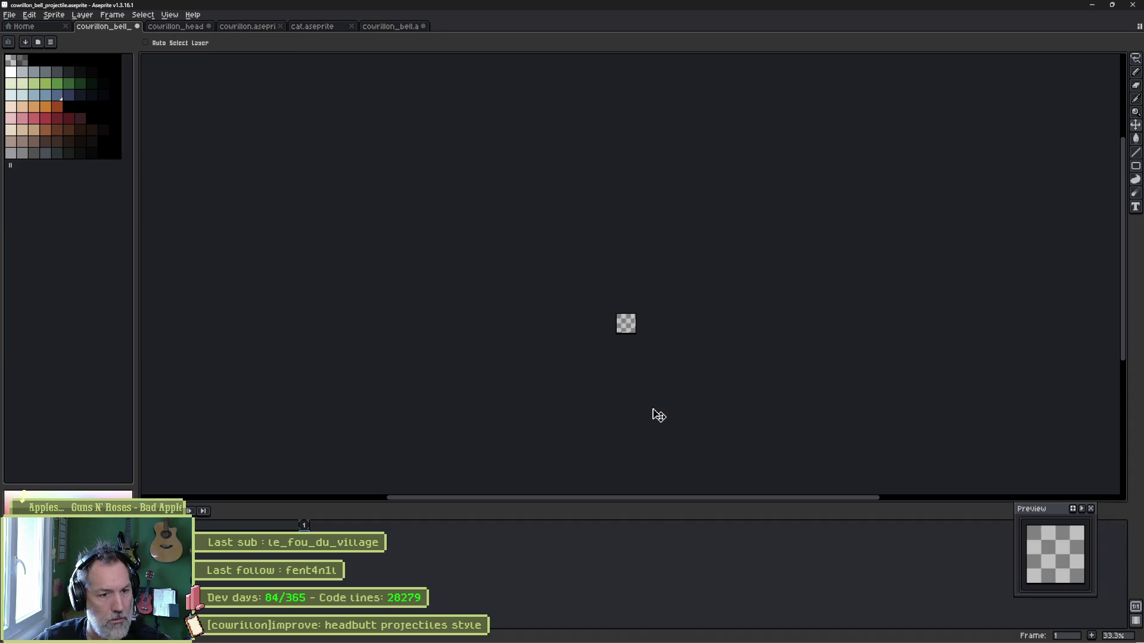
{"action": "scroll", "coordinate": [634, 344], "scroll_direction": "up", "scroll_amount": 4}
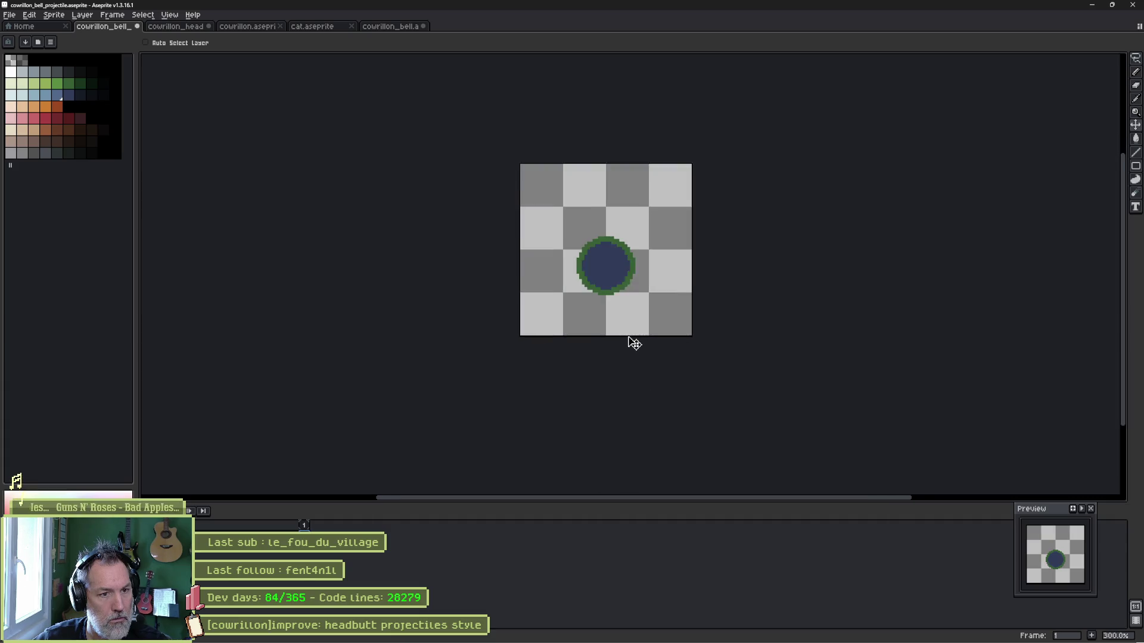
{"action": "scroll", "coordinate": [633, 344], "scroll_direction": "up", "scroll_amount": 1}
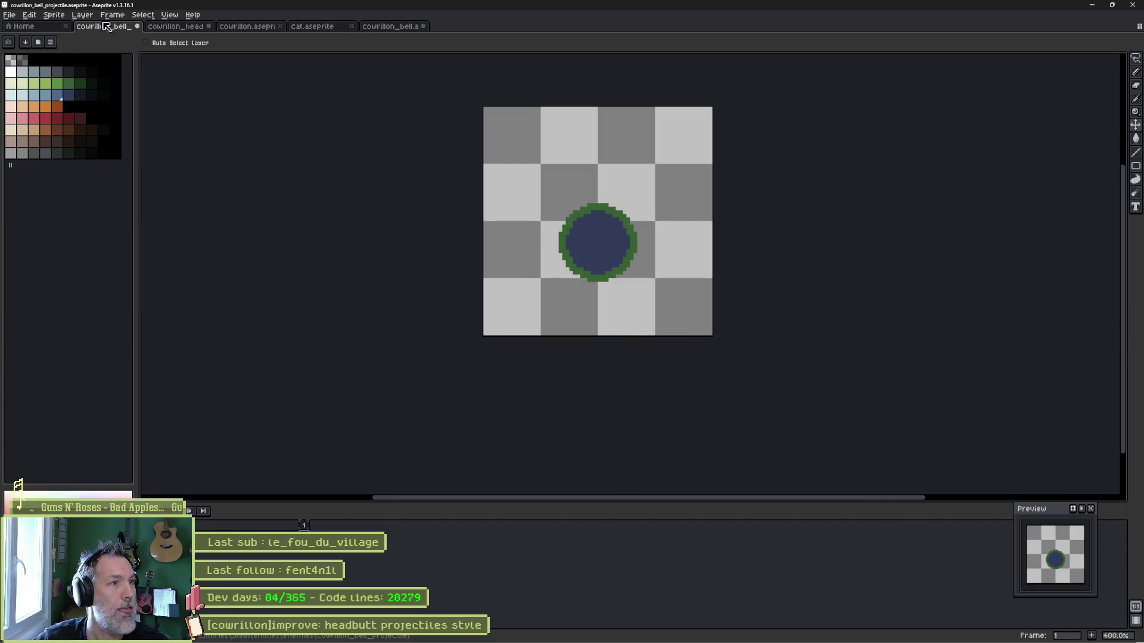
{"action": "left_click", "coordinate": [53, 14]}
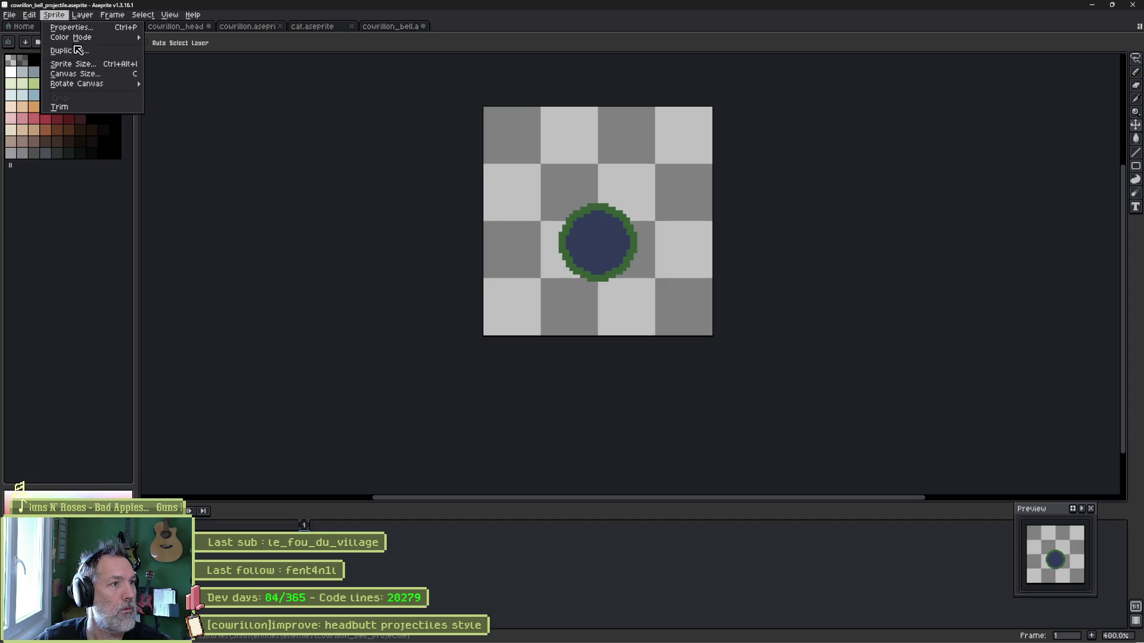
{"action": "mouse_move", "coordinate": [90, 38]}
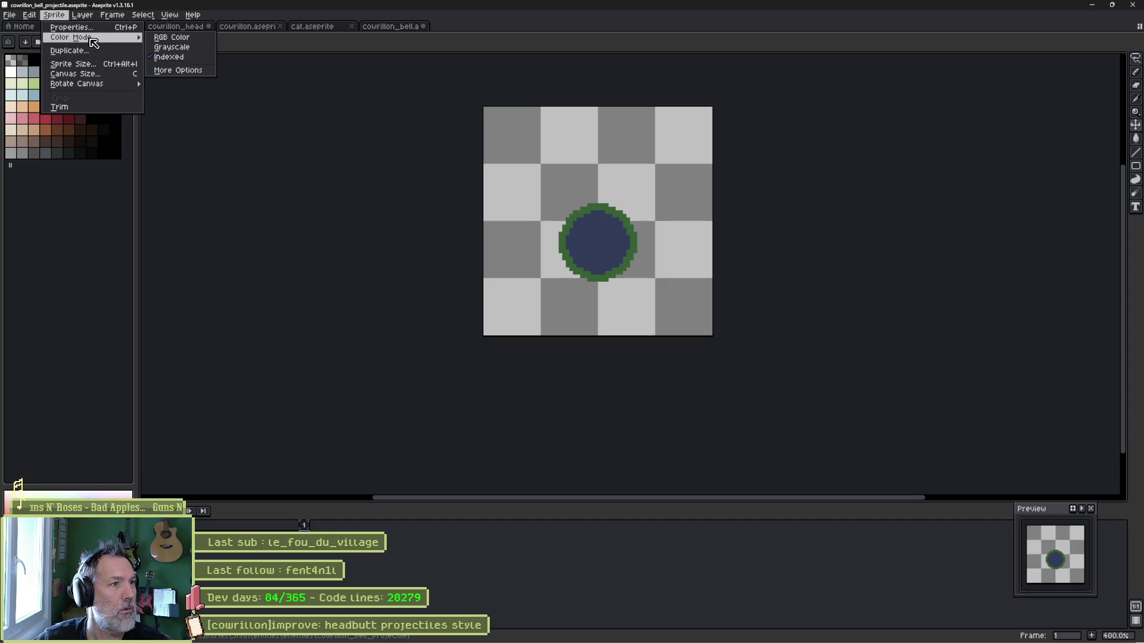
{"action": "left_click", "coordinate": [163, 37]}
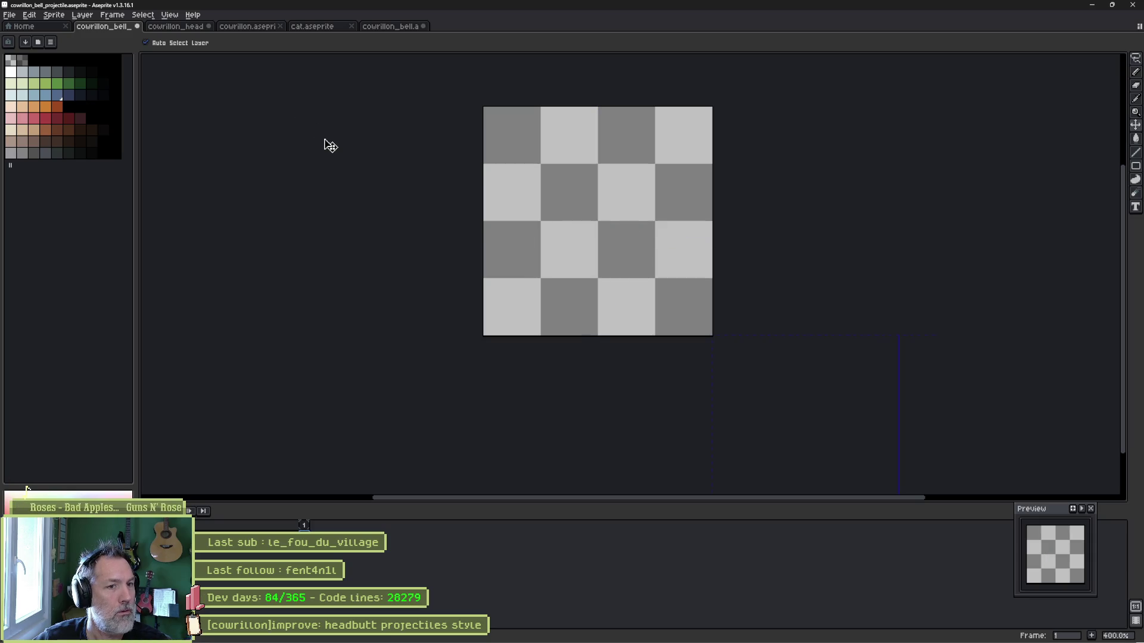
Move the blue circle to the centre of the sprite.
{"action": "scroll", "coordinate": [508, 234], "scroll_direction": "down", "scroll_amount": 4}
{"action": "left_click_drag", "start_coordinate": [597, 334], "coordinate": [525, 92]}
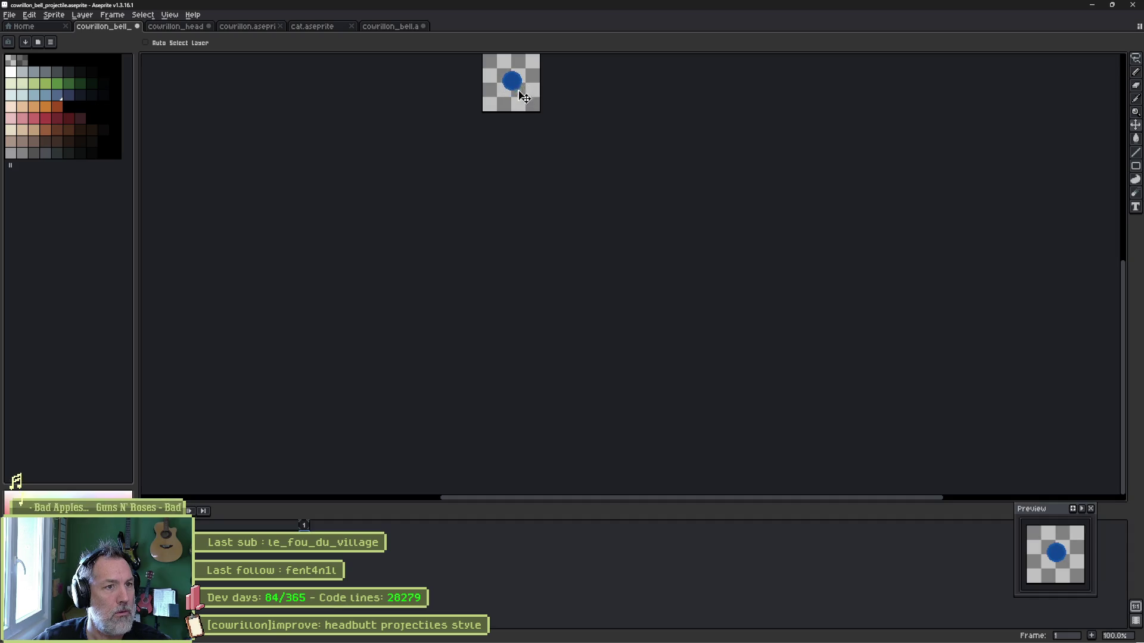
{"action": "scroll", "coordinate": [525, 93], "scroll_direction": "up", "scroll_amount": 3}
{"action": "left_click_drag", "start_coordinate": [598, 290], "coordinate": [597, 299]}
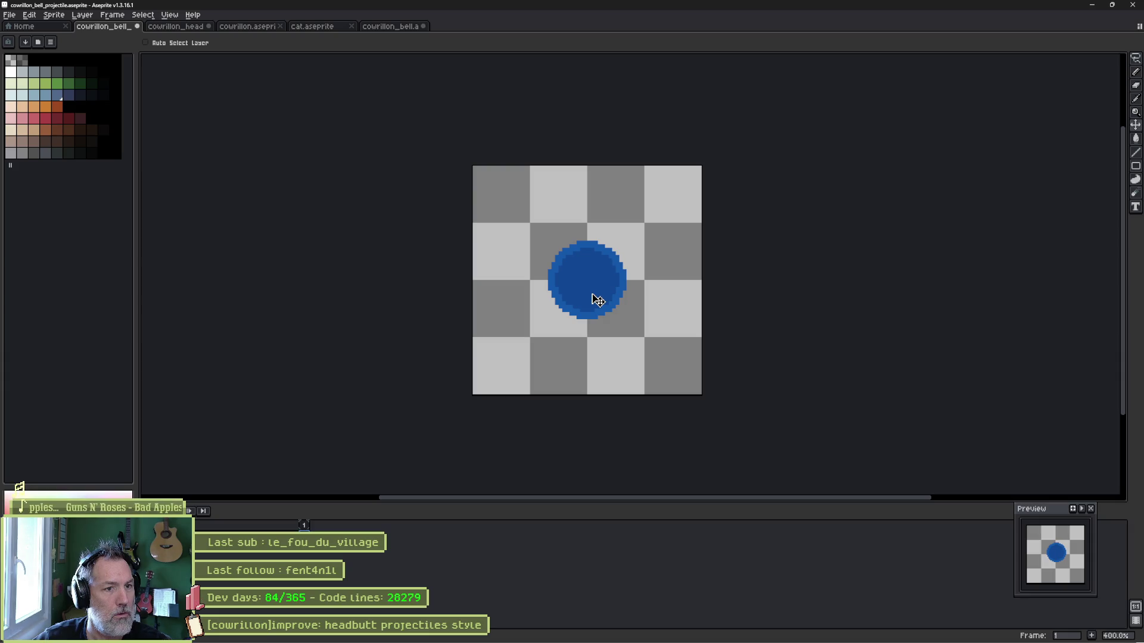
{"action": "key", "text": "ctrl"}
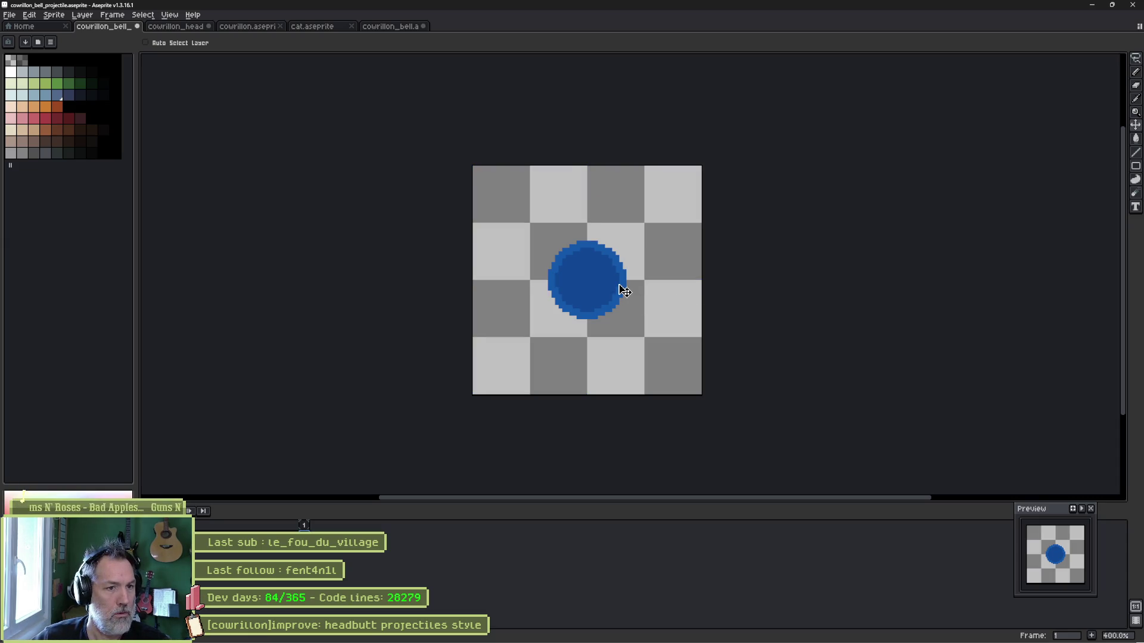
{"action": "left_click", "coordinate": [179, 27]}
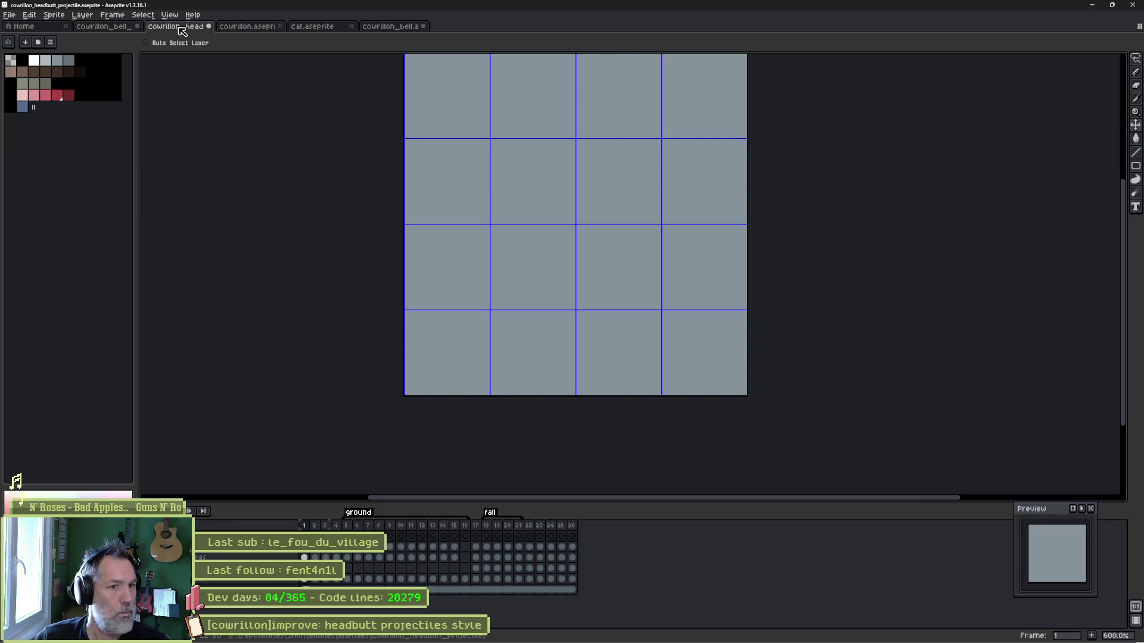
Close the bell sprite without saving, then close the cat sprite.
{"action": "left_click", "coordinate": [246, 27]}
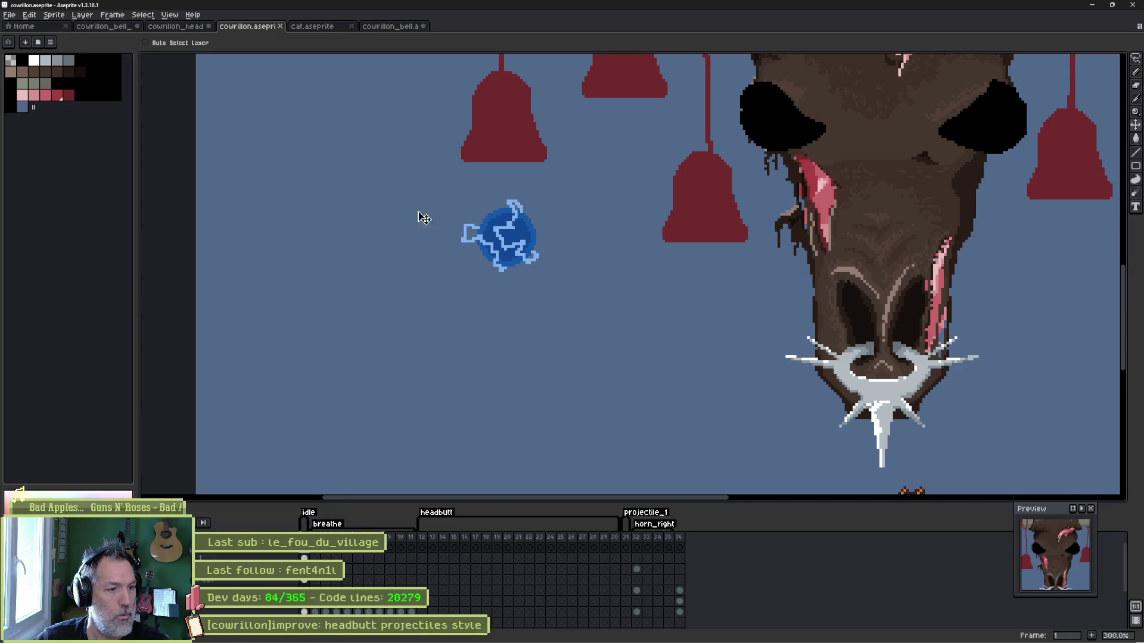
{"action": "left_click", "coordinate": [391, 27]}
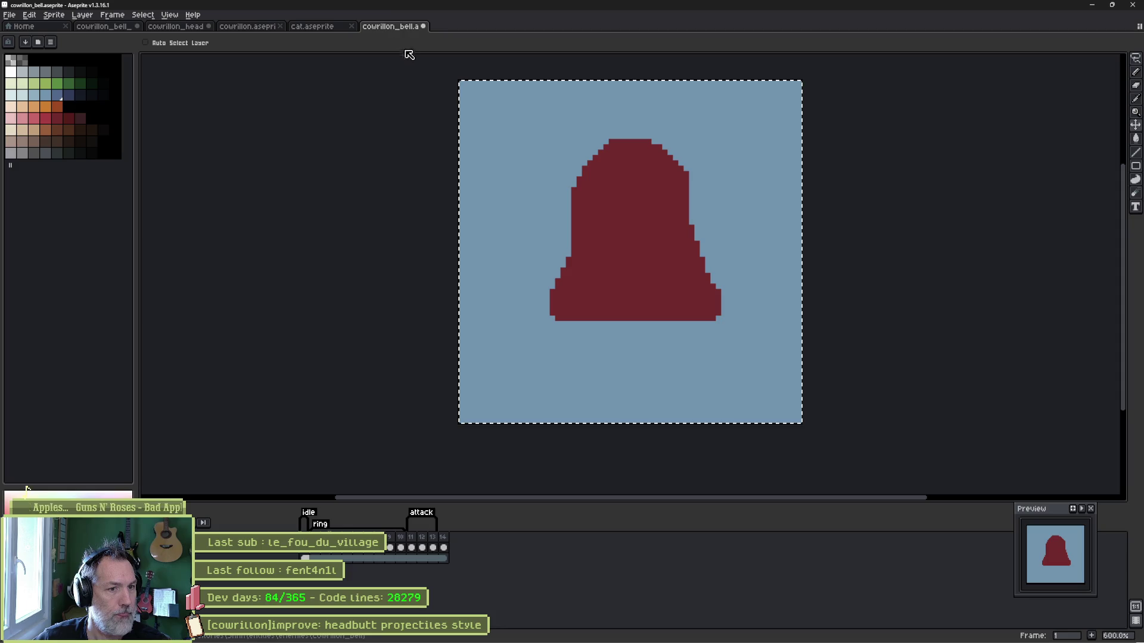
{"action": "key", "text": "ctrl+w"}
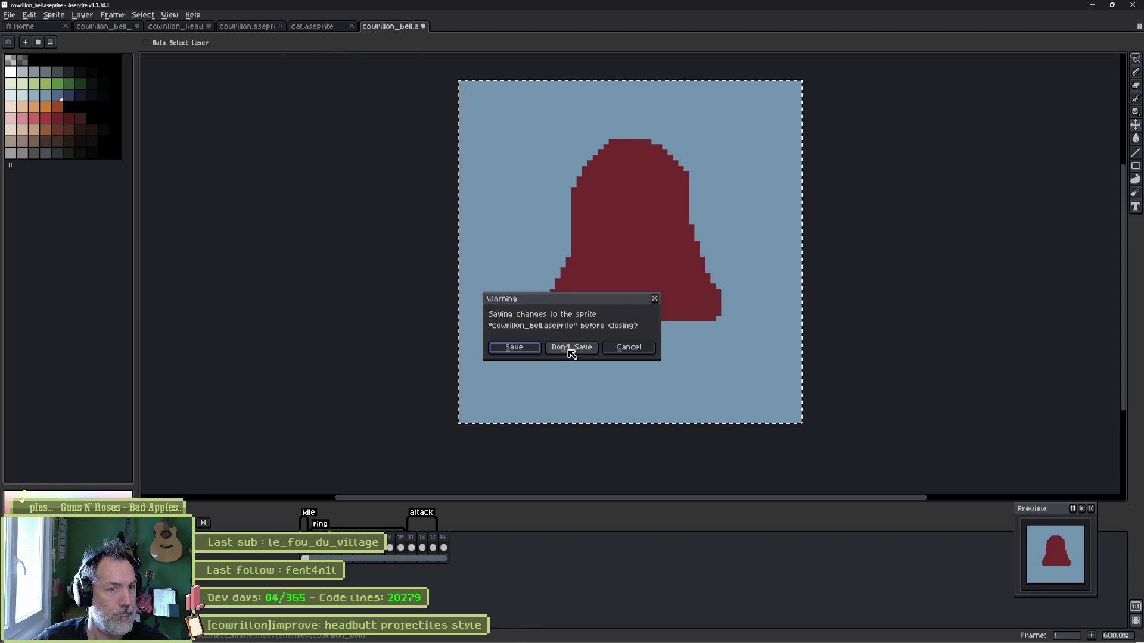
{"action": "left_click", "coordinate": [571, 350]}
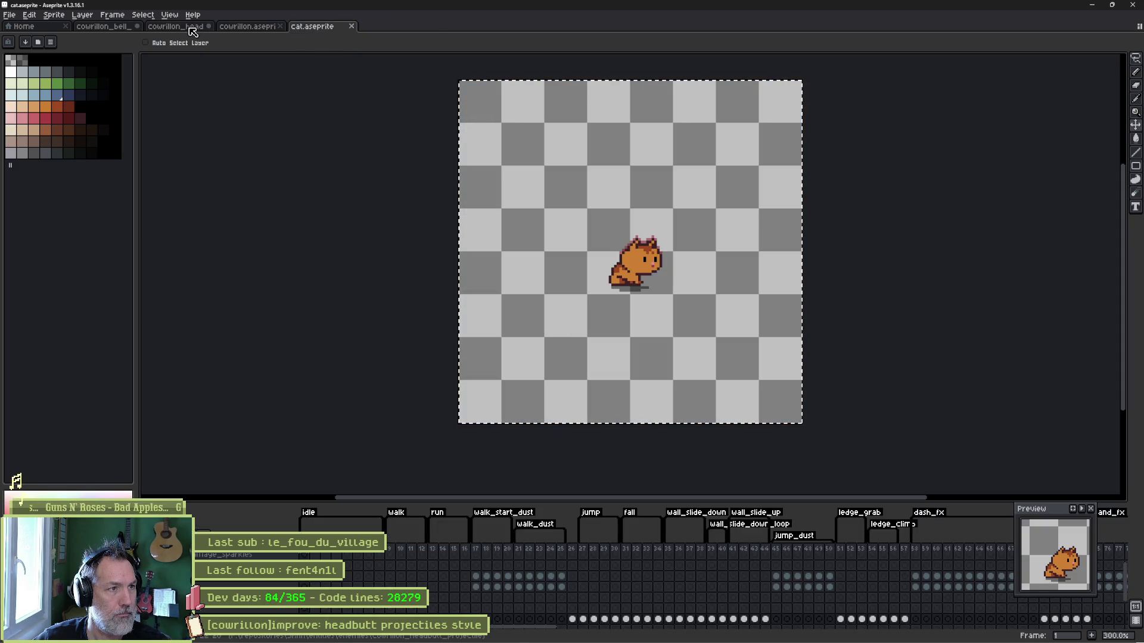
{"action": "key", "text": "ctrl+w"}
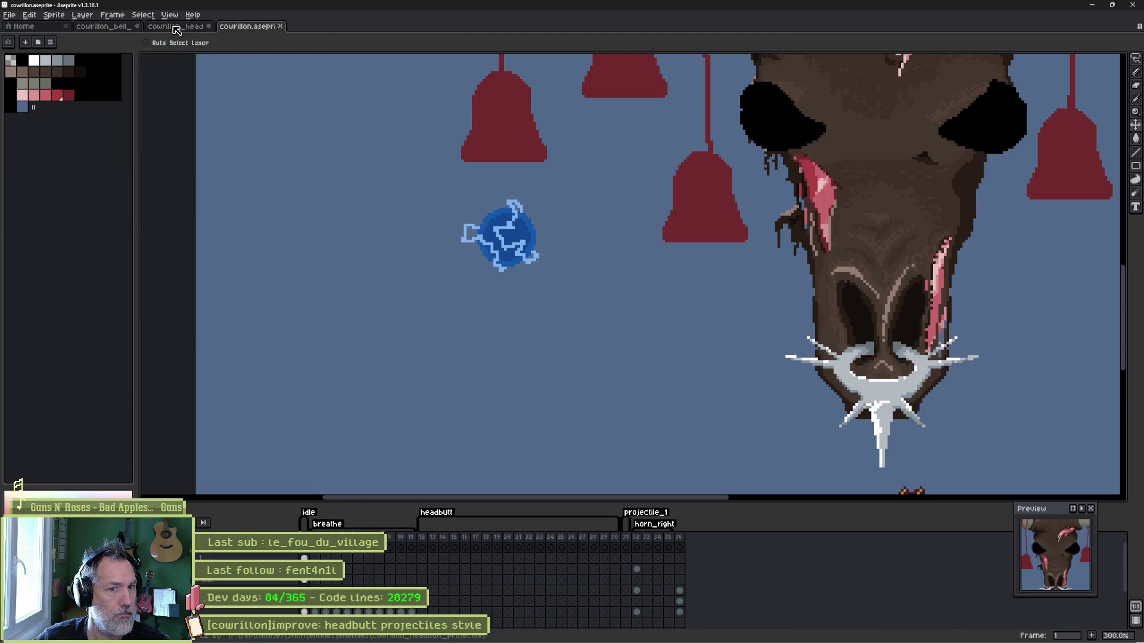
Switch via the headbutt projectile tab to cowrillon_bell_projectile.
{"action": "left_click", "coordinate": [177, 31]}
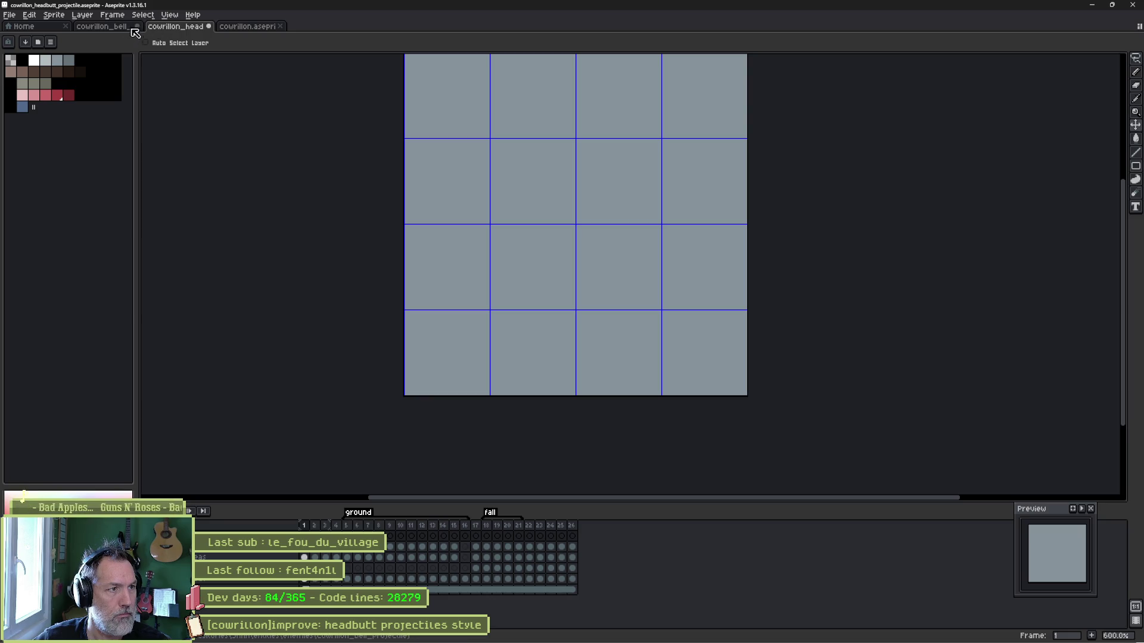
{"action": "left_click", "coordinate": [107, 28]}
{"action": "scroll", "coordinate": [536, 235], "scroll_direction": "down", "scroll_amount": 5}
{"action": "mouse_move", "coordinate": [518, 222]}
{"action": "left_mouse_down"}
{"action": "mouse_move", "coordinate": [595, 299]}
{"action": "mouse_move", "coordinate": [581, 341]}
{"action": "mouse_move", "coordinate": [572, 331]}
{"action": "left_mouse_up"}
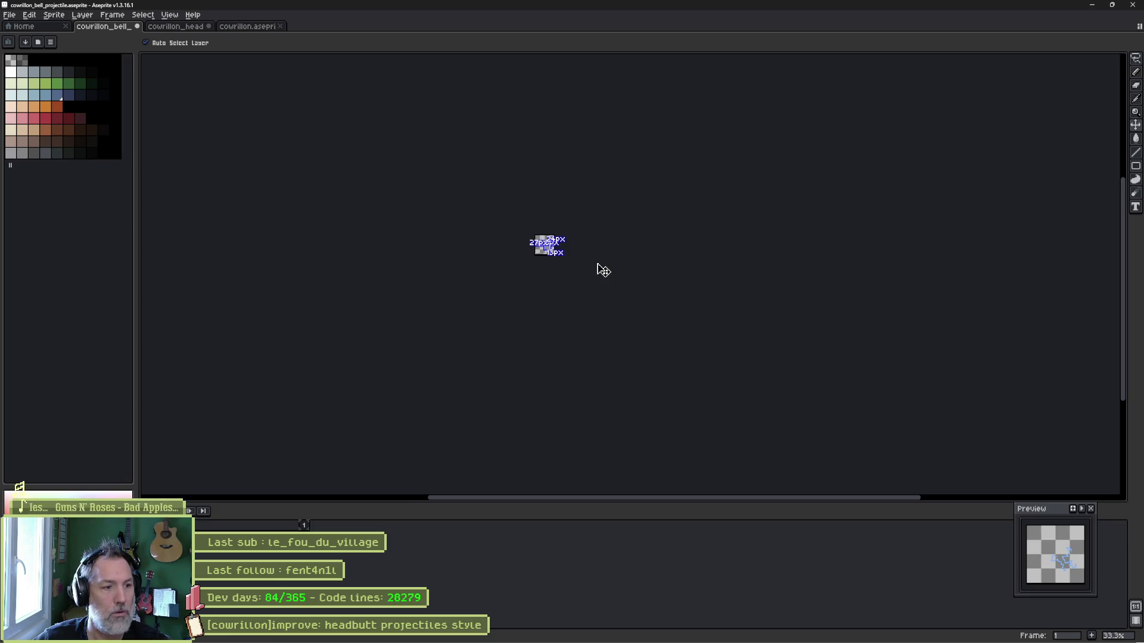
Undo the accidental ball move and zoom in on the projectile sprite.
{"action": "key", "text": "ctrl+z"}
{"action": "key", "text": "ctrl+z"}
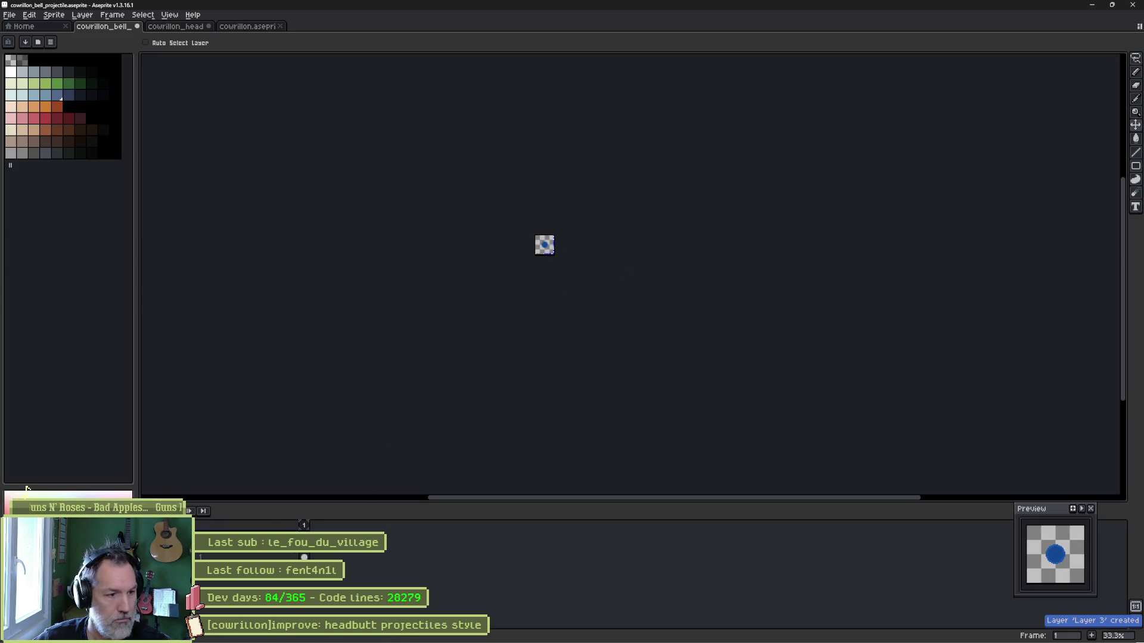
{"action": "key", "text": "ctrl"}
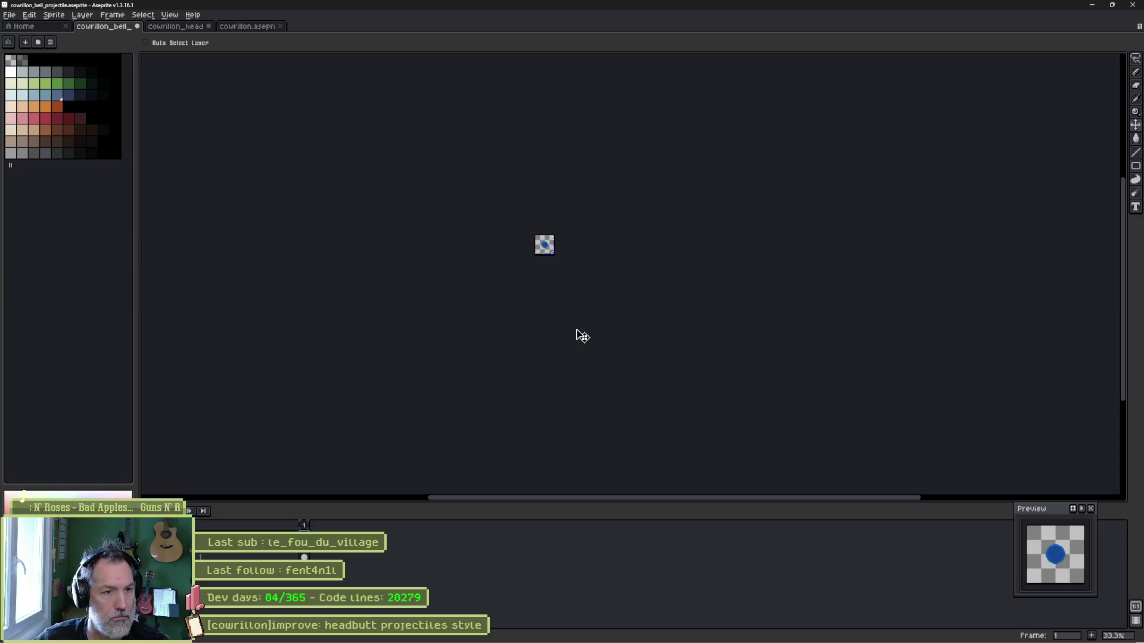
{"action": "key", "text": "3"}
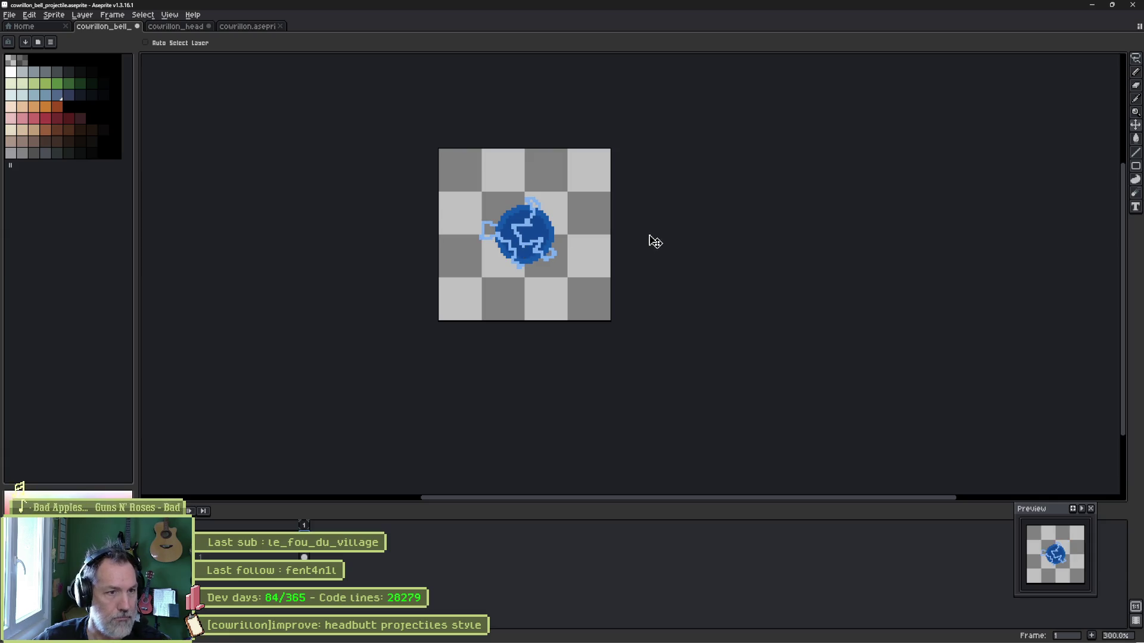
Confirm the first layer's name as 'ball' and rename the second to 'lightning'.
{"action": "double_click", "coordinate": [244, 556]}
{"action": "key", "text": "Return"}
{"action": "double_click", "coordinate": [245, 556]}
{"action": "type", "text": "lightni"}
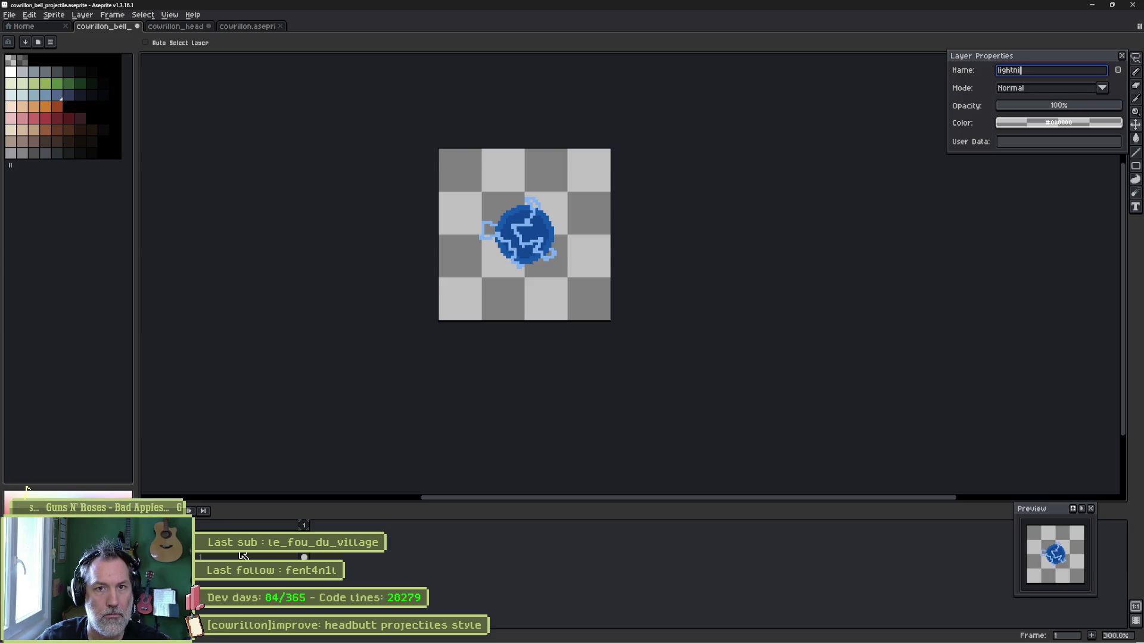
{"action": "type", "text": "ng"}
{"action": "key", "text": "Return"}
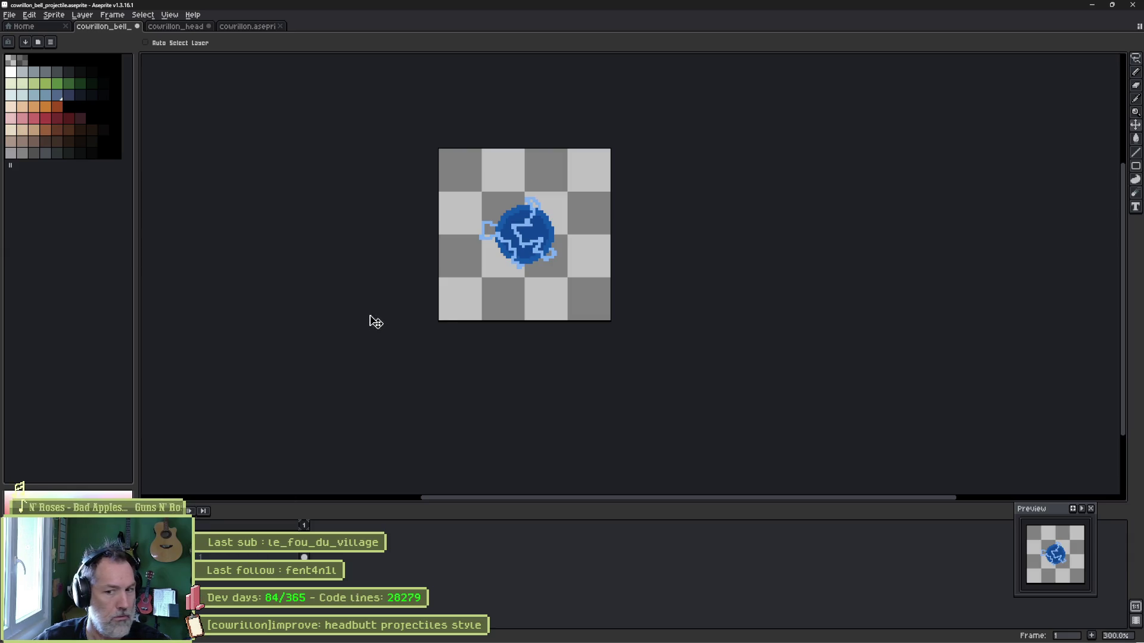
{"action": "scroll", "coordinate": [474, 208], "scroll_direction": "up", "scroll_amount": 1}
{"action": "scroll", "coordinate": [564, 206], "scroll_direction": "up", "scroll_amount": 1}
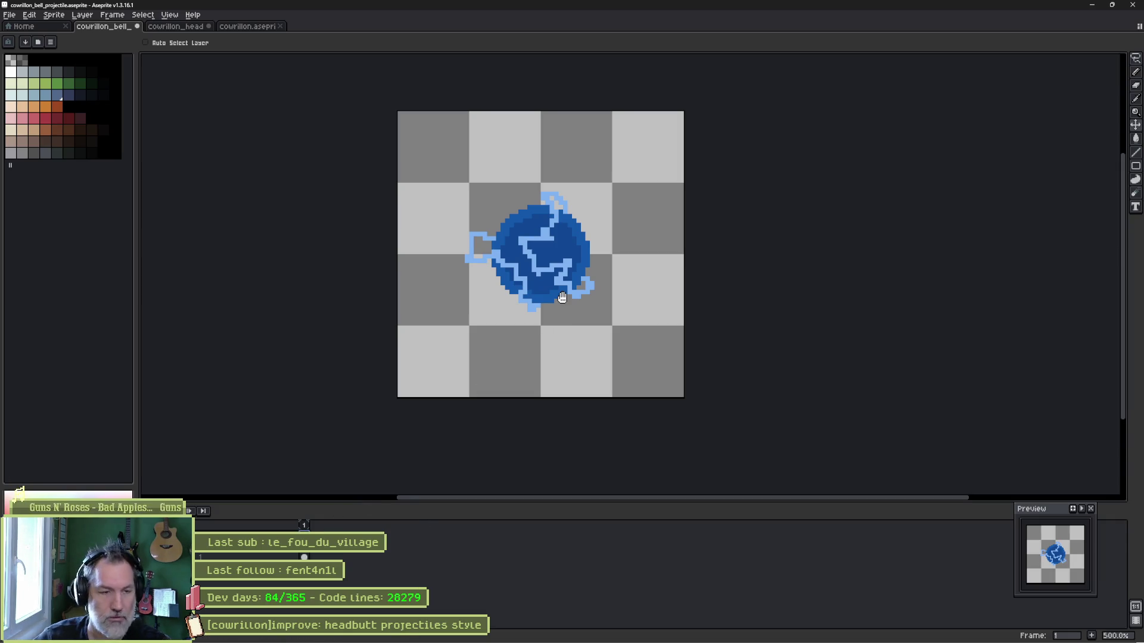
Preview an outline effect around the ball with a desaturated colour, then cancel it.
{"action": "key", "text": "shift+o"}
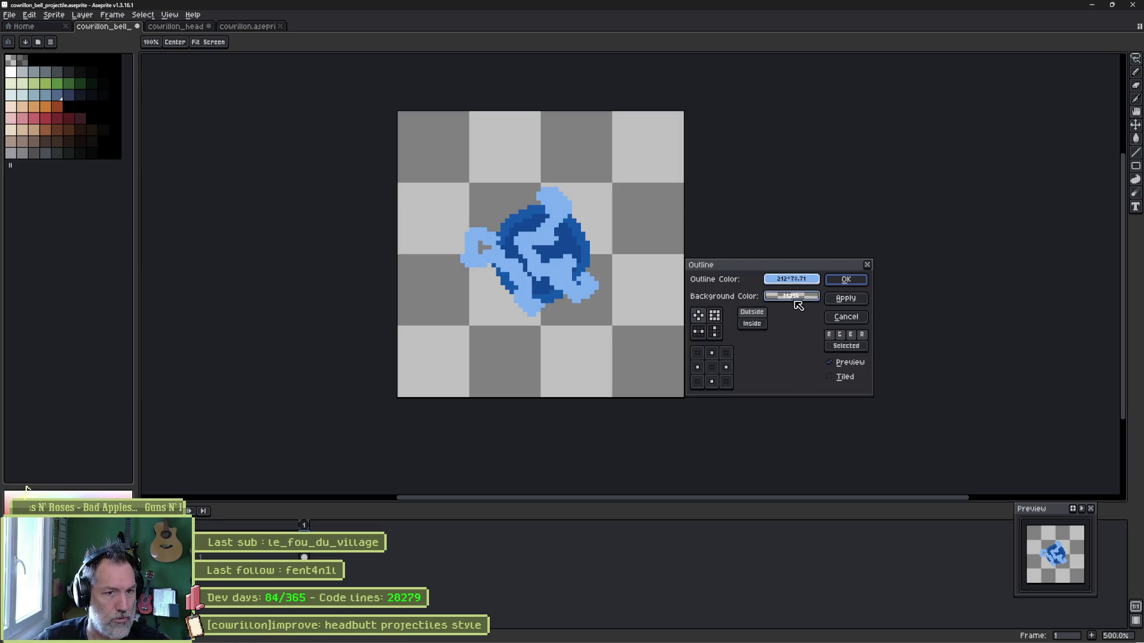
{"action": "left_click", "coordinate": [797, 280]}
{"action": "mouse_move", "coordinate": [926, 332]}
{"action": "left_mouse_down"}
{"action": "mouse_move", "coordinate": [886, 339]}
{"action": "mouse_move", "coordinate": [961, 345]}
{"action": "left_mouse_up"}
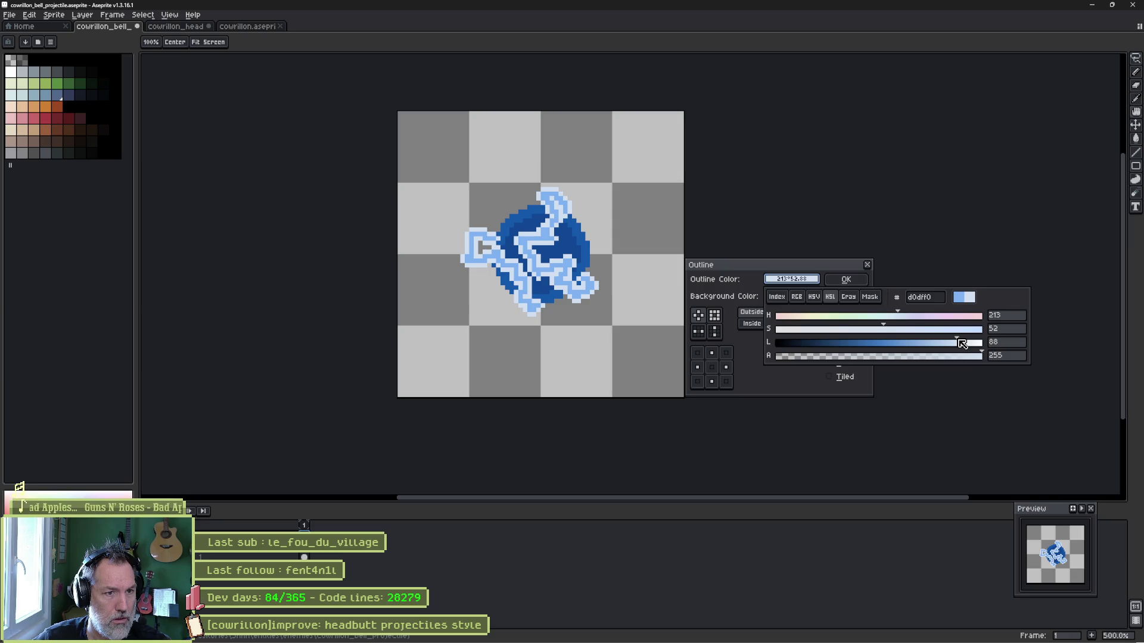
{"action": "key", "text": "Escape"}
{"action": "key", "text": "Escape"}
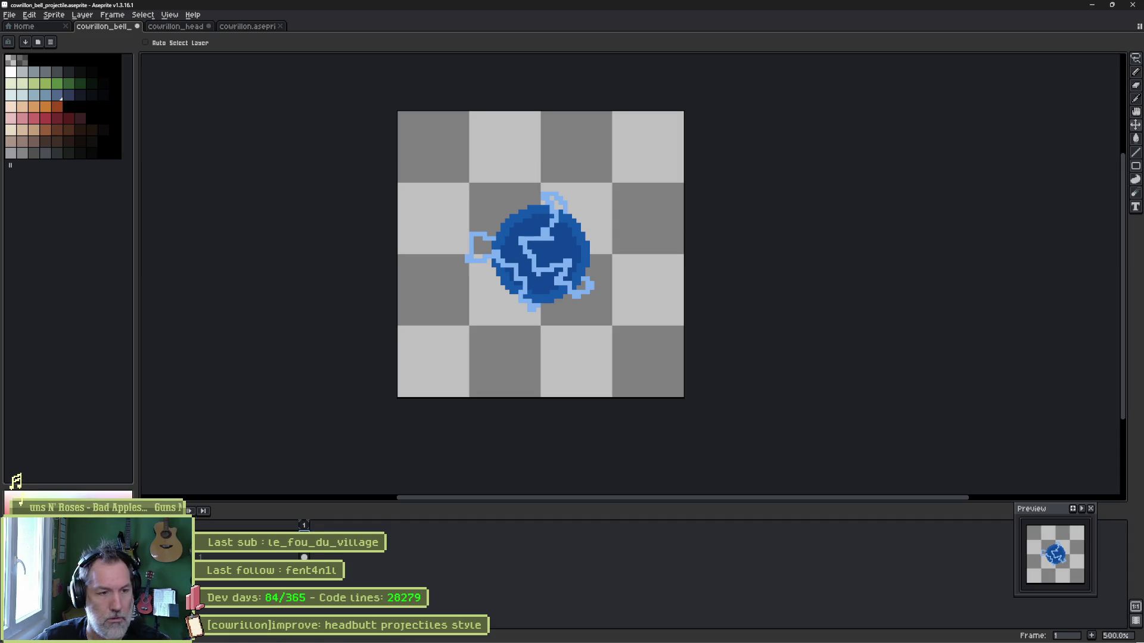
Add frame 2 with the lightning removed, comparing it to frame 1 using onion skin.
{"action": "key", "text": "alt+n"}
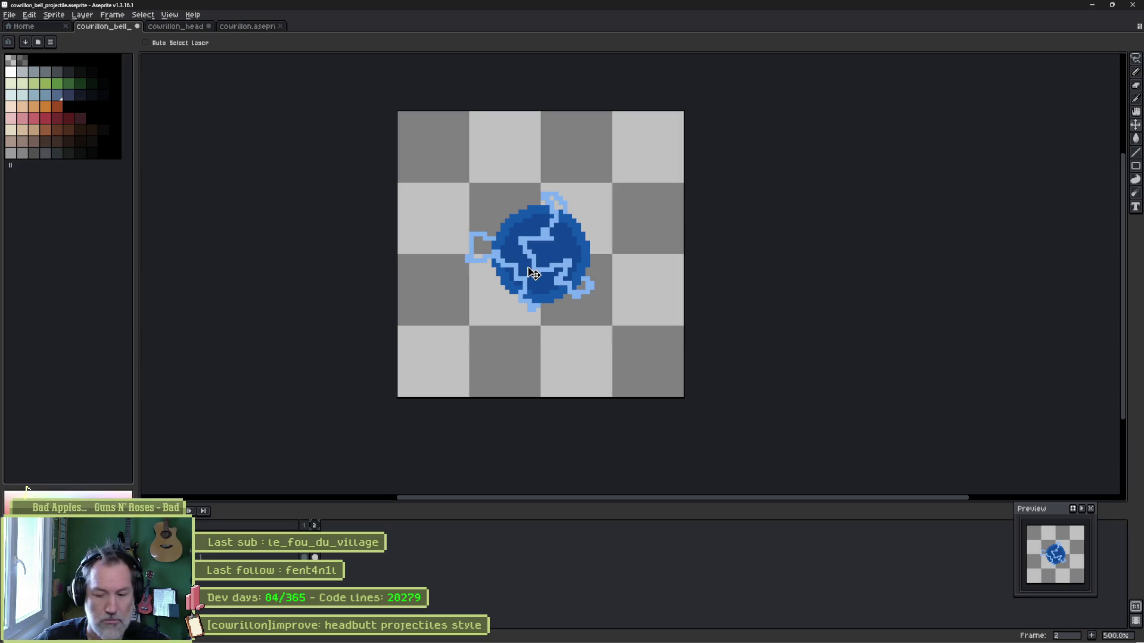
{"action": "key", "text": "ctrl+z"}
{"action": "key", "text": "b"}
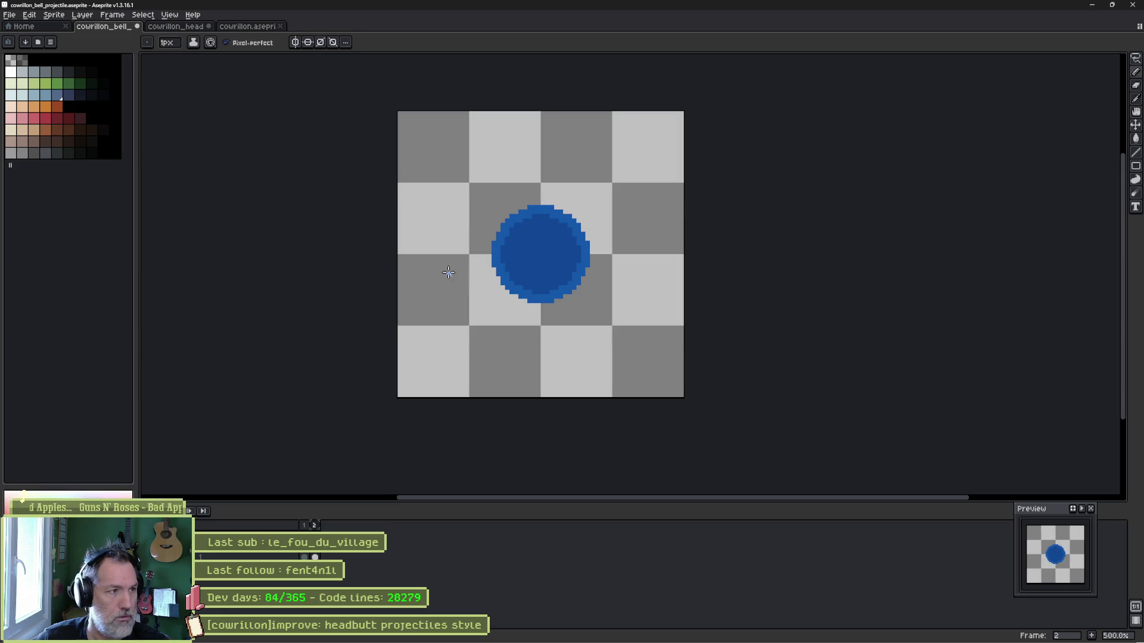
{"action": "key", "text": "Left"}
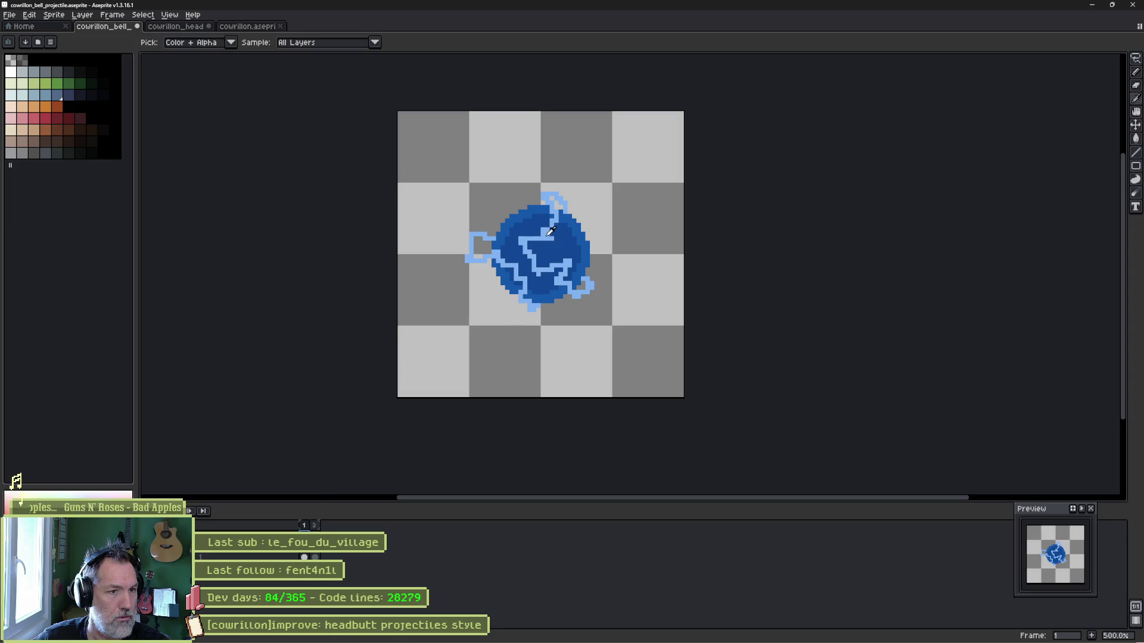
{"action": "key", "text": "Right"}
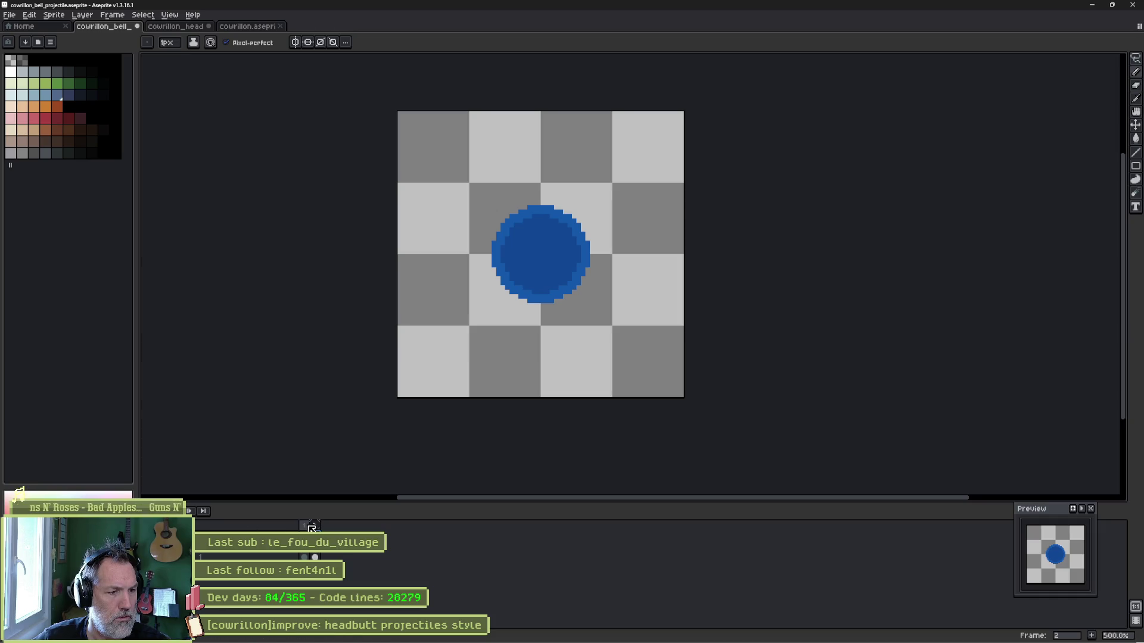
{"action": "key", "text": "F3"}
{"action": "scroll", "coordinate": [531, 230], "scroll_direction": "up", "scroll_amount": 2}
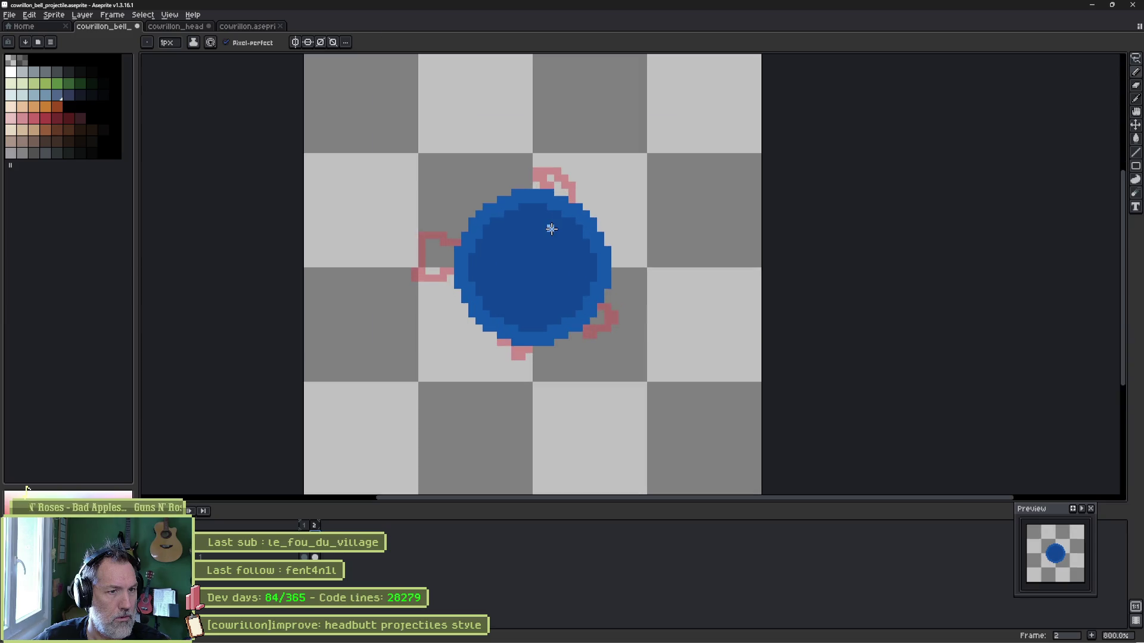
{"action": "key", "text": "F3"}
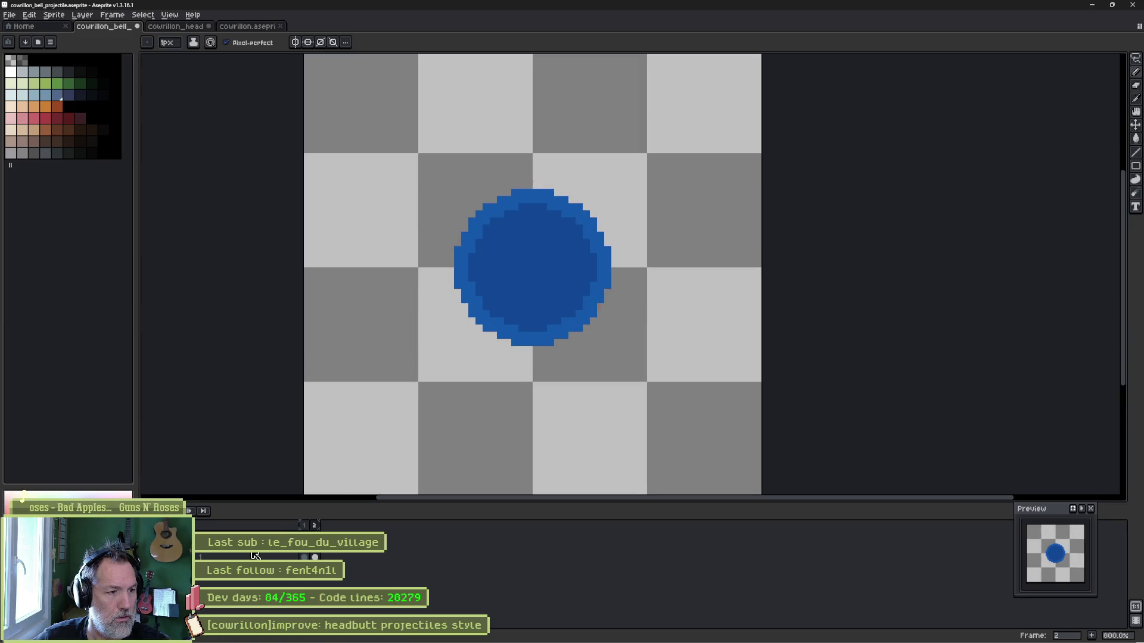
{"action": "key", "text": "shift+p"}
Set the ball layer to 38% opacity and draw two lightning strokes across the ball on frame 2.
{"action": "left_click_drag", "start_coordinate": [1049, 108], "coordinate": [1044, 108]}
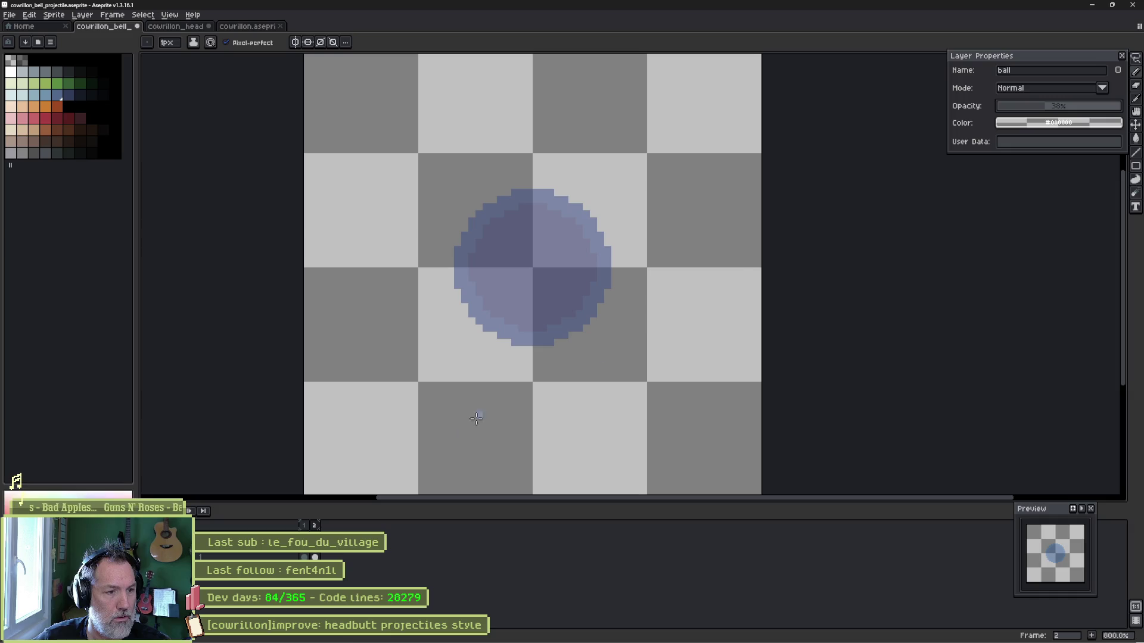
{"action": "left_click", "coordinate": [304, 557]}
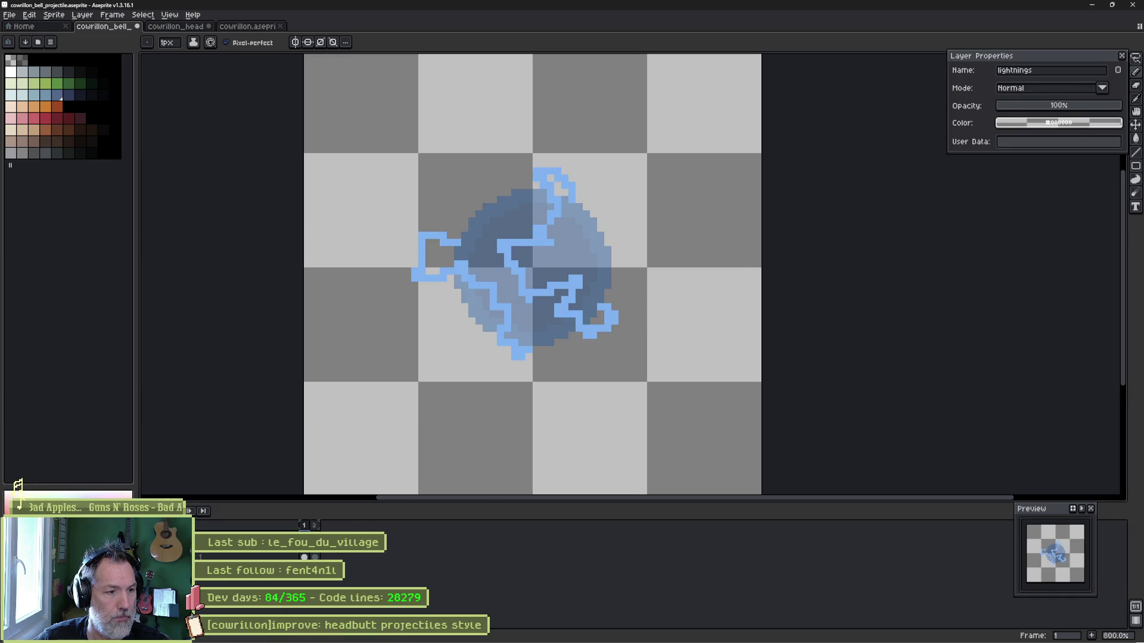
{"action": "key", "text": "Right"}
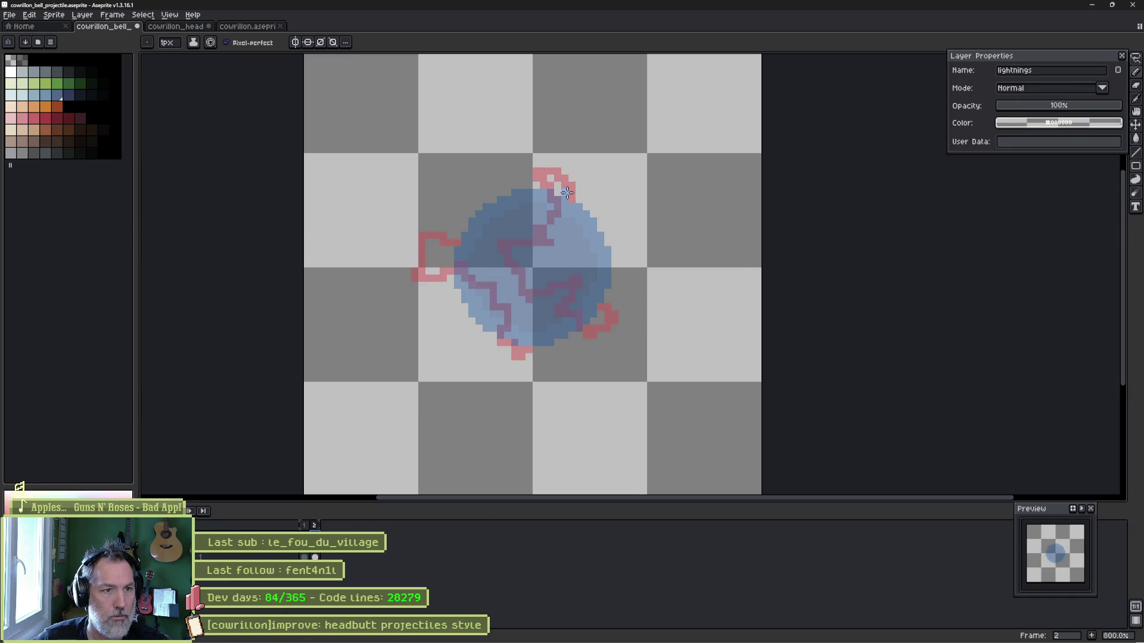
{"action": "mouse_move", "coordinate": [542, 179]}
{"action": "left_mouse_down"}
{"action": "mouse_move", "coordinate": [501, 176]}
{"action": "mouse_move", "coordinate": [536, 205]}
{"action": "mouse_move", "coordinate": [513, 237]}
{"action": "mouse_move", "coordinate": [519, 289]}
{"action": "mouse_move", "coordinate": [569, 268]}
{"action": "mouse_move", "coordinate": [587, 298]}
{"action": "mouse_move", "coordinate": [567, 328]}
{"action": "mouse_move", "coordinate": [587, 340]}
{"action": "left_mouse_up"}
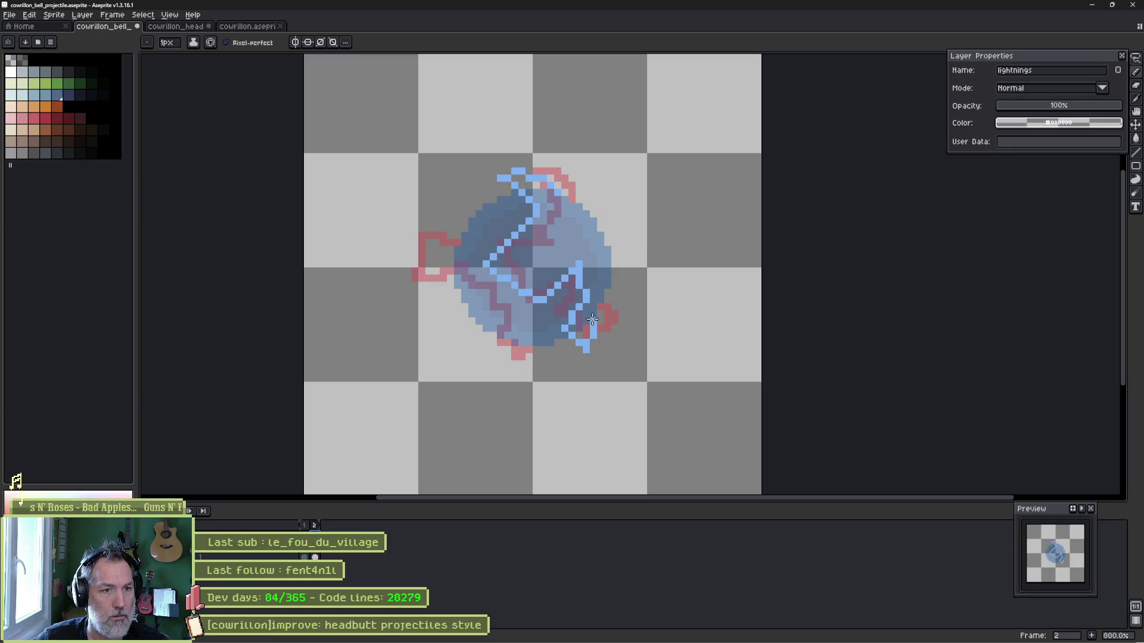
{"action": "mouse_move", "coordinate": [448, 256]}
{"action": "left_mouse_down"}
{"action": "mouse_move", "coordinate": [459, 319]}
{"action": "mouse_move", "coordinate": [513, 321]}
{"action": "left_mouse_up"}
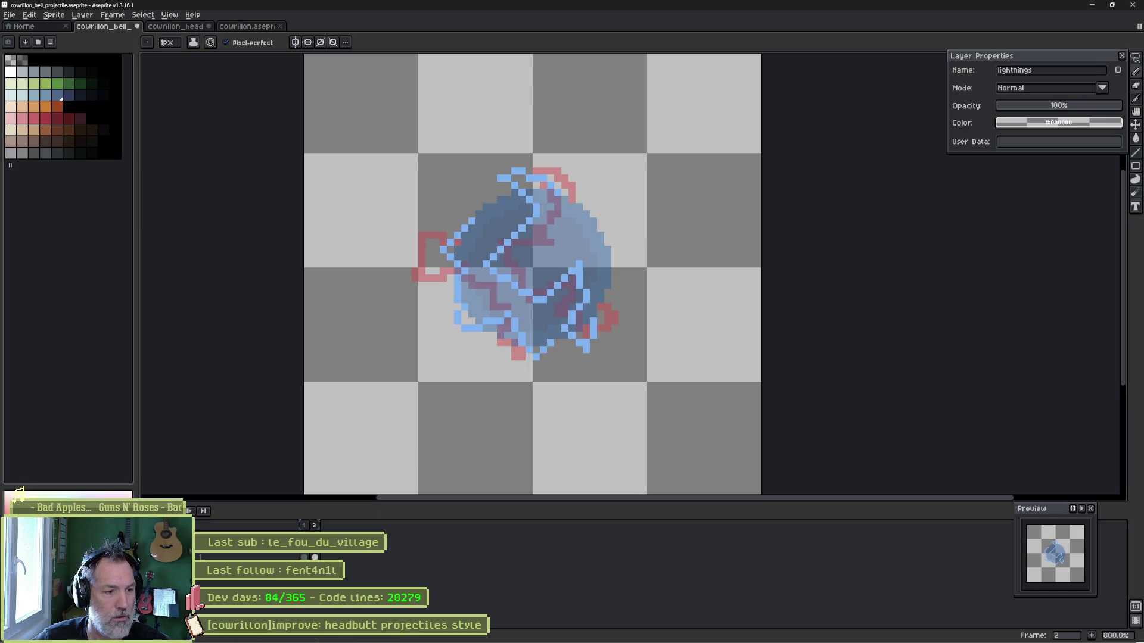
Add a cleared frame 3 with new lightning strands looping around the ball, comparing against frame 1.
{"action": "key", "text": "alt+n"}
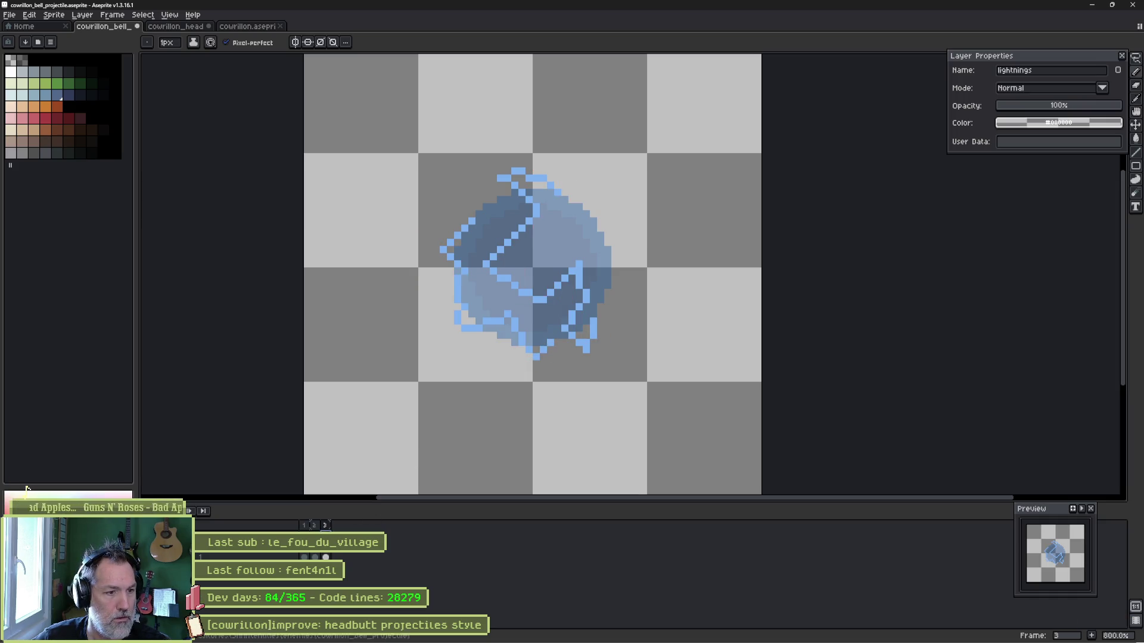
{"action": "key", "text": "Delete"}
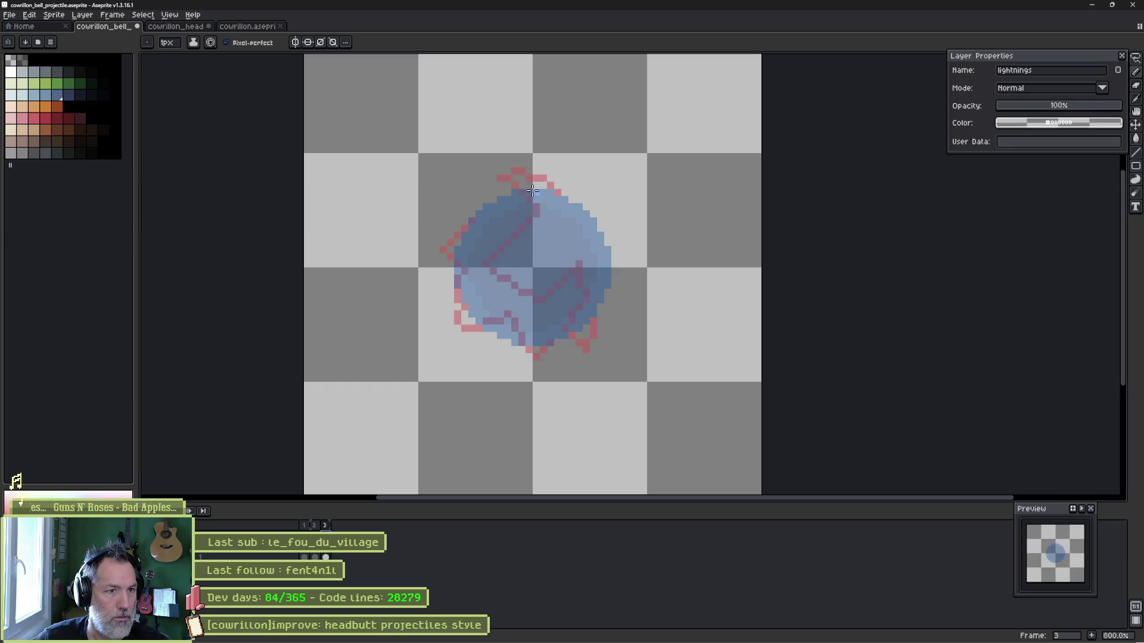
{"action": "mouse_move", "coordinate": [513, 197]}
{"action": "left_mouse_down"}
{"action": "mouse_move", "coordinate": [532, 178]}
{"action": "mouse_move", "coordinate": [547, 293]}
{"action": "left_mouse_up"}
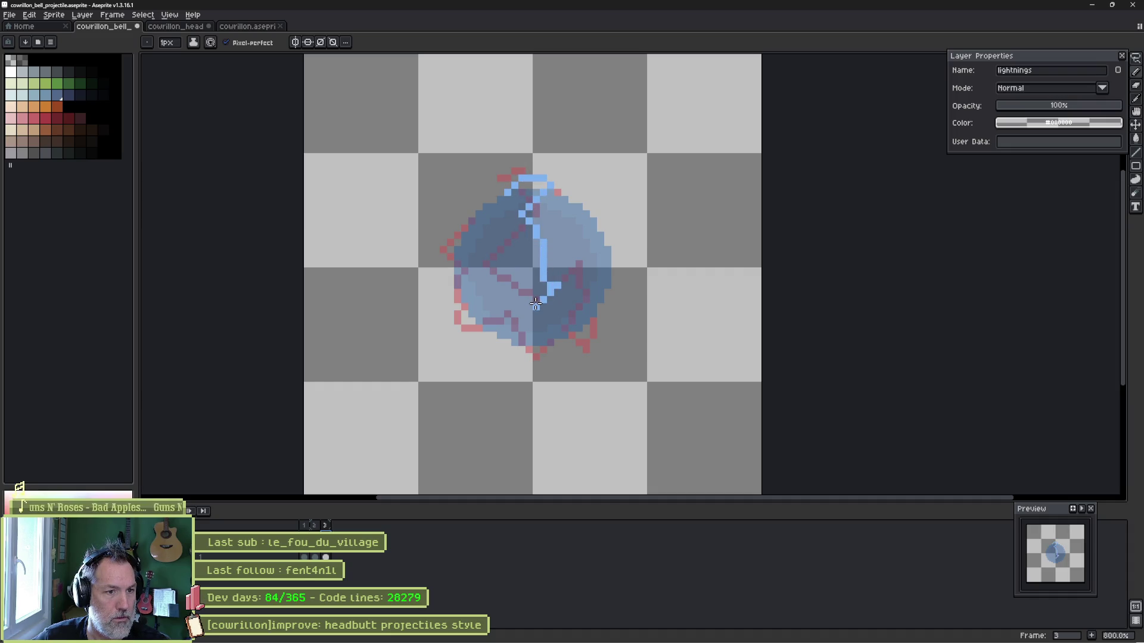
{"action": "mouse_move", "coordinate": [542, 314]}
{"action": "left_mouse_down"}
{"action": "mouse_move", "coordinate": [628, 300]}
{"action": "mouse_move", "coordinate": [636, 269]}
{"action": "left_mouse_up"}
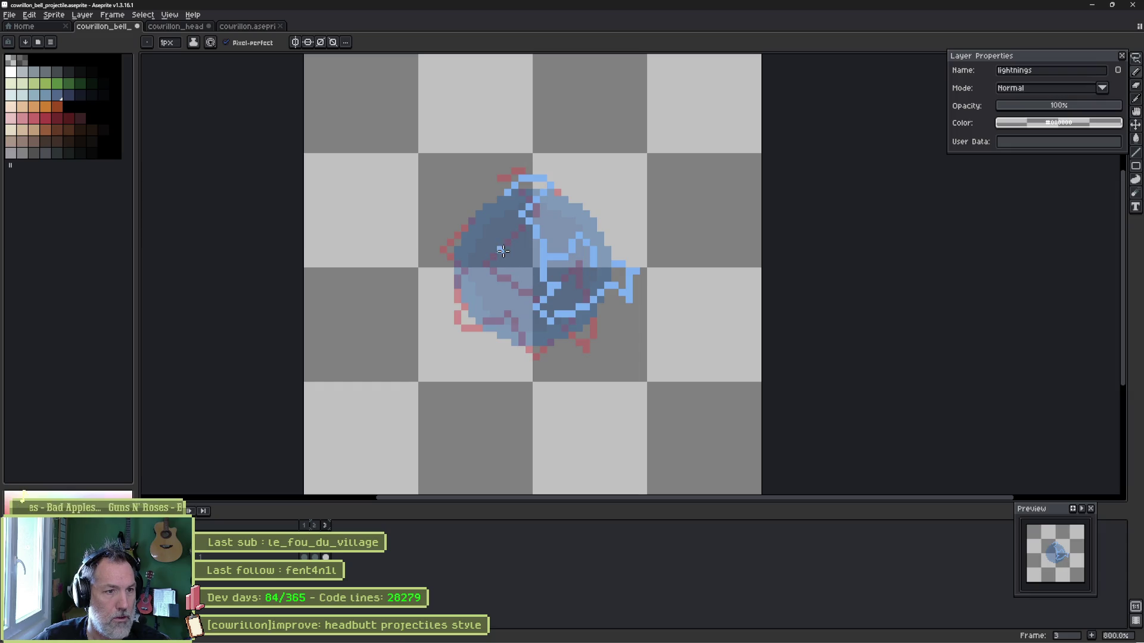
{"action": "mouse_move", "coordinate": [478, 249]}
{"action": "left_mouse_down"}
{"action": "mouse_move", "coordinate": [442, 303]}
{"action": "mouse_move", "coordinate": [468, 356]}
{"action": "mouse_move", "coordinate": [512, 324]}
{"action": "mouse_move", "coordinate": [548, 366]}
{"action": "mouse_move", "coordinate": [576, 326]}
{"action": "left_mouse_up"}
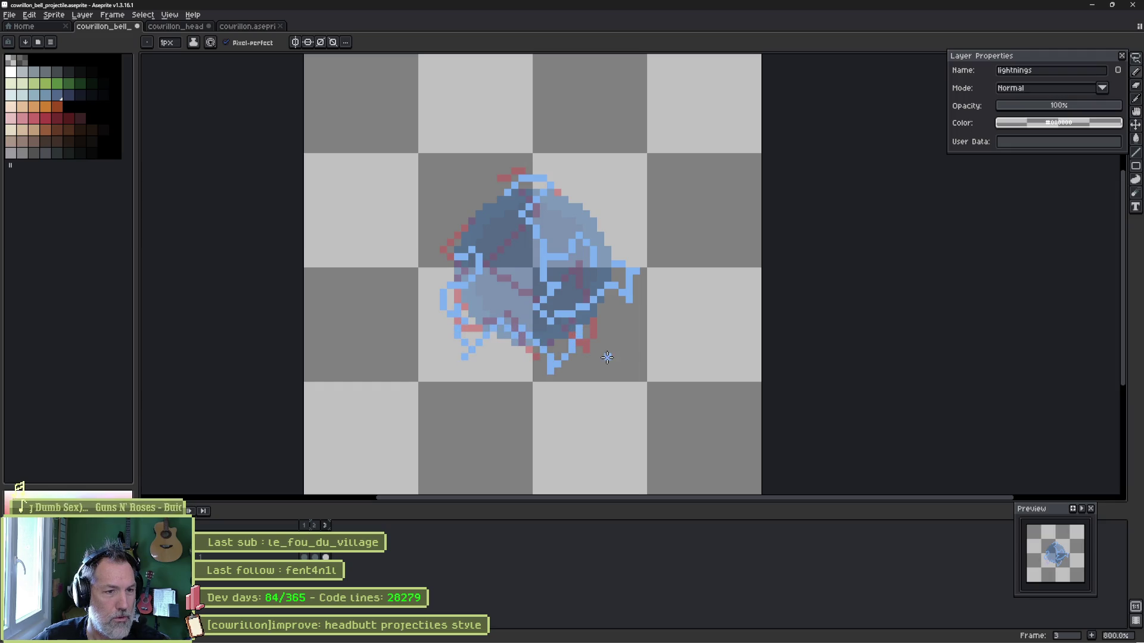
{"action": "left_click", "coordinate": [300, 527]}
{"action": "left_click", "coordinate": [324, 526]}
{"action": "left_click", "coordinate": [301, 526]}
{"action": "left_click", "coordinate": [325, 526]}
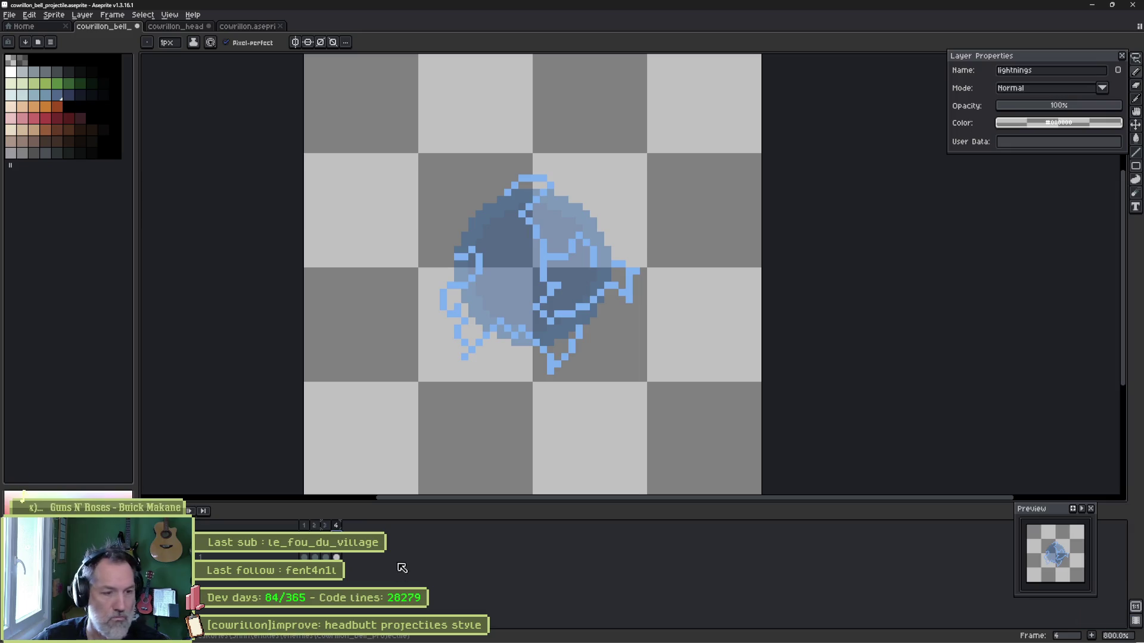
Add frame 4 with a new stroke and a streak around the ball's lower-left.
{"action": "key", "text": "alt+n"}
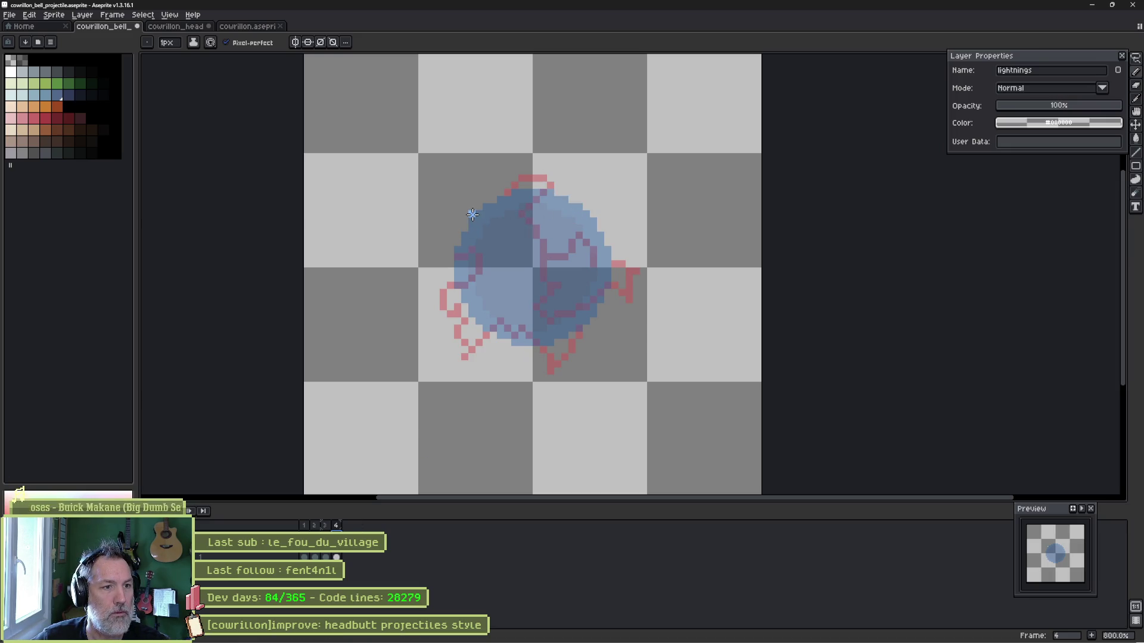
{"action": "mouse_move", "coordinate": [492, 230]}
{"action": "left_mouse_down"}
{"action": "mouse_move", "coordinate": [521, 258]}
{"action": "mouse_move", "coordinate": [518, 317]}
{"action": "mouse_move", "coordinate": [594, 250]}
{"action": "mouse_move", "coordinate": [596, 208]}
{"action": "mouse_move", "coordinate": [582, 215]}
{"action": "left_mouse_up"}
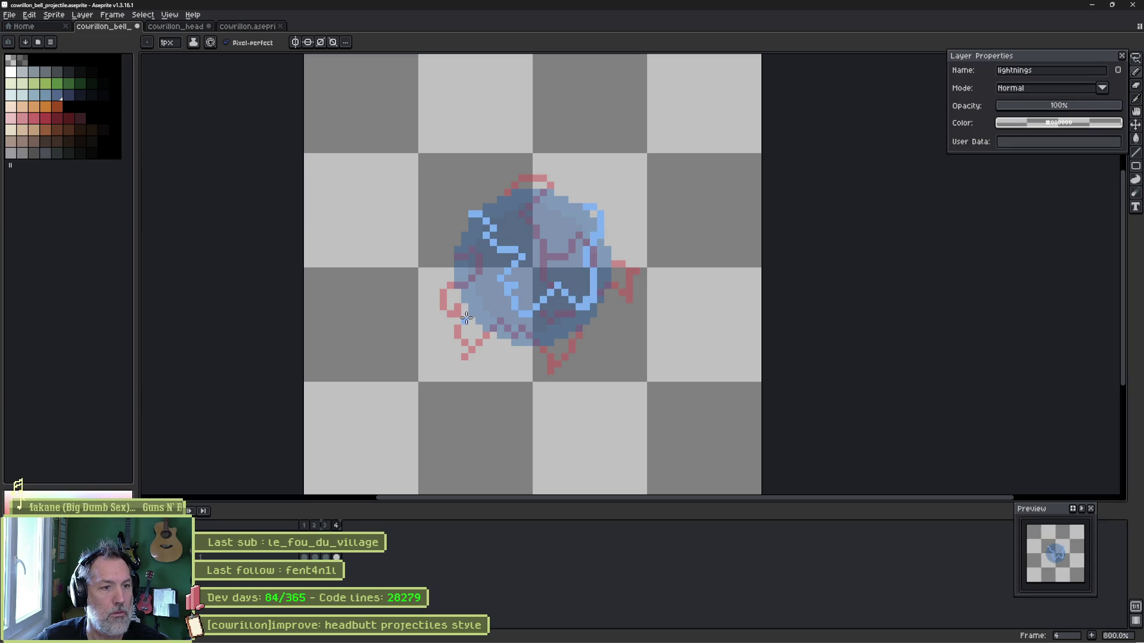
{"action": "mouse_move", "coordinate": [474, 315]}
{"action": "left_mouse_down"}
{"action": "mouse_move", "coordinate": [471, 342]}
{"action": "mouse_move", "coordinate": [491, 372]}
{"action": "mouse_move", "coordinate": [536, 337]}
{"action": "mouse_move", "coordinate": [563, 335]}
{"action": "left_mouse_up"}
Rename the ball's layer to 'ball' at full opacity, then return to frame 1.
{"action": "left_click", "coordinate": [305, 526]}
{"action": "left_click", "coordinate": [314, 526]}
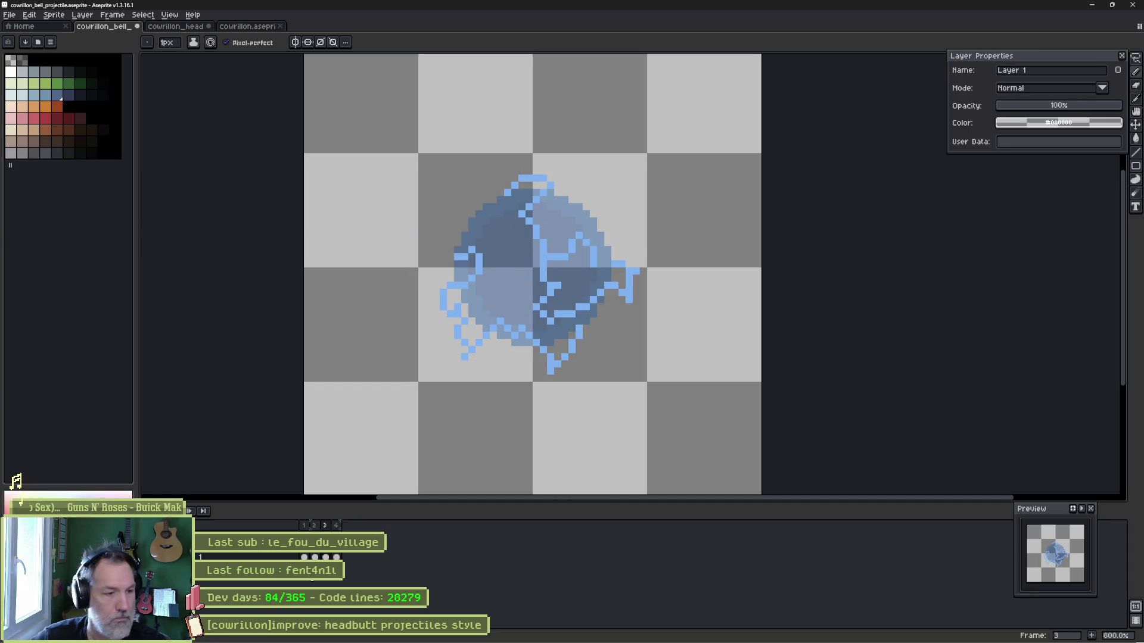
{"action": "left_click", "coordinate": [229, 553]}
{"action": "type", "text": "ball"}
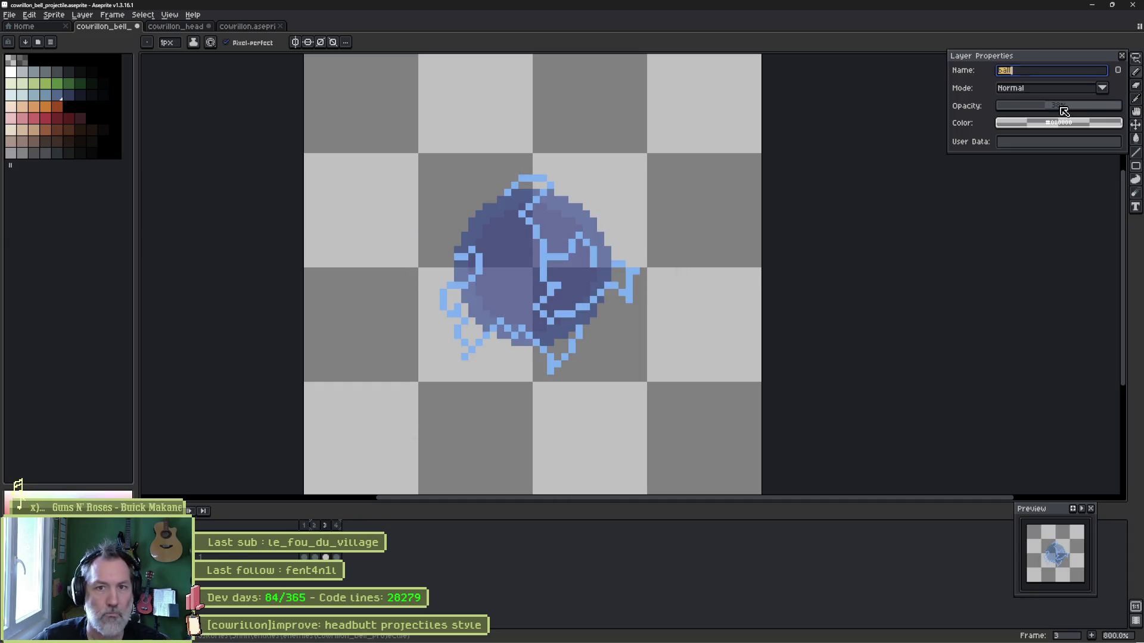
{"action": "left_click", "coordinate": [1122, 58]}
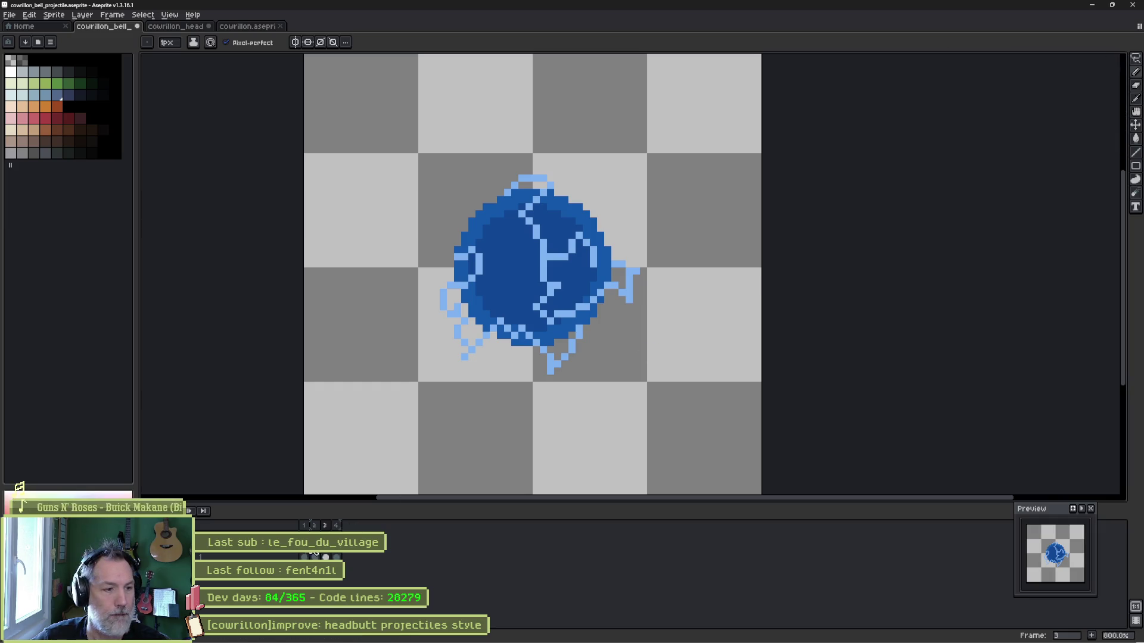
{"action": "left_click", "coordinate": [305, 526]}
Play the four-frame animation at 400% in an enlarged Preview window and compare it with Godot's projectile.
{"action": "key", "text": "Return"}
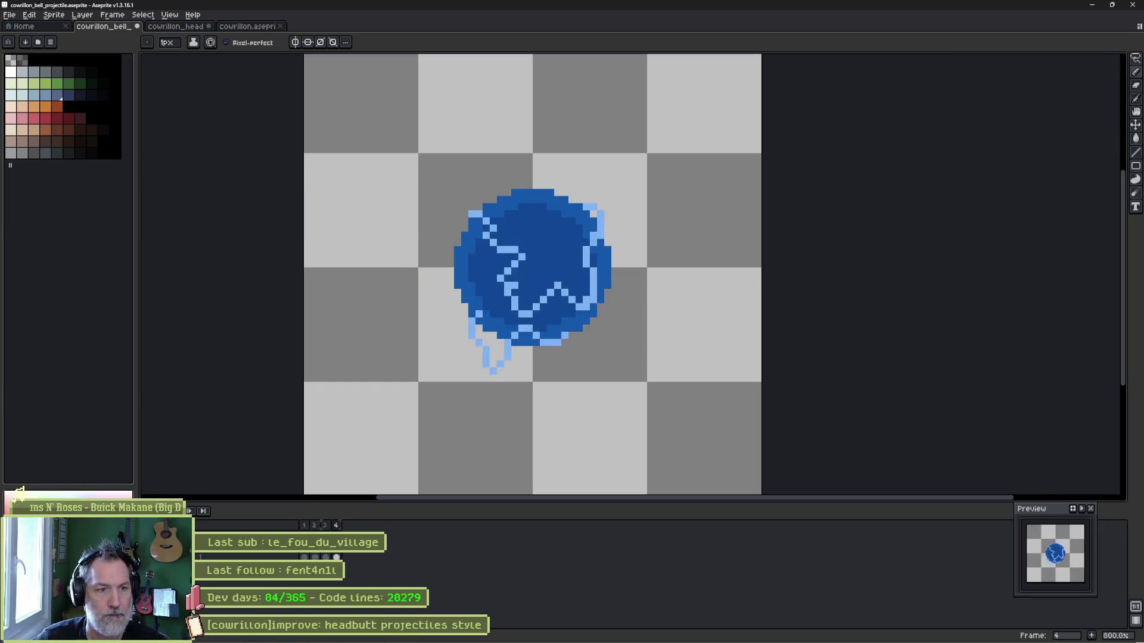
{"action": "scroll", "coordinate": [632, 331], "scroll_direction": "down", "scroll_amount": 3}
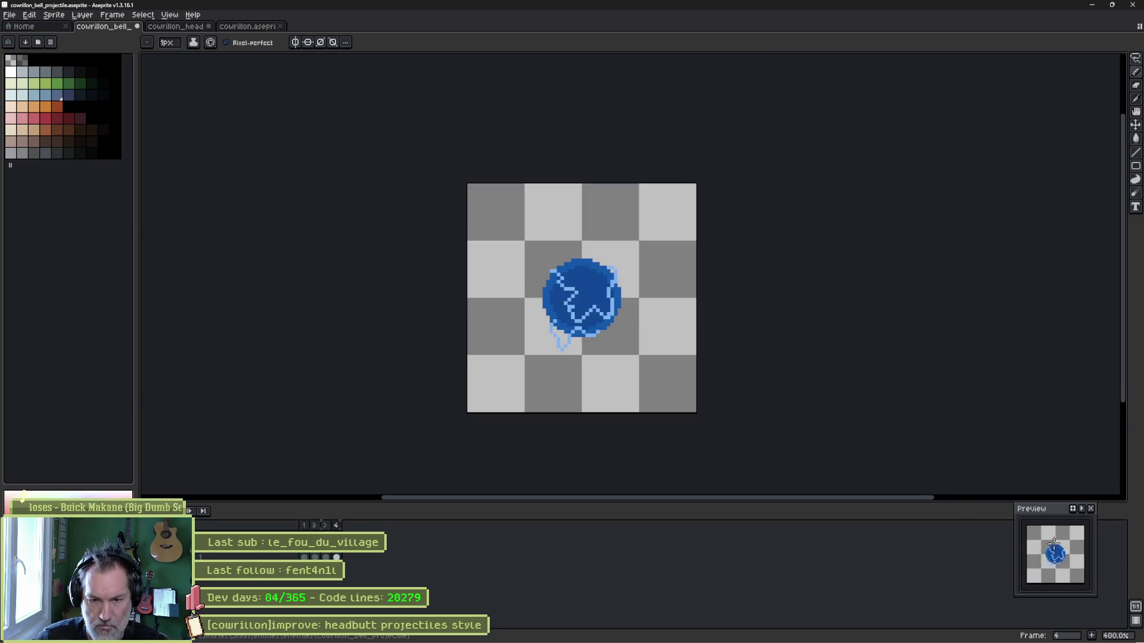
{"action": "left_click_drag", "start_coordinate": [1011, 502], "coordinate": [976, 459]}
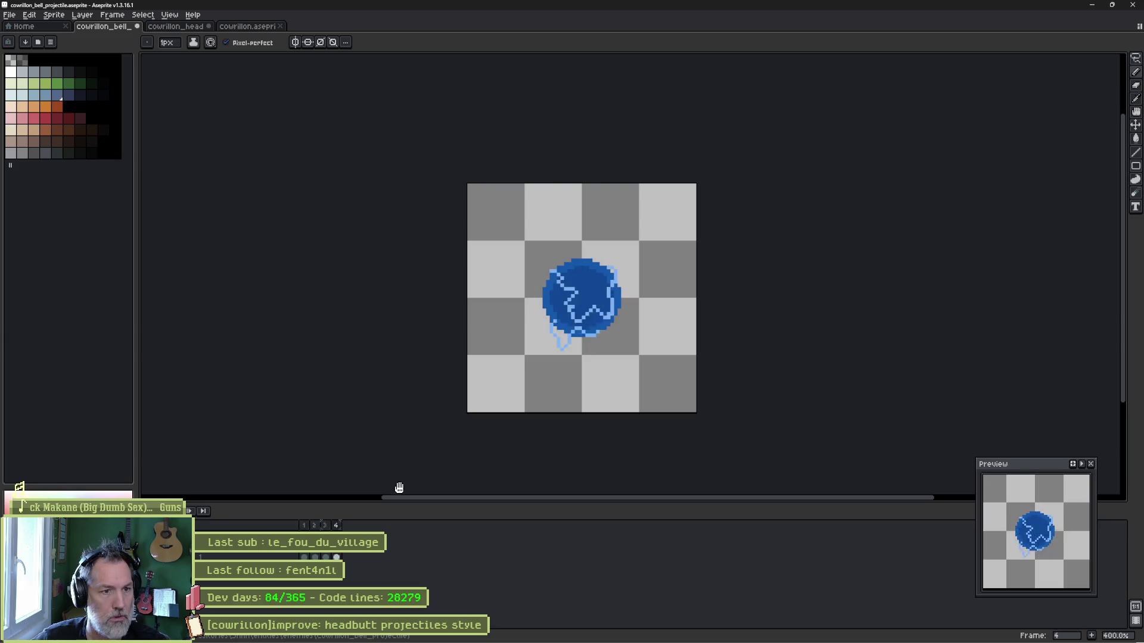
{"action": "mouse_move", "coordinate": [521, 640]}
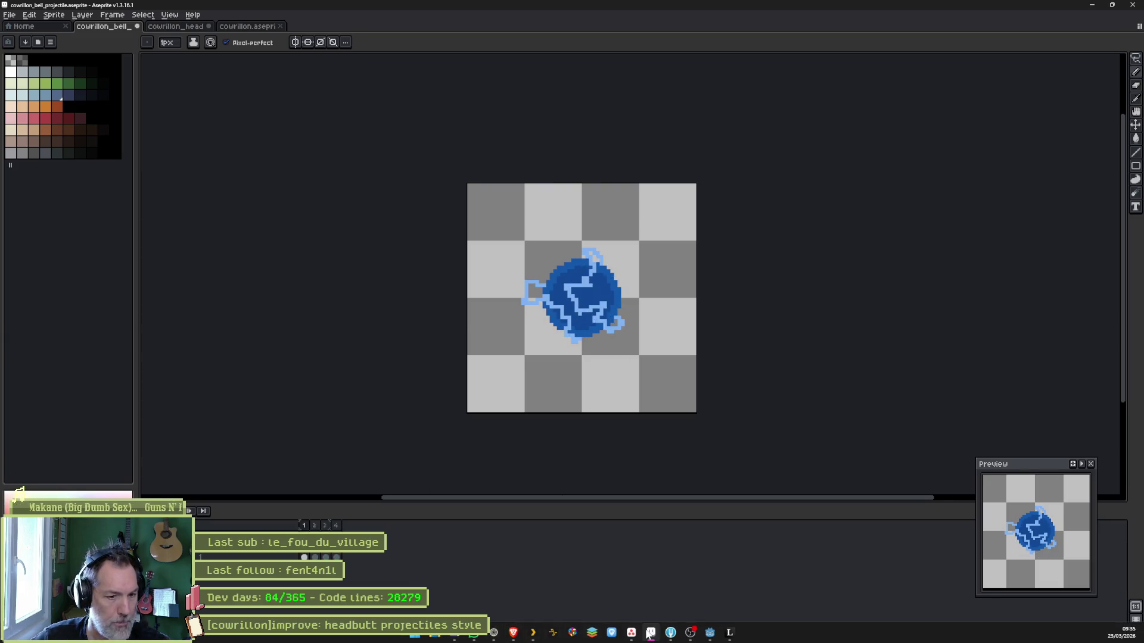
{"action": "left_click", "coordinate": [710, 632]}
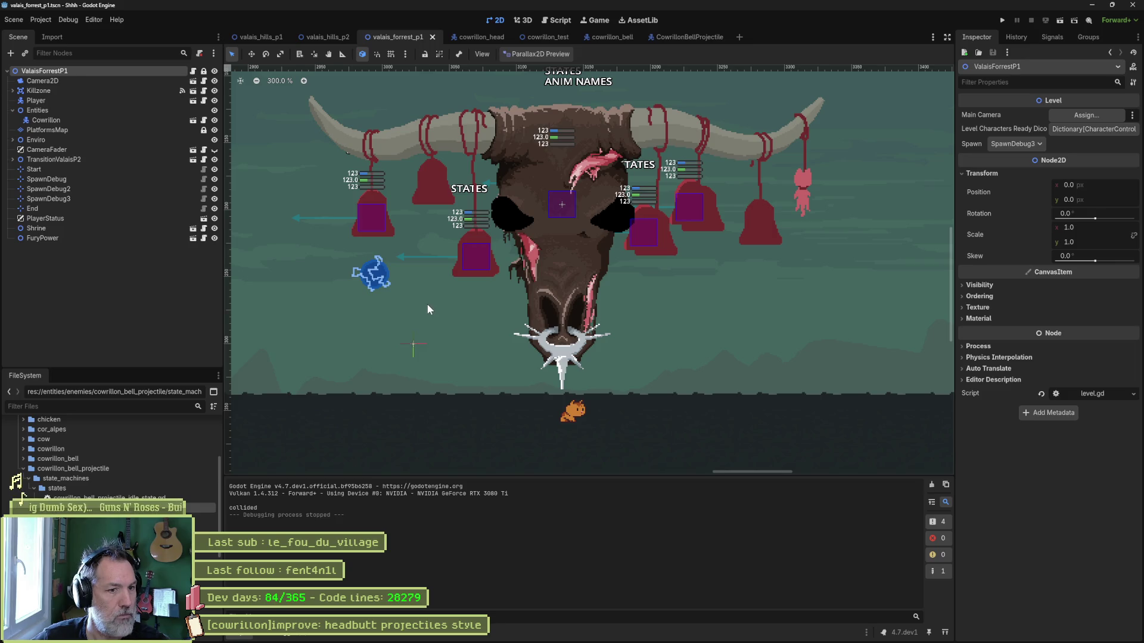
{"action": "scroll", "coordinate": [427, 303], "scroll_direction": "up", "scroll_amount": 1}
{"action": "key", "text": "alt+Tab"}
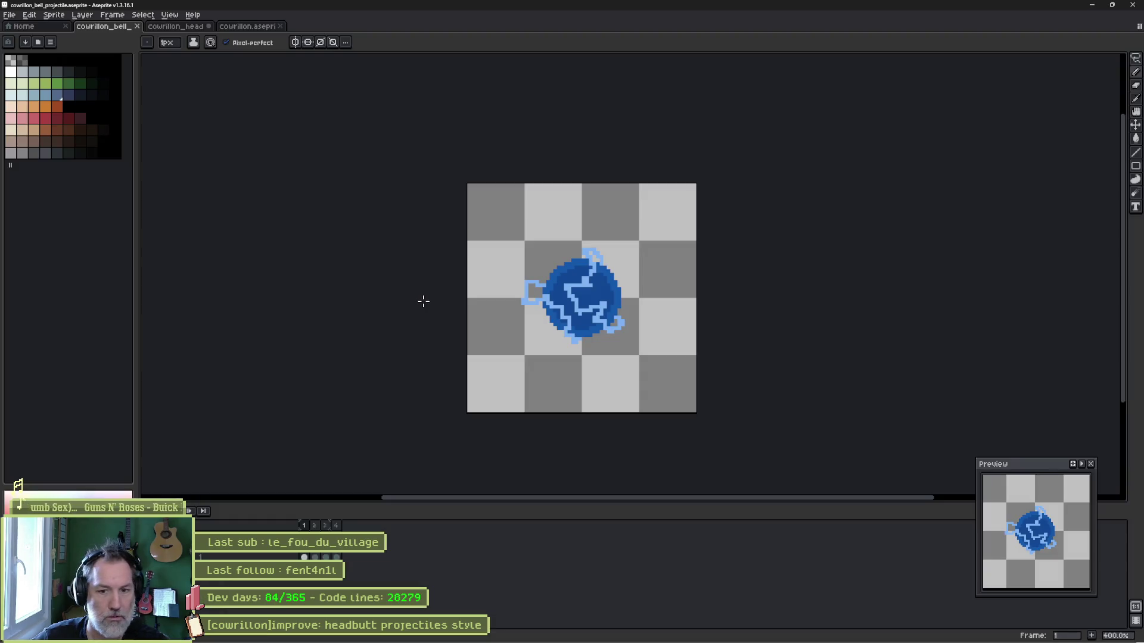
Loop-play frames 1–3, then flip between frames 3 and 4, ending on frame 4.
{"action": "key", "text": "alt+Tab"}
{"action": "key", "text": "alt+Tab"}
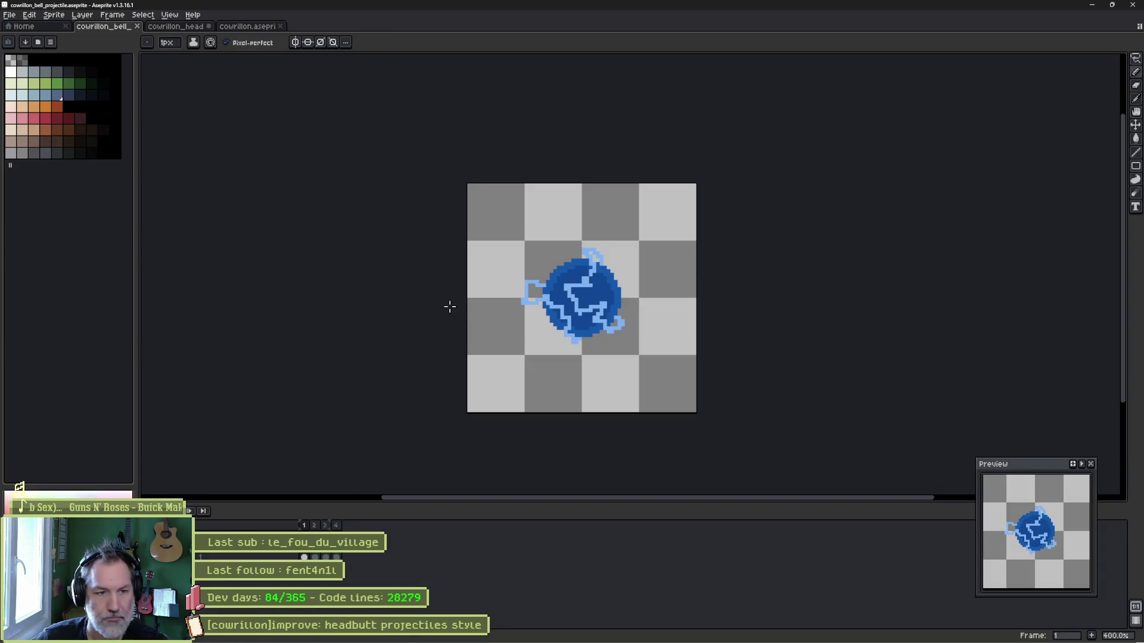
{"action": "left_click_drag", "start_coordinate": [306, 528], "coordinate": [327, 529]}
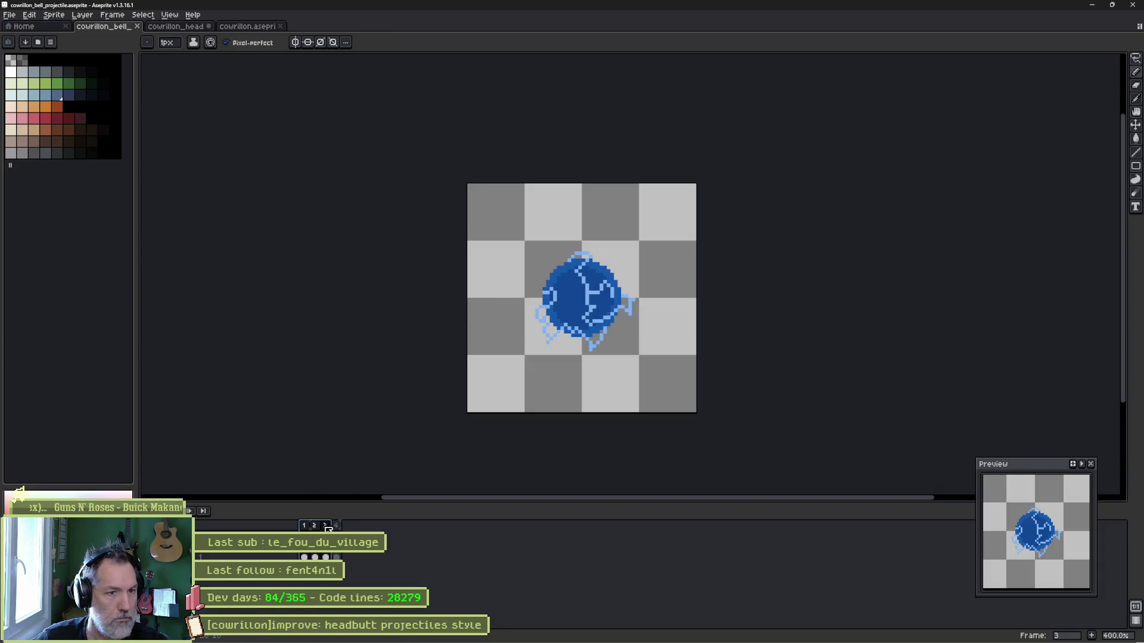
{"action": "key", "text": "Return"}
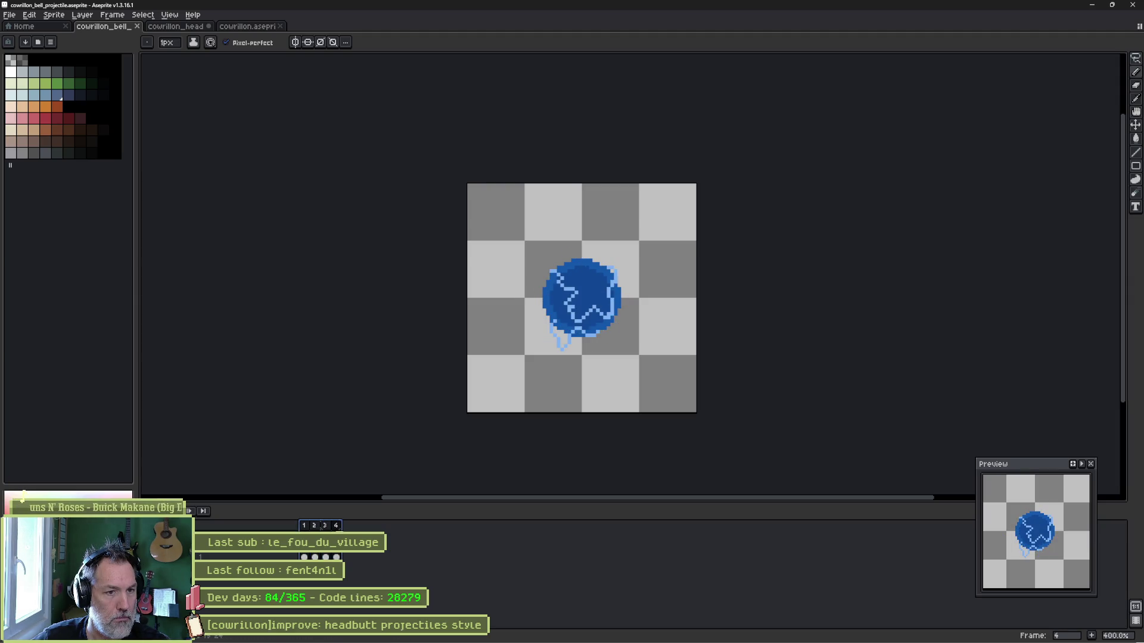
{"action": "left_click", "coordinate": [329, 530]}
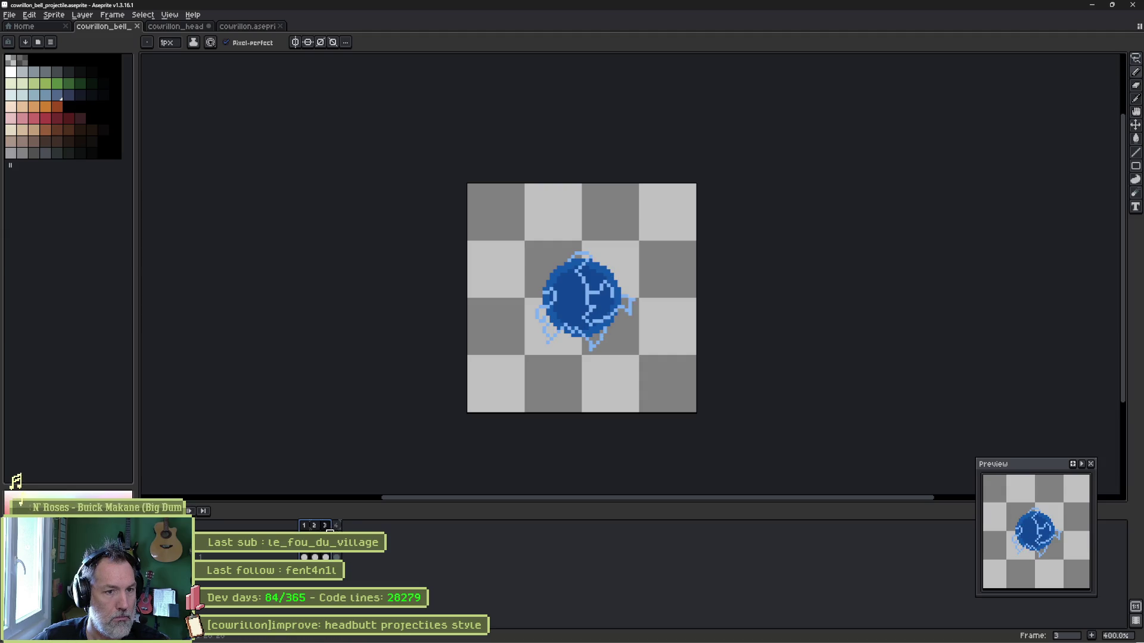
{"action": "left_click", "coordinate": [336, 528]}
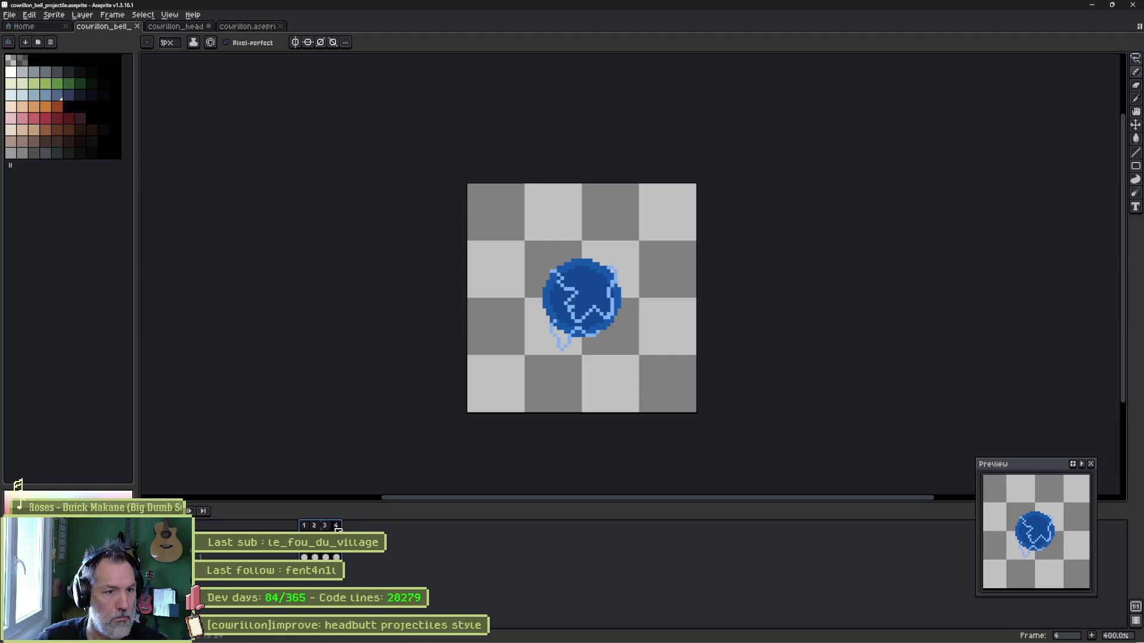
{"action": "key", "text": "Left"}
{"action": "key", "text": "Right"}
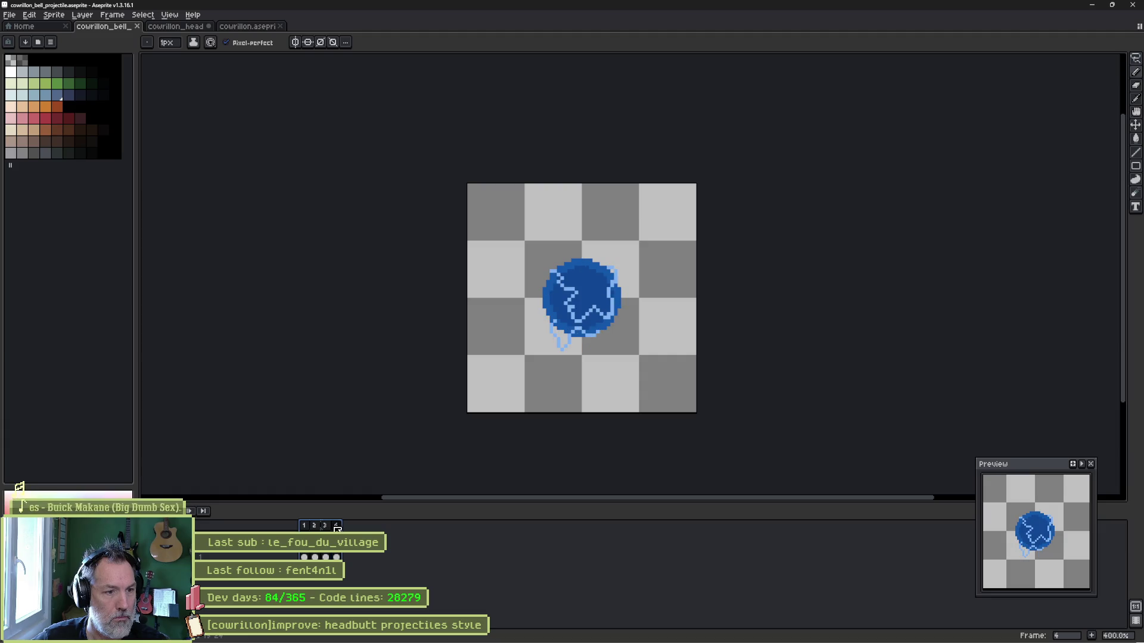
{"action": "key", "text": "F3"}
Cover frame 4's inner cracks in dark blue, draw a new 1px light-blue line, and preview playback.
{"action": "mouse_move", "coordinate": [551, 267]}
{"action": "left_mouse_down"}
{"action": "mouse_move", "coordinate": [571, 309]}
{"action": "mouse_move", "coordinate": [596, 316]}
{"action": "mouse_move", "coordinate": [613, 298]}
{"action": "mouse_move", "coordinate": [606, 288]}
{"action": "left_mouse_up"}
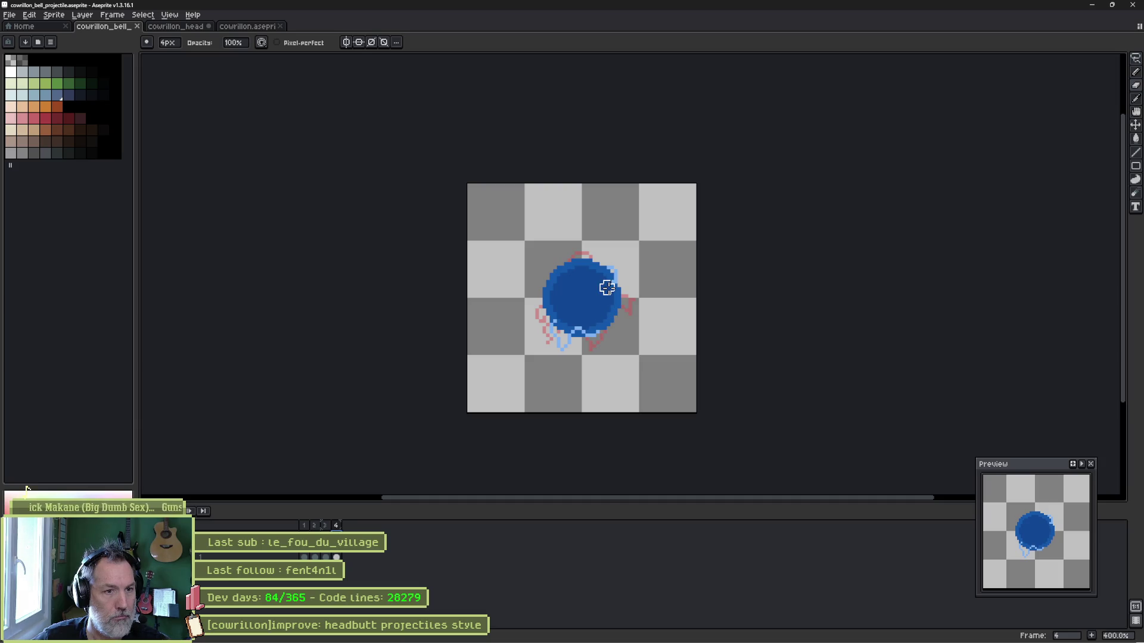
{"action": "scroll", "coordinate": [607, 288], "scroll_direction": "up", "scroll_amount": 2}
{"action": "key", "text": "b"}
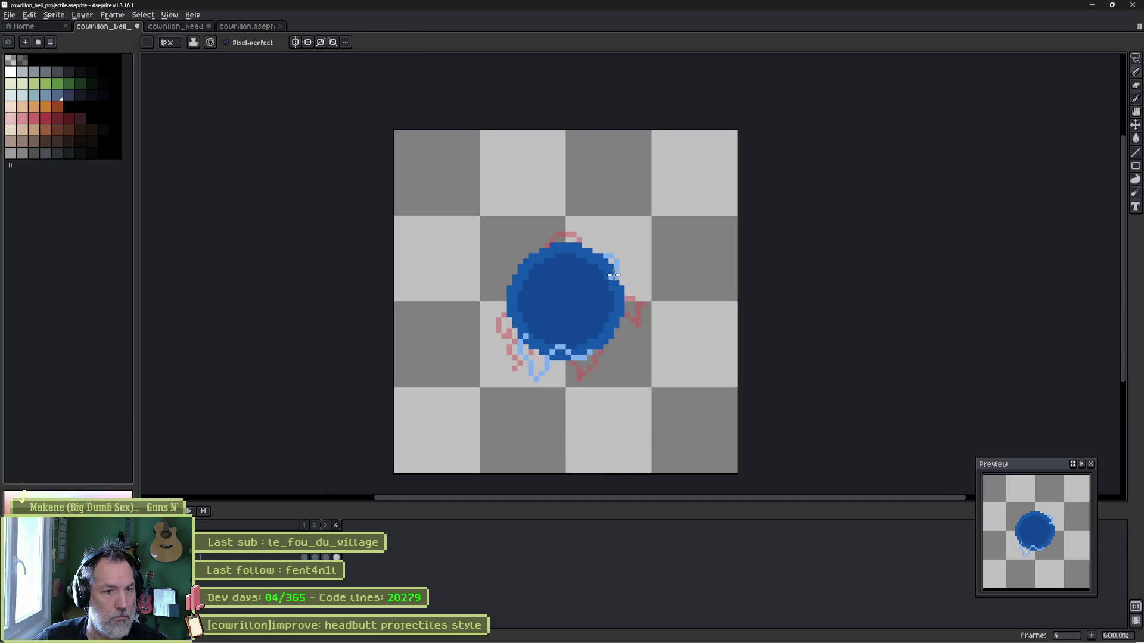
{"action": "mouse_move", "coordinate": [525, 255]}
{"action": "left_mouse_down"}
{"action": "mouse_move", "coordinate": [516, 268]}
{"action": "mouse_move", "coordinate": [532, 287]}
{"action": "left_mouse_up"}
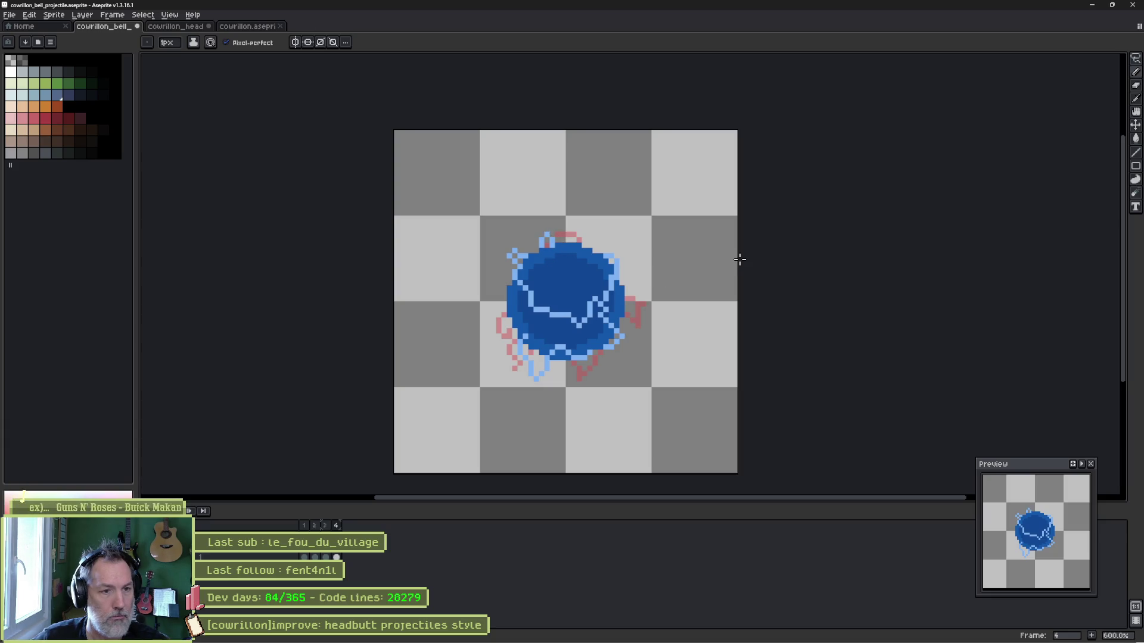
{"action": "key", "text": "Return"}
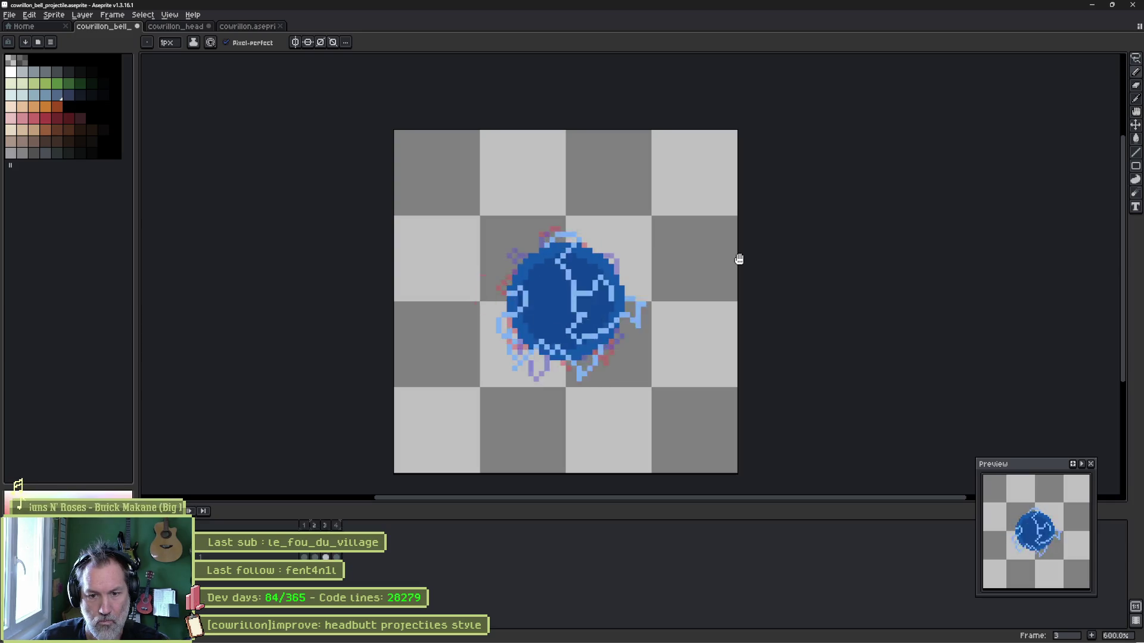
{"action": "key", "text": "Return"}
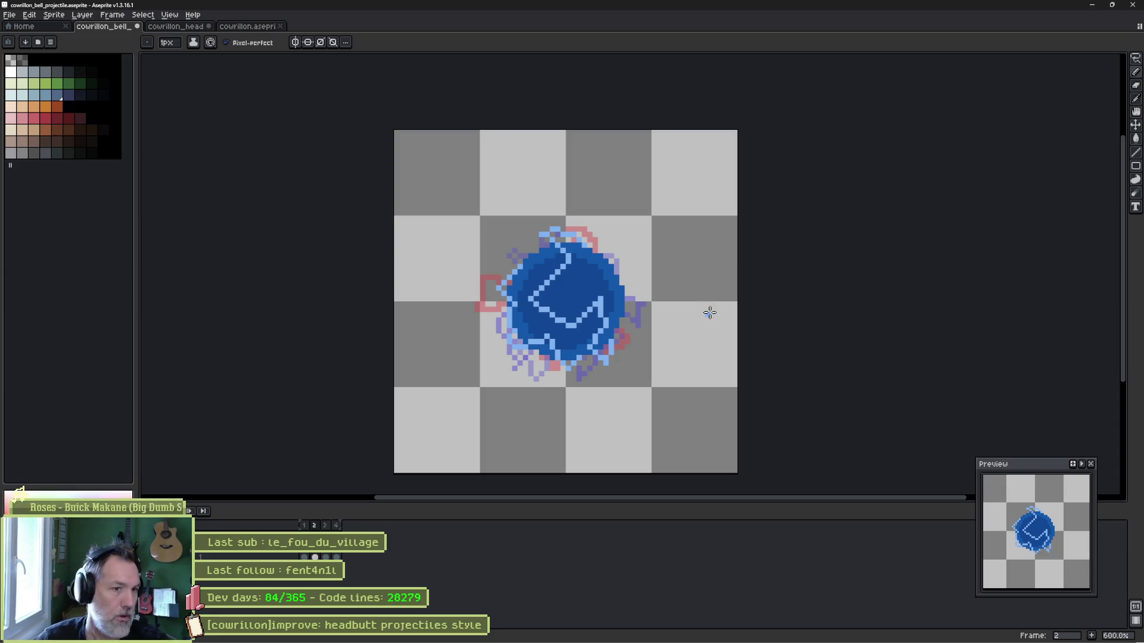
On frame 1, add a light-blue pixel to the lower-right bolt and darken stray lower-left pixels.
{"action": "key", "text": "Left"}
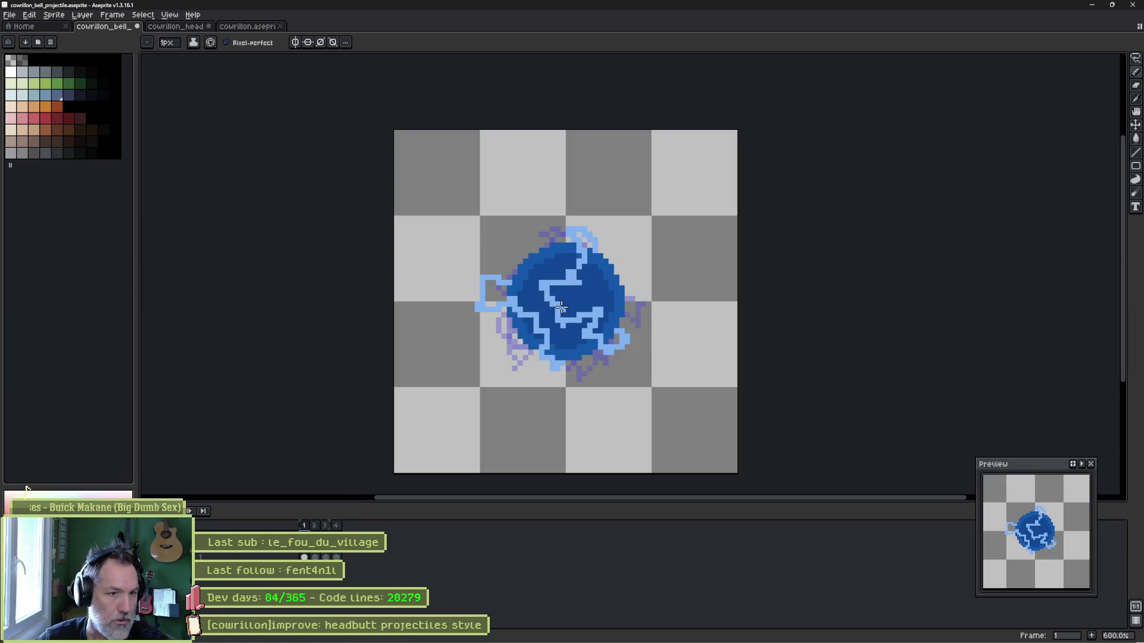
{"action": "scroll", "coordinate": [576, 300], "scroll_direction": "up", "scroll_amount": 1}
{"action": "scroll", "coordinate": [576, 300], "scroll_direction": "up", "scroll_amount": 2}
{"action": "key", "text": "e"}
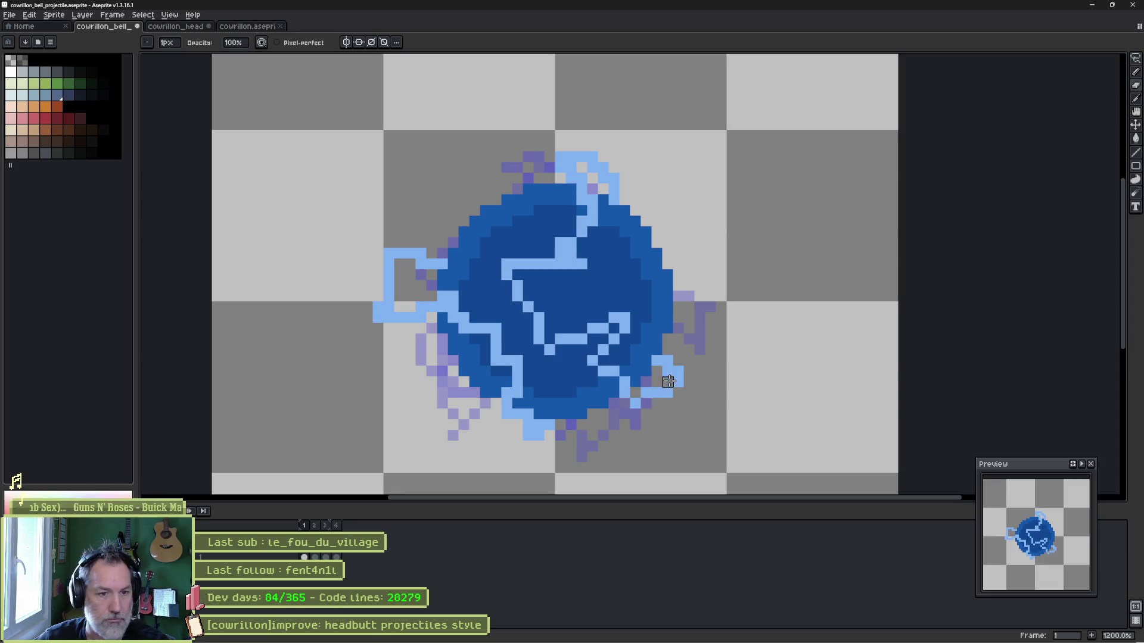
{"action": "left_click", "coordinate": [655, 360]}
{"action": "left_click", "coordinate": [528, 409]}
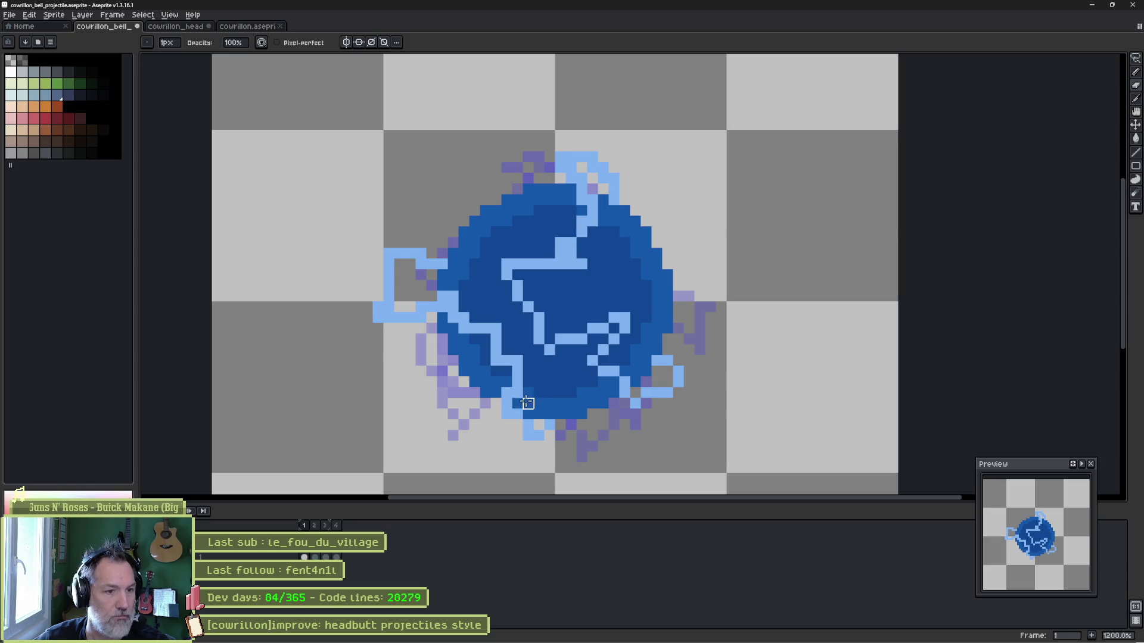
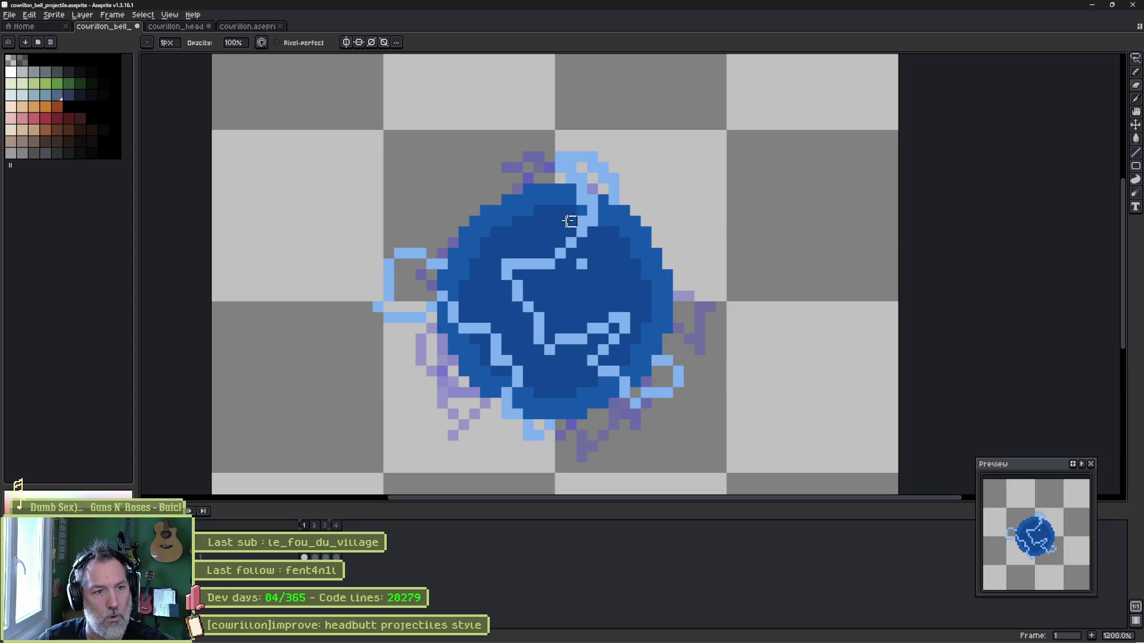
Repaint frame 1's top-right bolt tip one pixel lower in light blue.
{"action": "key", "text": "e"}
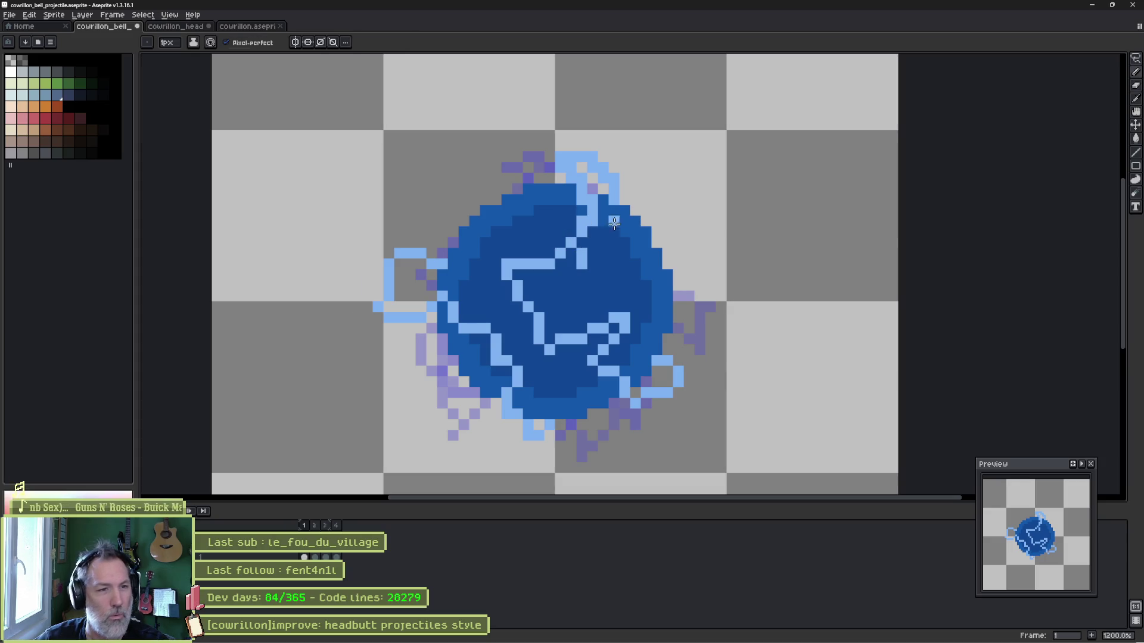
{"action": "key", "text": "b"}
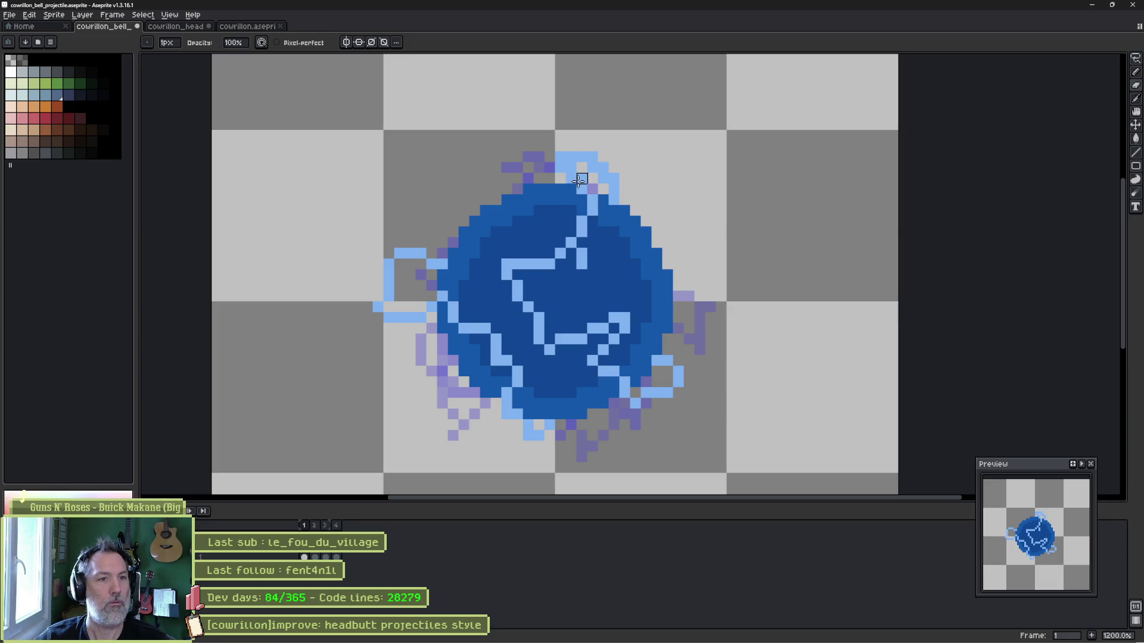
{"action": "right_click", "coordinate": [592, 156]}
{"action": "left_click", "coordinate": [592, 166]}
{"action": "left_click", "coordinate": [602, 177]}
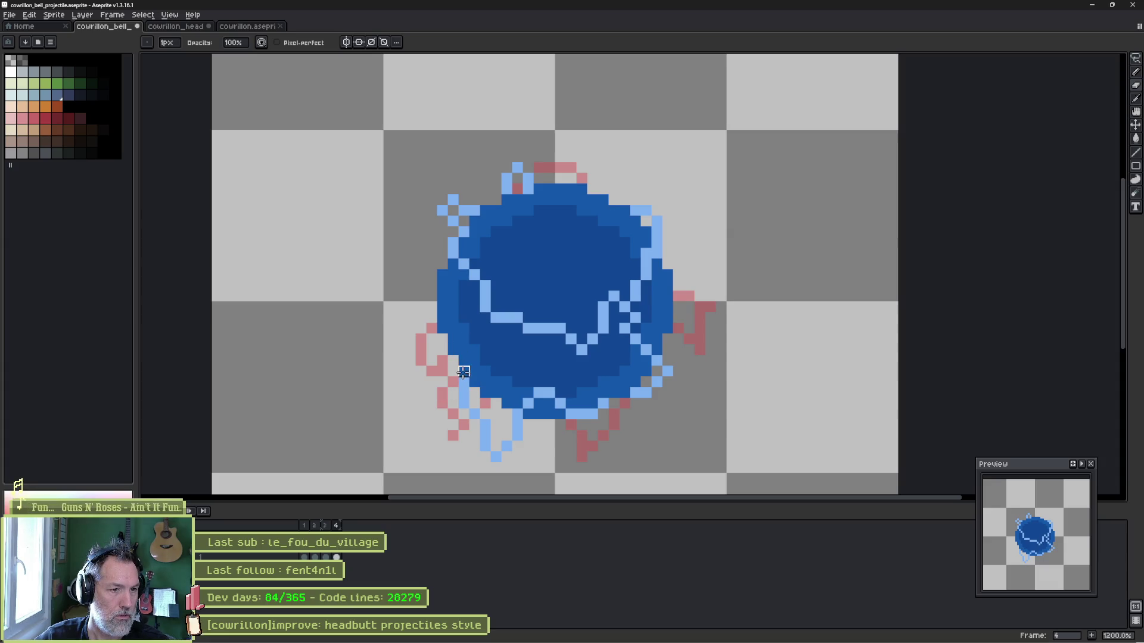
Draw a new light-blue bolt from the orb's centre up-right and preview the animation.
{"action": "key", "text": "e"}
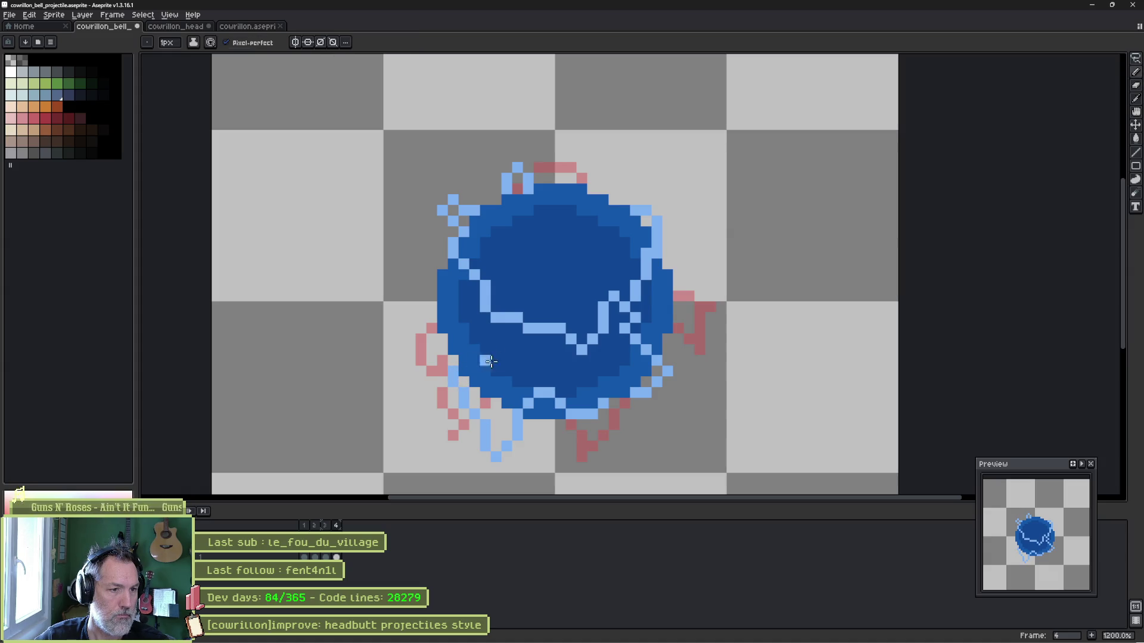
{"action": "key", "text": "Return"}
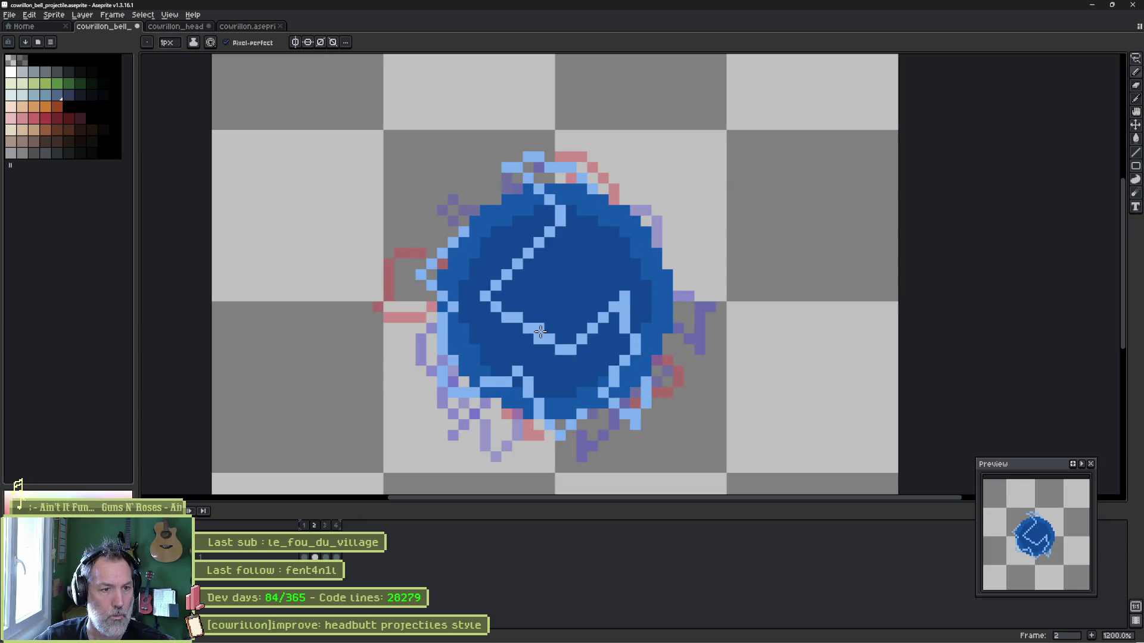
{"action": "mouse_move", "coordinate": [541, 330]}
{"action": "left_mouse_down"}
{"action": "mouse_move", "coordinate": [622, 295]}
{"action": "mouse_move", "coordinate": [568, 350]}
{"action": "left_mouse_up"}
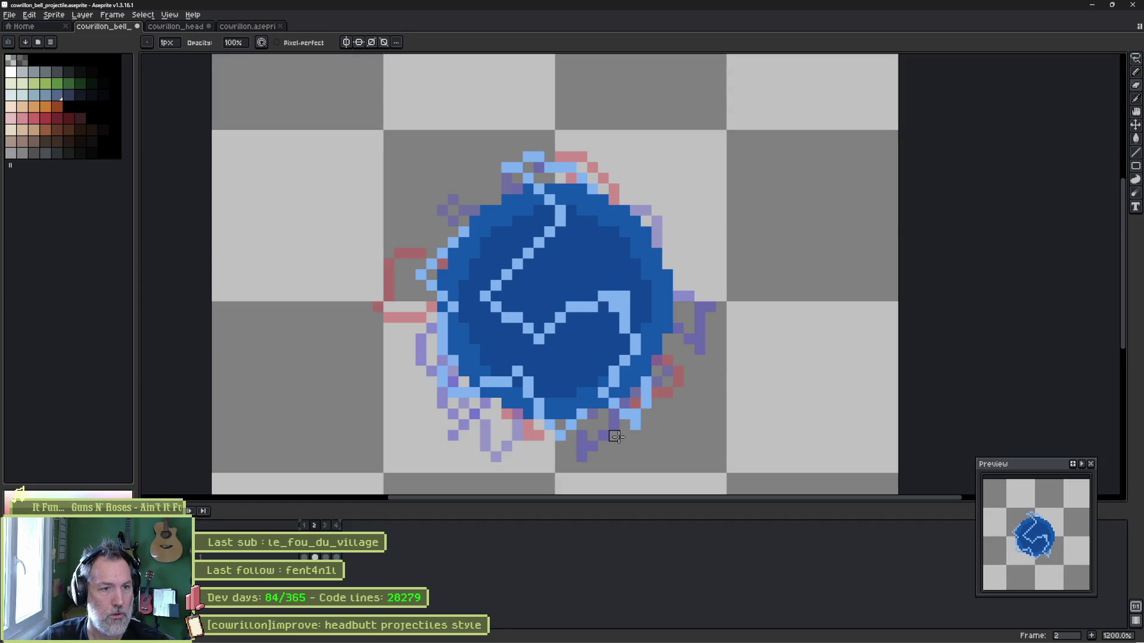
{"action": "key", "text": "period"}
{"action": "key", "text": "Return"}
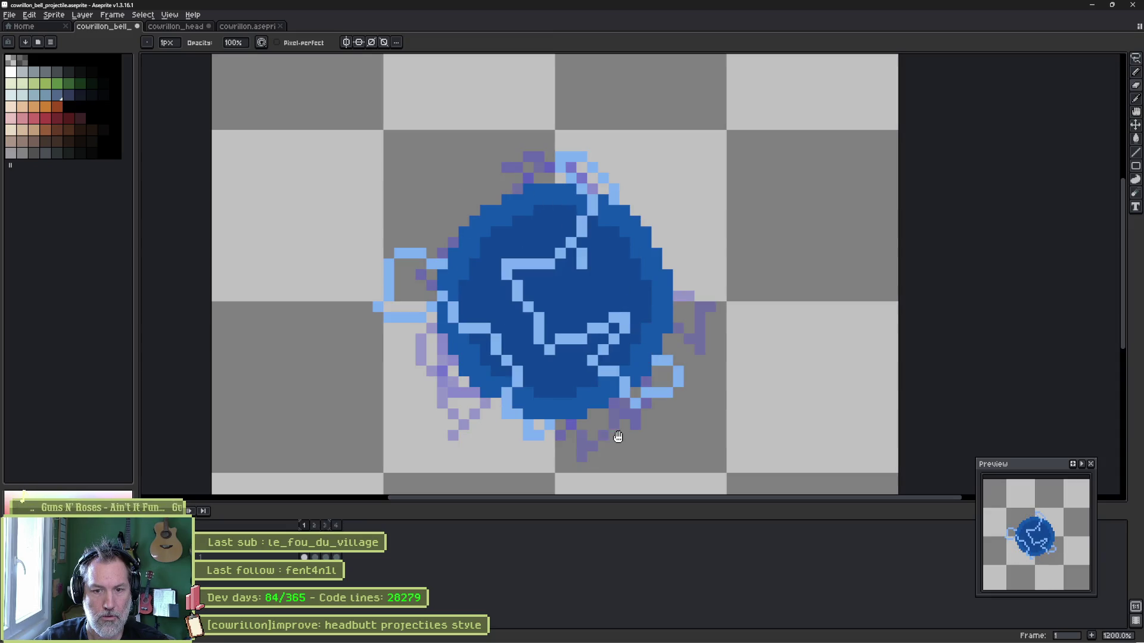
{"action": "key", "text": "Return"}
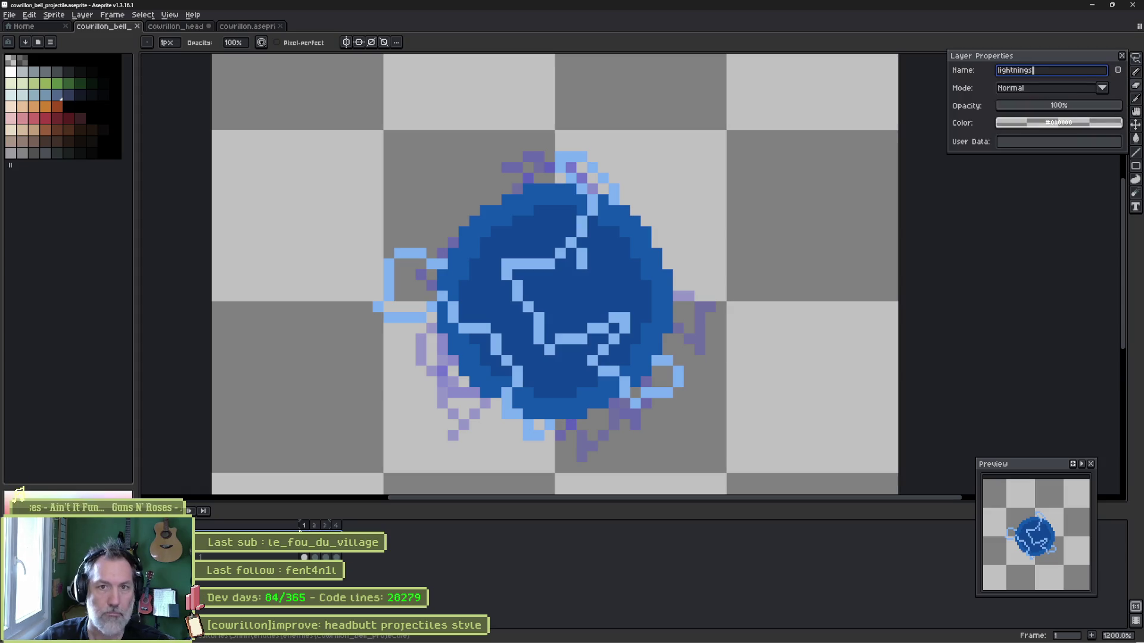
Rename the lightnings layer to 'bolts' and give the copied layer a 'bolts' name too.
{"action": "type", "text": "bolts"}
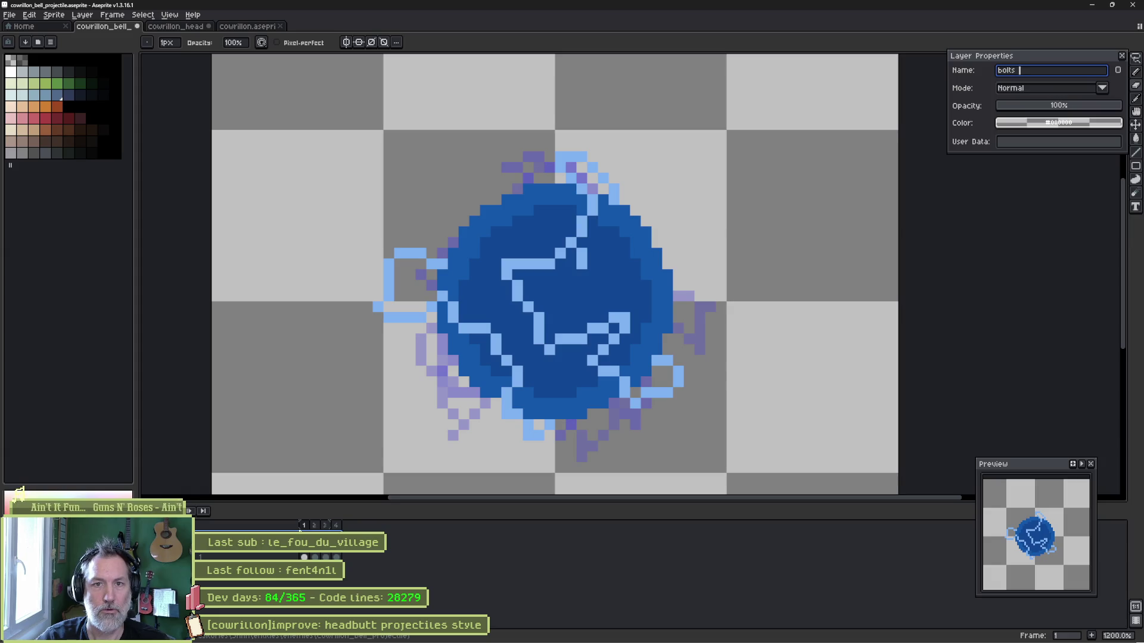
{"action": "key", "text": "Return"}
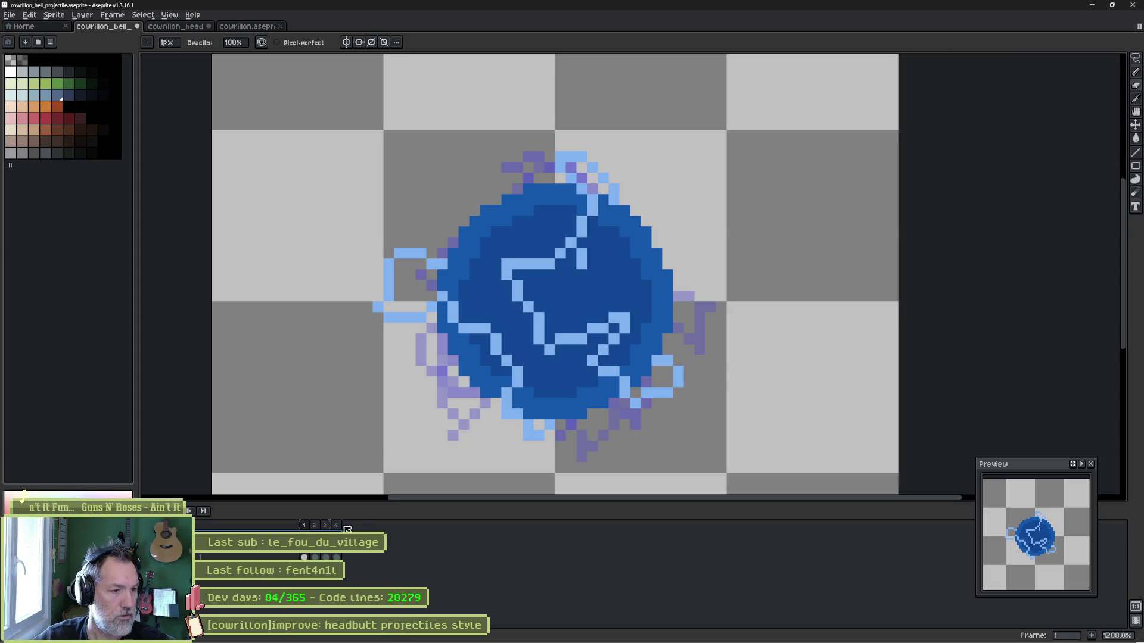
{"action": "right_click", "coordinate": [254, 555]}
{"action": "left_click", "coordinate": [274, 536]}
{"action": "type", "text": "bo"}
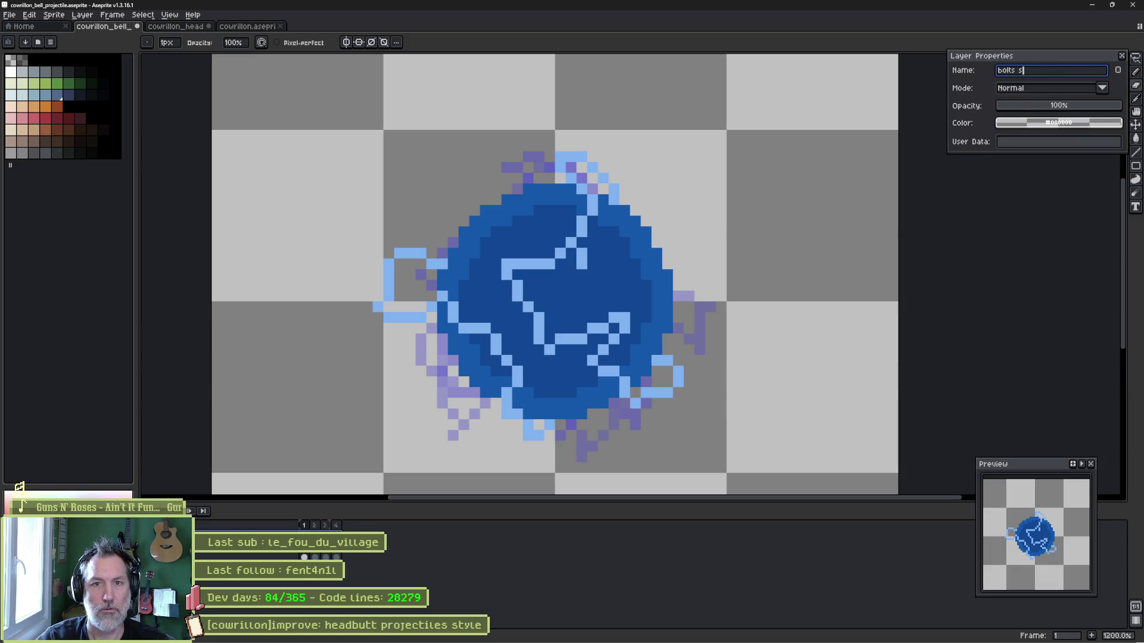
{"action": "type", "text": "l"}
{"action": "key", "text": "Return"}
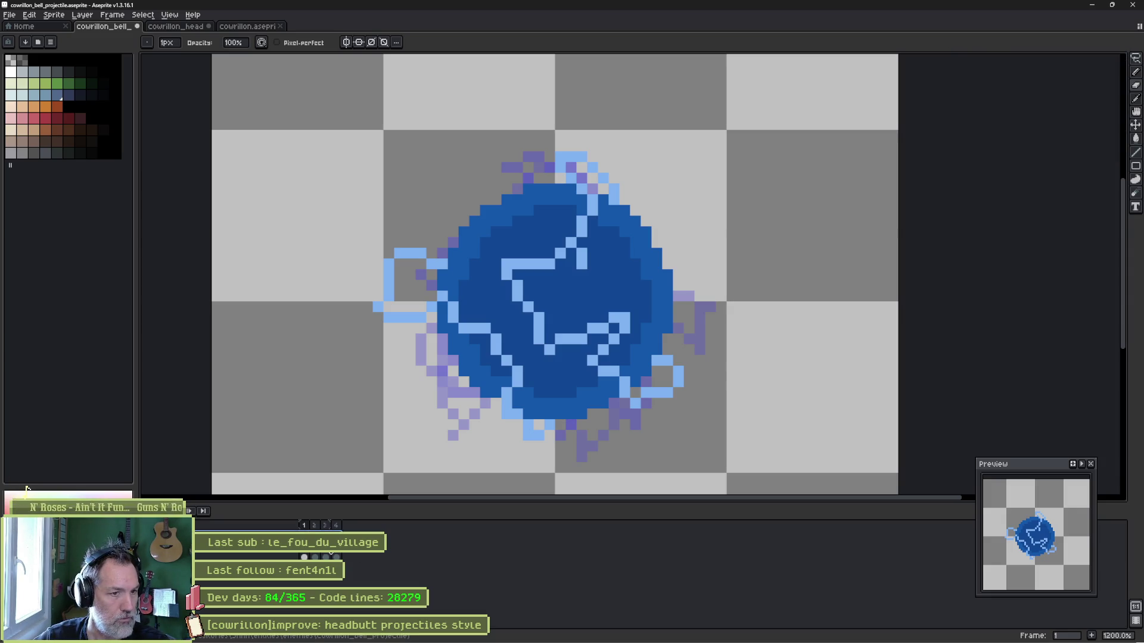
Check frames 4 and 1 and glance at the Godot scene.
{"action": "key", "text": "Right"}
{"action": "key", "text": "Right"}
{"action": "key", "text": "Right"}
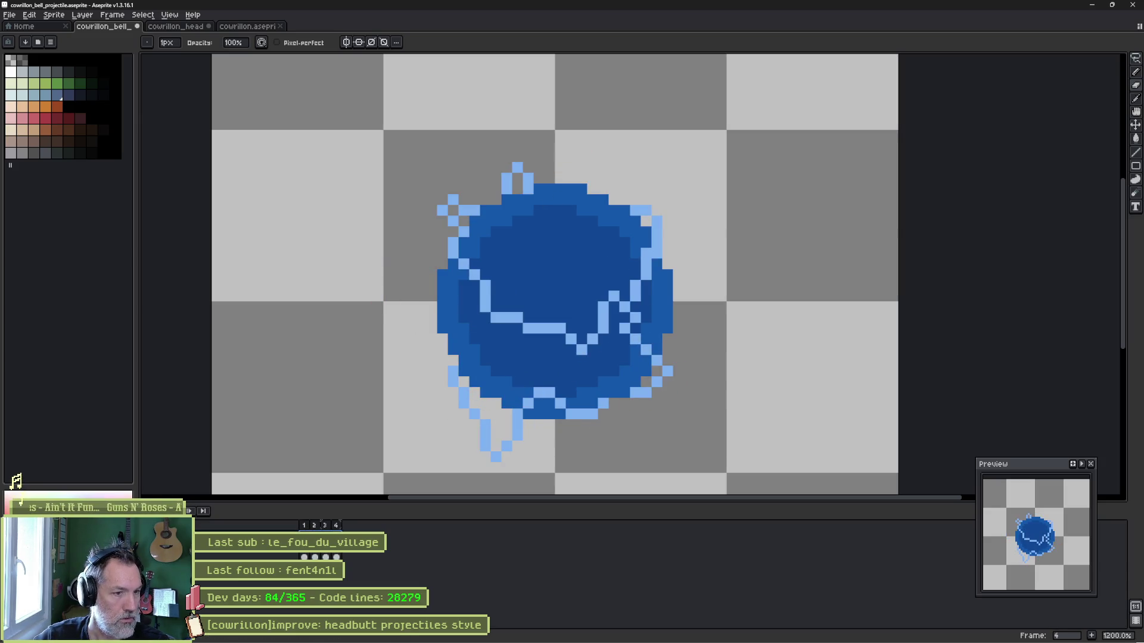
{"action": "key", "text": "Right"}
{"action": "key", "text": "alt+Tab"}
{"action": "key", "text": "alt+Tab"}
{"action": "mouse_move", "coordinate": [565, 636]}
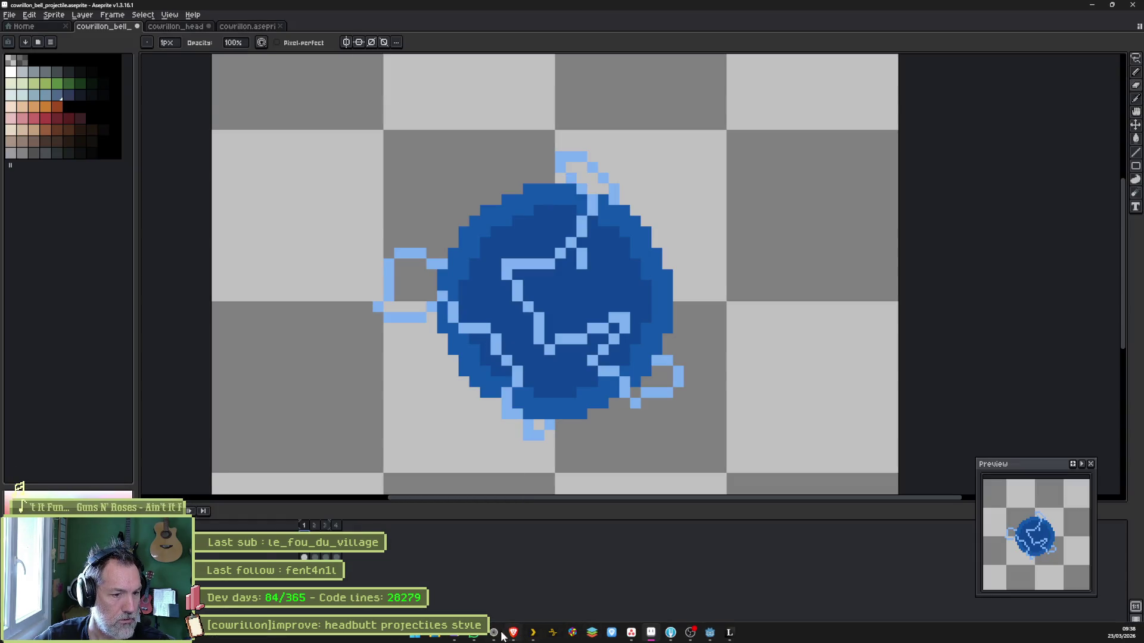
{"action": "left_click", "coordinate": [494, 634]}
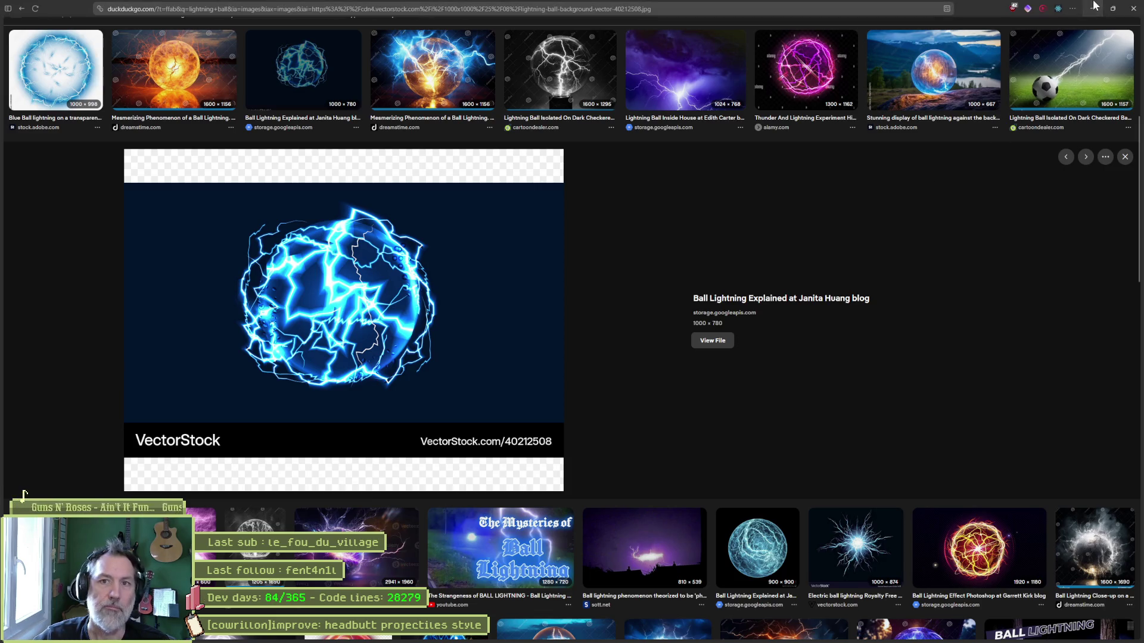
{"action": "key", "text": "alt+Tab"}
{"action": "key", "text": "b"}
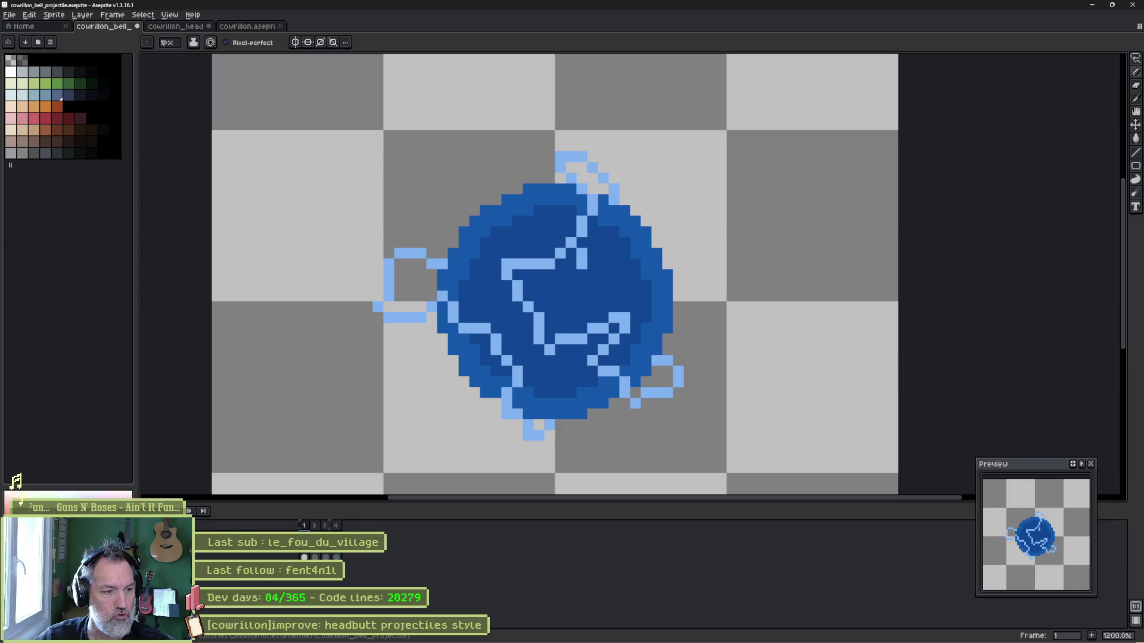
{"action": "left_click", "coordinate": [309, 555]}
{"action": "right_click", "coordinate": [310, 555]}
Merge the bolt layer down and rotate frame 4's drawing about 61 degrees.
{"action": "left_click", "coordinate": [312, 610]}
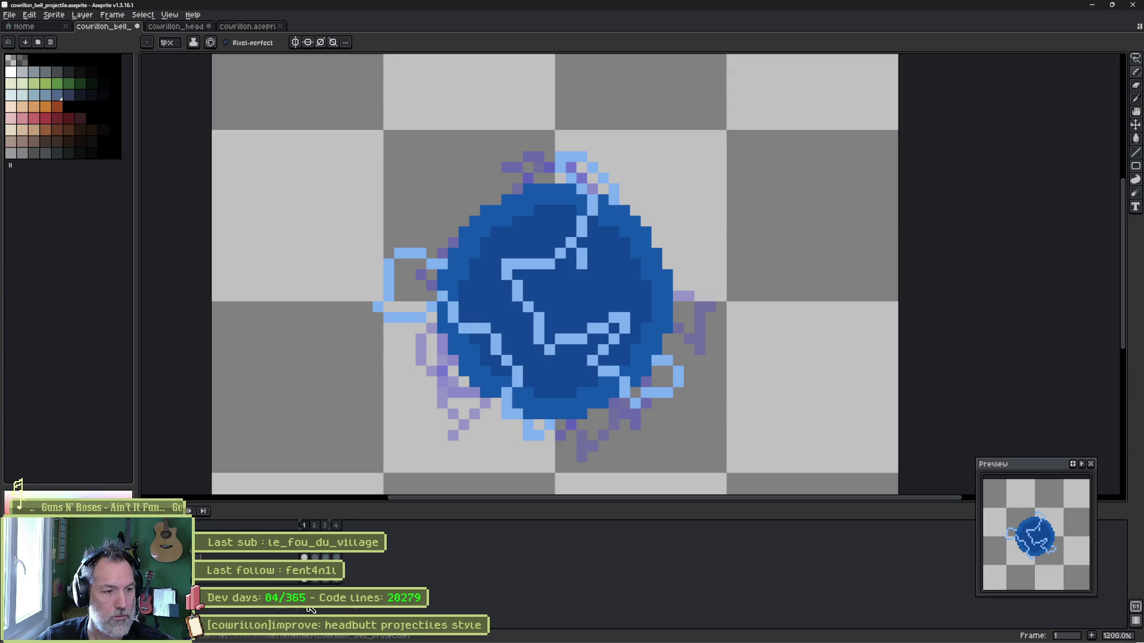
{"action": "key", "text": "m"}
{"action": "key", "text": "ctrl+d"}
{"action": "key", "text": "Return"}
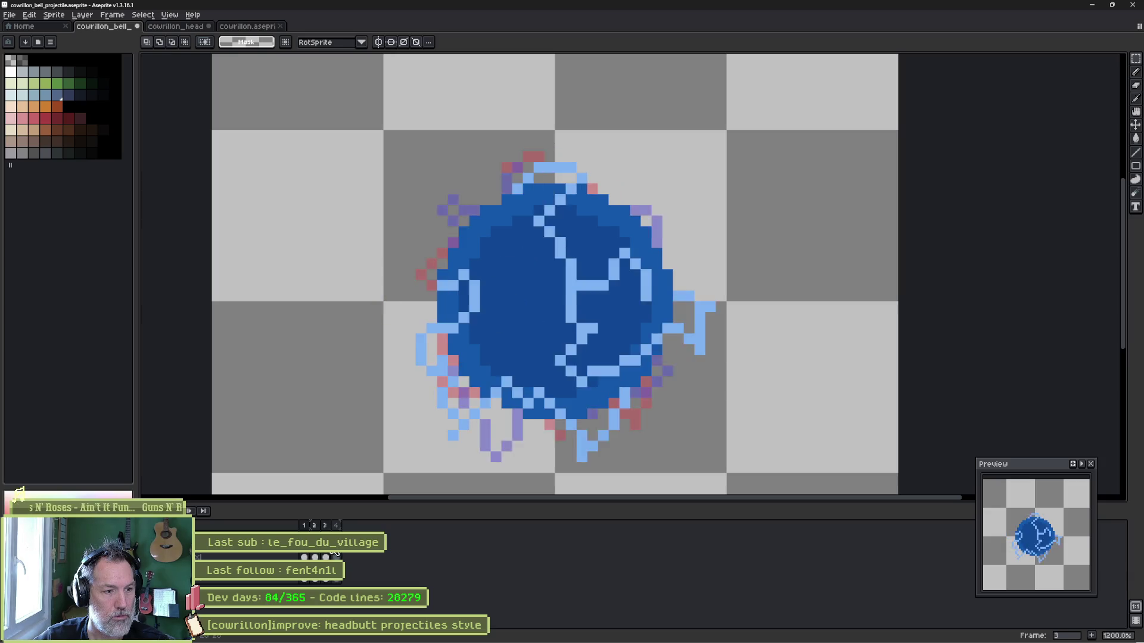
{"action": "key", "text": "ctrl+a"}
{"action": "mouse_move", "coordinate": [678, 162]}
{"action": "left_mouse_down"}
{"action": "mouse_move", "coordinate": [740, 356]}
{"action": "mouse_move", "coordinate": [728, 419]}
{"action": "mouse_move", "coordinate": [694, 480]}
{"action": "mouse_move", "coordinate": [694, 470]}
{"action": "left_mouse_up"}
{"action": "key", "text": "Return"}
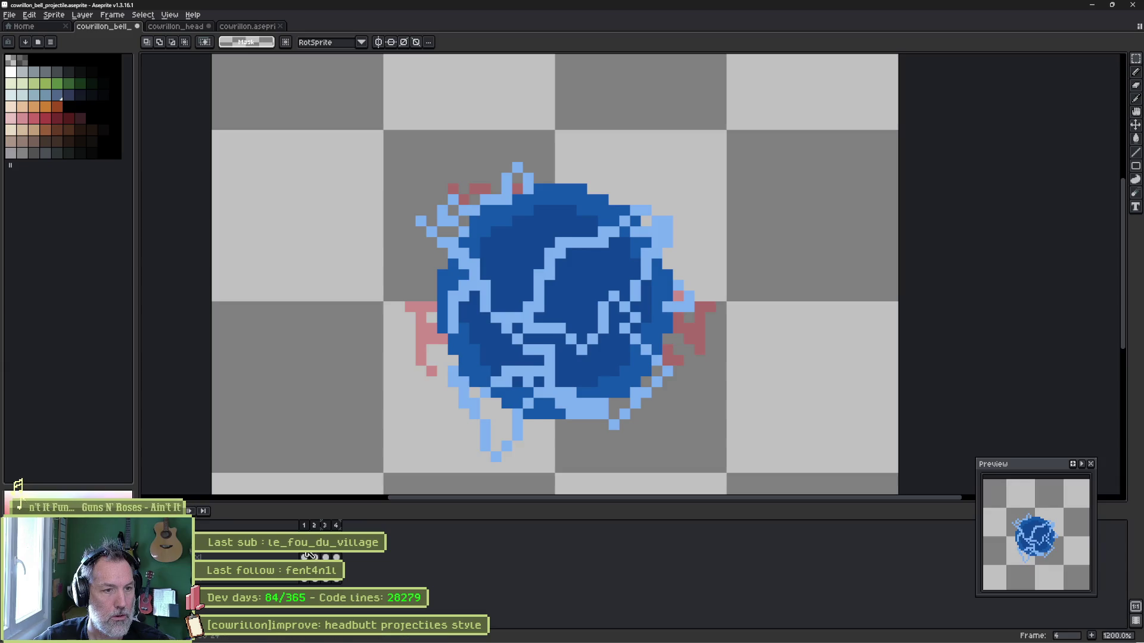
Replay the animation, then select frames 1–4 and bring up the Outline settings.
{"action": "left_click", "coordinate": [304, 556]}
{"action": "key", "text": "Return"}
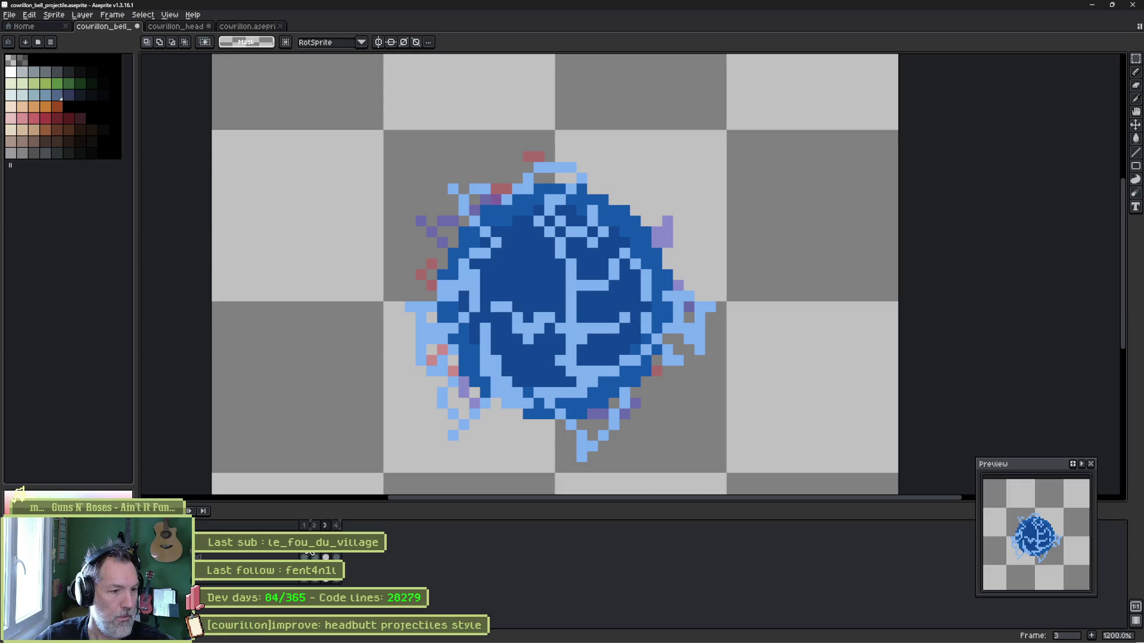
{"action": "left_click", "coordinate": [305, 555]}
{"action": "left_click_drag", "start_coordinate": [307, 555], "coordinate": [336, 556]}
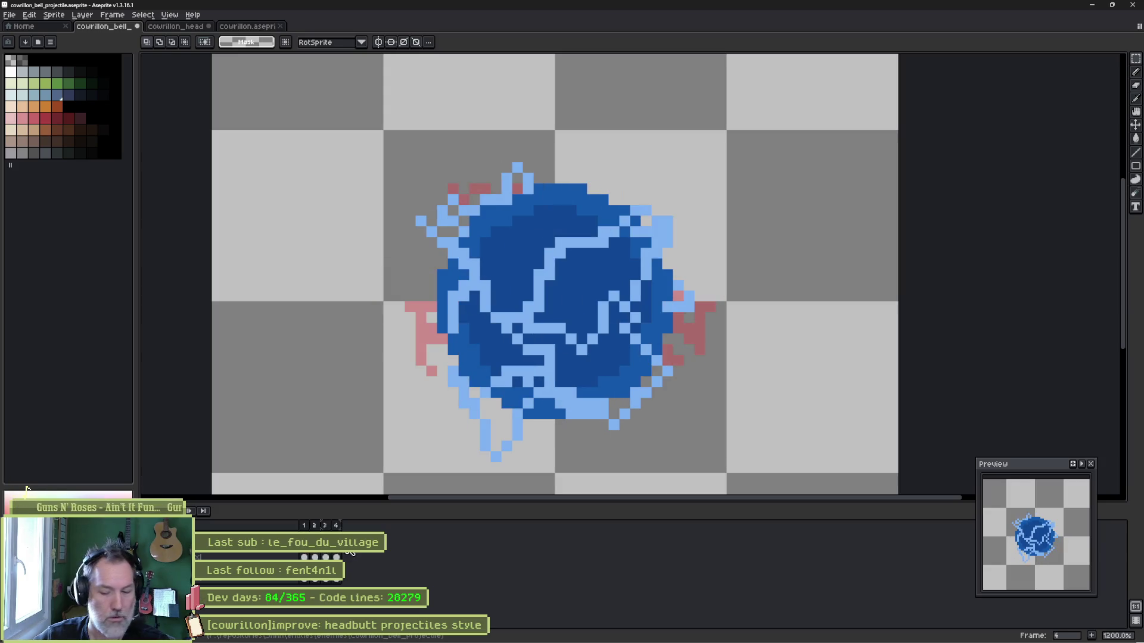
{"action": "key", "text": "shift+o"}
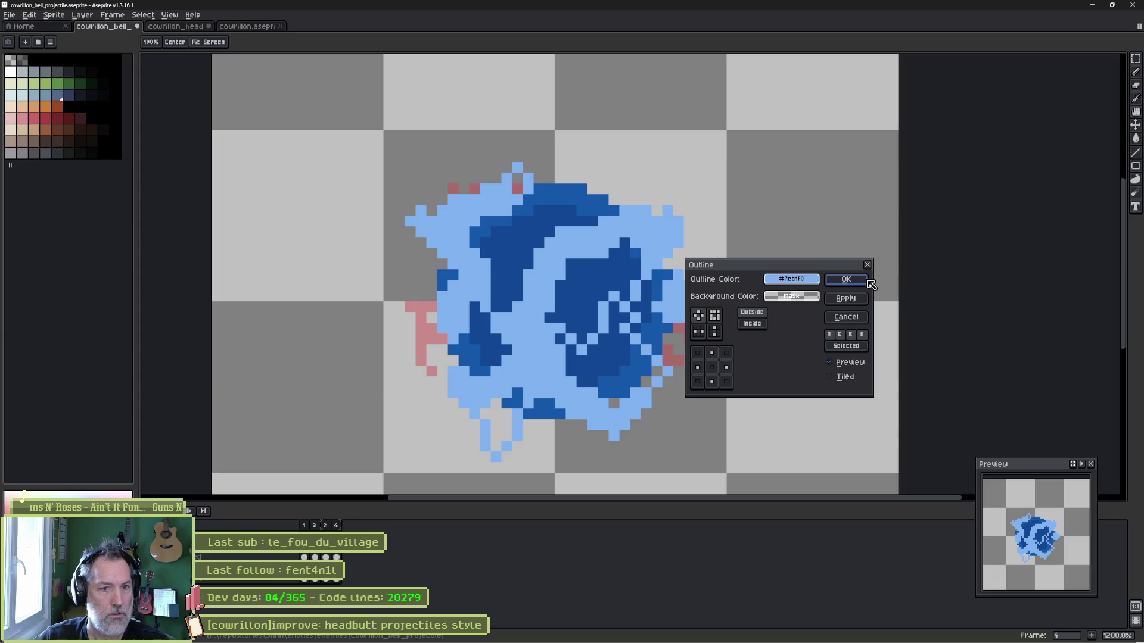
Apply a first outline to frames 1–4, preview it, and undo it.
{"action": "left_click", "coordinate": [858, 281]}
{"action": "key", "text": "Return"}
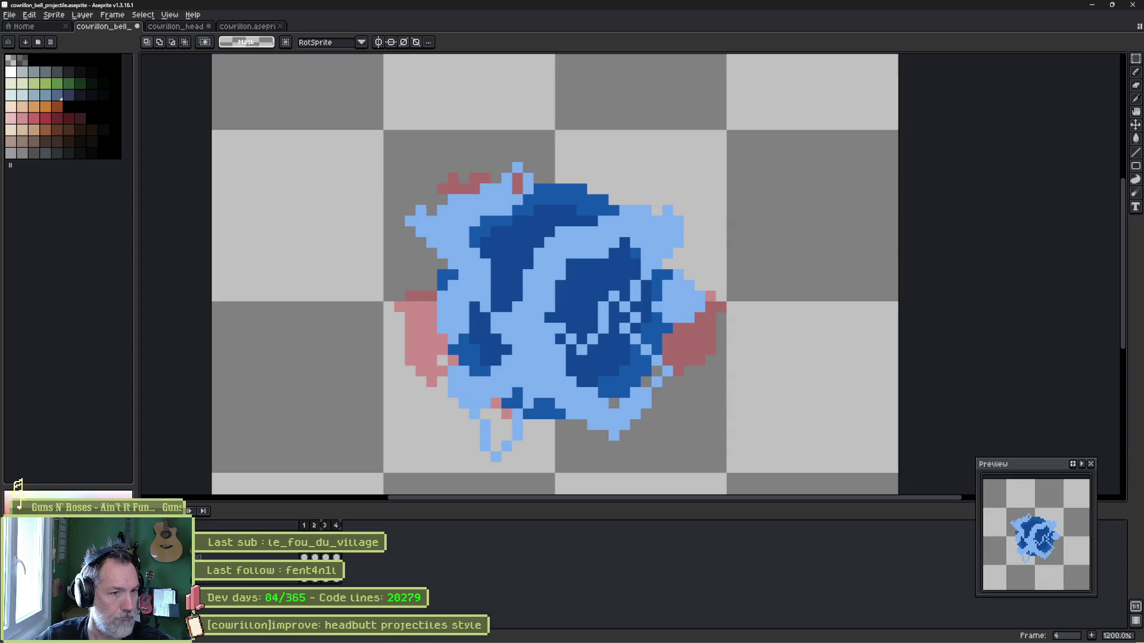
{"action": "key", "text": "ctrl+z"}
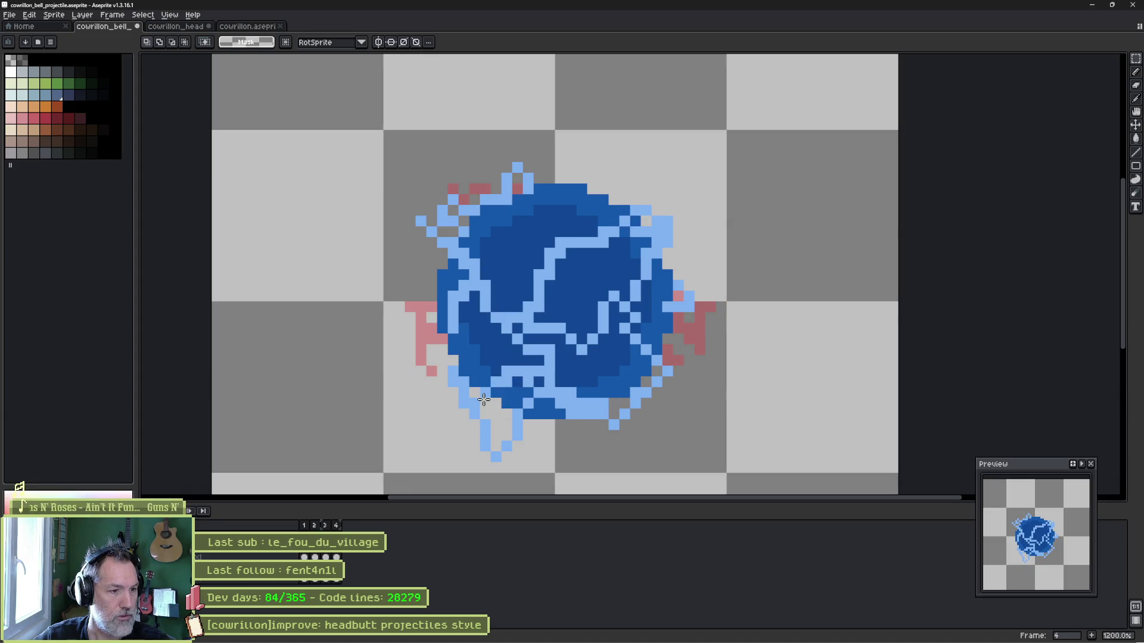
Reapply the outline in paler blue 9cc2f0, with saturation lowered to 35, and preview it.
{"action": "key", "text": "shift+o"}
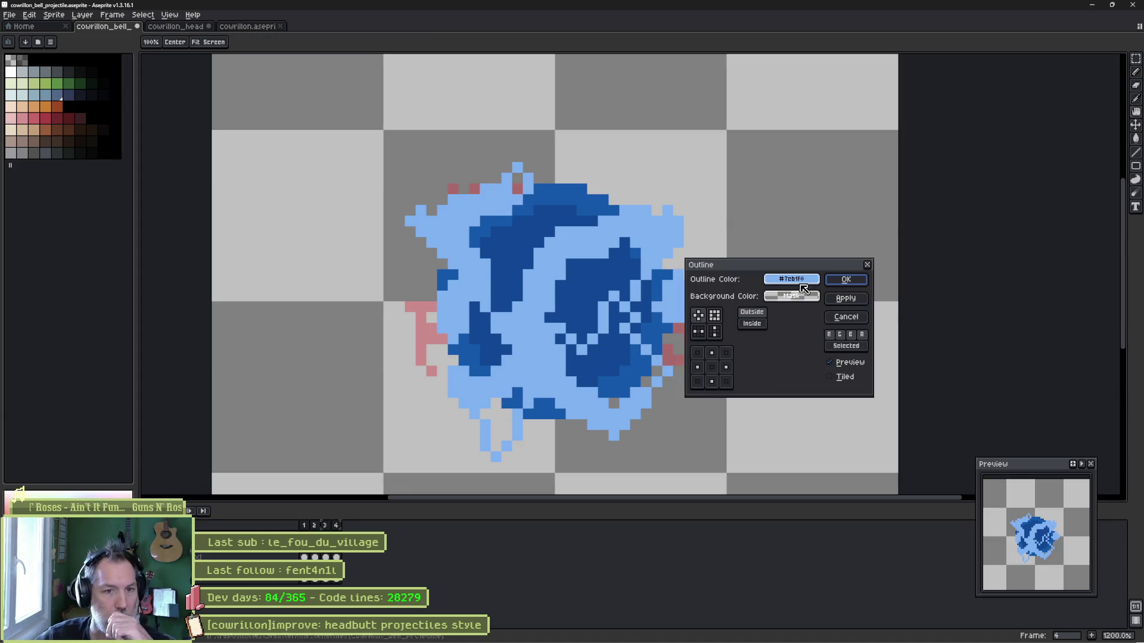
{"action": "left_click", "coordinate": [800, 284]}
{"action": "left_click", "coordinate": [800, 284]}
{"action": "left_click", "coordinate": [800, 284]}
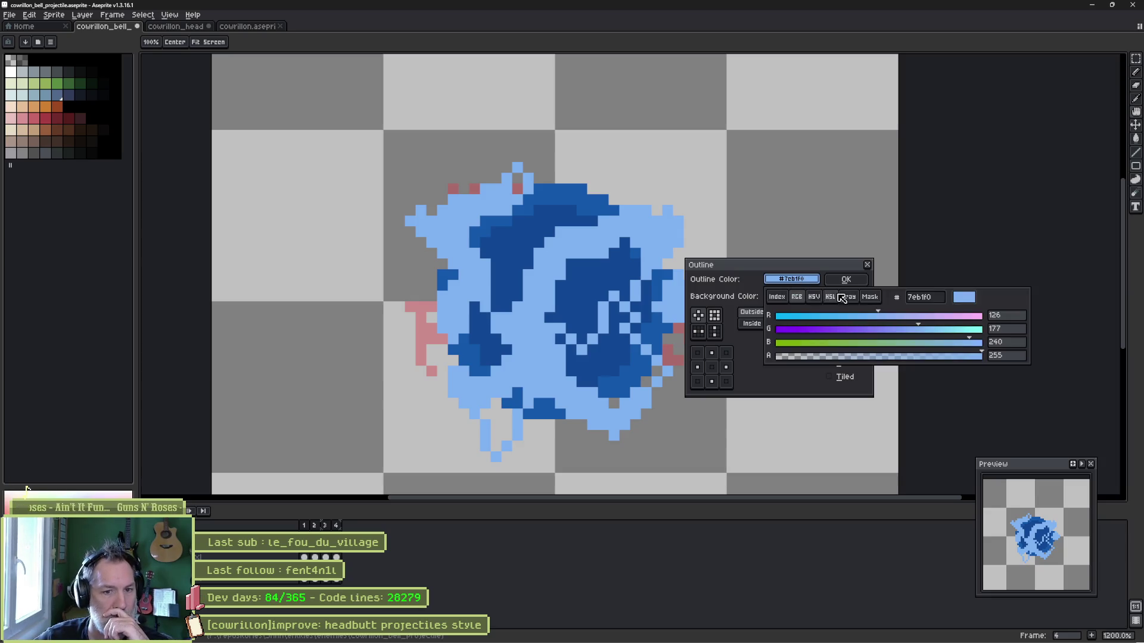
{"action": "left_click", "coordinate": [813, 298]}
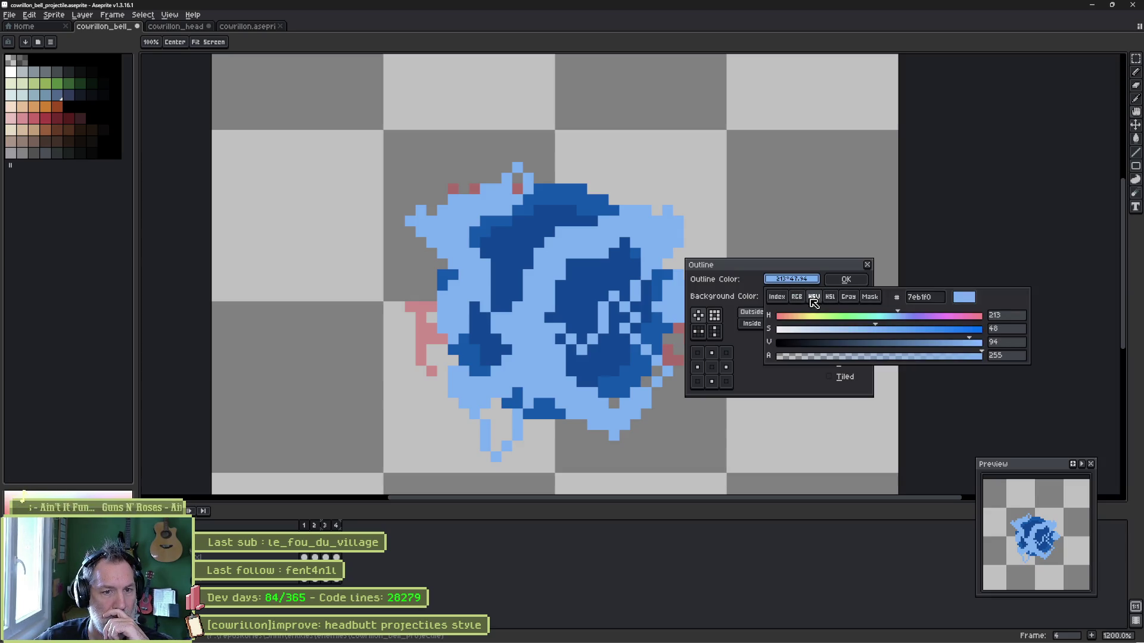
{"action": "mouse_move", "coordinate": [877, 330]}
{"action": "left_mouse_down"}
{"action": "mouse_move", "coordinate": [824, 333]}
{"action": "mouse_move", "coordinate": [838, 331]}
{"action": "left_mouse_up"}
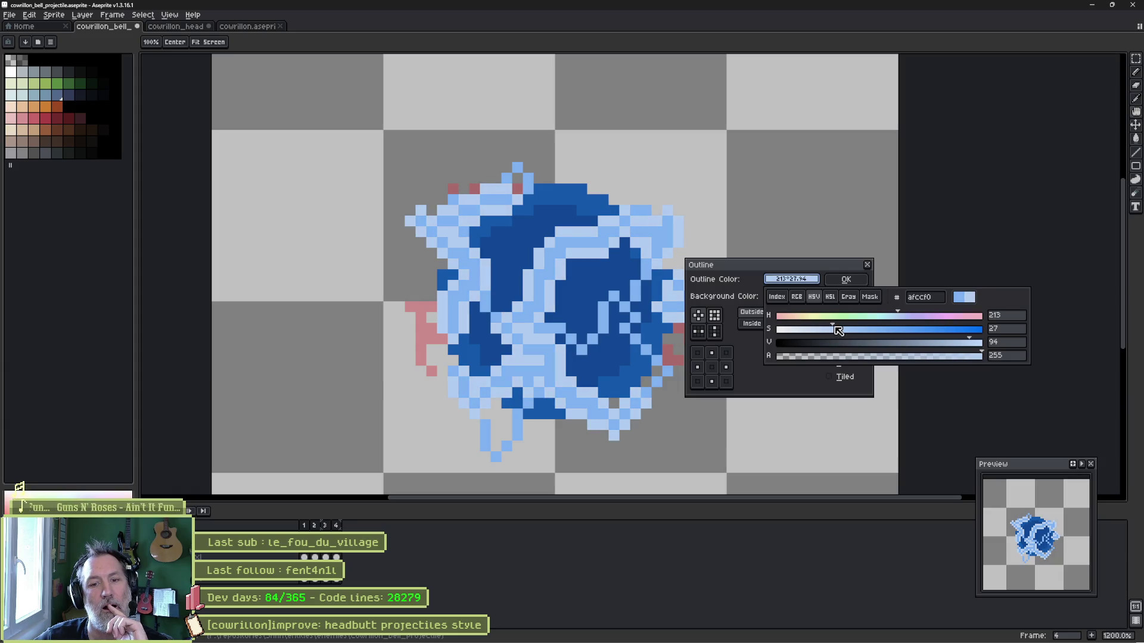
{"action": "left_click", "coordinate": [845, 279]}
{"action": "key", "text": "Return"}
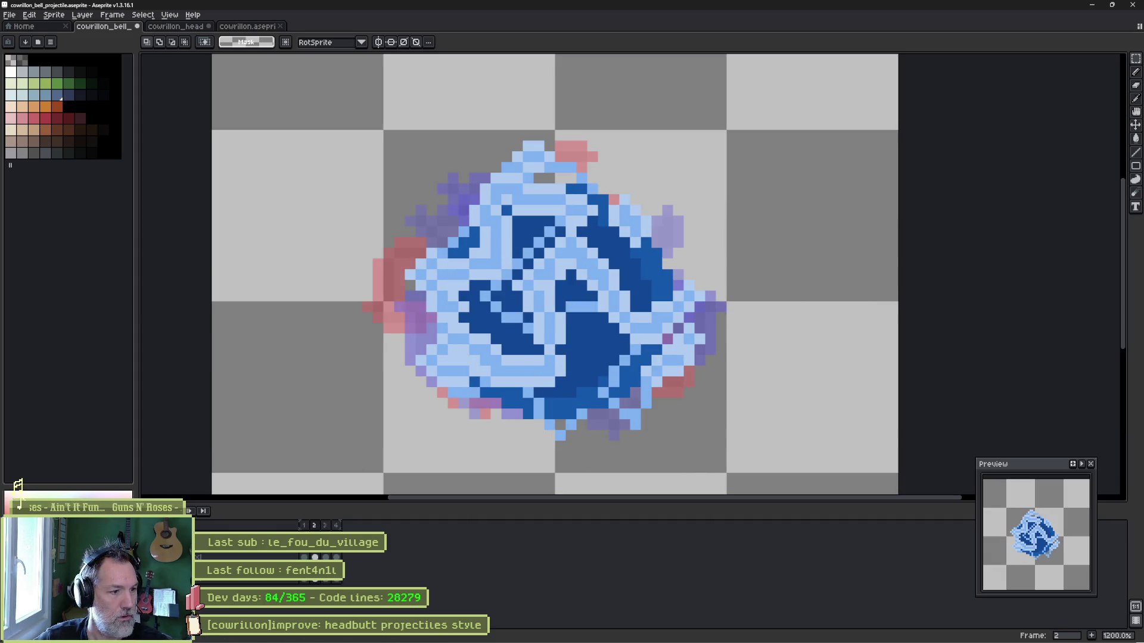
Magic-wand the orb's blue pixels and bucket-fill the bottom dark band with medium blue.
{"action": "key", "text": "w"}
{"action": "left_click", "coordinate": [581, 402]}
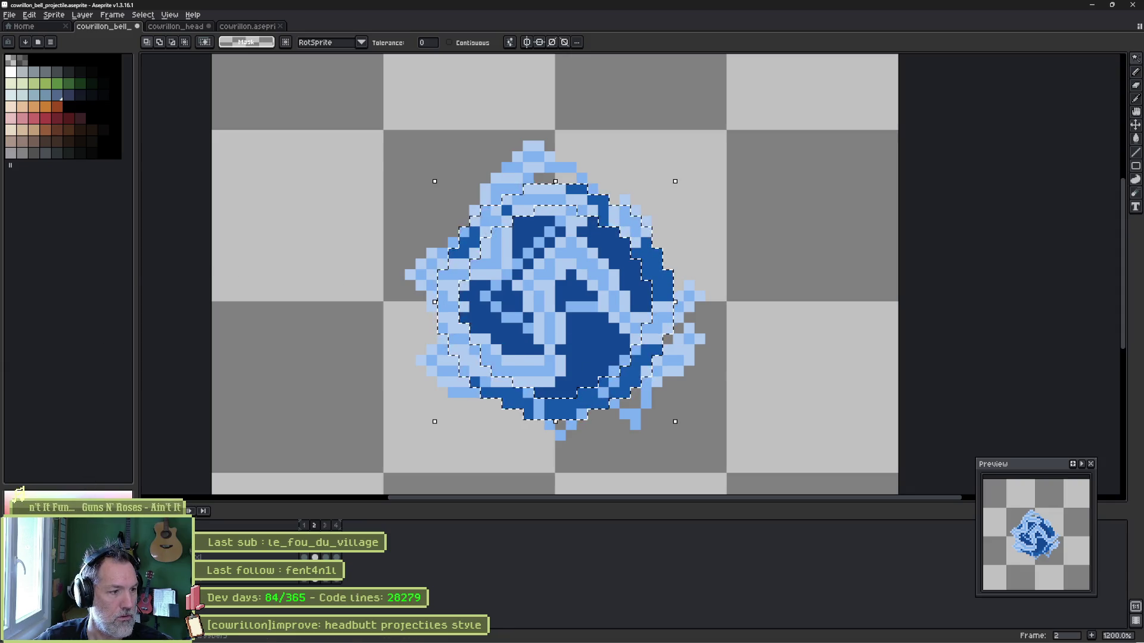
{"action": "key", "text": "i"}
{"action": "key", "text": "w"}
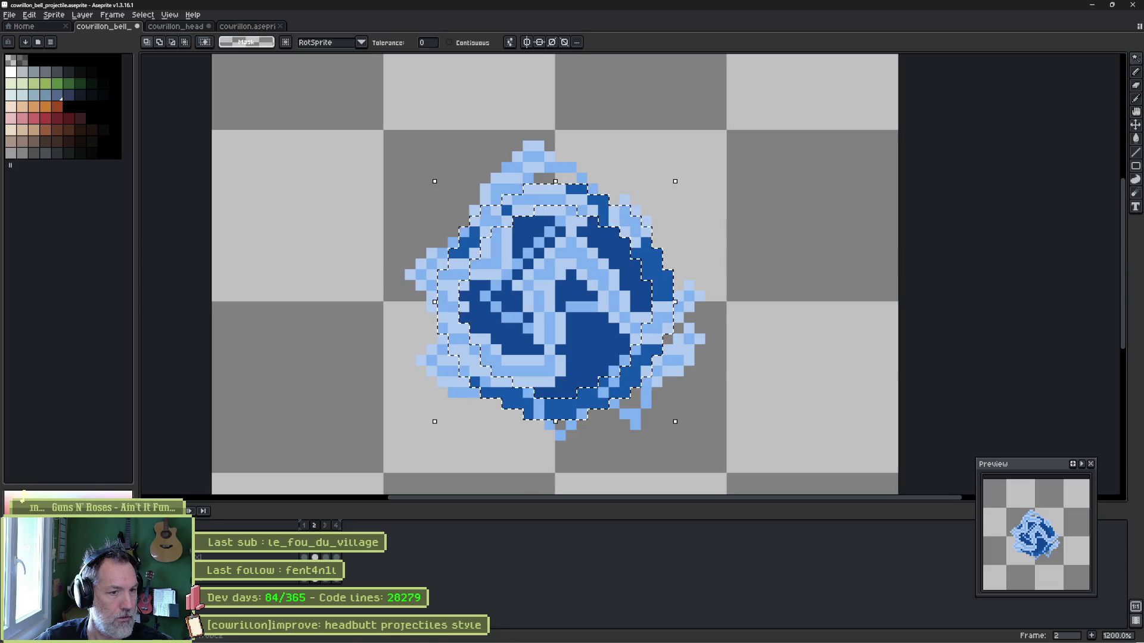
{"action": "key", "text": "g"}
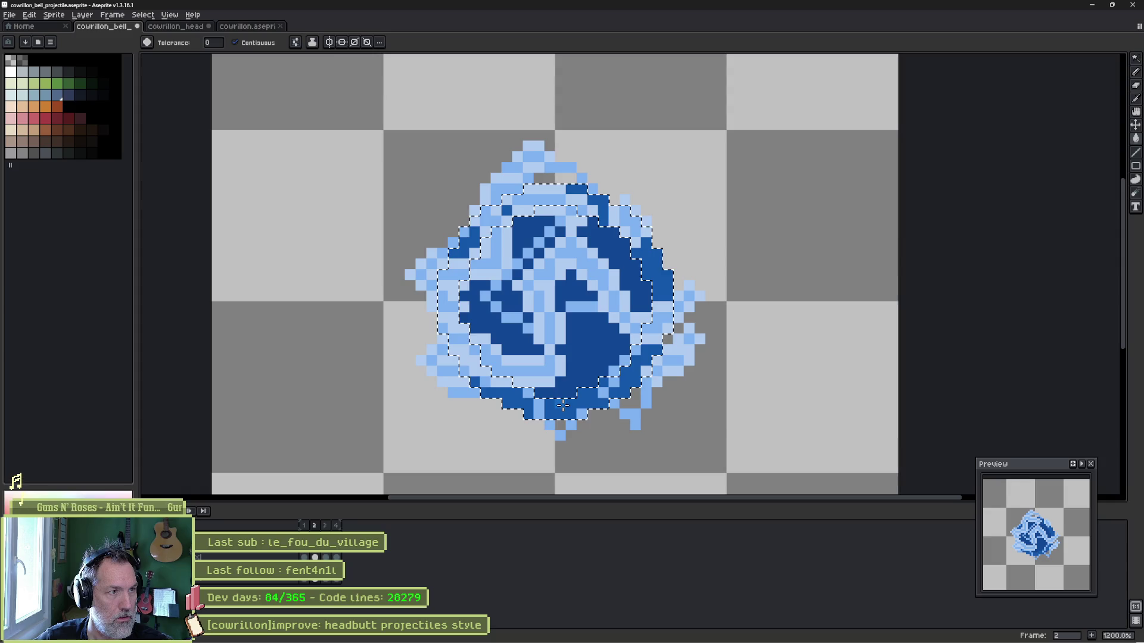
{"action": "left_click", "coordinate": [563, 406]}
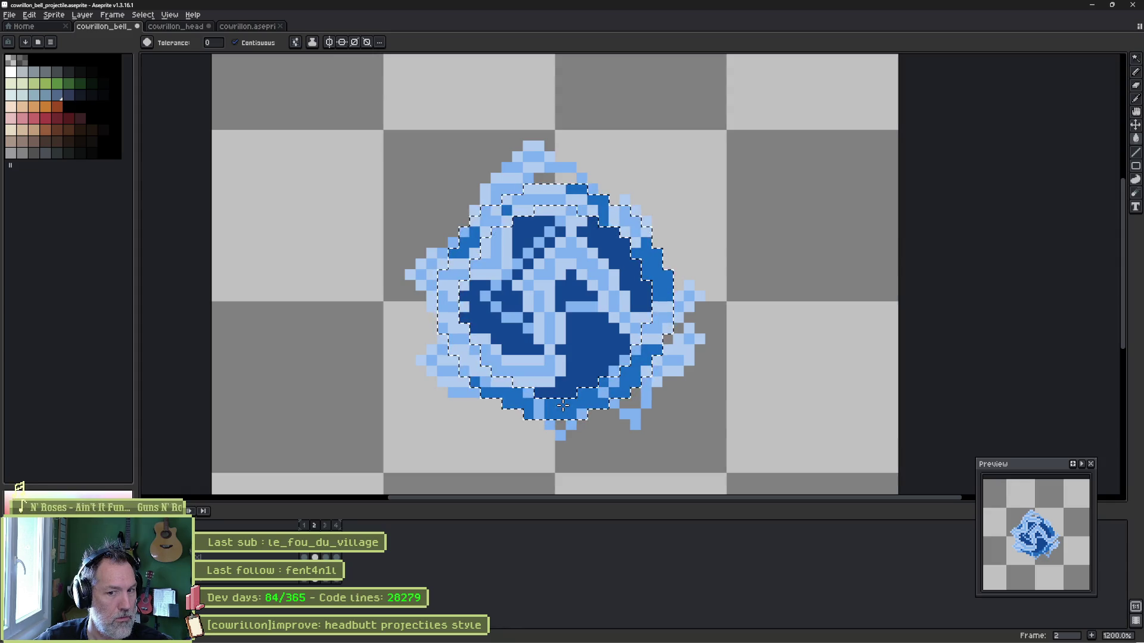
{"action": "key", "text": "alt+Tab"}
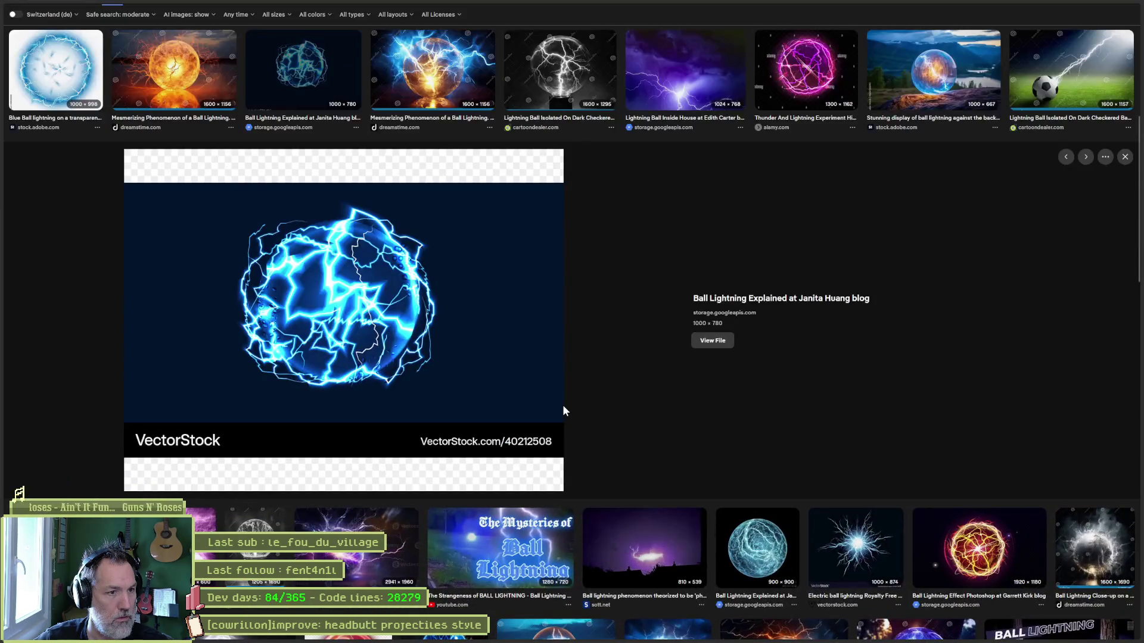
{"action": "key", "text": "alt+Tab"}
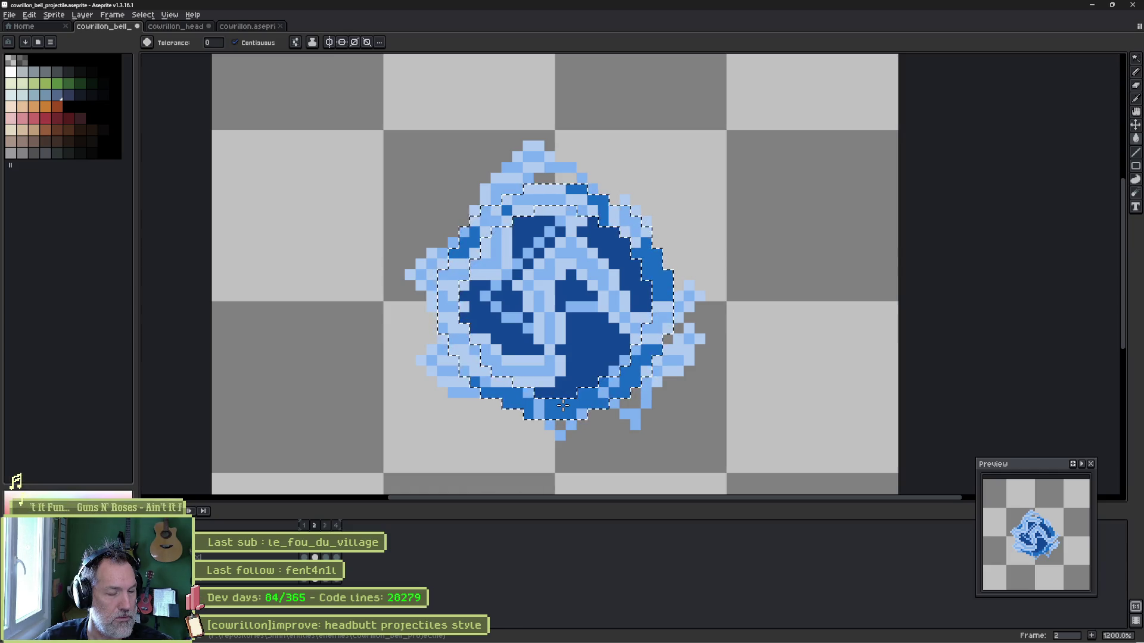
Remove frame 3's light-blue overlay, then rotate frame 1's orb to about 63.2 degrees.
{"action": "key", "text": "ctrl+d"}
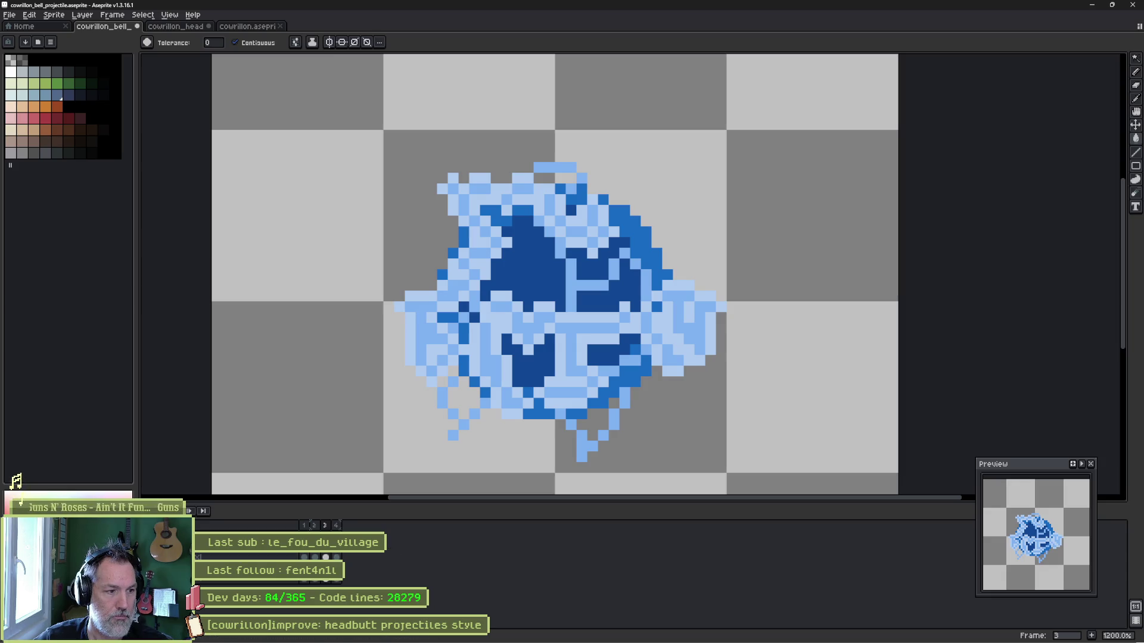
{"action": "key", "text": "ctrl+z"}
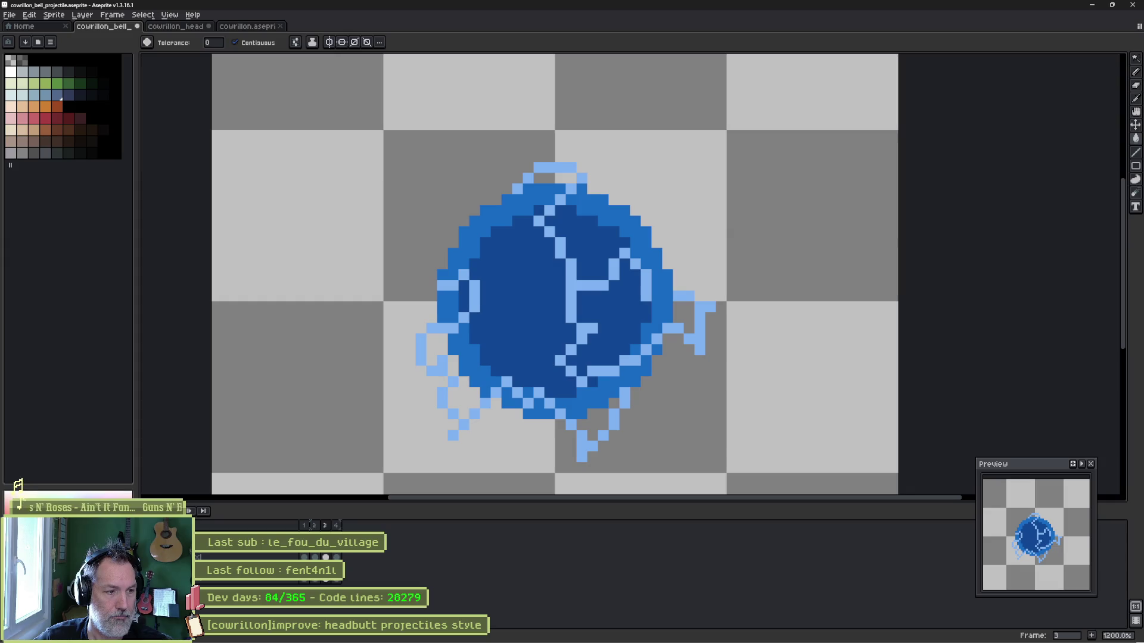
{"action": "left_click", "coordinate": [303, 556]}
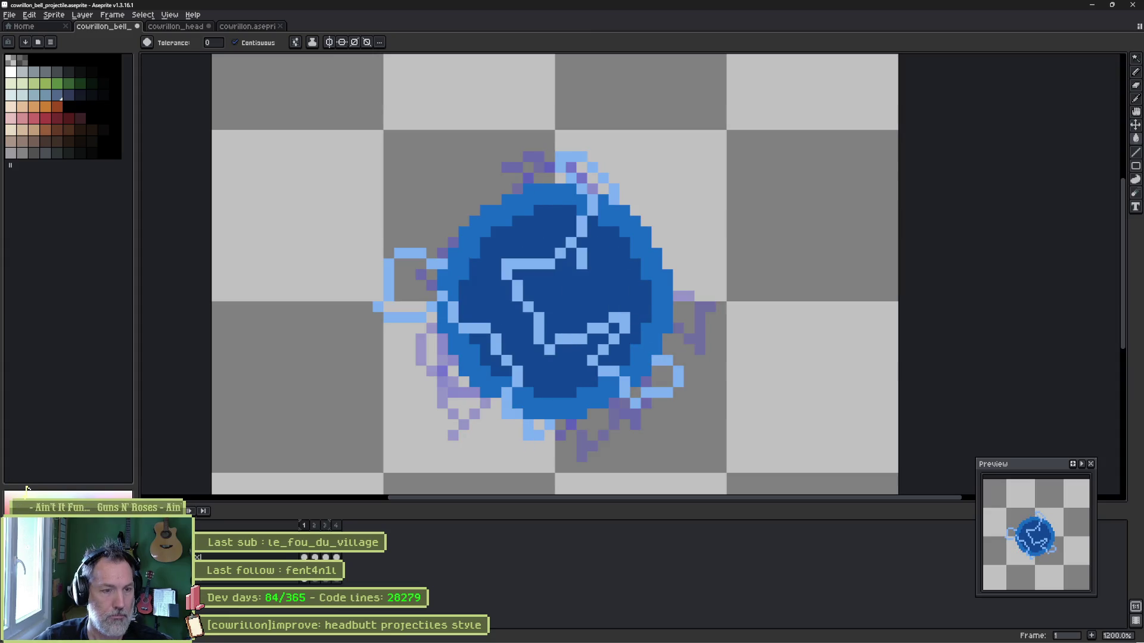
{"action": "key", "text": "m"}
{"action": "mouse_move", "coordinate": [373, 442]}
{"action": "left_mouse_down"}
{"action": "mouse_move", "coordinate": [689, 145]}
{"action": "mouse_move", "coordinate": [497, 97]}
{"action": "mouse_move", "coordinate": [474, 102]}
{"action": "left_mouse_up"}
{"action": "left_click_drag", "start_coordinate": [584, 328], "coordinate": [606, 359]}
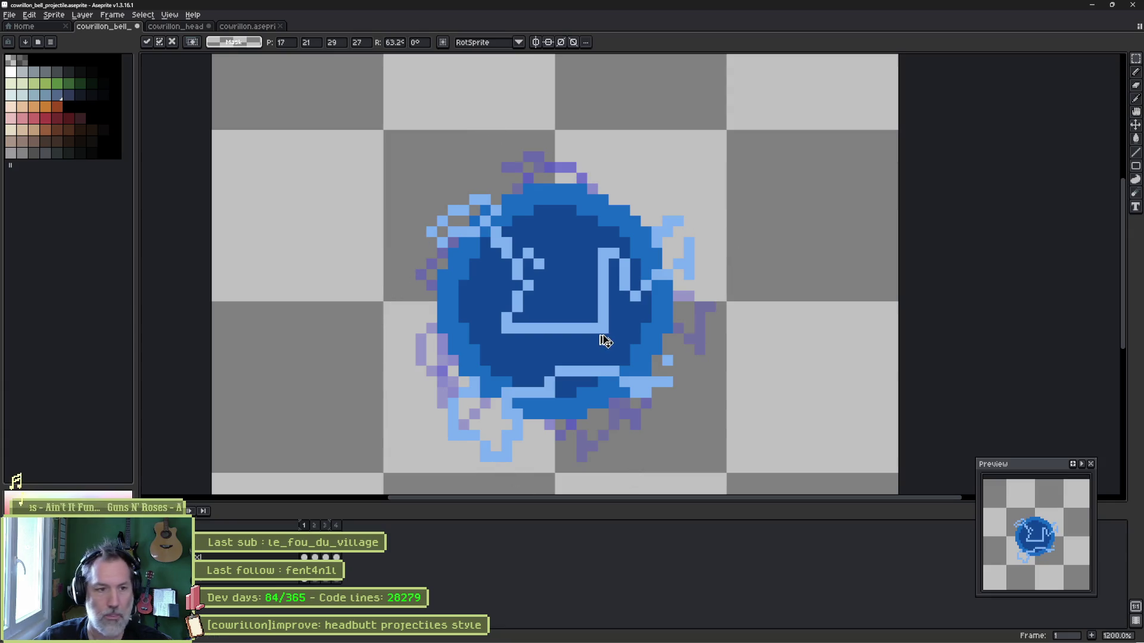
Commit the rotation, revert frame 1 to an earlier pose, and review against the reference.
{"action": "key", "text": "ctrl+d"}
{"action": "key", "text": "ctrl+z"}
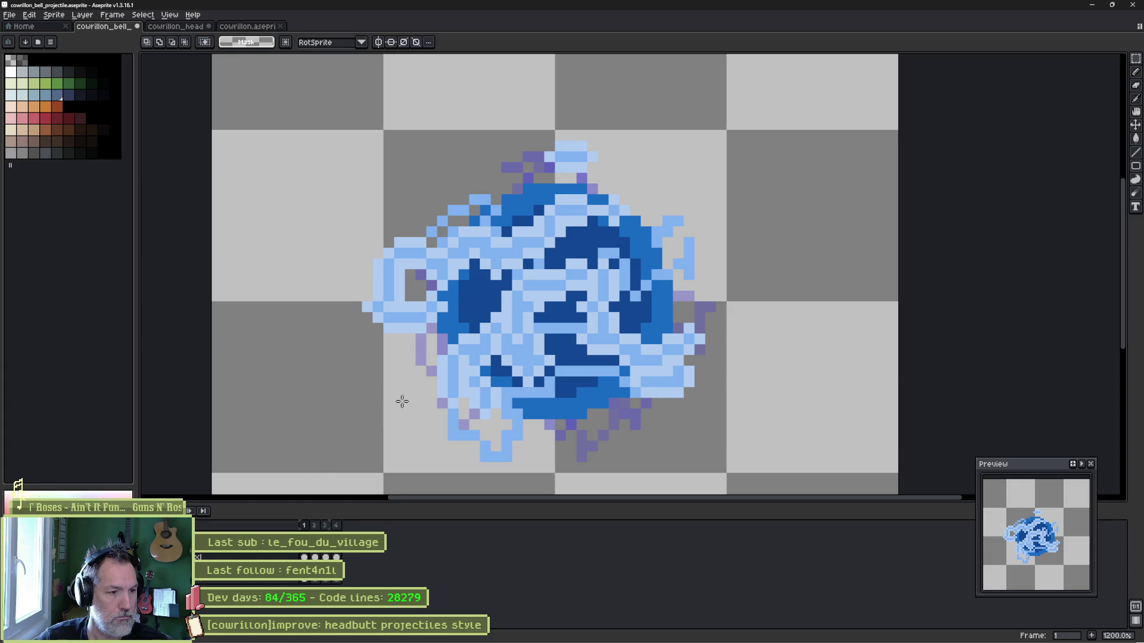
{"action": "key", "text": "ctrl+z"}
{"action": "key", "text": "ctrl+z"}
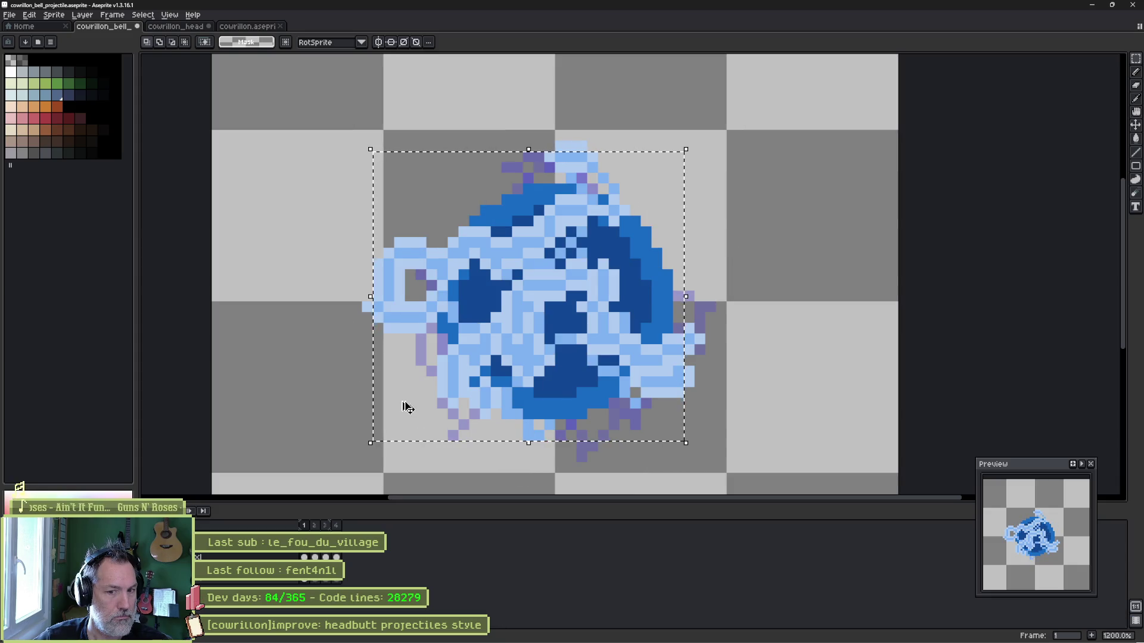
{"action": "key", "text": "Return"}
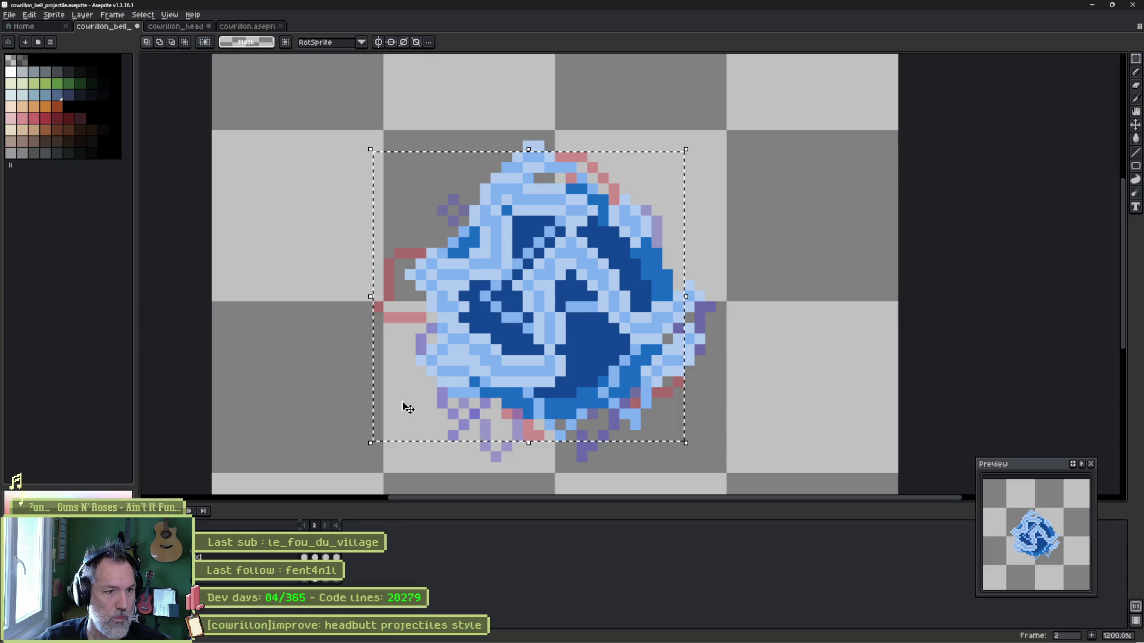
{"action": "key", "text": "alt+Tab"}
{"action": "key", "text": "alt+Tab"}
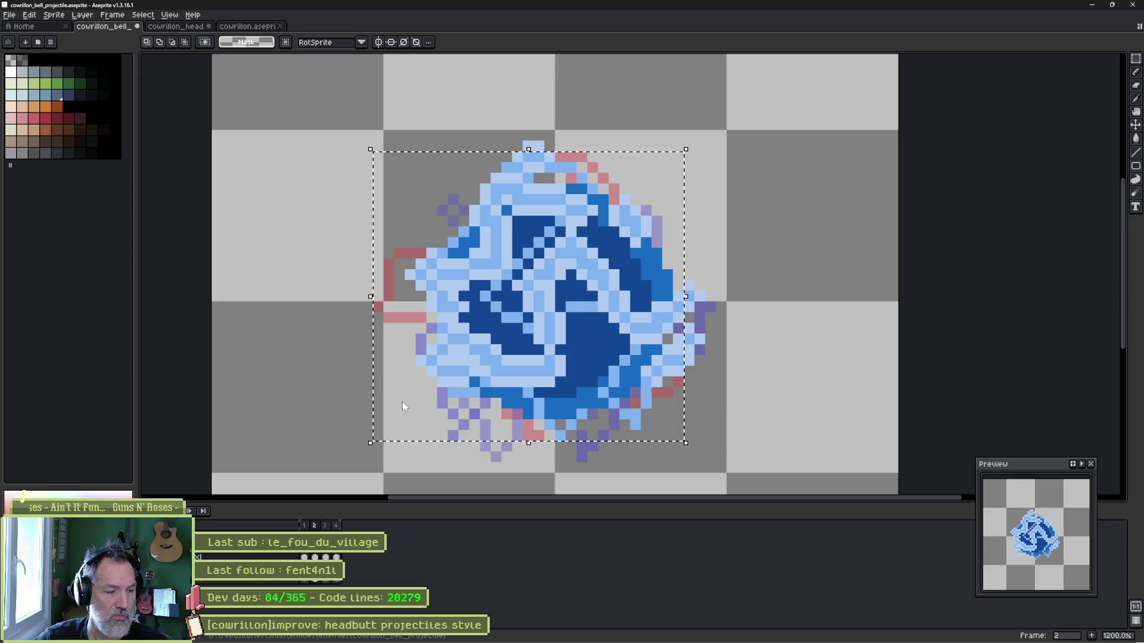
{"action": "left_click", "coordinate": [298, 456]}
On a new layer, draw 2-px light-blue streaks diagonally and along frame 1's bottom rim.
{"action": "key", "text": "shift+n"}
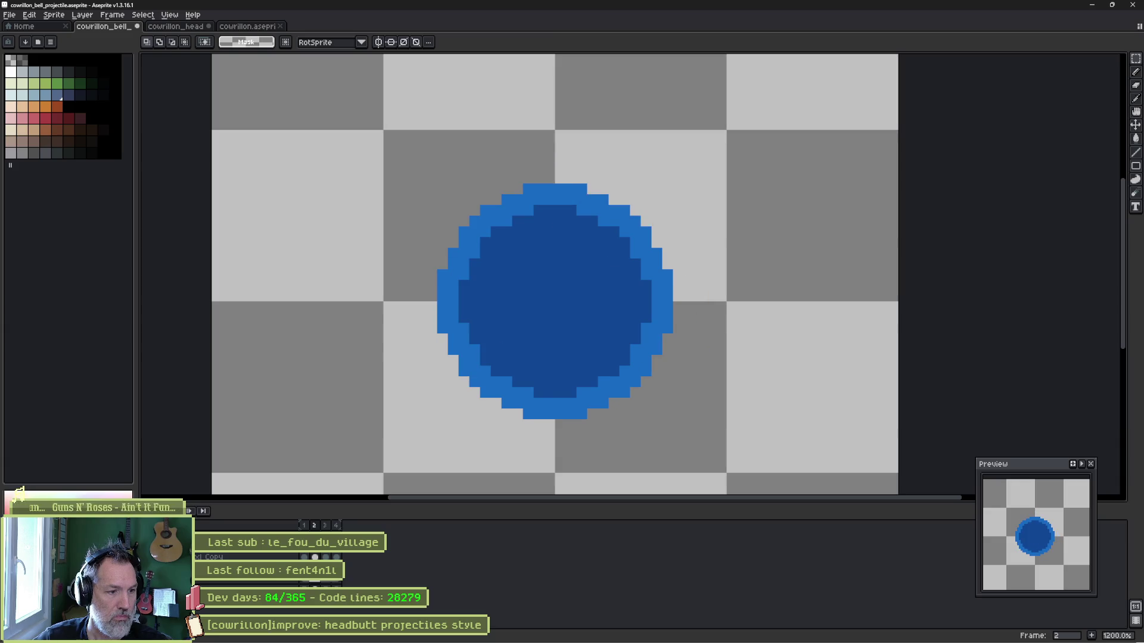
{"action": "key", "text": "Left"}
{"action": "key", "text": "b"}
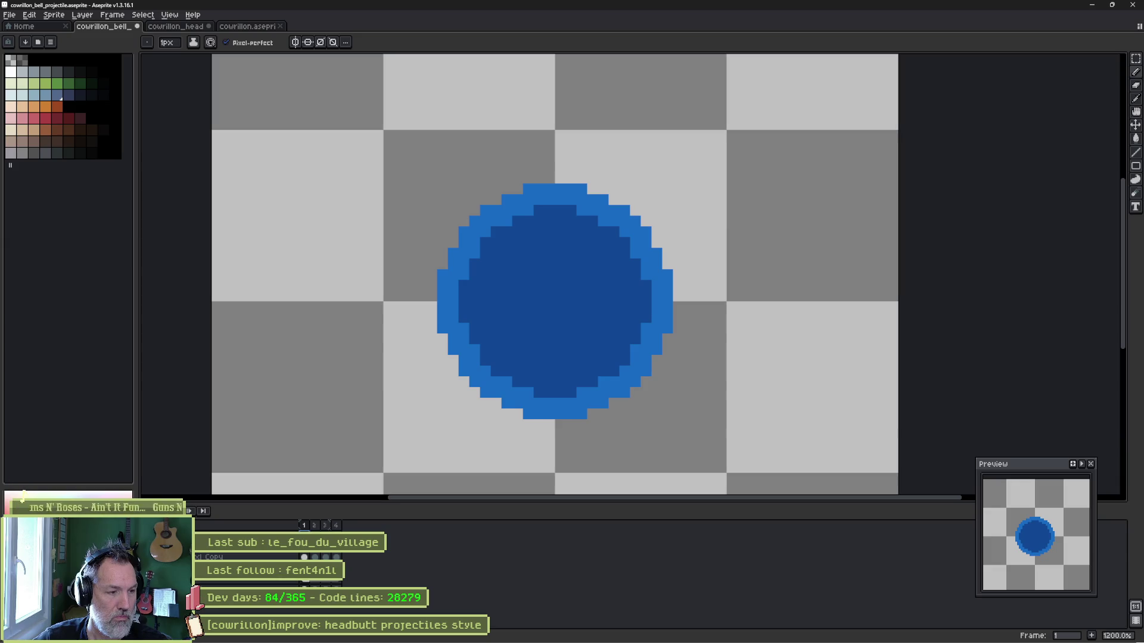
{"action": "key", "text": "F3"}
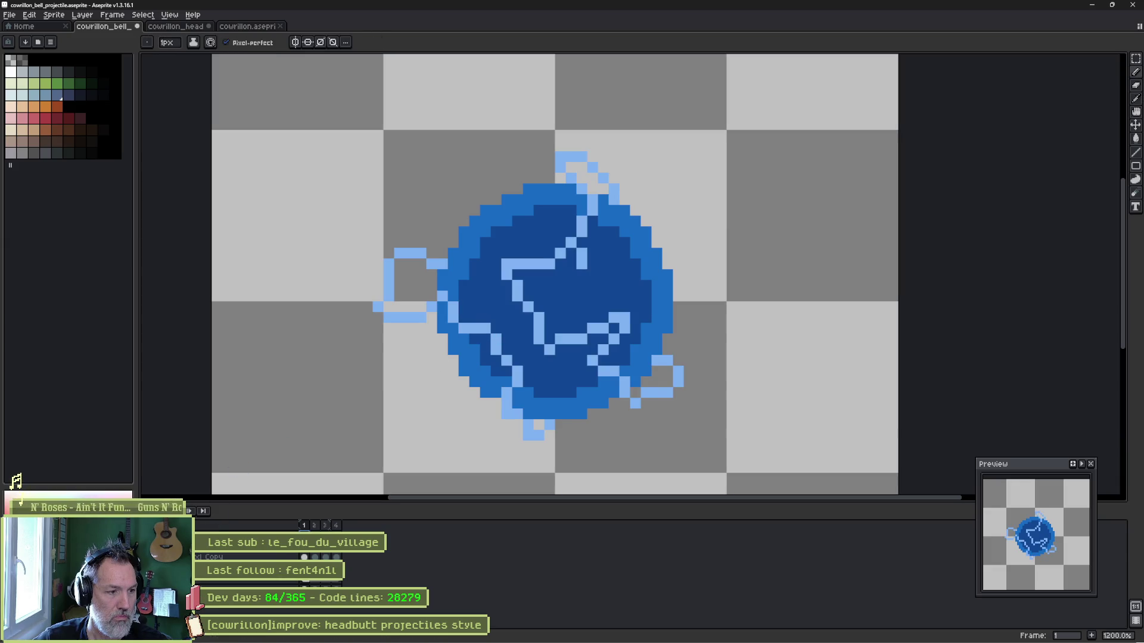
{"action": "key", "text": "F3"}
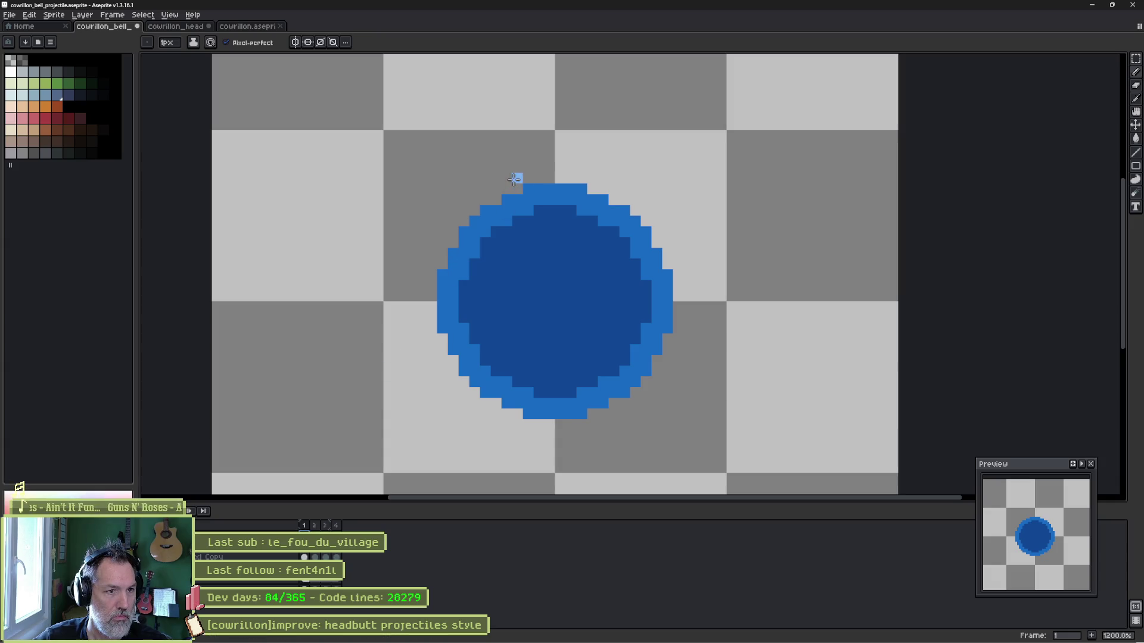
{"action": "key", "text": "plus"}
{"action": "mouse_move", "coordinate": [502, 182]}
{"action": "left_mouse_down"}
{"action": "mouse_move", "coordinate": [567, 225]}
{"action": "mouse_move", "coordinate": [589, 259]}
{"action": "mouse_move", "coordinate": [526, 308]}
{"action": "mouse_move", "coordinate": [522, 331]}
{"action": "mouse_move", "coordinate": [565, 347]}
{"action": "mouse_move", "coordinate": [605, 307]}
{"action": "mouse_move", "coordinate": [670, 394]}
{"action": "mouse_move", "coordinate": [645, 406]}
{"action": "left_mouse_up"}
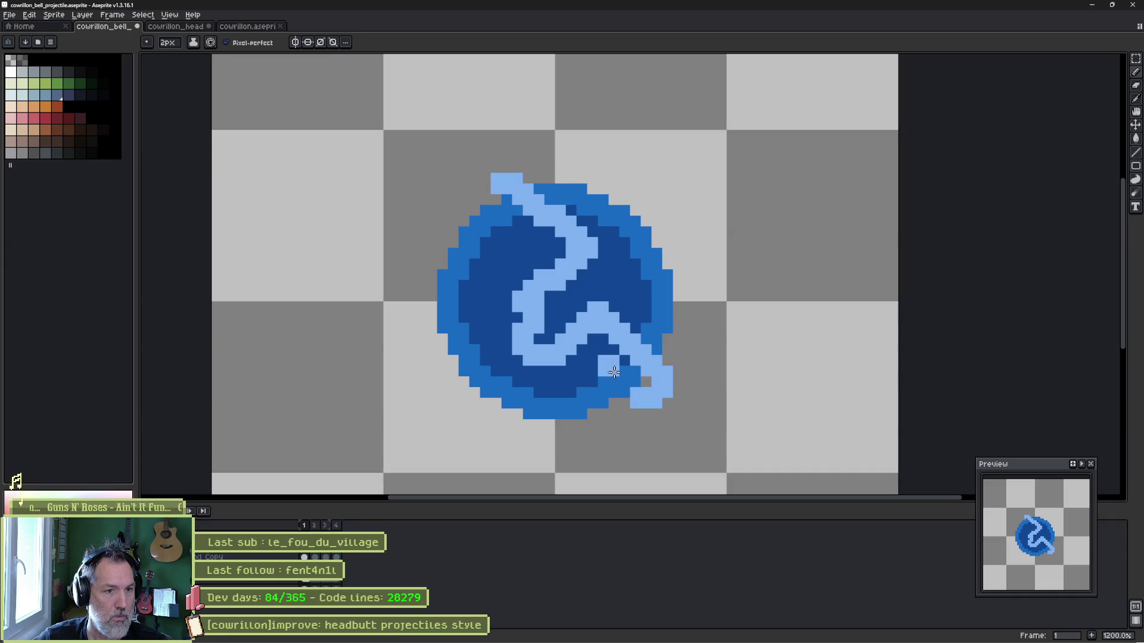
{"action": "mouse_move", "coordinate": [446, 346]}
{"action": "left_mouse_down"}
{"action": "mouse_move", "coordinate": [424, 384]}
{"action": "mouse_move", "coordinate": [512, 390]}
{"action": "mouse_move", "coordinate": [567, 441]}
{"action": "left_mouse_up"}
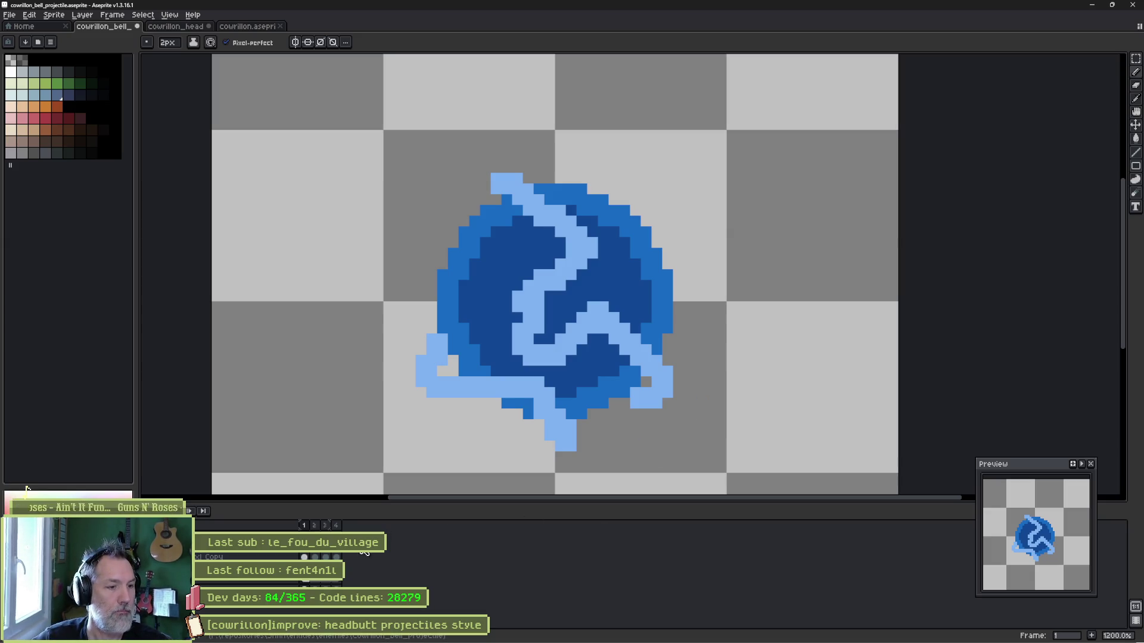
{"action": "key", "text": "period"}
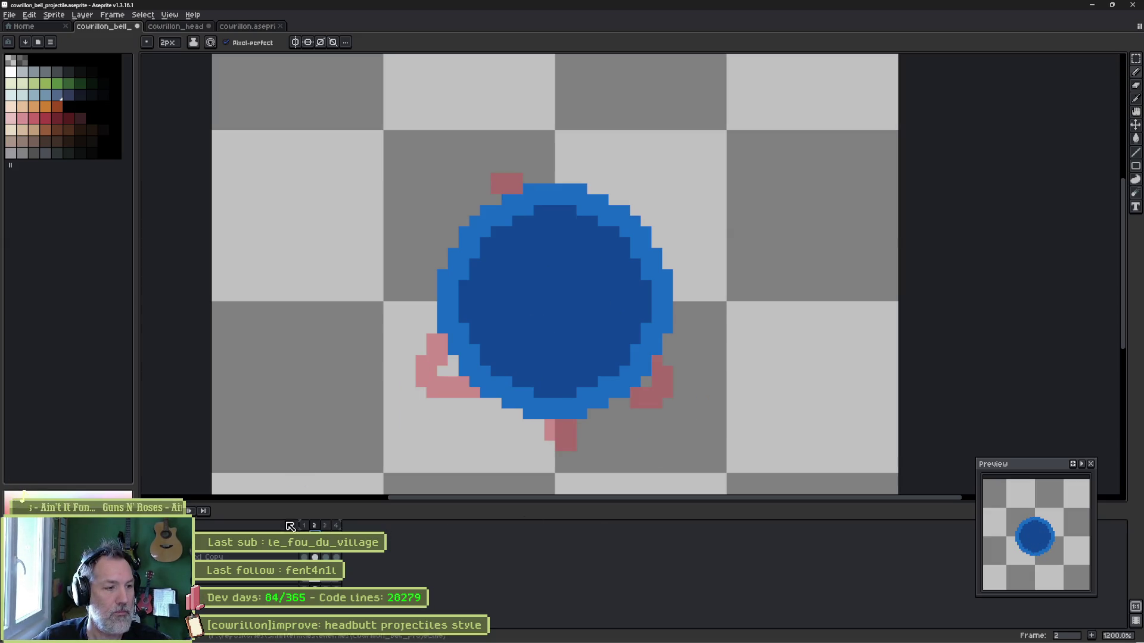
{"action": "key", "text": "shift+p"}
Set the ball layer to 51 opacity and draw two lightning streaks on frame 2's Layer 2.
{"action": "left_click", "coordinate": [1066, 109]}
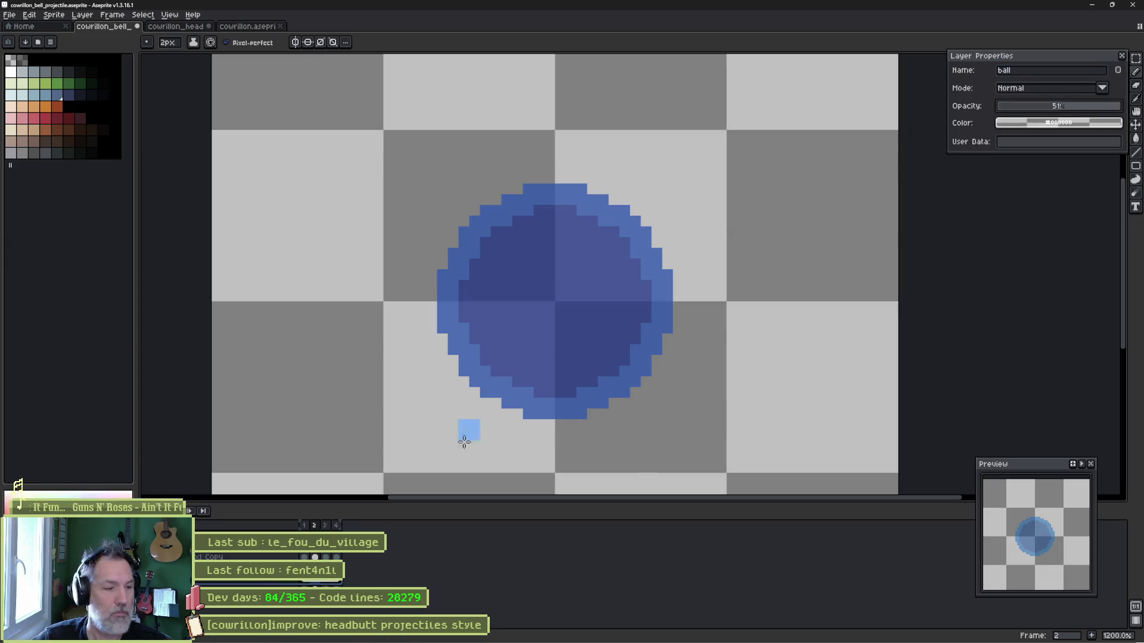
{"action": "key", "text": "alt+Up"}
{"action": "key", "text": "alt+Up"}
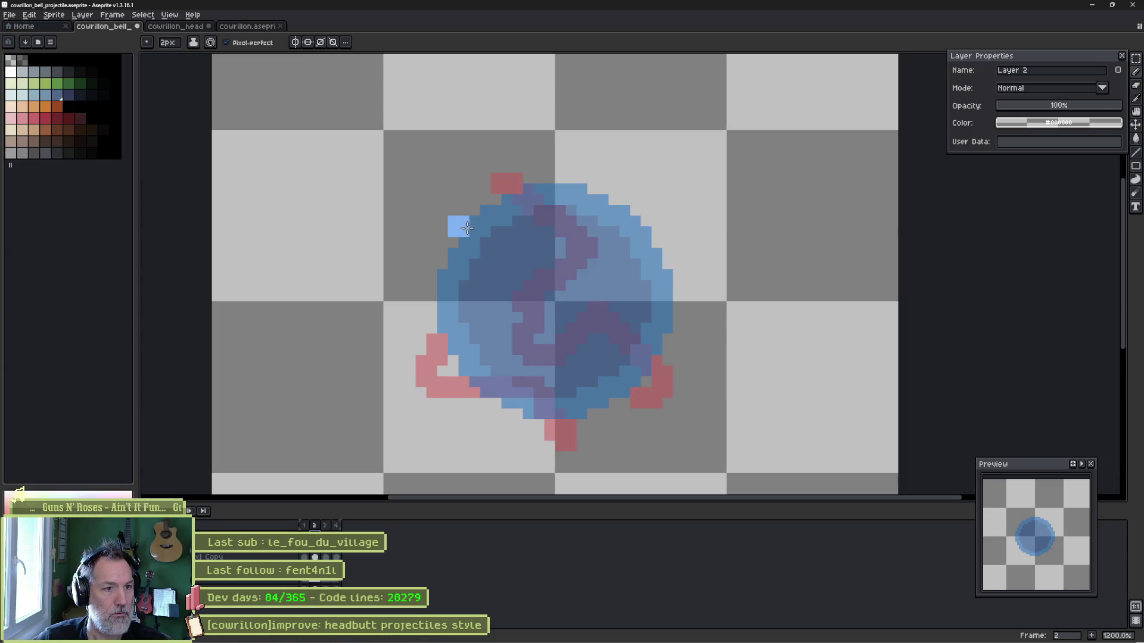
{"action": "mouse_move", "coordinate": [467, 222]}
{"action": "left_mouse_down"}
{"action": "mouse_move", "coordinate": [506, 296]}
{"action": "mouse_move", "coordinate": [568, 304]}
{"action": "mouse_move", "coordinate": [580, 358]}
{"action": "mouse_move", "coordinate": [655, 307]}
{"action": "mouse_move", "coordinate": [678, 318]}
{"action": "mouse_move", "coordinate": [693, 308]}
{"action": "left_mouse_up"}
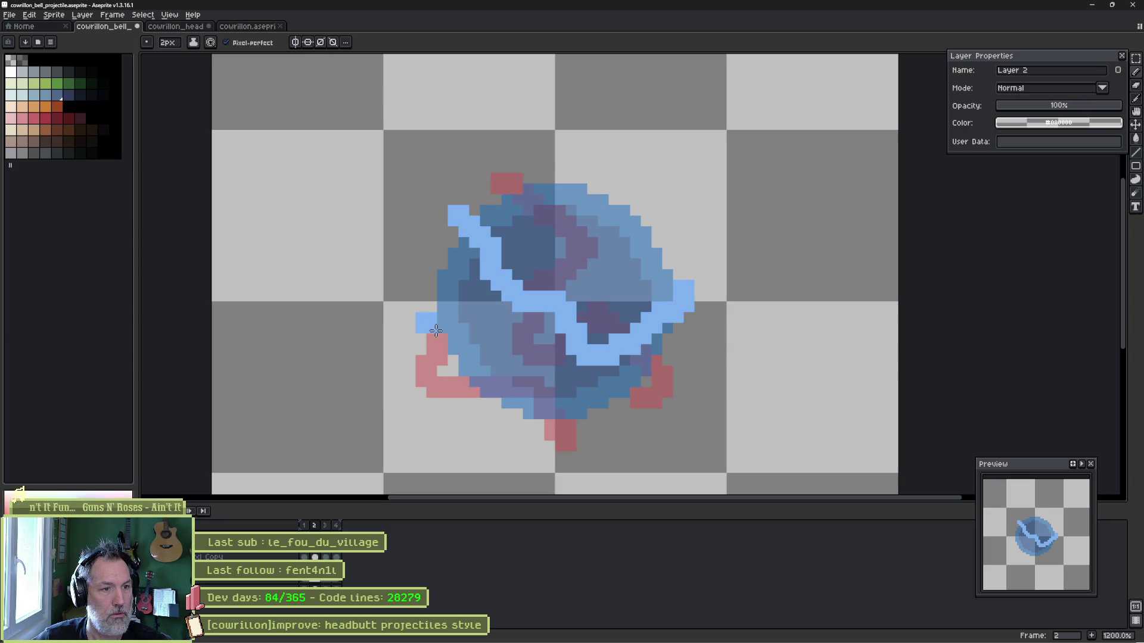
{"action": "mouse_move", "coordinate": [429, 325]}
{"action": "left_mouse_down"}
{"action": "mouse_move", "coordinate": [404, 304]}
{"action": "mouse_move", "coordinate": [557, 271]}
{"action": "mouse_move", "coordinate": [533, 351]}
{"action": "mouse_move", "coordinate": [543, 375]}
{"action": "mouse_move", "coordinate": [618, 425]}
{"action": "left_mouse_up"}
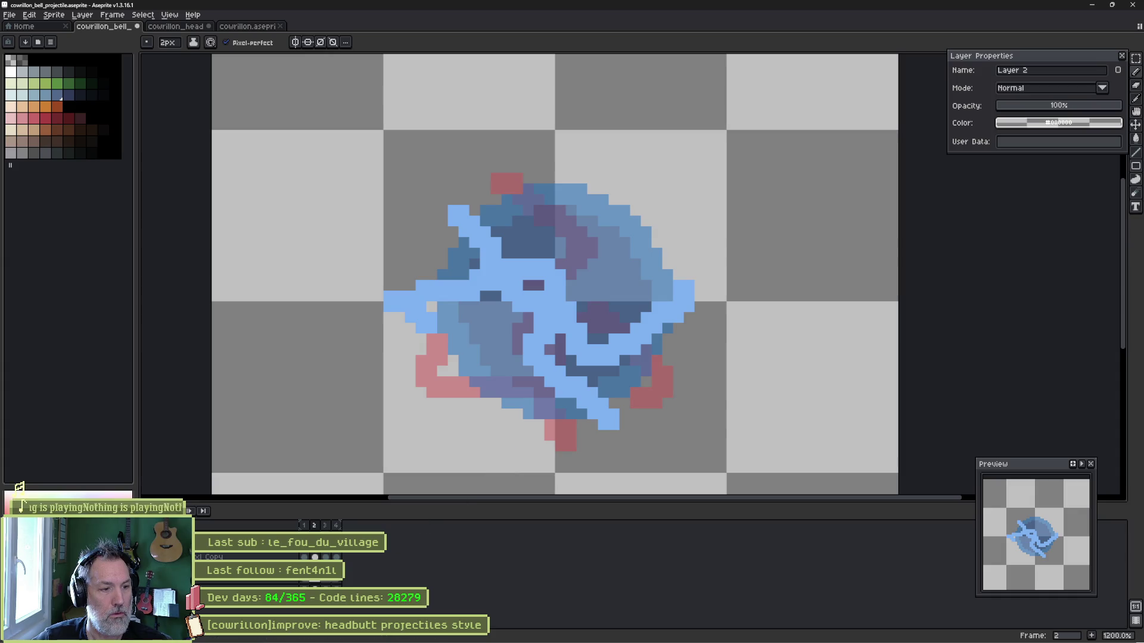
Draw a wavy light-blue streak across frame 3's orb with a dab at left.
{"action": "key", "text": "."}
{"action": "mouse_move", "coordinate": [420, 310]}
{"action": "left_mouse_down"}
{"action": "mouse_move", "coordinate": [503, 279]}
{"action": "mouse_move", "coordinate": [545, 354]}
{"action": "mouse_move", "coordinate": [573, 357]}
{"action": "mouse_move", "coordinate": [628, 322]}
{"action": "mouse_move", "coordinate": [674, 373]}
{"action": "mouse_move", "coordinate": [650, 393]}
{"action": "left_mouse_up"}
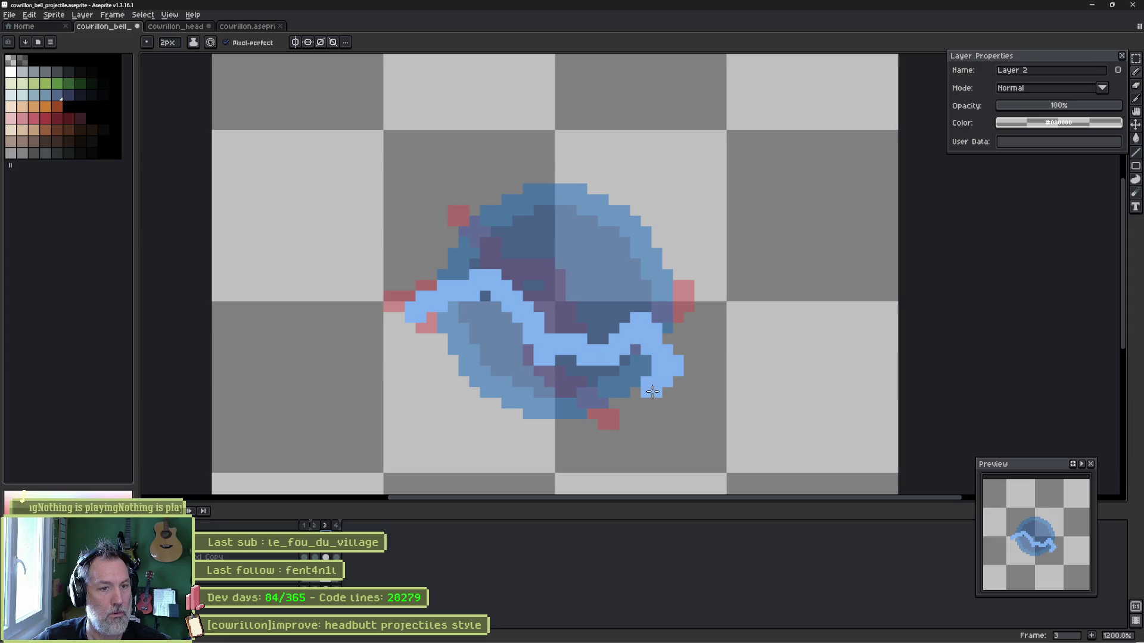
{"action": "left_click", "coordinate": [452, 362]}
Replace an undone loop on frame 3 with a light-blue zigzag patch at upper left, then go to frame 4.
{"action": "mouse_move", "coordinate": [467, 226]}
{"action": "left_mouse_down"}
{"action": "mouse_move", "coordinate": [460, 217]}
{"action": "mouse_move", "coordinate": [482, 182]}
{"action": "mouse_move", "coordinate": [562, 211]}
{"action": "mouse_move", "coordinate": [611, 287]}
{"action": "mouse_move", "coordinate": [471, 398]}
{"action": "mouse_move", "coordinate": [514, 420]}
{"action": "left_mouse_up"}
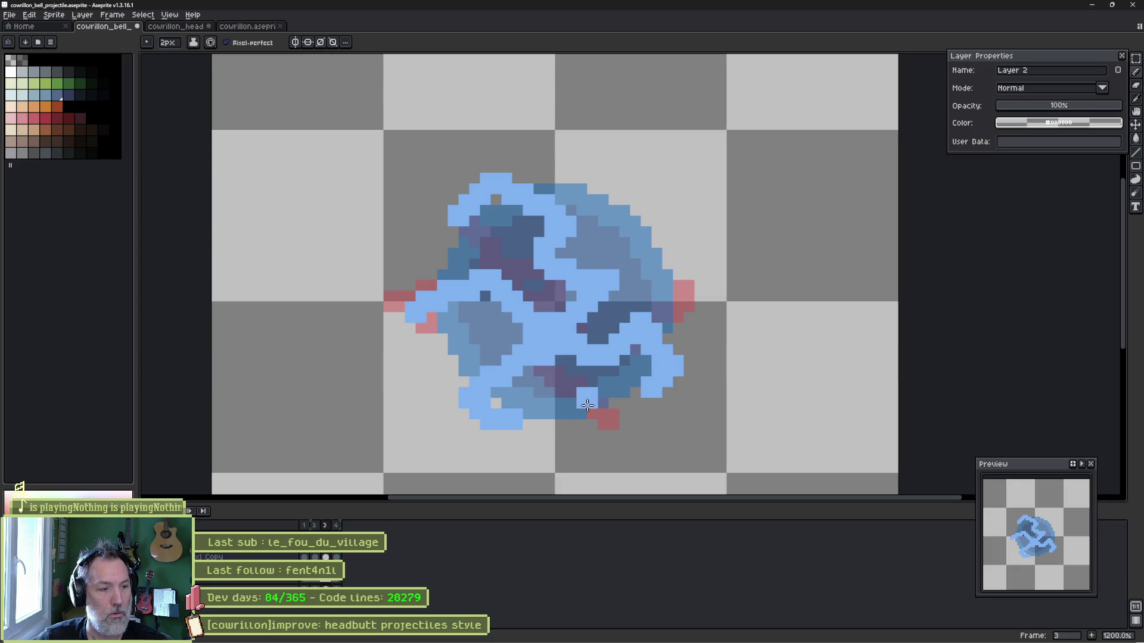
{"action": "key", "text": "ctrl+z"}
{"action": "mouse_move", "coordinate": [470, 225]}
{"action": "left_mouse_down"}
{"action": "mouse_move", "coordinate": [443, 208]}
{"action": "mouse_move", "coordinate": [566, 259]}
{"action": "mouse_move", "coordinate": [601, 306]}
{"action": "mouse_move", "coordinate": [592, 369]}
{"action": "mouse_move", "coordinate": [605, 402]}
{"action": "left_mouse_up"}
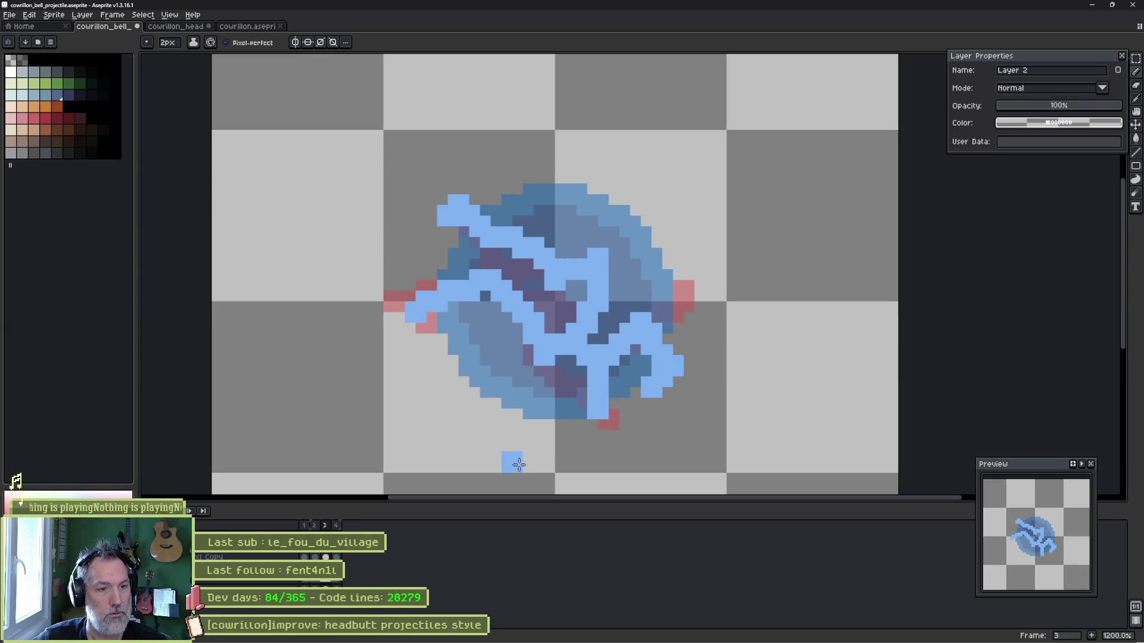
{"action": "key", "text": "Right"}
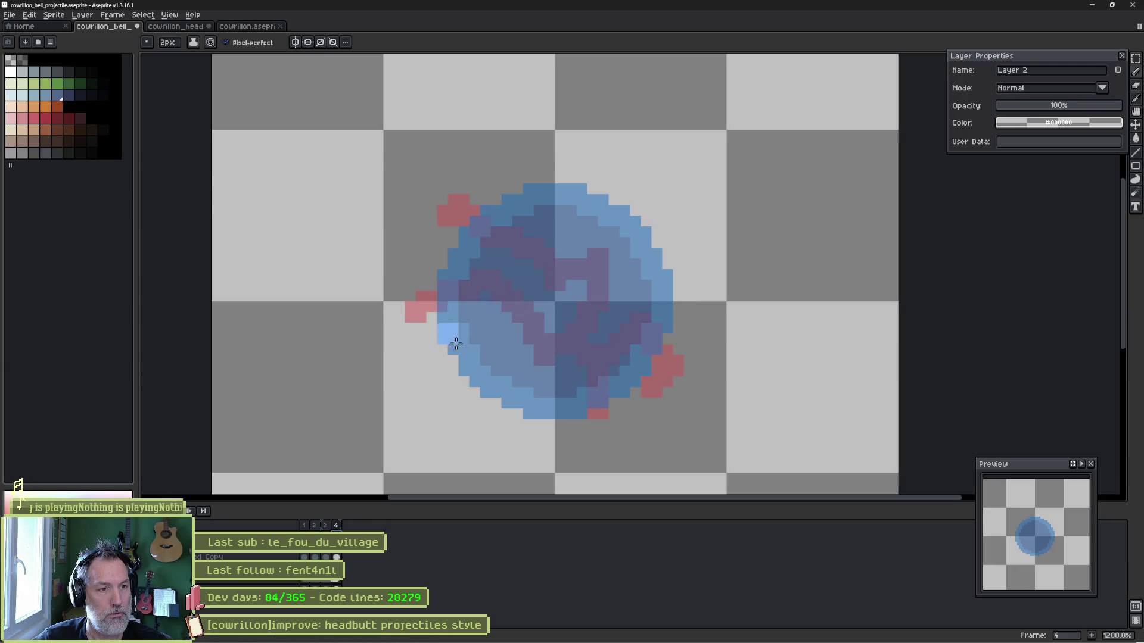
Draw frame 4 streaks from lower left to centre and along the orb's top edge.
{"action": "mouse_move", "coordinate": [481, 403]}
{"action": "left_mouse_down"}
{"action": "mouse_move", "coordinate": [527, 357]}
{"action": "mouse_move", "coordinate": [545, 305]}
{"action": "mouse_move", "coordinate": [586, 301]}
{"action": "mouse_move", "coordinate": [607, 348]}
{"action": "mouse_move", "coordinate": [658, 367]}
{"action": "mouse_move", "coordinate": [664, 385]}
{"action": "mouse_move", "coordinate": [653, 393]}
{"action": "left_mouse_up"}
{"action": "left_click", "coordinate": [503, 201]}
{"action": "mouse_move", "coordinate": [504, 201]}
{"action": "left_mouse_down"}
{"action": "mouse_move", "coordinate": [632, 189]}
{"action": "mouse_move", "coordinate": [586, 177]}
{"action": "left_mouse_up"}
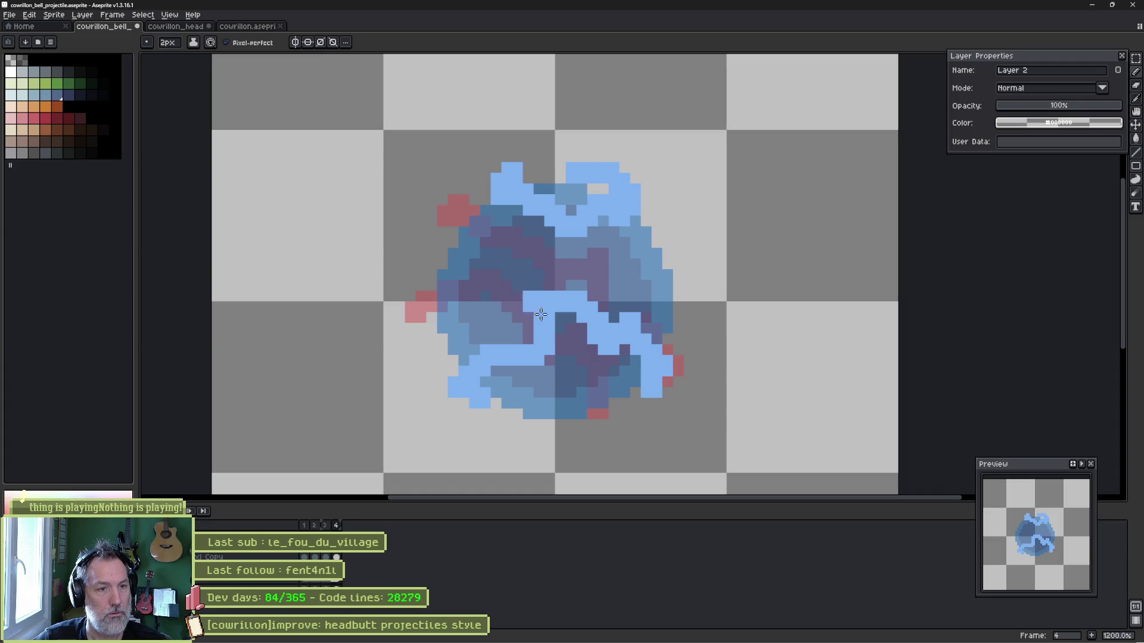
{"action": "key", "text": "Return"}
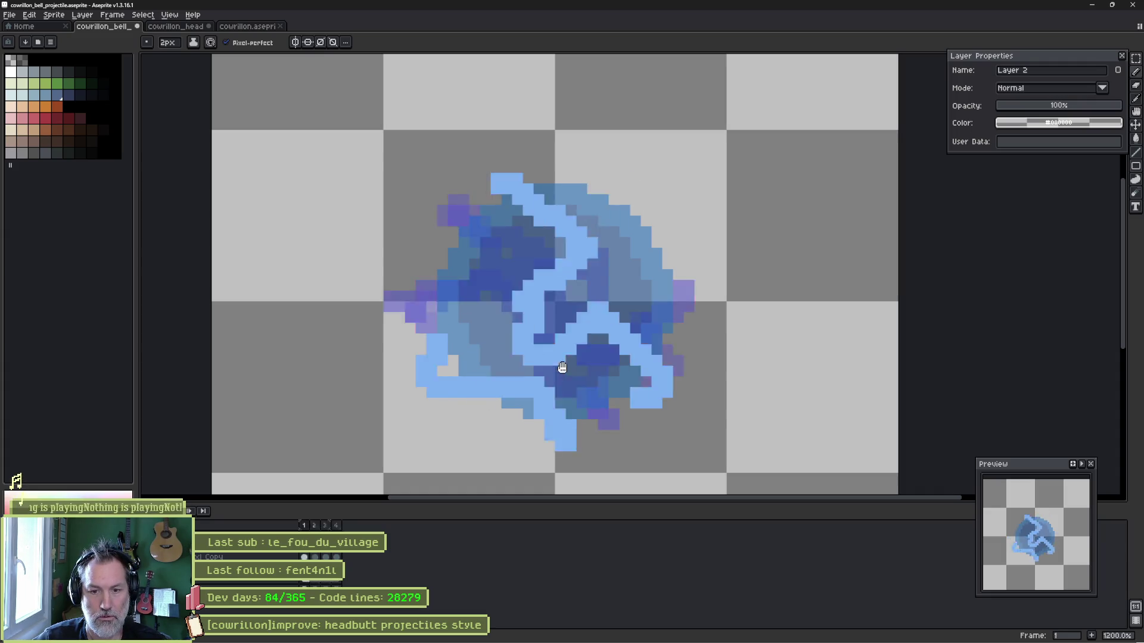
{"action": "key", "text": "Return"}
Paint light blue over frame 4's dark gap and replay the animation.
{"action": "key", "text": "Left"}
{"action": "key", "text": "Left"}
{"action": "key", "text": "Right"}
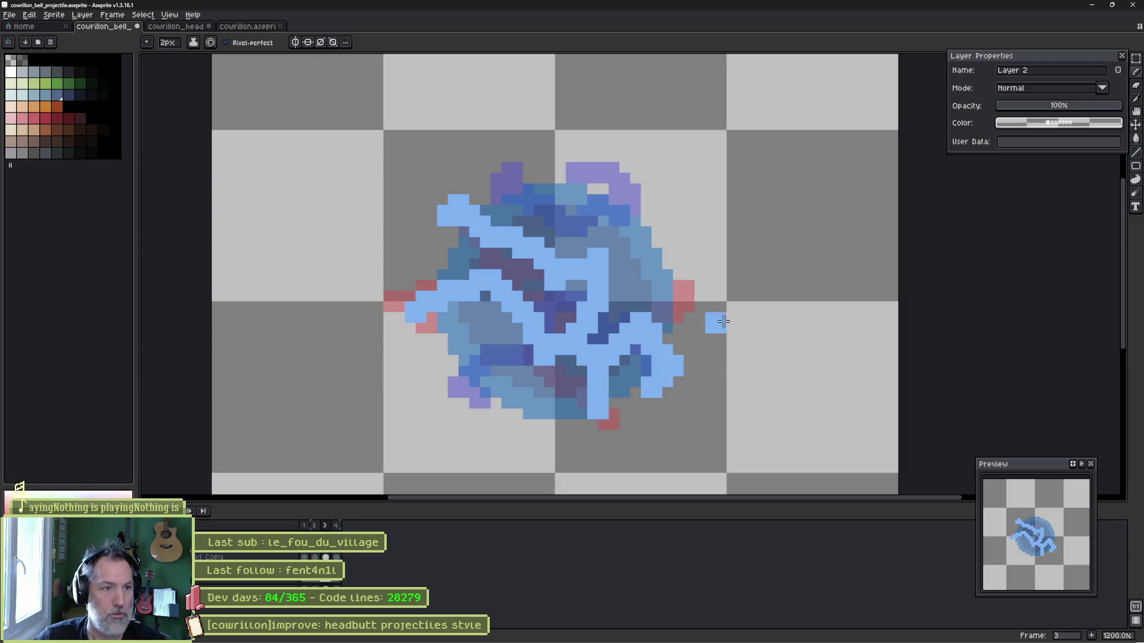
{"action": "key", "text": "Right"}
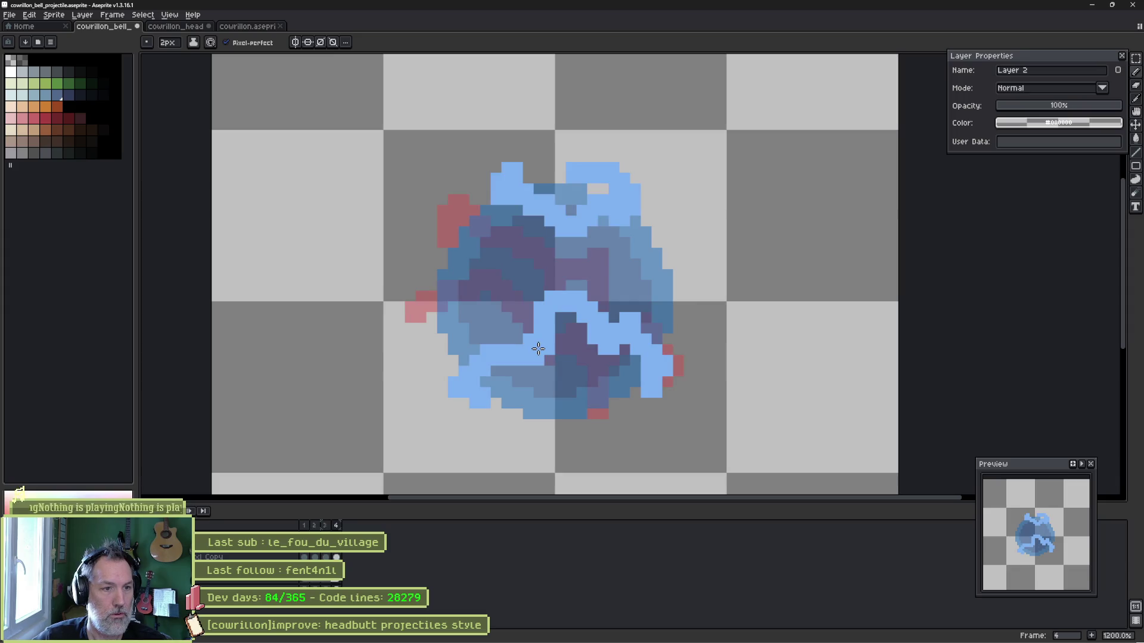
{"action": "mouse_move", "coordinate": [536, 236]}
{"action": "left_mouse_down"}
{"action": "mouse_move", "coordinate": [554, 238]}
{"action": "mouse_move", "coordinate": [518, 251]}
{"action": "mouse_move", "coordinate": [521, 286]}
{"action": "left_mouse_up"}
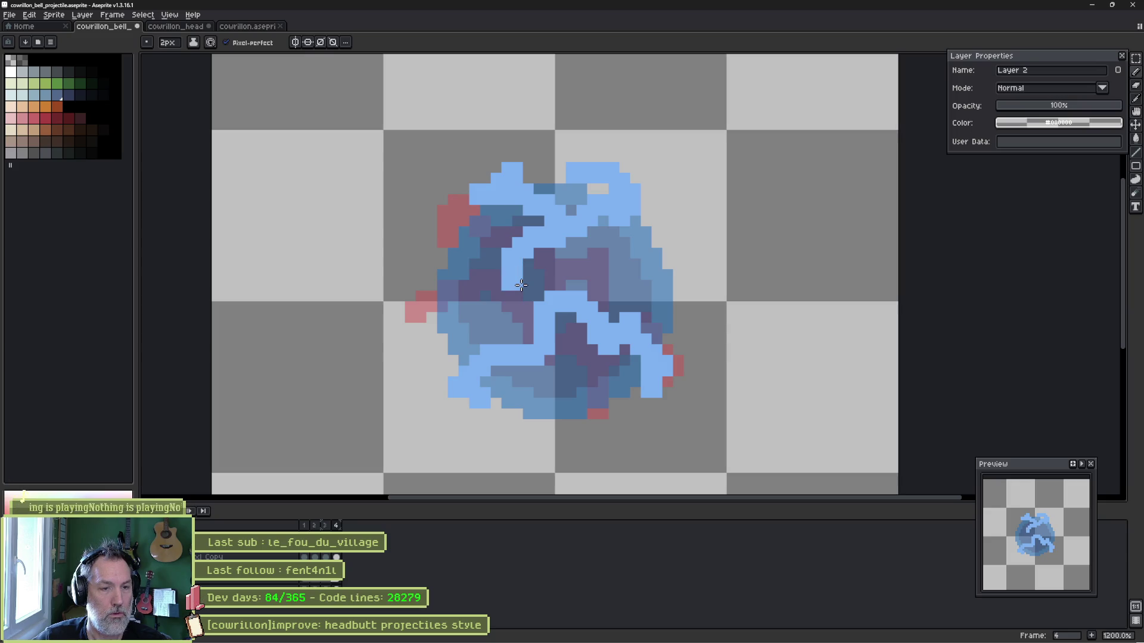
{"action": "key", "text": "Return"}
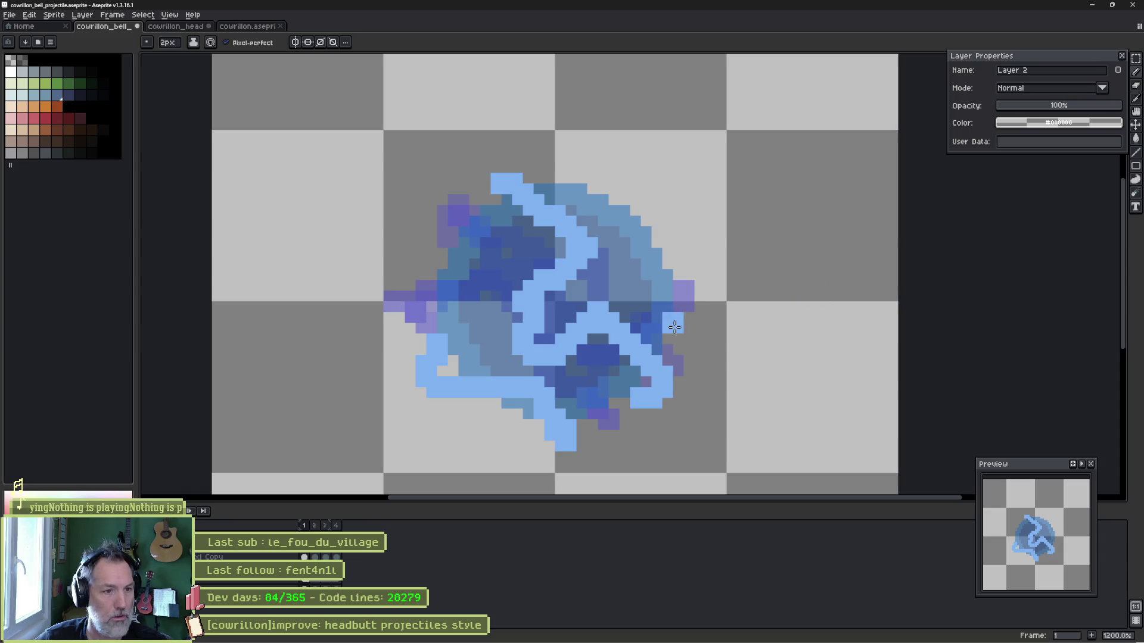
{"action": "scroll", "coordinate": [620, 344], "scroll_direction": "up", "scroll_amount": 1}
With a 1px pencil and Pixel-perfect off, extend frame 1's top tip, lower-left arm and stem in light blue.
{"action": "key", "text": "minus"}
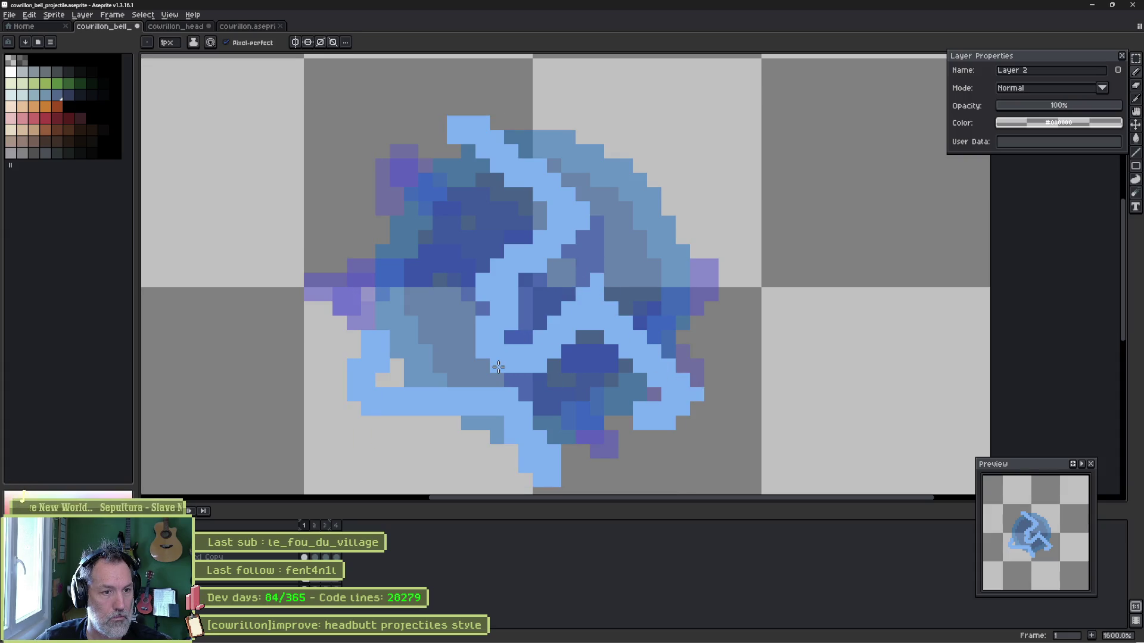
{"action": "left_click_drag", "start_coordinate": [510, 394], "coordinate": [544, 367]}
{"action": "left_click", "coordinate": [226, 42]}
{"action": "left_click_drag", "start_coordinate": [468, 109], "coordinate": [450, 107]}
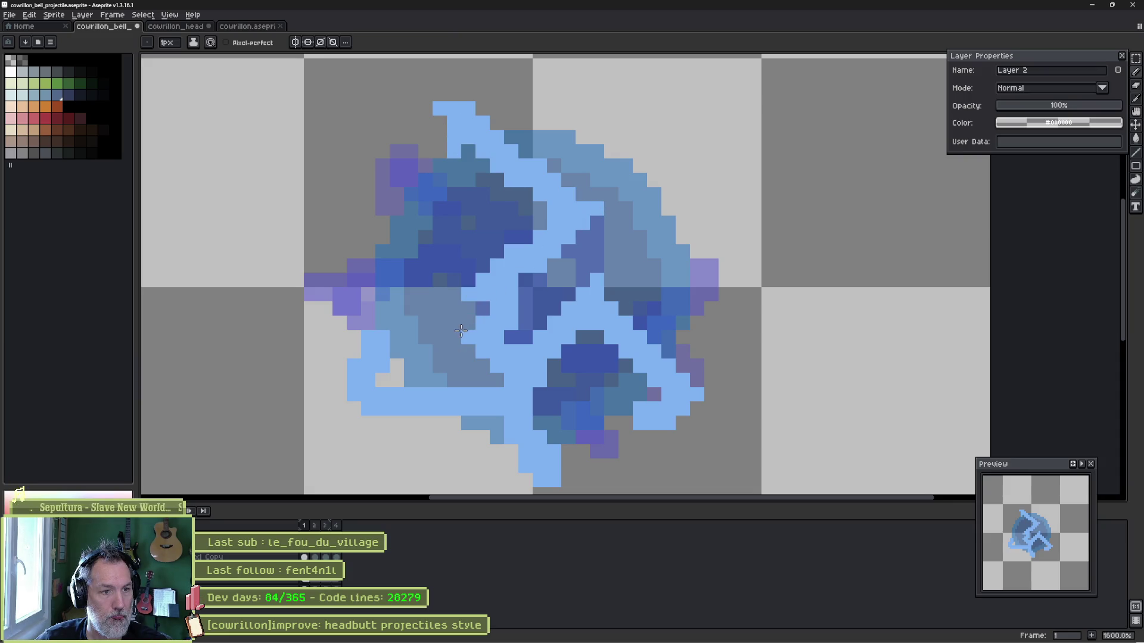
{"action": "mouse_move", "coordinate": [353, 409]}
{"action": "left_mouse_down"}
{"action": "mouse_move", "coordinate": [339, 423]}
{"action": "mouse_move", "coordinate": [354, 423]}
{"action": "left_mouse_up"}
{"action": "left_click_drag", "start_coordinate": [463, 405], "coordinate": [450, 285]}
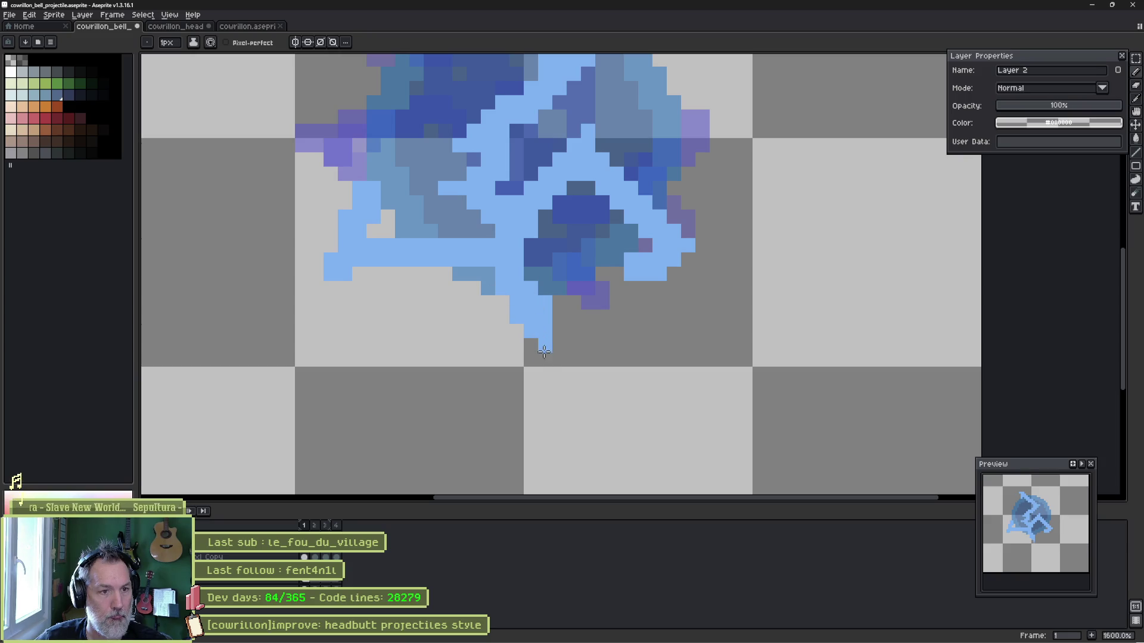
{"action": "left_click_drag", "start_coordinate": [548, 348], "coordinate": [583, 299]}
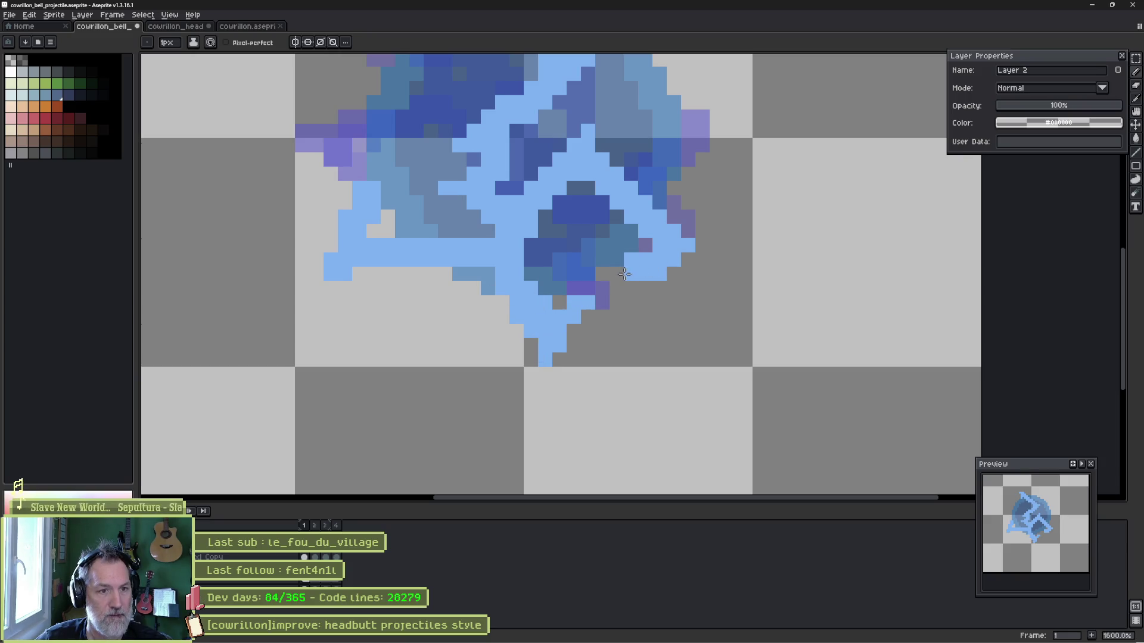
{"action": "left_click_drag", "start_coordinate": [496, 76], "coordinate": [583, 264]}
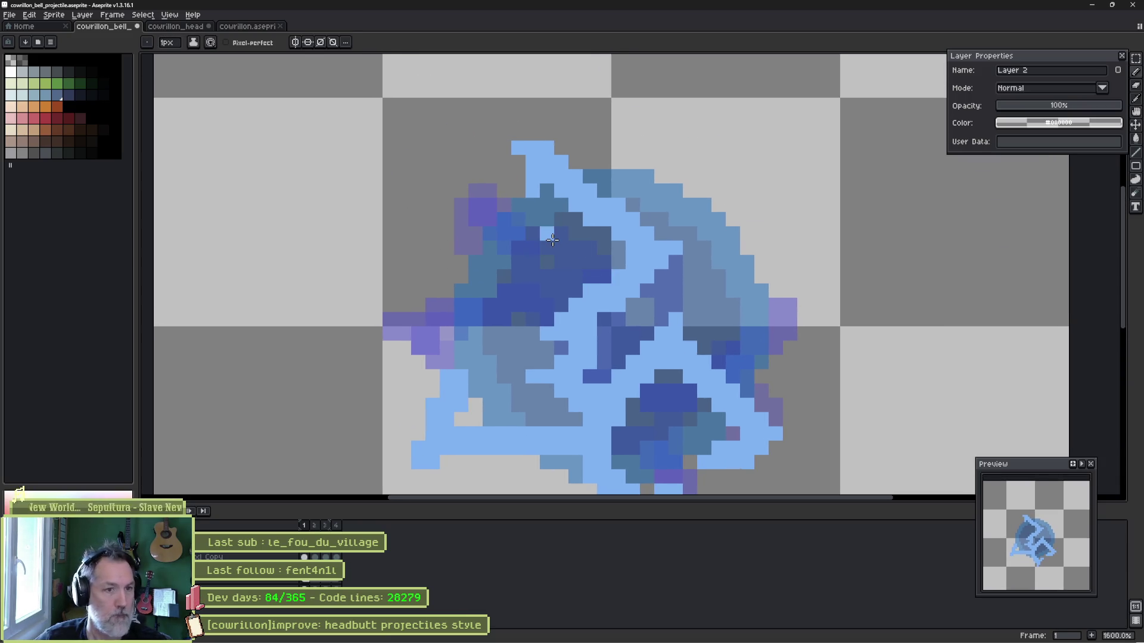
On frame 2, paint light blue over the purple at the top and add left-edge pixels.
{"action": "key", "text": "Right"}
{"action": "left_click_drag", "start_coordinate": [475, 178], "coordinate": [546, 188]}
{"action": "left_click_drag", "start_coordinate": [557, 322], "coordinate": [545, 221]}
{"action": "left_click_drag", "start_coordinate": [581, 179], "coordinate": [617, 176]}
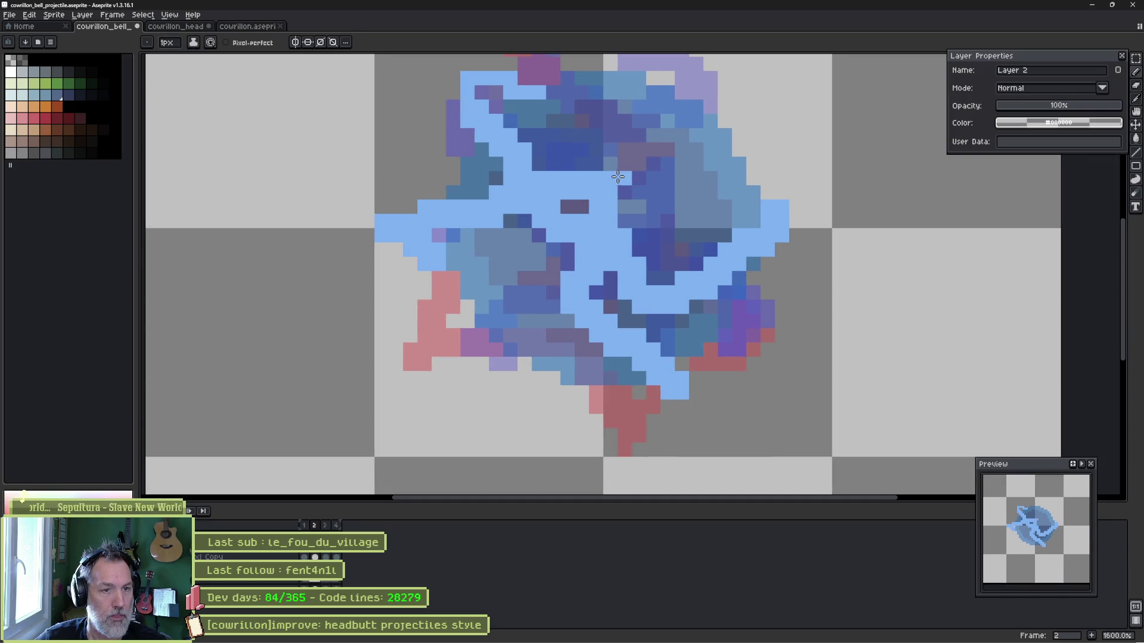
{"action": "left_click", "coordinate": [366, 221]}
{"action": "left_click_drag", "start_coordinate": [546, 327], "coordinate": [533, 260]}
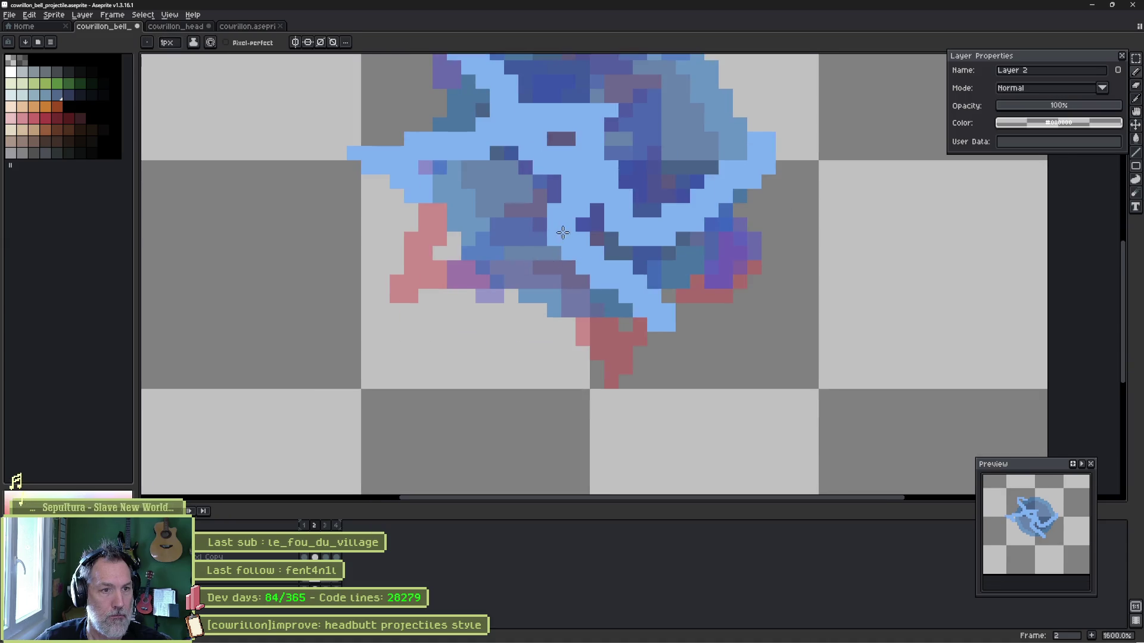
{"action": "left_click_drag", "start_coordinate": [528, 220], "coordinate": [539, 232]}
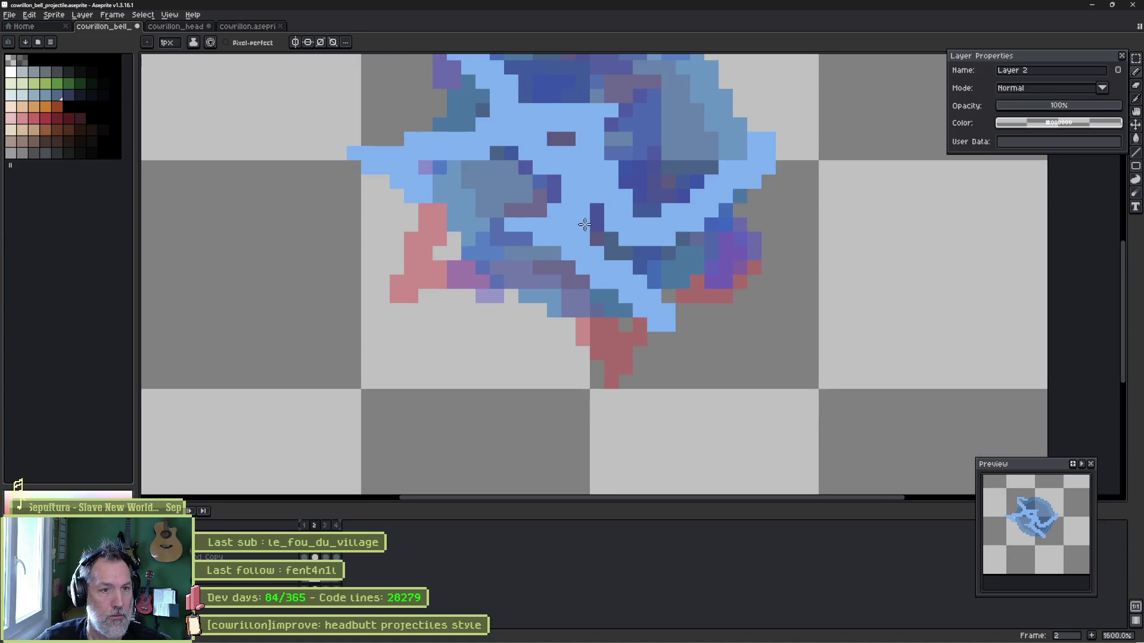
{"action": "scroll", "coordinate": [702, 191], "scroll_direction": "up", "scroll_amount": 2}
{"action": "scroll", "coordinate": [703, 191], "scroll_direction": "right", "scroll_amount": 1}
Add light-blue pixels at the right tip and lower edge, undoing one stray pixel.
{"action": "left_click_drag", "start_coordinate": [725, 195], "coordinate": [754, 195]}
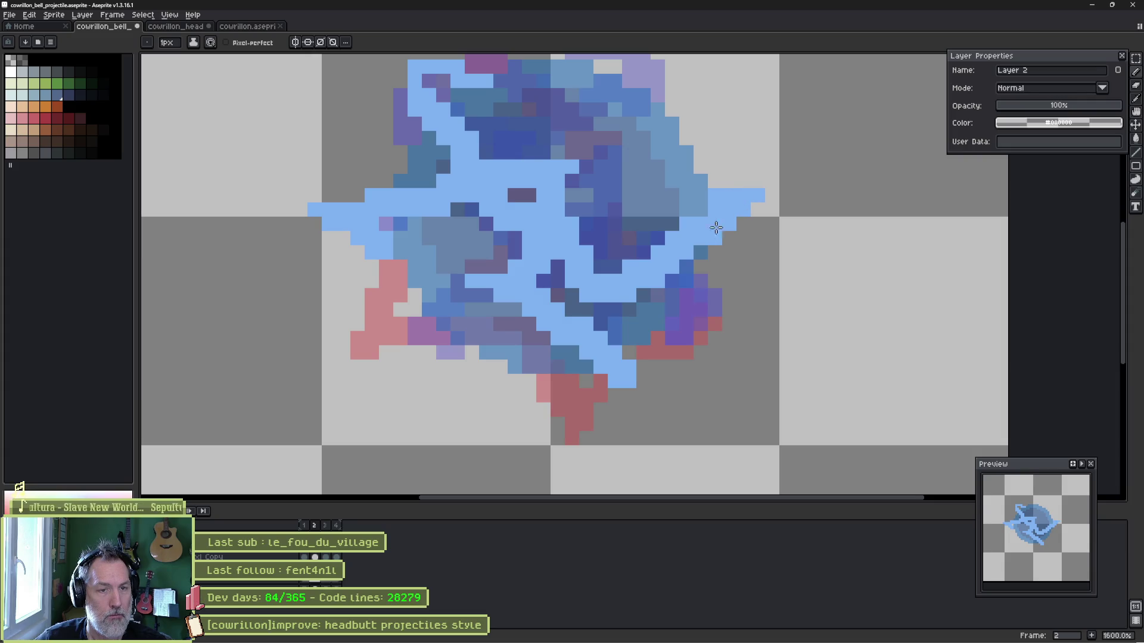
{"action": "left_click", "coordinate": [772, 252]}
{"action": "key", "text": "ctrl+z"}
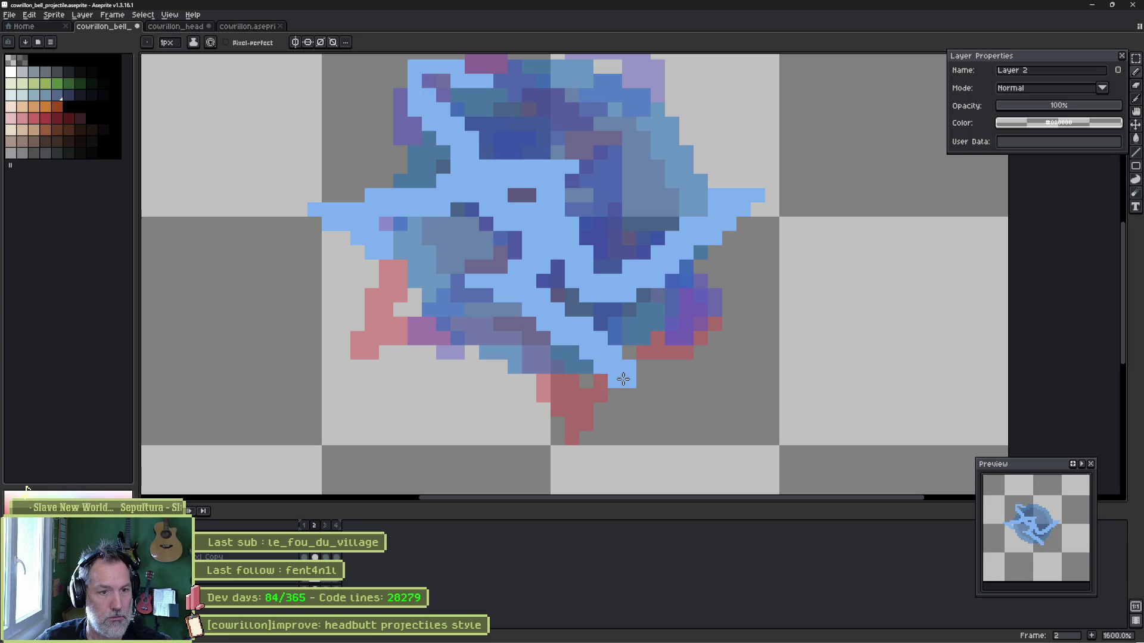
{"action": "left_click", "coordinate": [629, 352]}
{"action": "left_click", "coordinate": [644, 352]}
{"action": "left_click", "coordinate": [636, 390]}
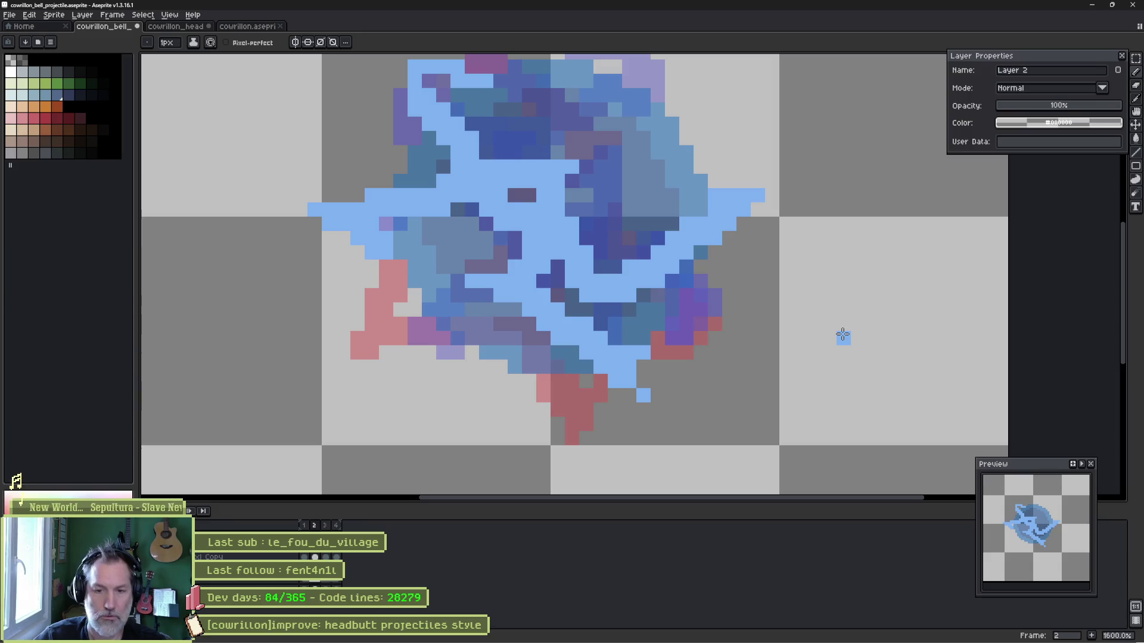
{"action": "key", "text": "Right"}
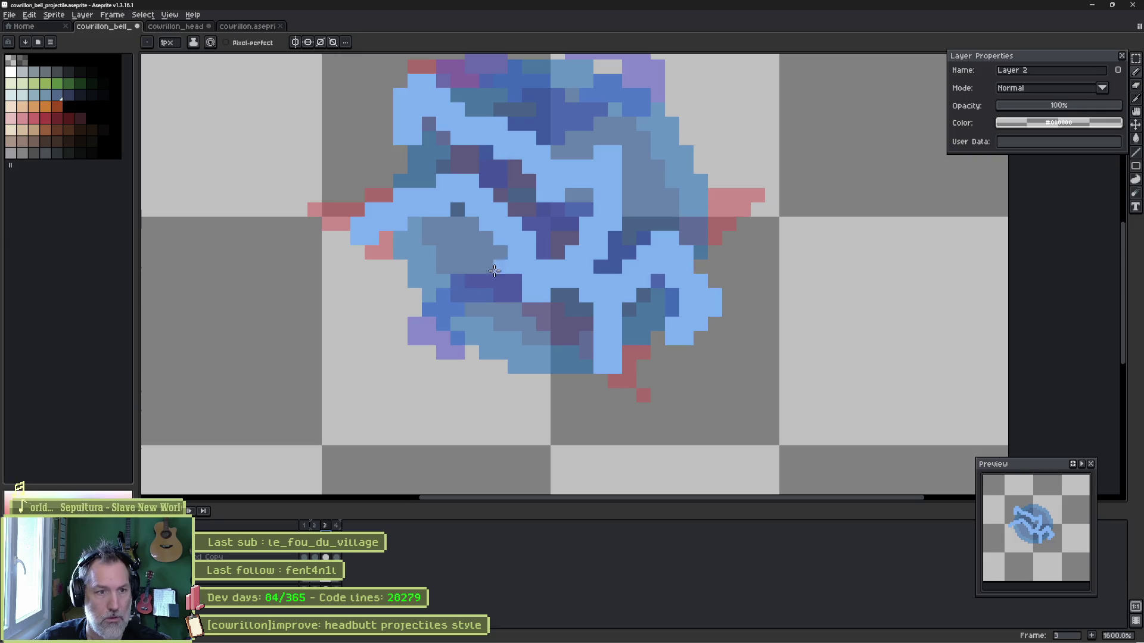
On frame 3, cover the left pink patch, extend the right edge, and streak light blue centre-to-right.
{"action": "left_click_drag", "start_coordinate": [424, 109], "coordinate": [429, 166]}
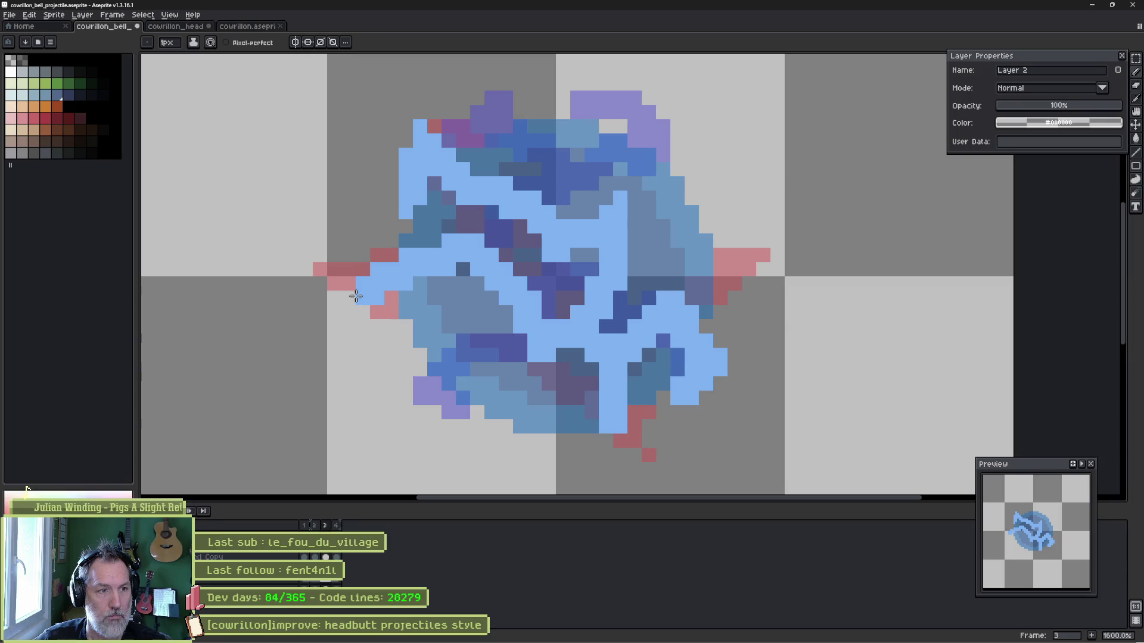
{"action": "left_click_drag", "start_coordinate": [370, 319], "coordinate": [406, 332]}
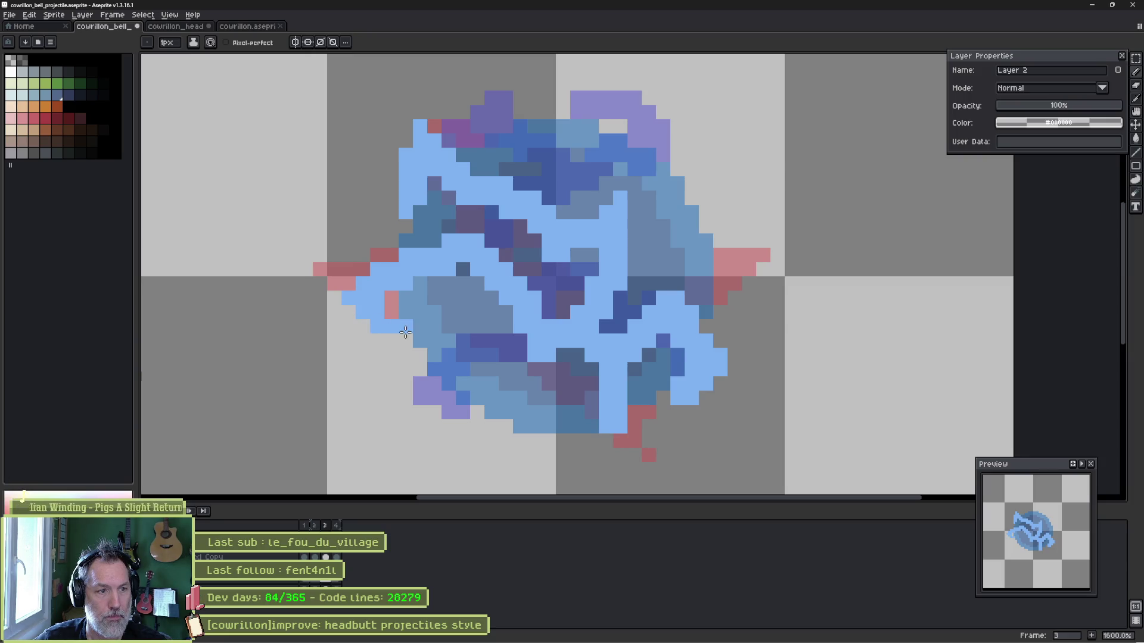
{"action": "left_click_drag", "start_coordinate": [713, 388], "coordinate": [730, 366]}
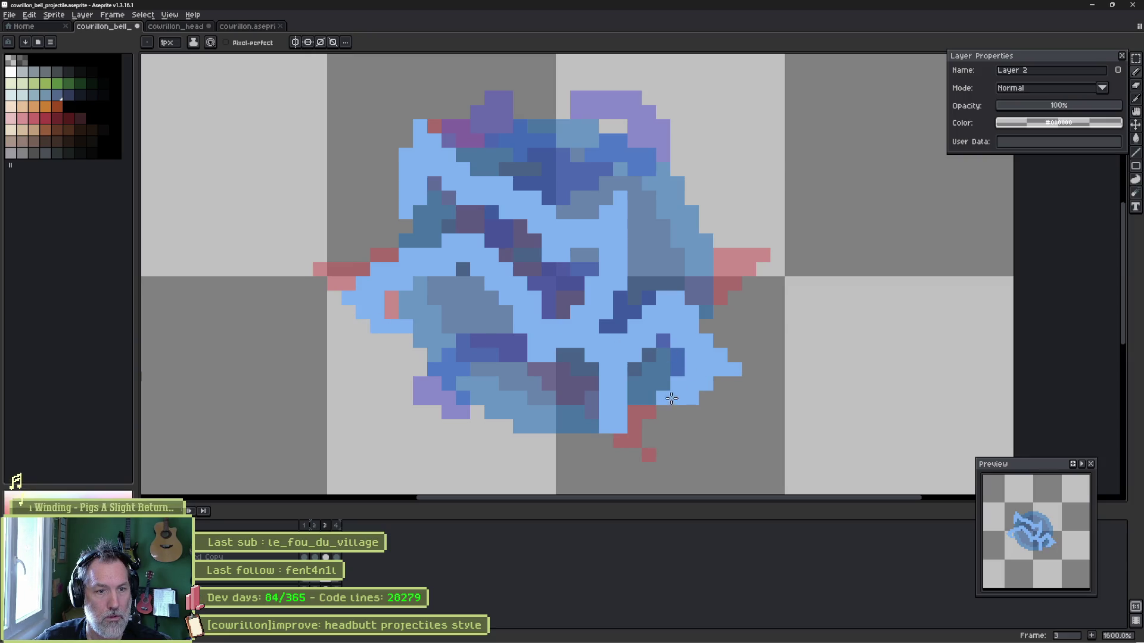
{"action": "left_click_drag", "start_coordinate": [686, 296], "coordinate": [677, 285]}
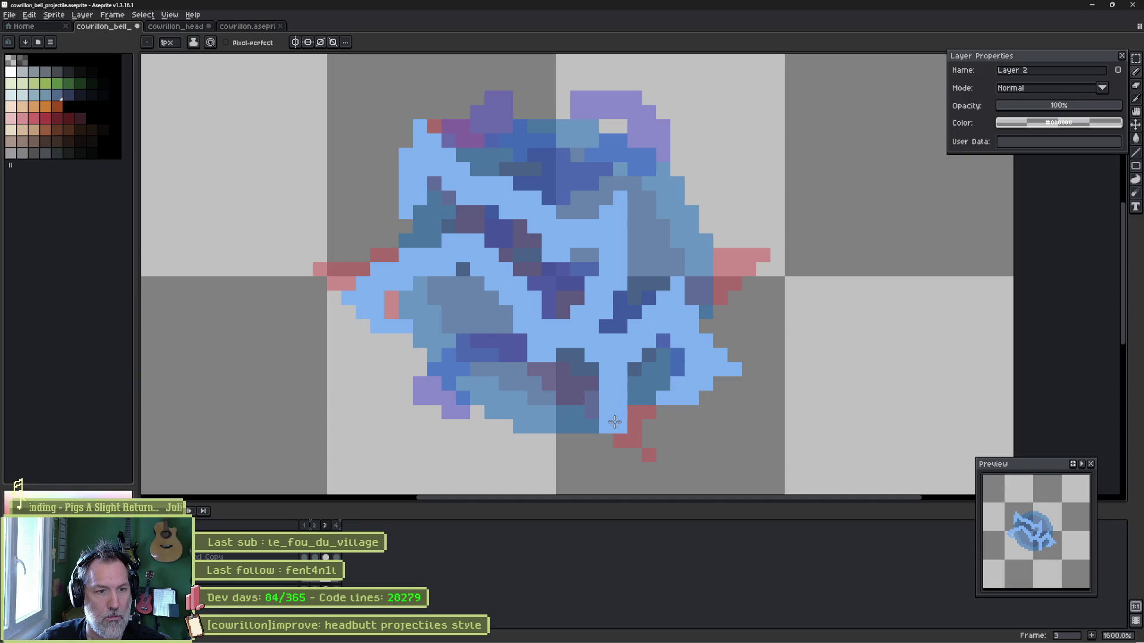
{"action": "mouse_move", "coordinate": [625, 242]}
{"action": "left_mouse_down"}
{"action": "mouse_move", "coordinate": [664, 238]}
{"action": "mouse_move", "coordinate": [694, 209]}
{"action": "left_mouse_up"}
Play the animation and recolour purple, grey-blue and red pixels light blue, erasing one stray pixel.
{"action": "key", "text": "Return"}
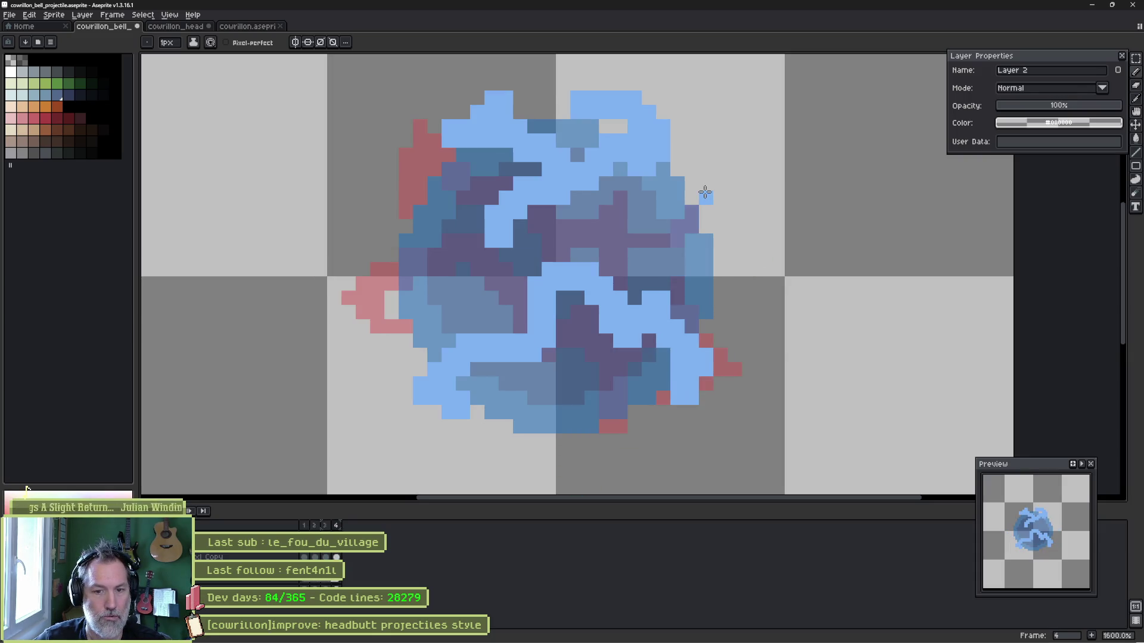
{"action": "left_click", "coordinate": [506, 83]}
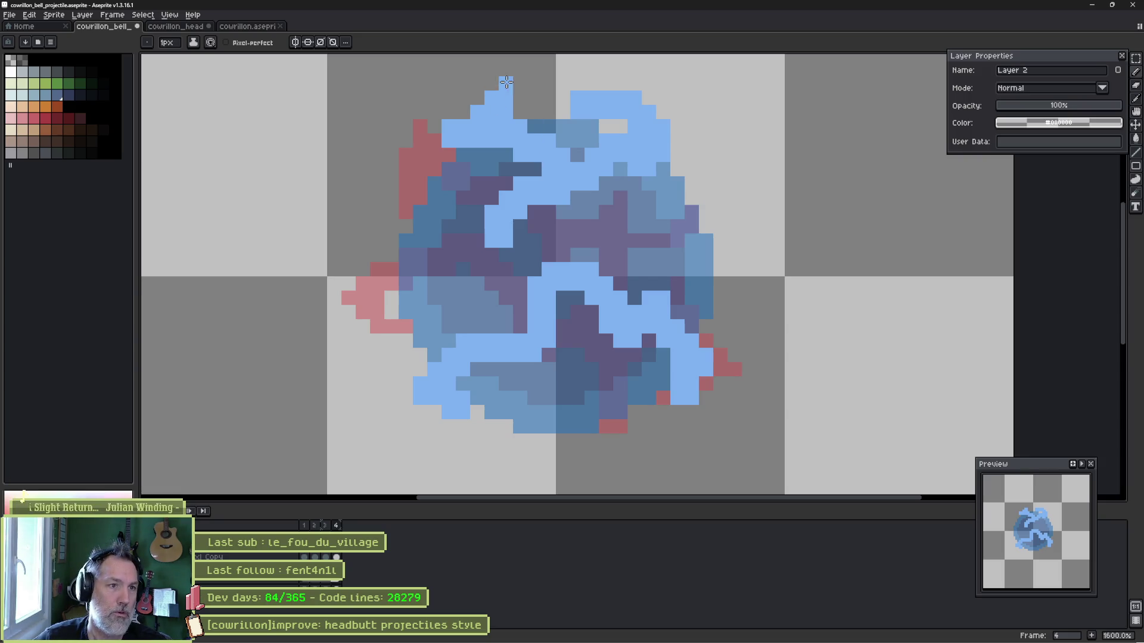
{"action": "left_click", "coordinate": [457, 243]}
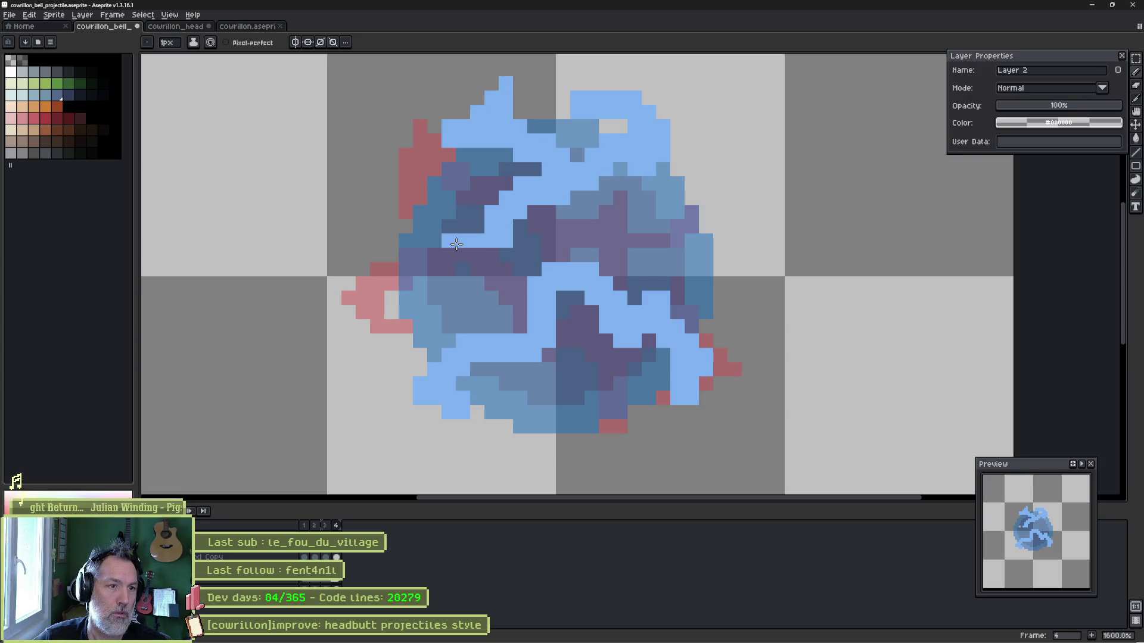
{"action": "left_click", "coordinate": [434, 257]}
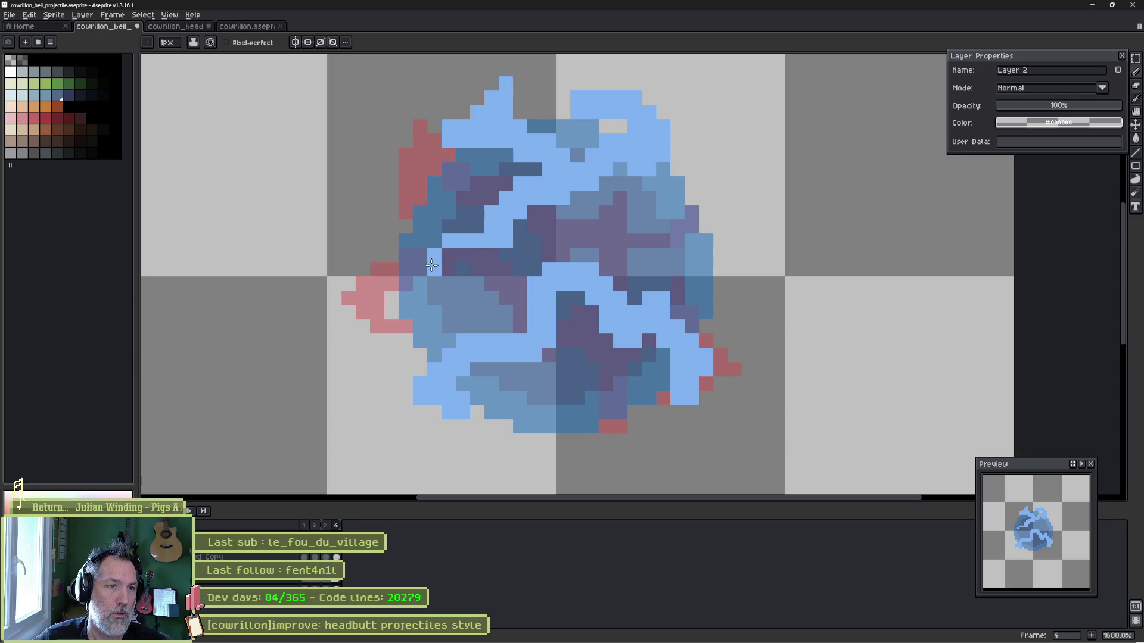
{"action": "left_click", "coordinate": [606, 260]}
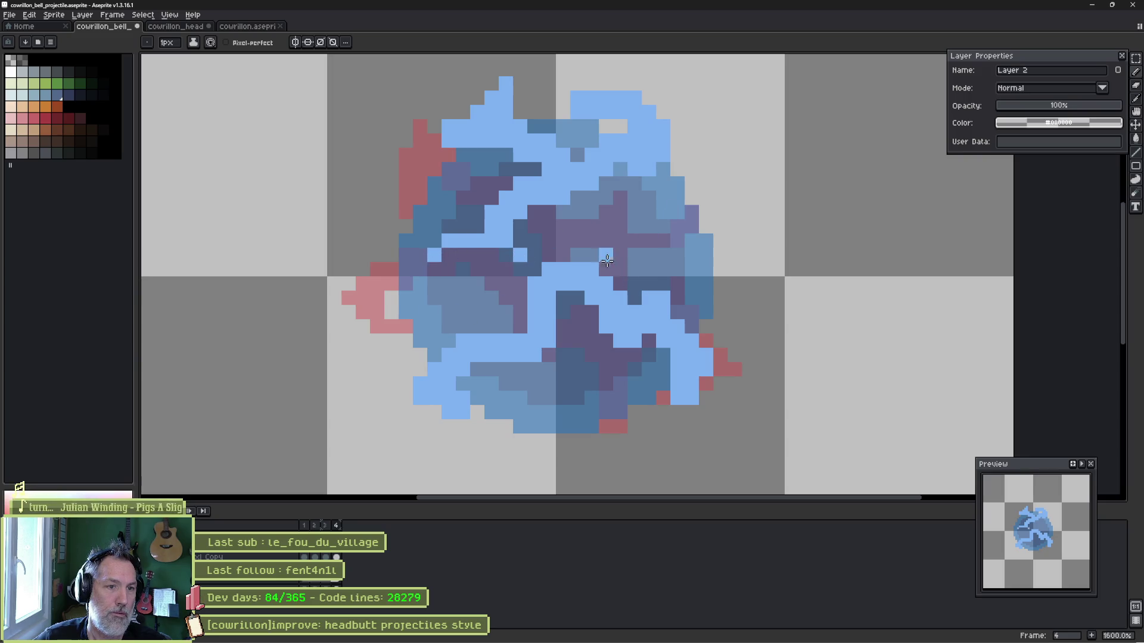
{"action": "mouse_move", "coordinate": [589, 249]}
{"action": "left_mouse_down"}
{"action": "mouse_move", "coordinate": [564, 260]}
{"action": "mouse_move", "coordinate": [603, 250]}
{"action": "left_mouse_up"}
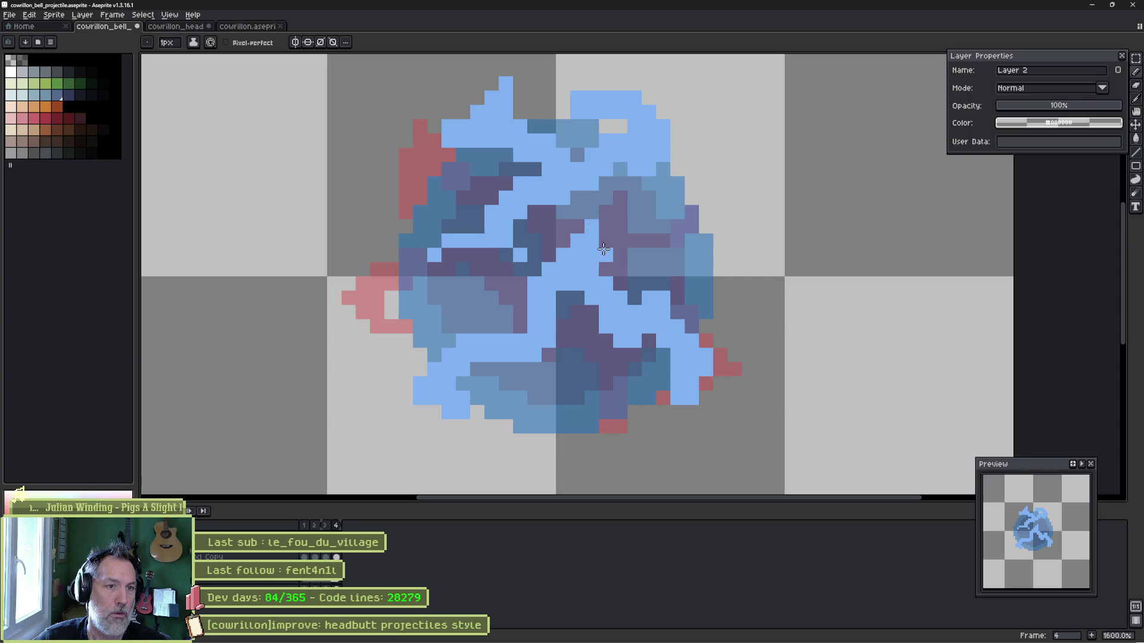
{"action": "left_click", "coordinate": [623, 244]}
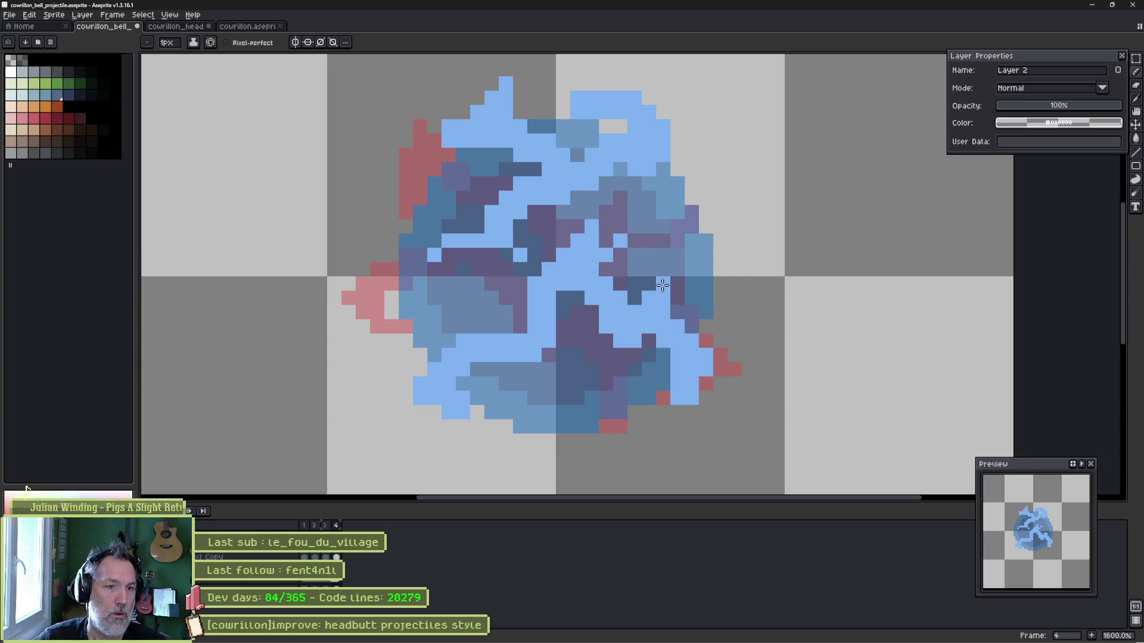
{"action": "left_click", "coordinate": [674, 271]}
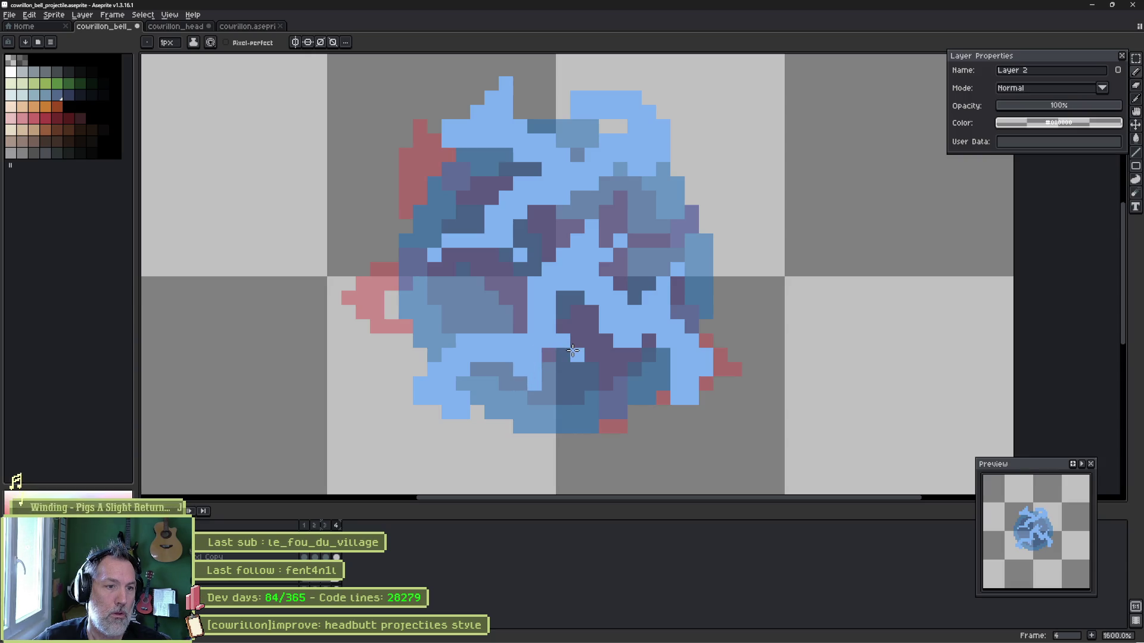
{"action": "left_click", "coordinate": [563, 327]}
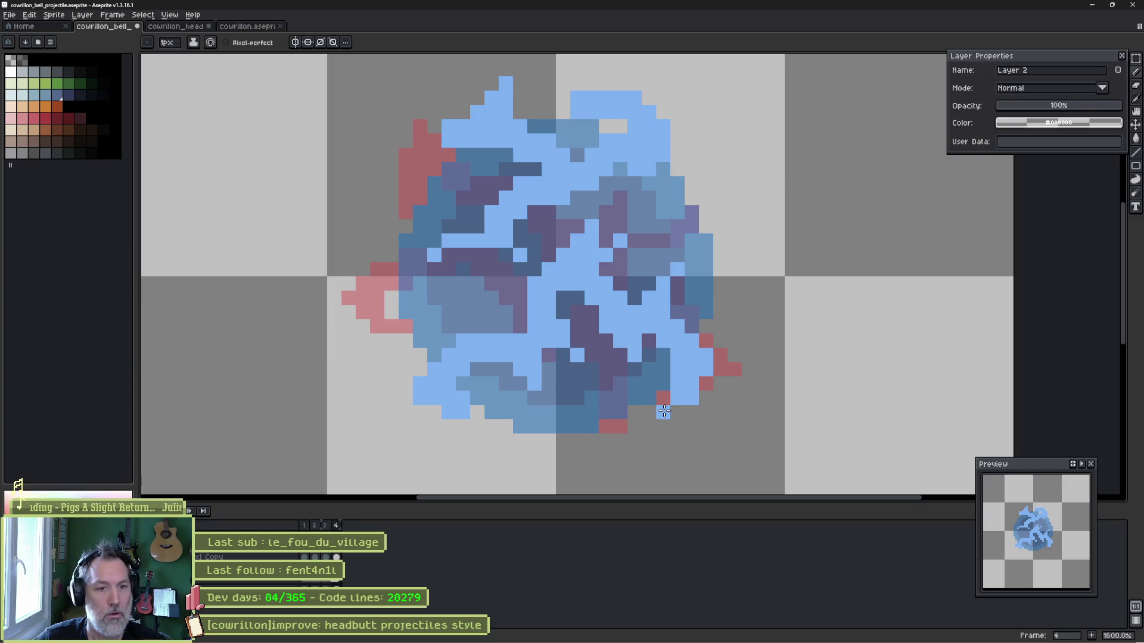
{"action": "right_click", "coordinate": [691, 412]}
{"action": "left_click_drag", "start_coordinate": [720, 355], "coordinate": [735, 355]}
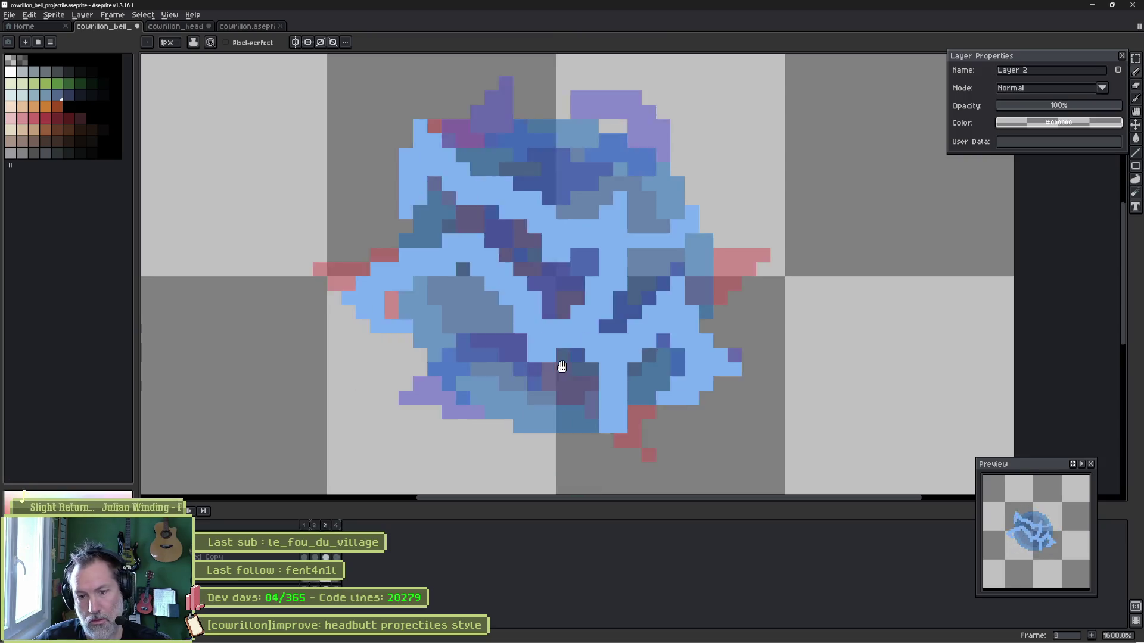
Stop playback on frame 2, add one light-blue pixel, and switch to Layer 3.
{"action": "key", "text": "Return"}
{"action": "left_click", "coordinate": [423, 475]}
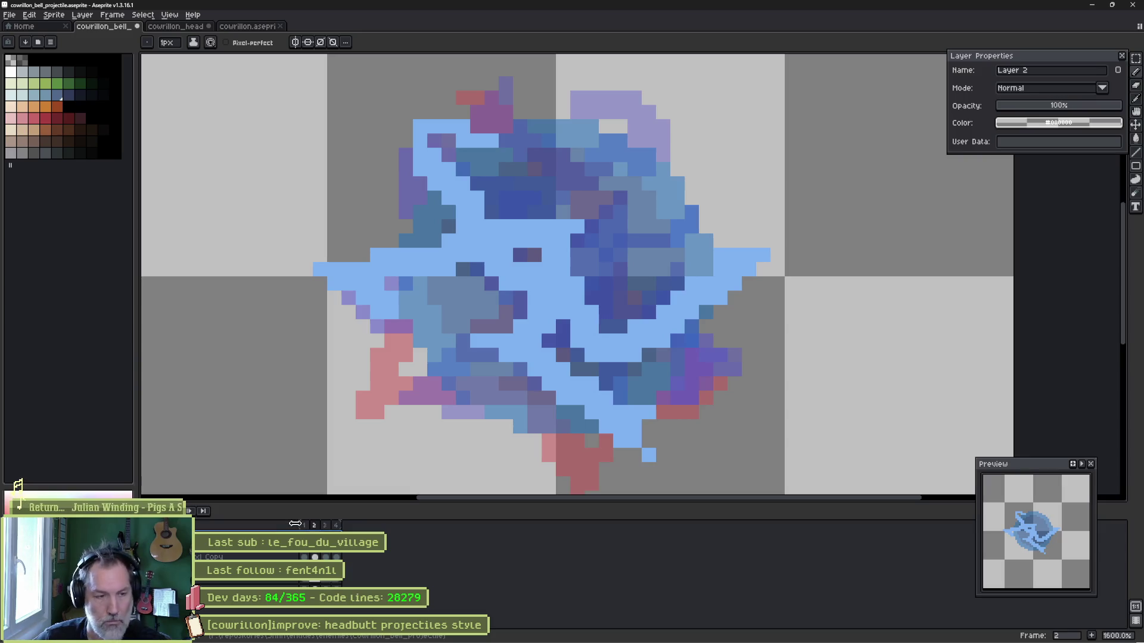
{"action": "key", "text": "Up"}
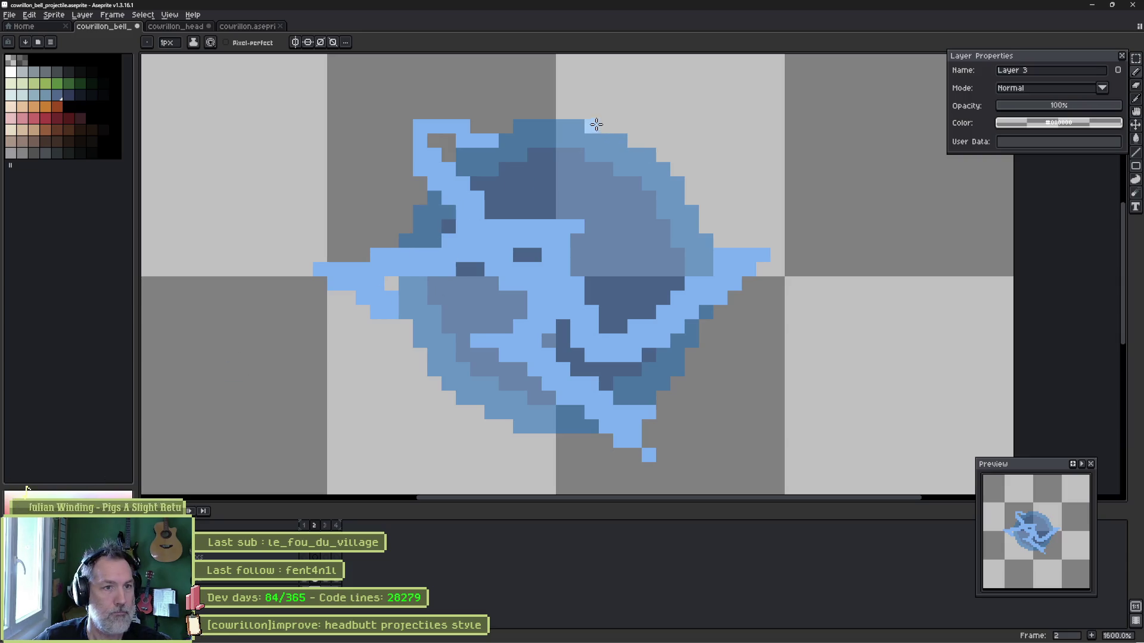
Draw frame 2 highlights down from the top, lower left, right side and left spike, undoing a stray pixel.
{"action": "mouse_move", "coordinate": [615, 143]}
{"action": "left_mouse_down"}
{"action": "mouse_move", "coordinate": [611, 195]}
{"action": "mouse_move", "coordinate": [566, 221]}
{"action": "left_mouse_up"}
{"action": "left_click_drag", "start_coordinate": [520, 298], "coordinate": [449, 375]}
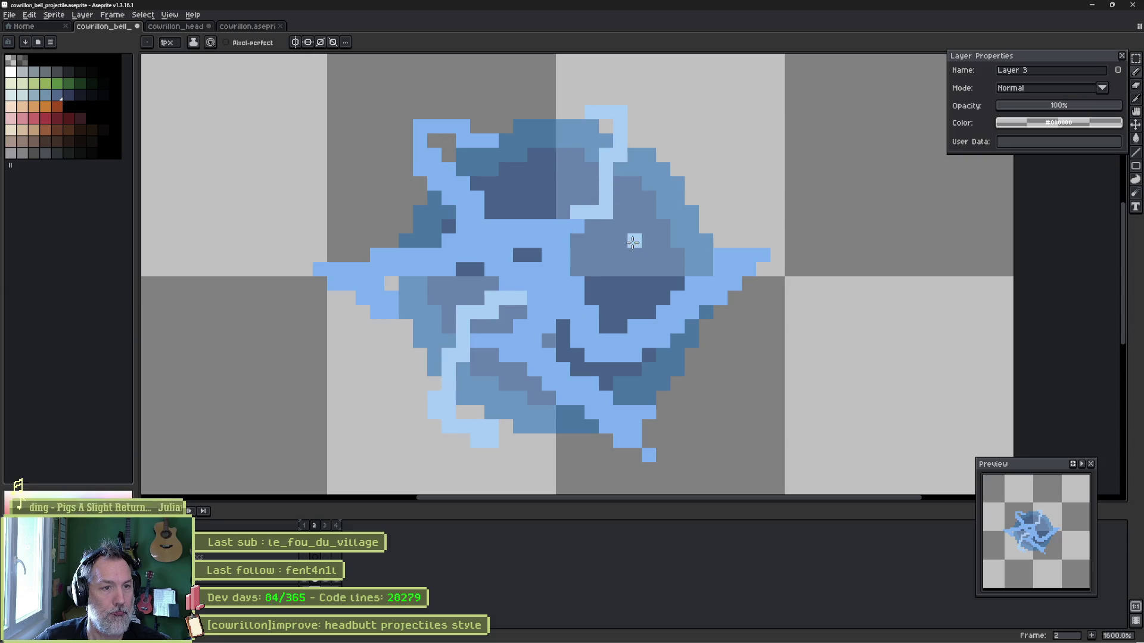
{"action": "mouse_move", "coordinate": [651, 315]}
{"action": "left_mouse_down"}
{"action": "mouse_move", "coordinate": [649, 259]}
{"action": "mouse_move", "coordinate": [694, 253]}
{"action": "mouse_move", "coordinate": [707, 232]}
{"action": "left_mouse_up"}
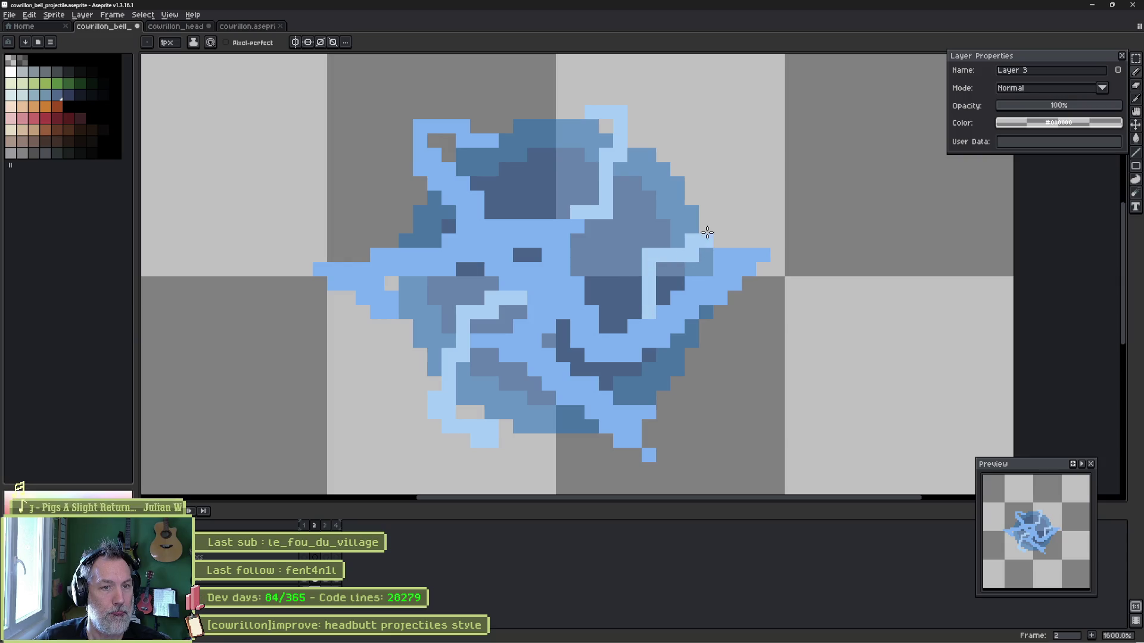
{"action": "mouse_move", "coordinate": [648, 355]}
{"action": "left_mouse_down"}
{"action": "mouse_move", "coordinate": [691, 382]}
{"action": "mouse_move", "coordinate": [704, 354]}
{"action": "left_mouse_up"}
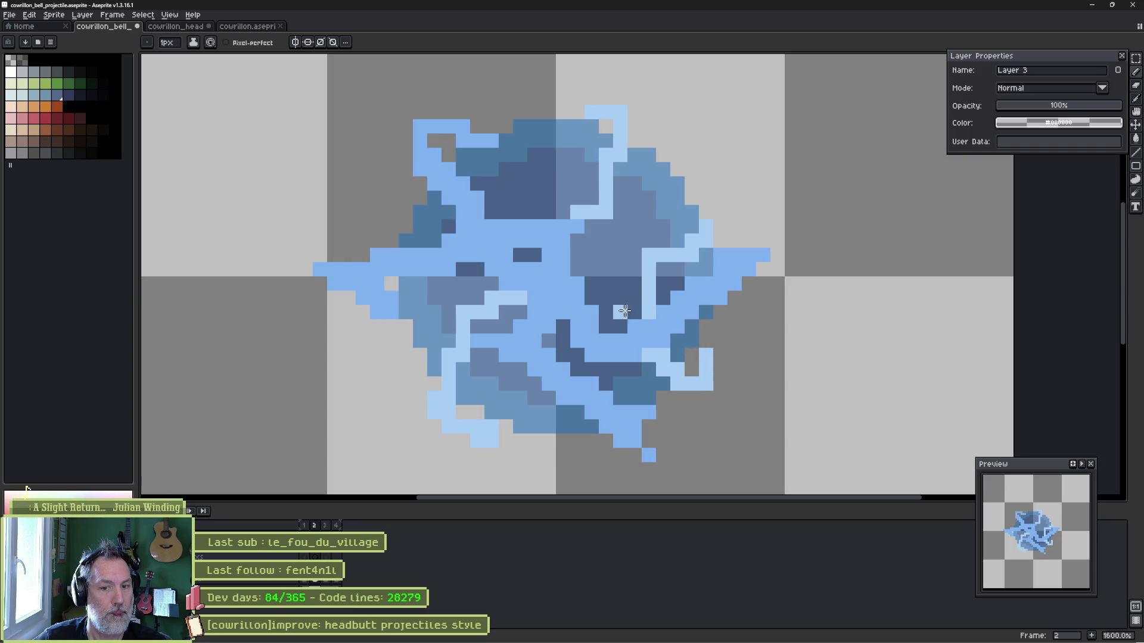
{"action": "mouse_move", "coordinate": [409, 212]}
{"action": "left_mouse_down"}
{"action": "mouse_move", "coordinate": [377, 212]}
{"action": "mouse_move", "coordinate": [342, 163]}
{"action": "left_mouse_up"}
{"action": "left_click_drag", "start_coordinate": [370, 212], "coordinate": [333, 226]}
{"action": "left_click", "coordinate": [477, 270]}
{"action": "key", "text": "ctrl+z"}
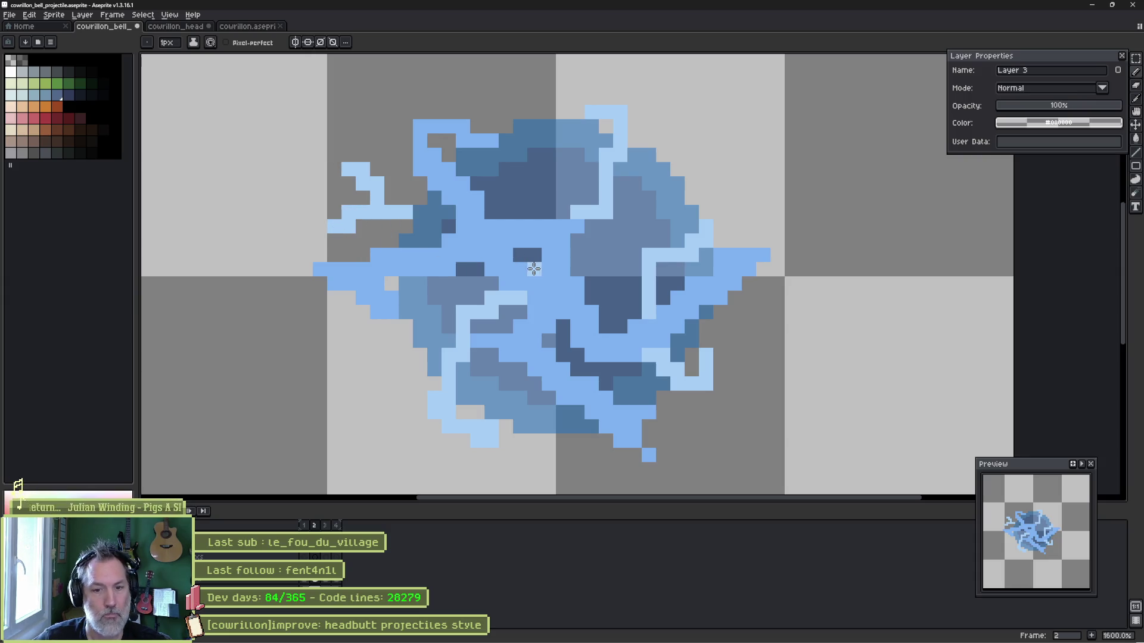
{"action": "key", "text": "comma"}
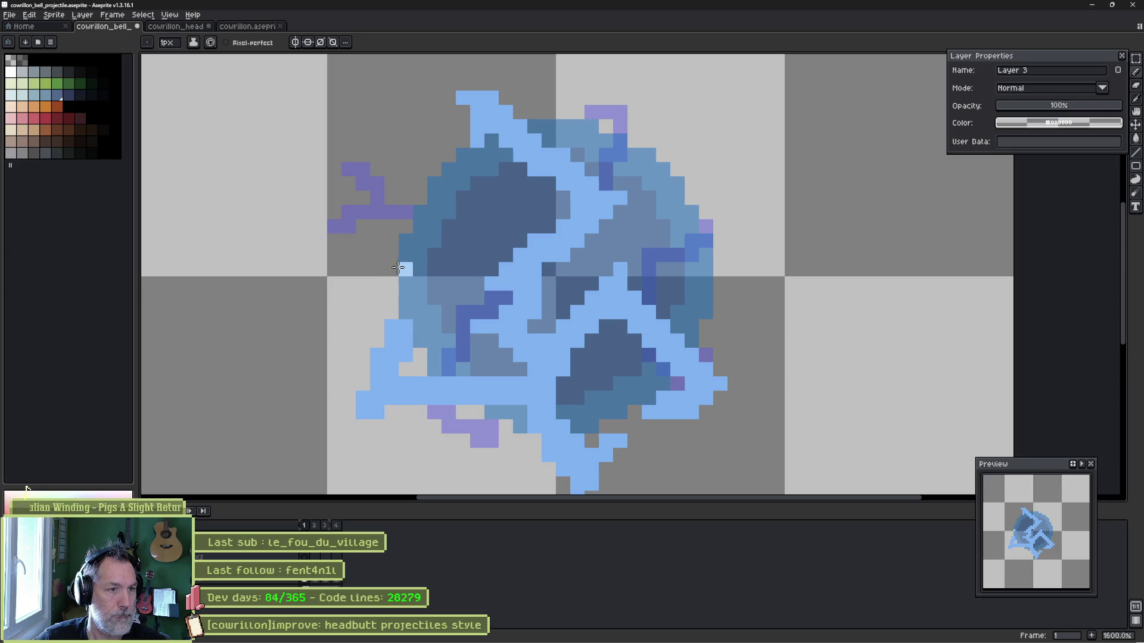
Draw frame 1 highlights up the left side, over the lower purple, and diagonally toward the upper right.
{"action": "mouse_move", "coordinate": [422, 268]}
{"action": "left_mouse_down"}
{"action": "mouse_move", "coordinate": [447, 221]}
{"action": "mouse_move", "coordinate": [444, 166]}
{"action": "left_mouse_up"}
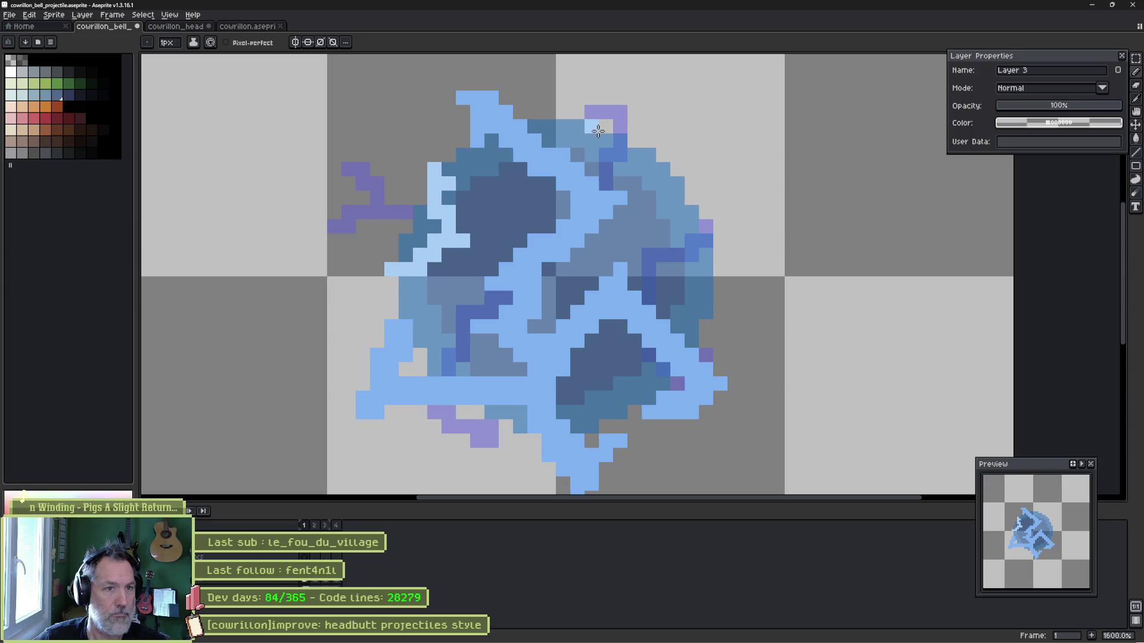
{"action": "left_click_drag", "start_coordinate": [553, 111], "coordinate": [573, 132]}
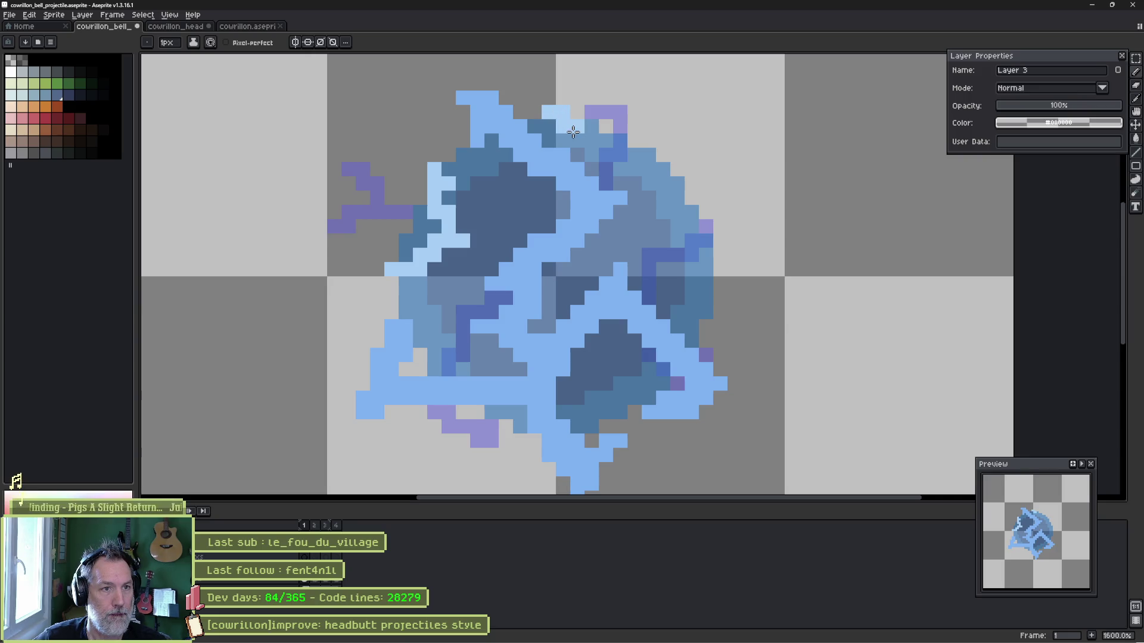
{"action": "mouse_move", "coordinate": [546, 181]}
{"action": "left_mouse_down"}
{"action": "mouse_move", "coordinate": [534, 196]}
{"action": "mouse_move", "coordinate": [540, 226]}
{"action": "left_mouse_up"}
{"action": "left_click_drag", "start_coordinate": [506, 355], "coordinate": [499, 370]}
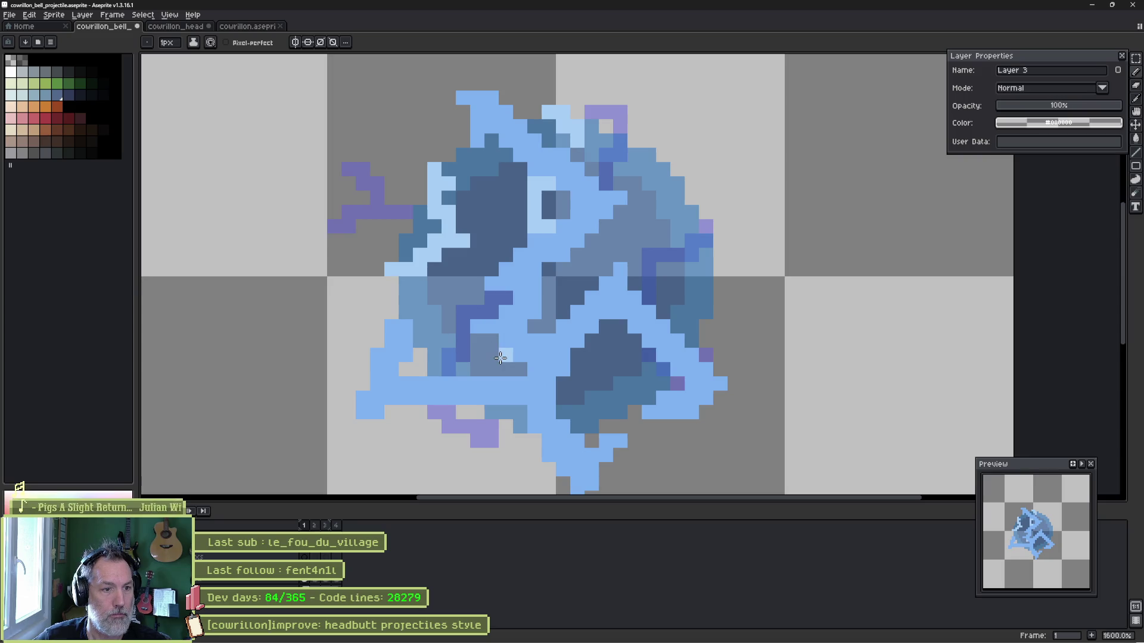
{"action": "left_click_drag", "start_coordinate": [472, 415], "coordinate": [443, 441]}
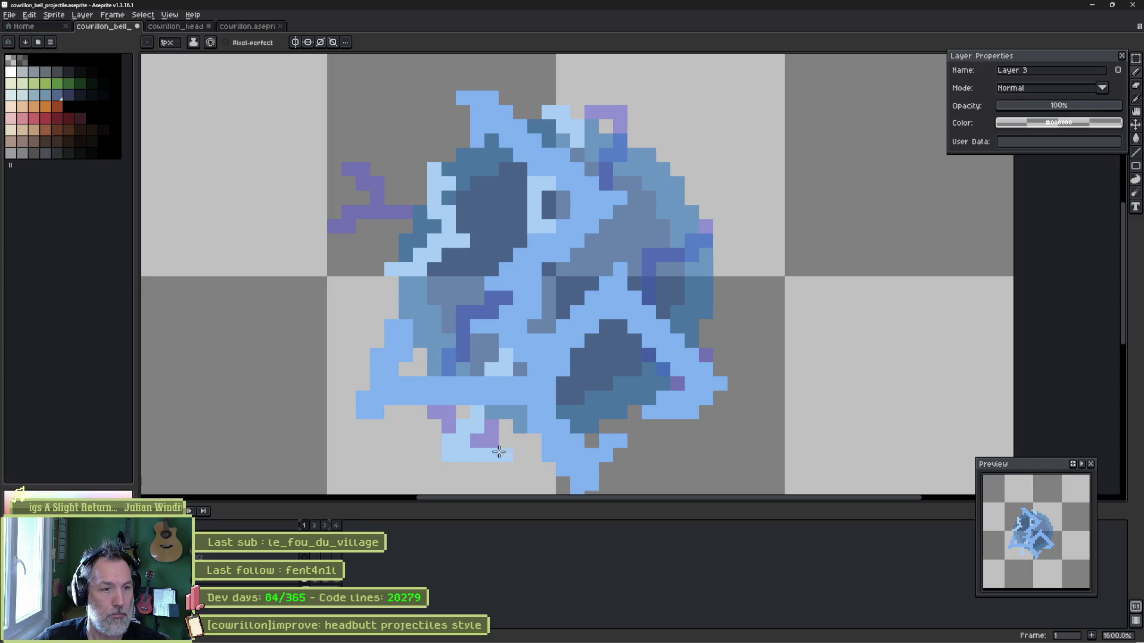
{"action": "left_click", "coordinate": [429, 444]}
{"action": "left_click", "coordinate": [405, 440]}
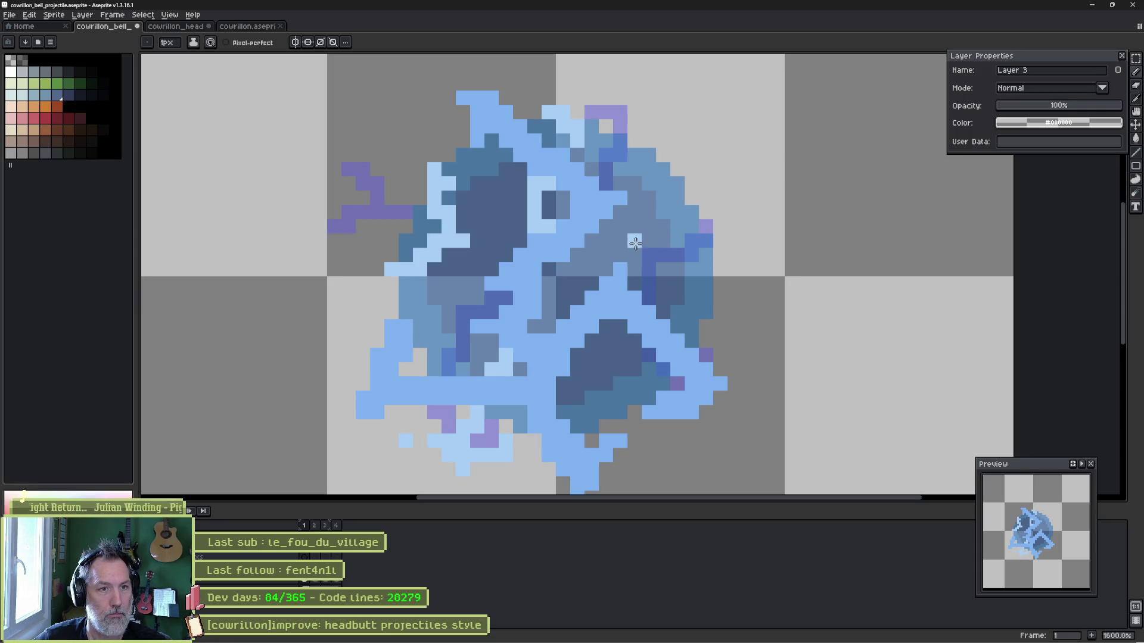
{"action": "mouse_move", "coordinate": [631, 246]}
{"action": "left_mouse_down"}
{"action": "mouse_move", "coordinate": [625, 253]}
{"action": "mouse_move", "coordinate": [693, 184]}
{"action": "left_mouse_up"}
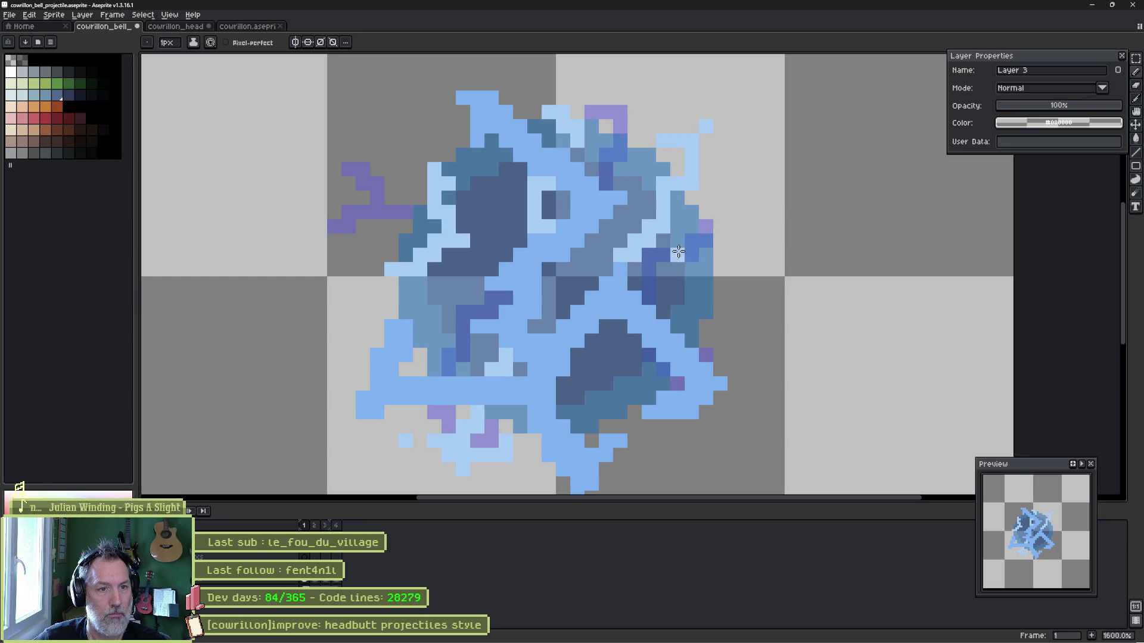
{"action": "left_click_drag", "start_coordinate": [678, 240], "coordinate": [720, 289]}
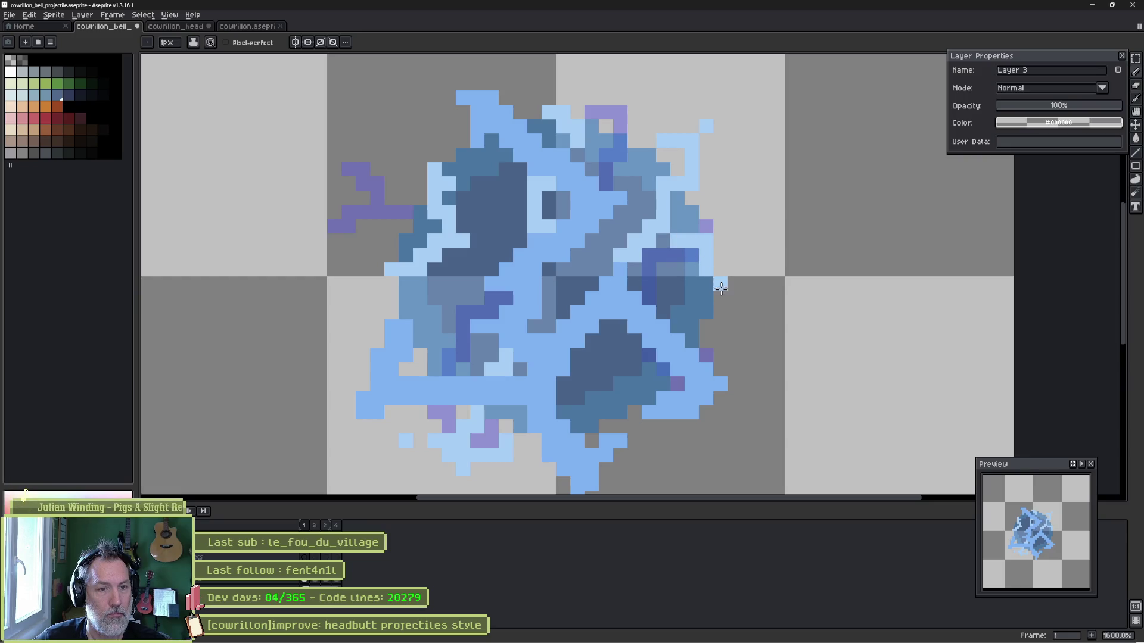
{"action": "left_click", "coordinate": [720, 326]}
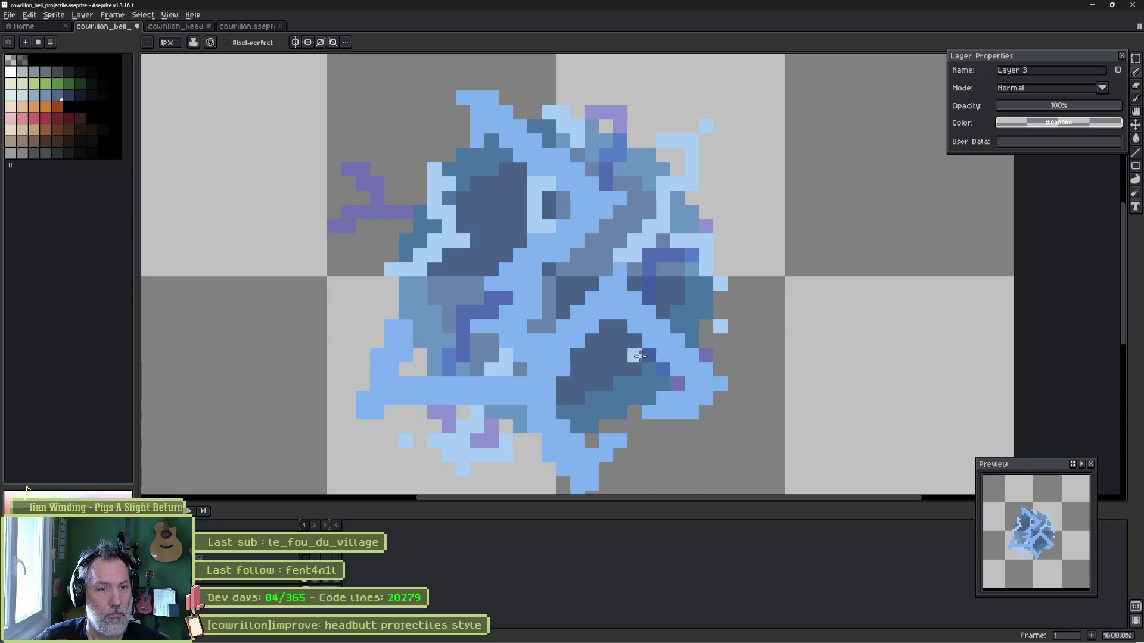
{"action": "key", "text": "Right"}
{"action": "key", "text": "Right"}
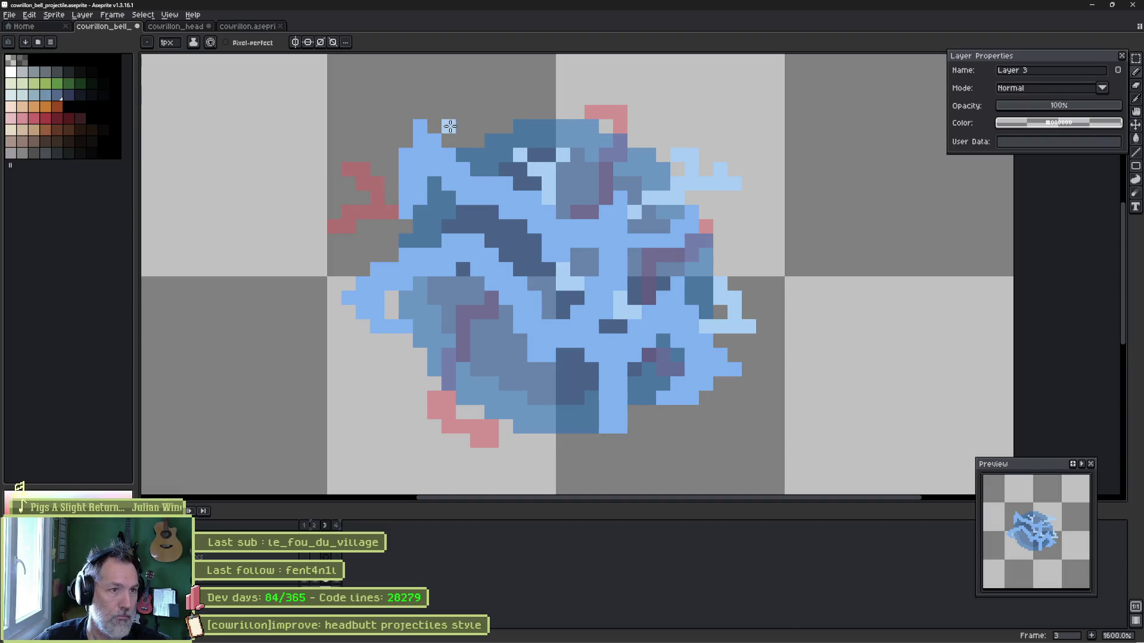
Add pale highlights along frame 3's top edge, middle, left edge and lower part.
{"action": "mouse_move", "coordinate": [403, 130]}
{"action": "left_mouse_down"}
{"action": "mouse_move", "coordinate": [391, 112]}
{"action": "mouse_move", "coordinate": [477, 126]}
{"action": "left_mouse_up"}
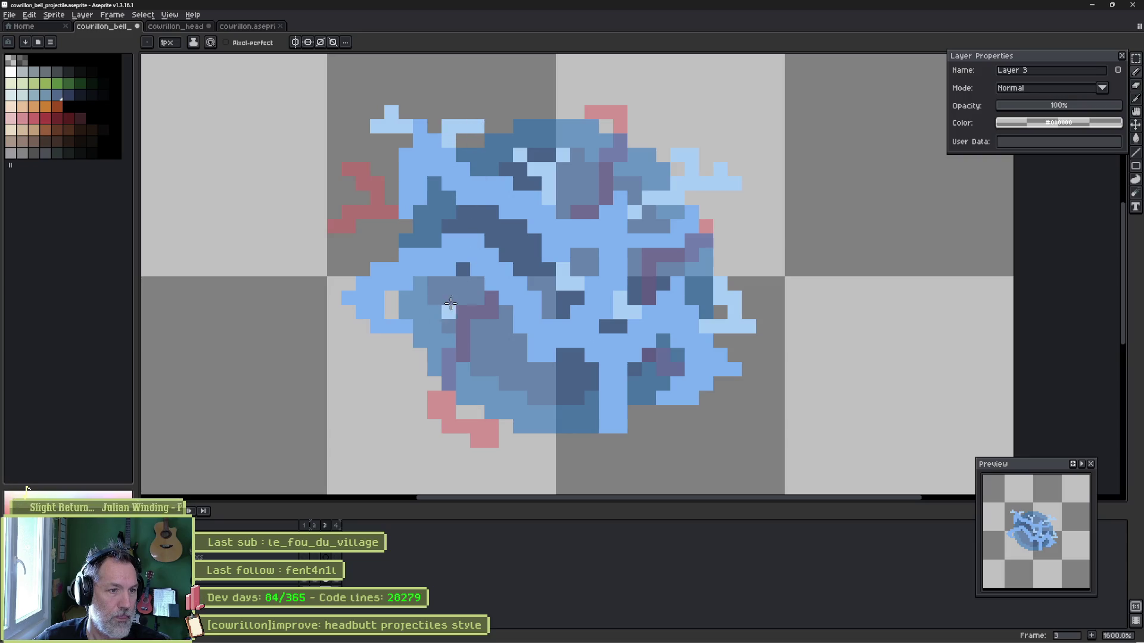
{"action": "left_click_drag", "start_coordinate": [477, 283], "coordinate": [427, 300]}
{"action": "left_click_drag", "start_coordinate": [382, 263], "coordinate": [366, 245]}
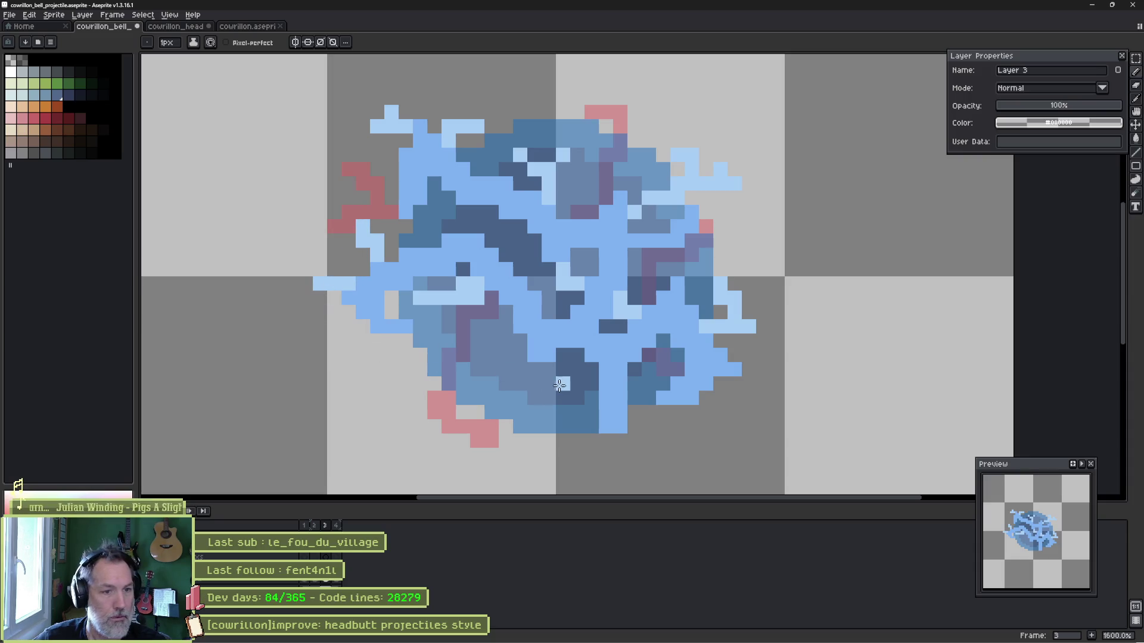
{"action": "mouse_move", "coordinate": [506, 339]}
{"action": "left_mouse_down"}
{"action": "mouse_move", "coordinate": [506, 376]}
{"action": "mouse_move", "coordinate": [571, 369]}
{"action": "mouse_move", "coordinate": [483, 441]}
{"action": "left_mouse_up"}
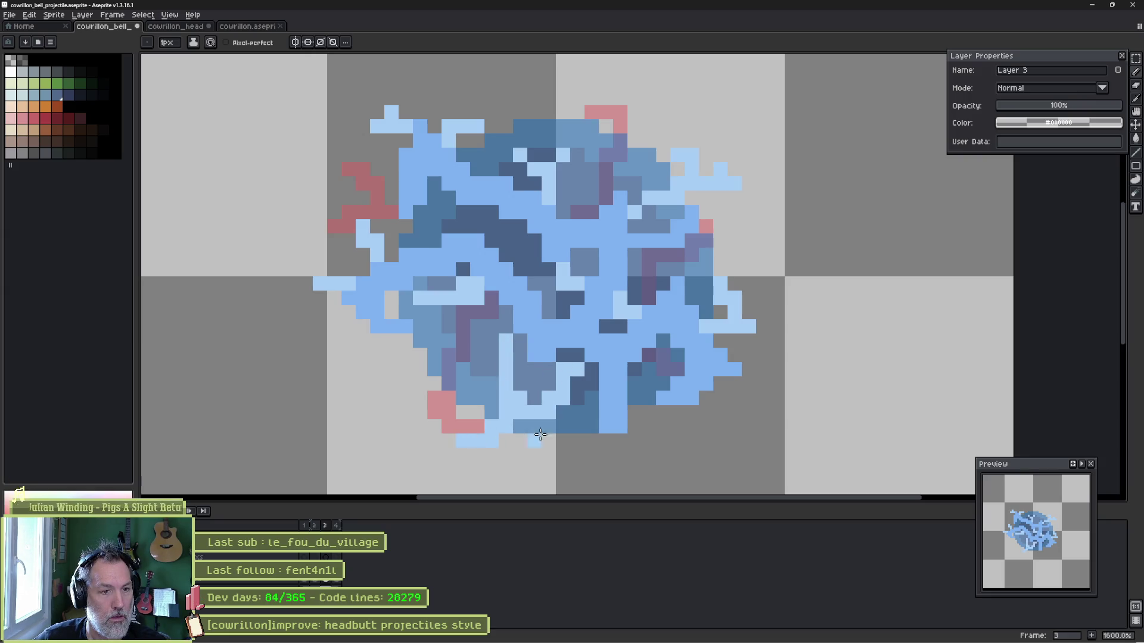
{"action": "key", "text": "Right"}
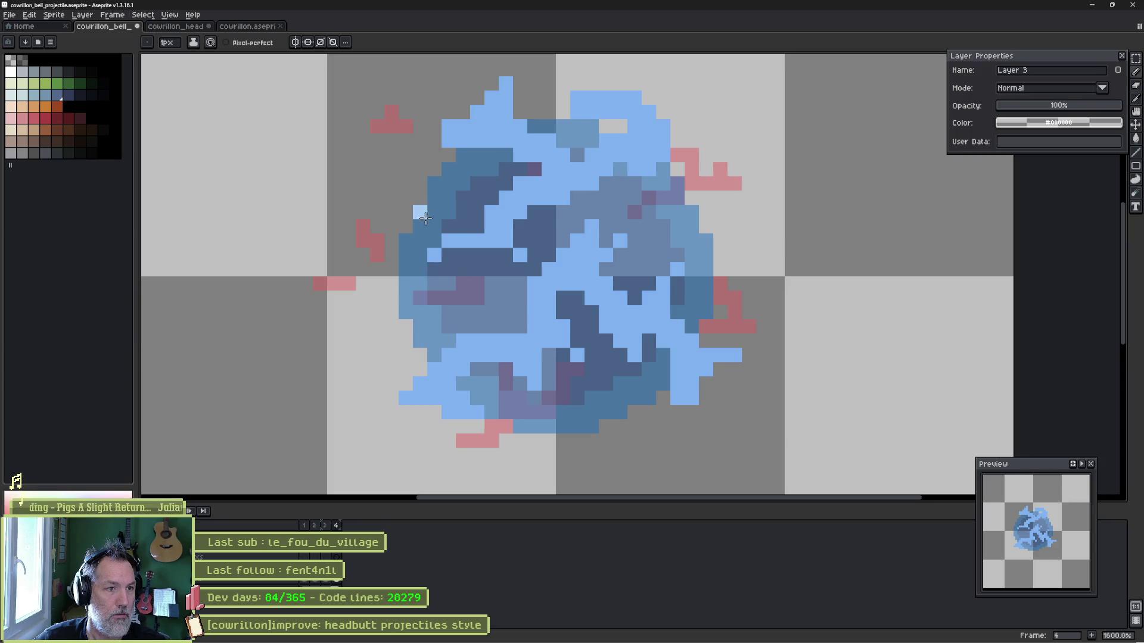
Repaint frame 4's pink, dark and grey-blue pixels light blue, then preview the animation.
{"action": "left_click_drag", "start_coordinate": [377, 198], "coordinate": [401, 213]}
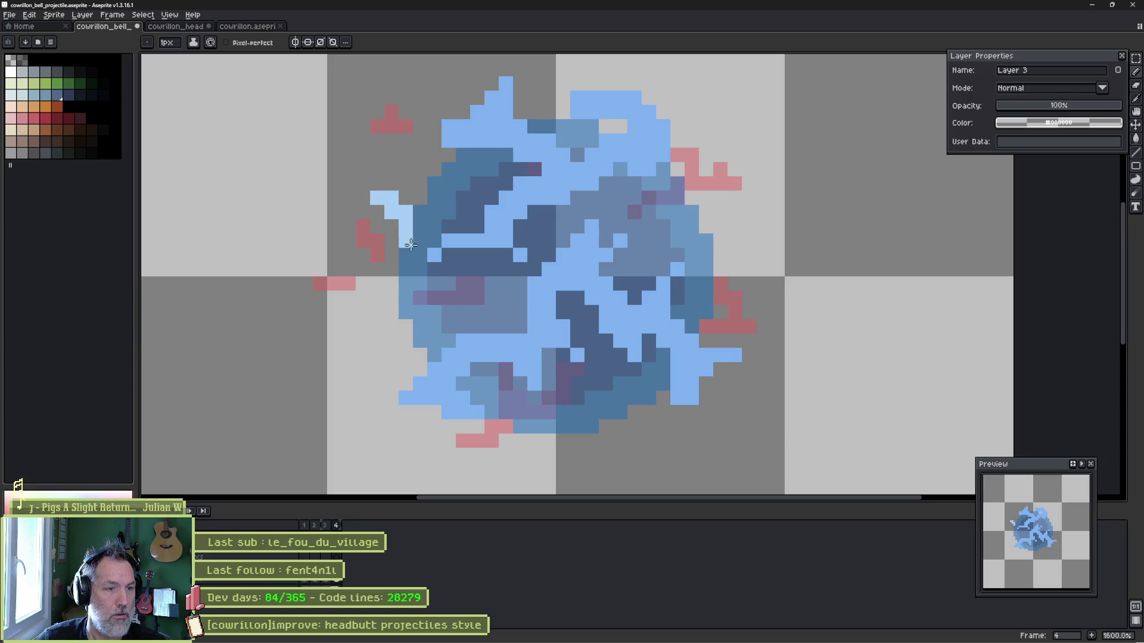
{"action": "mouse_move", "coordinate": [473, 254]}
{"action": "left_mouse_down"}
{"action": "mouse_move", "coordinate": [480, 284]}
{"action": "mouse_move", "coordinate": [490, 275]}
{"action": "left_mouse_up"}
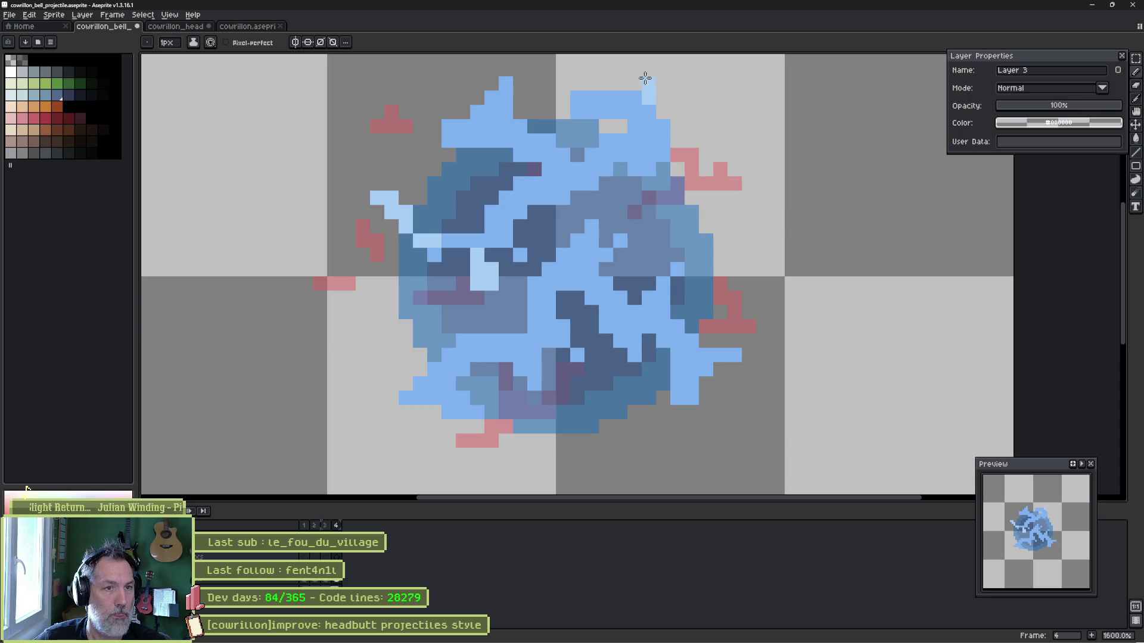
{"action": "mouse_move", "coordinate": [726, 275]}
{"action": "left_mouse_down"}
{"action": "mouse_move", "coordinate": [750, 298]}
{"action": "mouse_move", "coordinate": [721, 311]}
{"action": "left_mouse_up"}
{"action": "left_click_drag", "start_coordinate": [562, 227], "coordinate": [548, 241]}
{"action": "left_click", "coordinate": [591, 312]}
{"action": "mouse_move", "coordinate": [524, 327]}
{"action": "left_mouse_down"}
{"action": "mouse_move", "coordinate": [497, 322]}
{"action": "mouse_move", "coordinate": [503, 427]}
{"action": "mouse_move", "coordinate": [550, 444]}
{"action": "left_mouse_up"}
{"action": "left_click", "coordinate": [577, 457]}
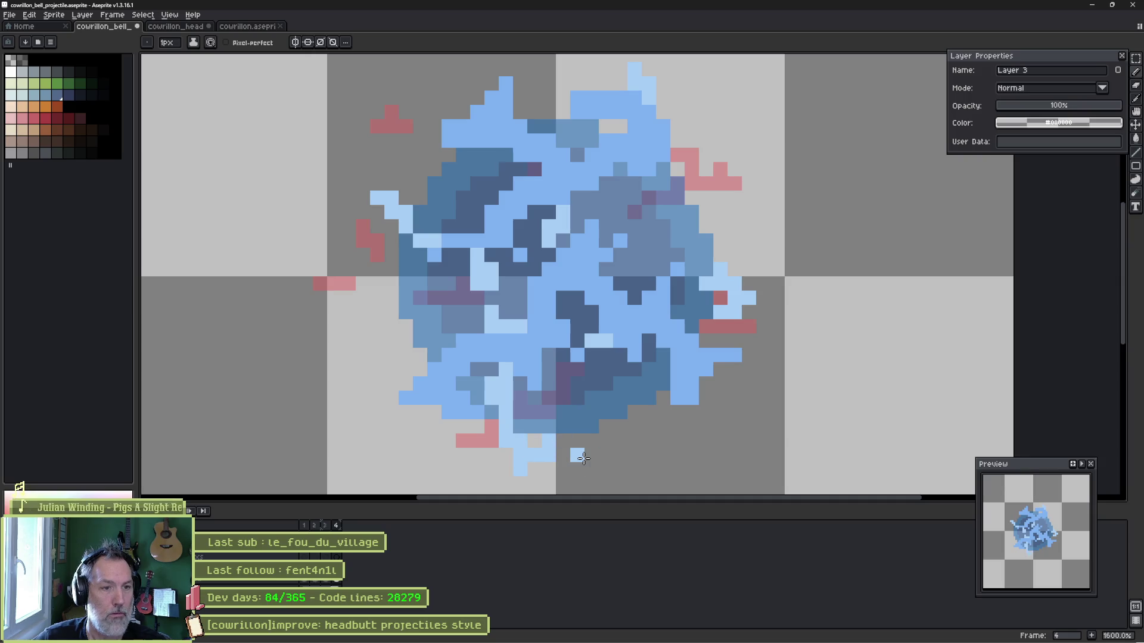
{"action": "key", "text": "Return"}
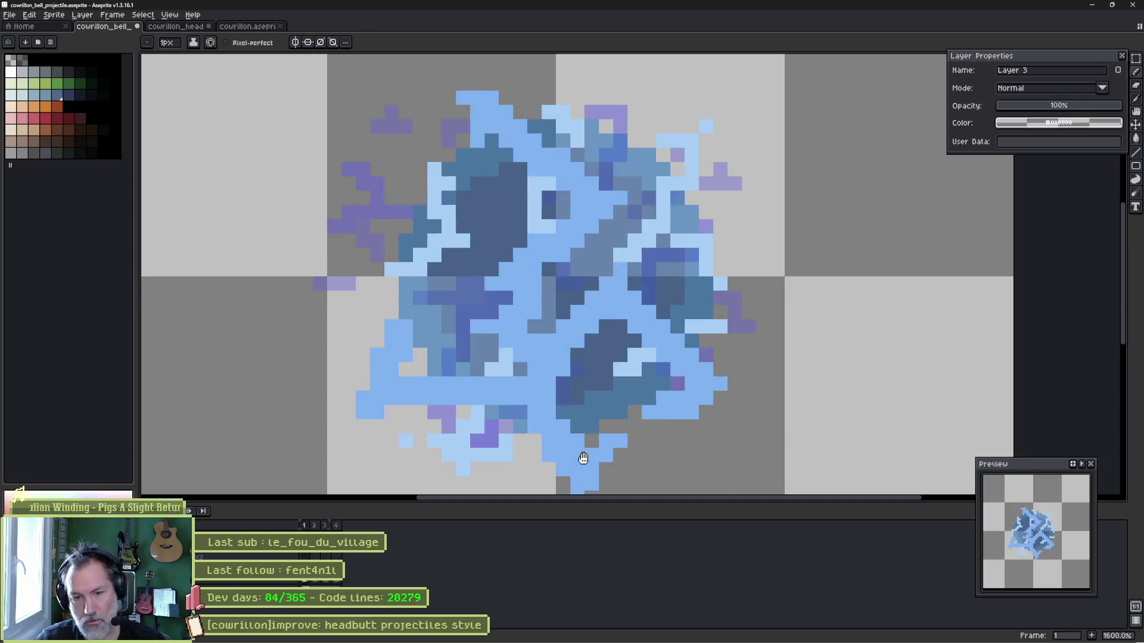
{"action": "key", "text": "Return"}
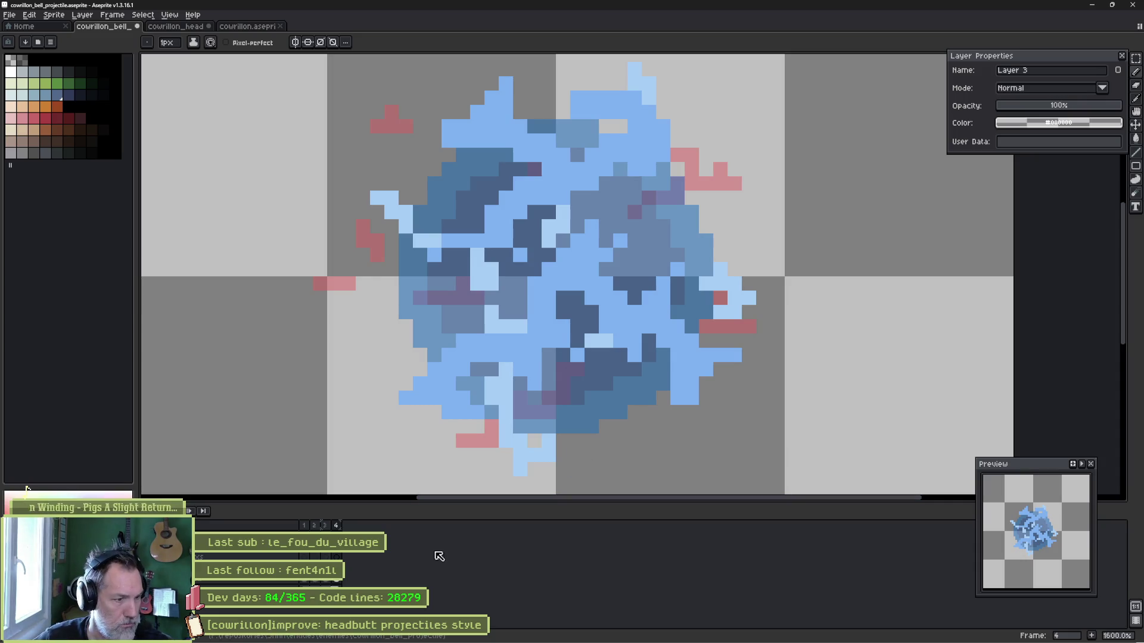
Set Layer 3 to 78% and Layer 2 to 79% opacity.
{"action": "key", "text": "shift+p"}
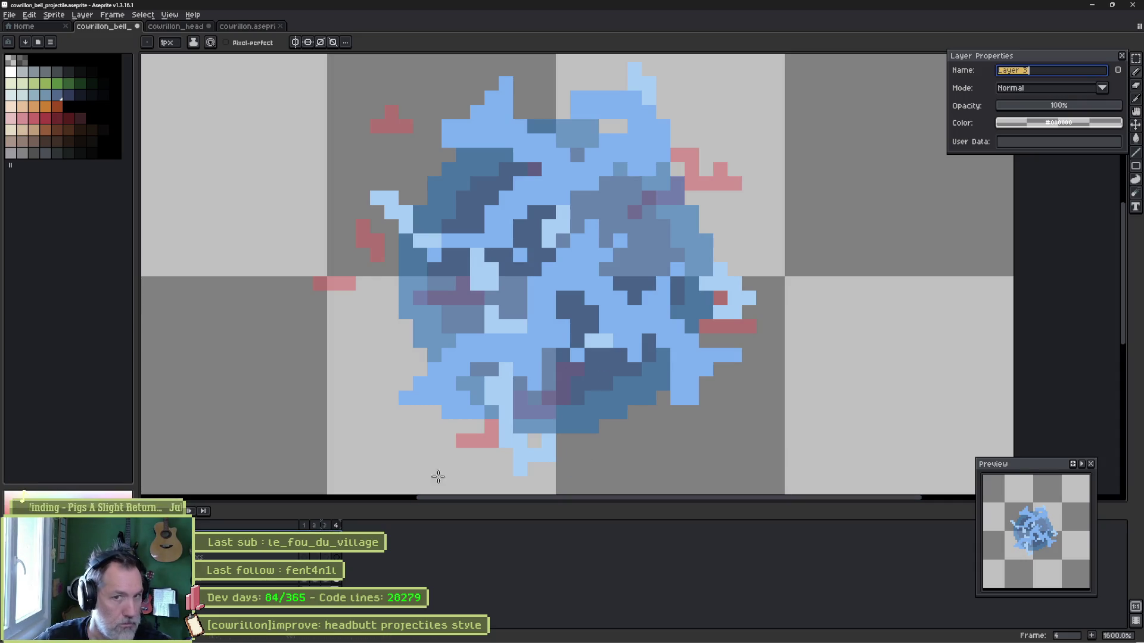
{"action": "left_click", "coordinate": [1094, 106]}
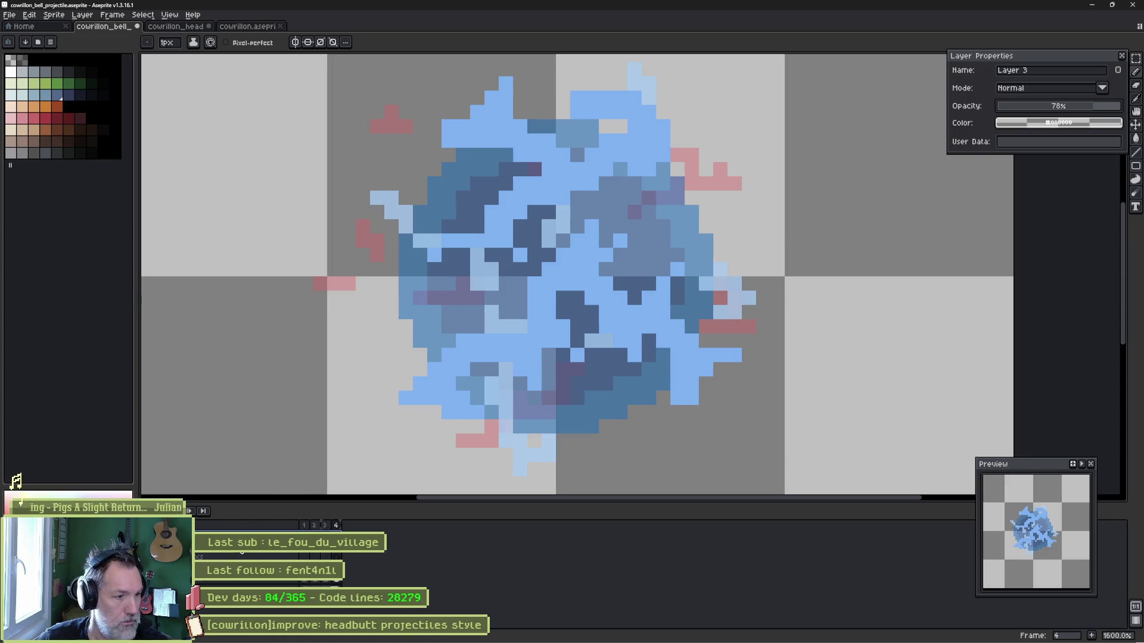
{"action": "key", "text": "alt+Down"}
{"action": "left_click", "coordinate": [1095, 105]}
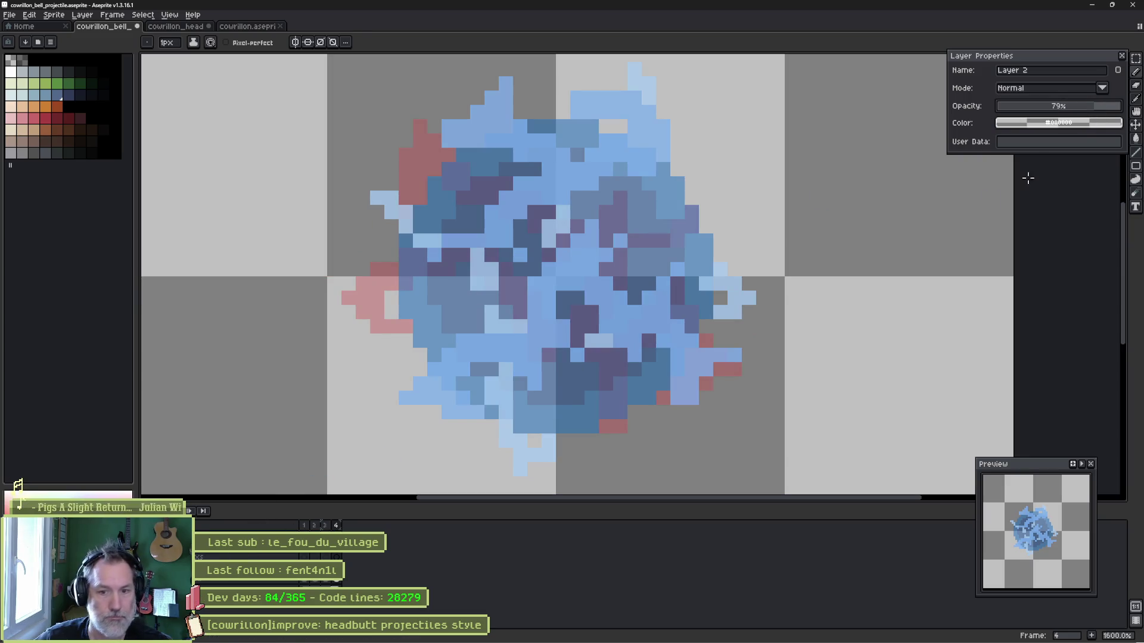
{"action": "key", "text": "Escape"}
Play the animation and tag frames 1–4 as 'idle'.
{"action": "key", "text": "Return"}
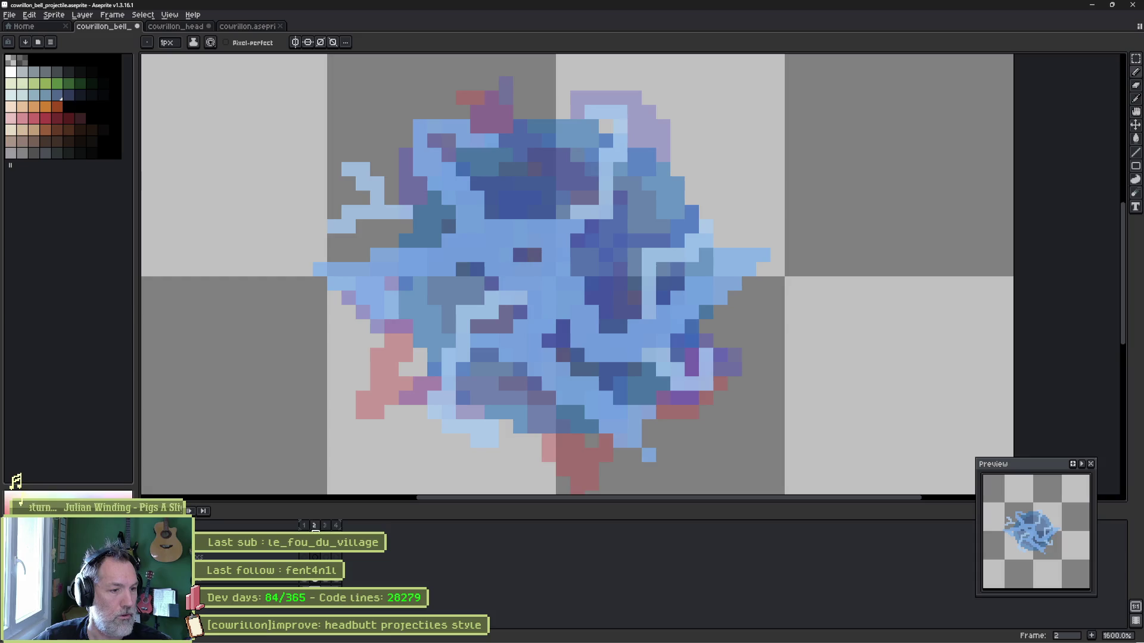
{"action": "right_click", "coordinate": [335, 525]}
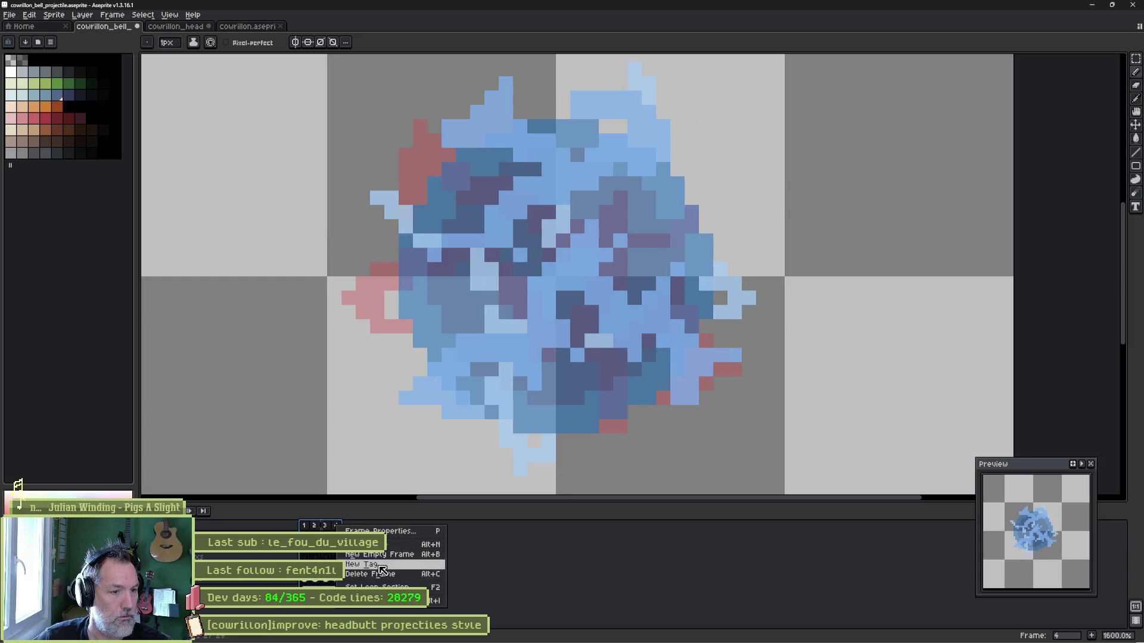
{"action": "left_click", "coordinate": [393, 569]}
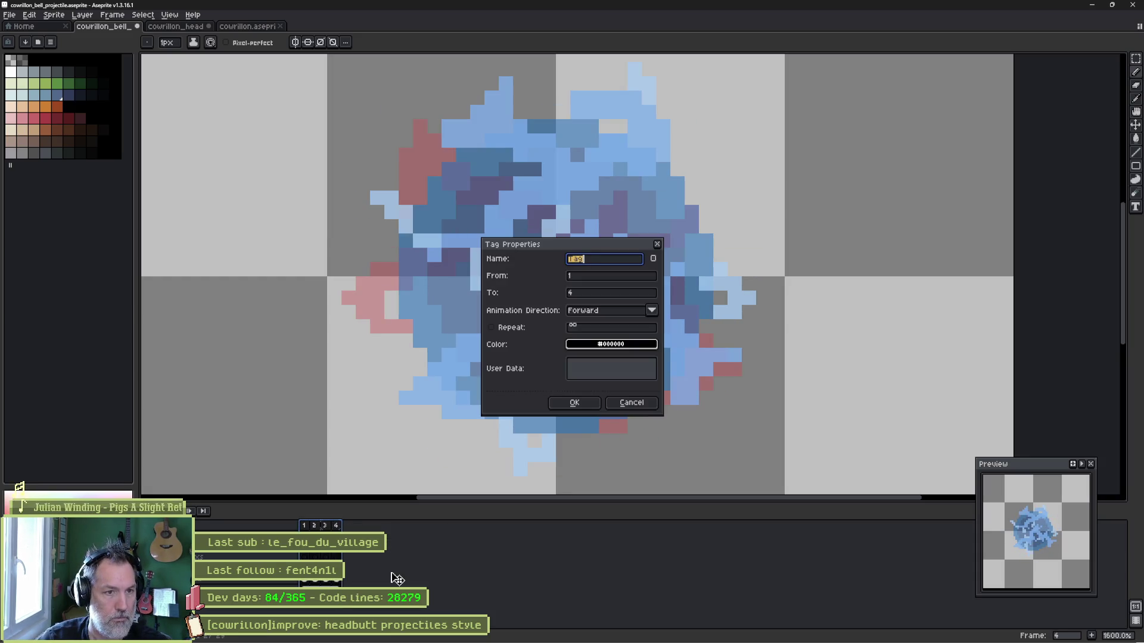
{"action": "key", "text": "Return"}
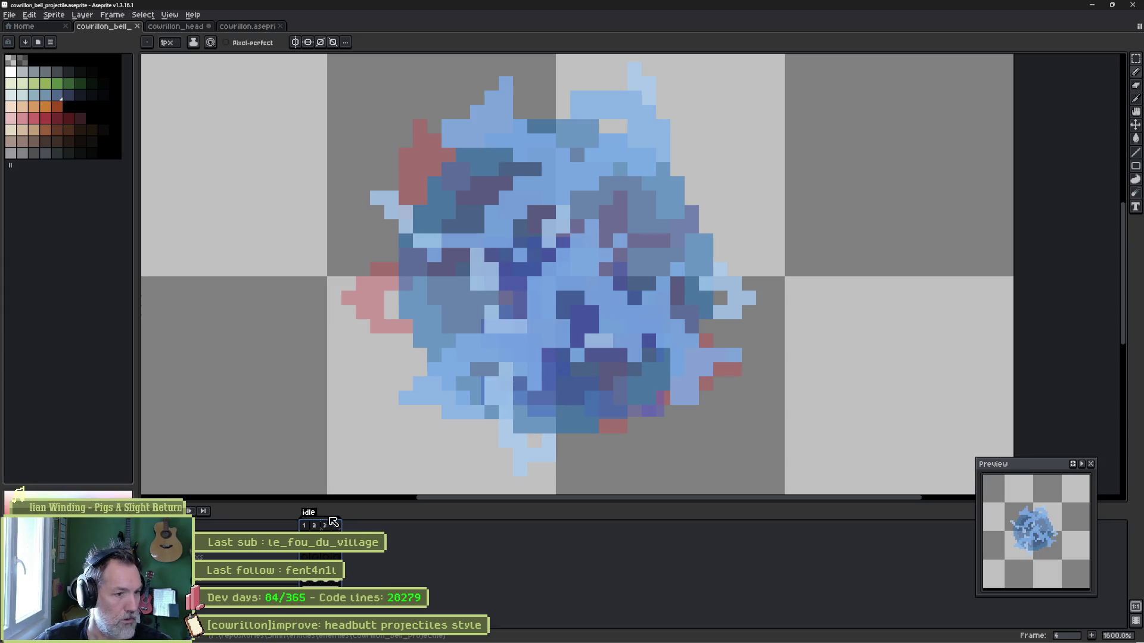
Paint a purple stroke at the sprite's lower left, then minimize Aseprite and the browser.
{"action": "left_click_drag", "start_coordinate": [377, 411], "coordinate": [477, 369]}
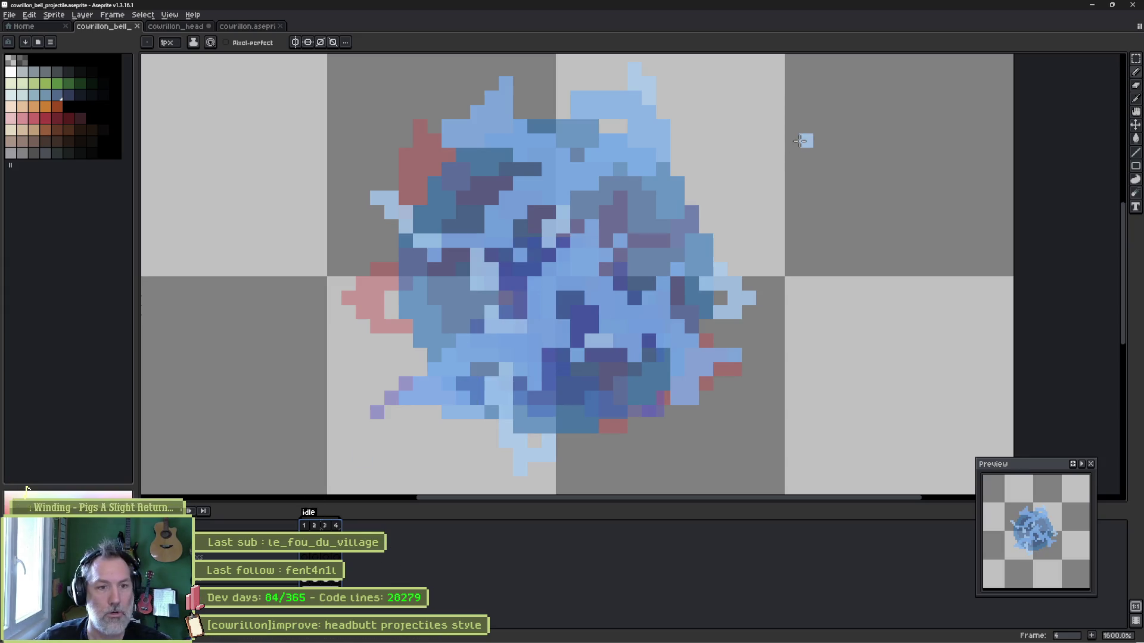
{"action": "left_click", "coordinate": [1092, 5]}
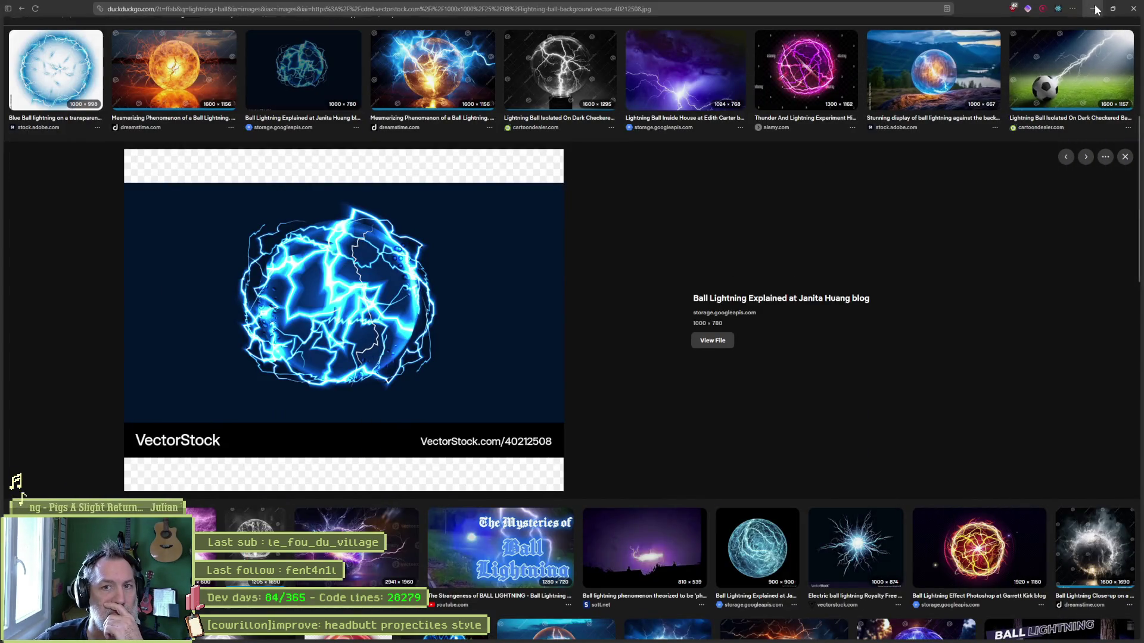
{"action": "left_click", "coordinate": [1098, 7]}
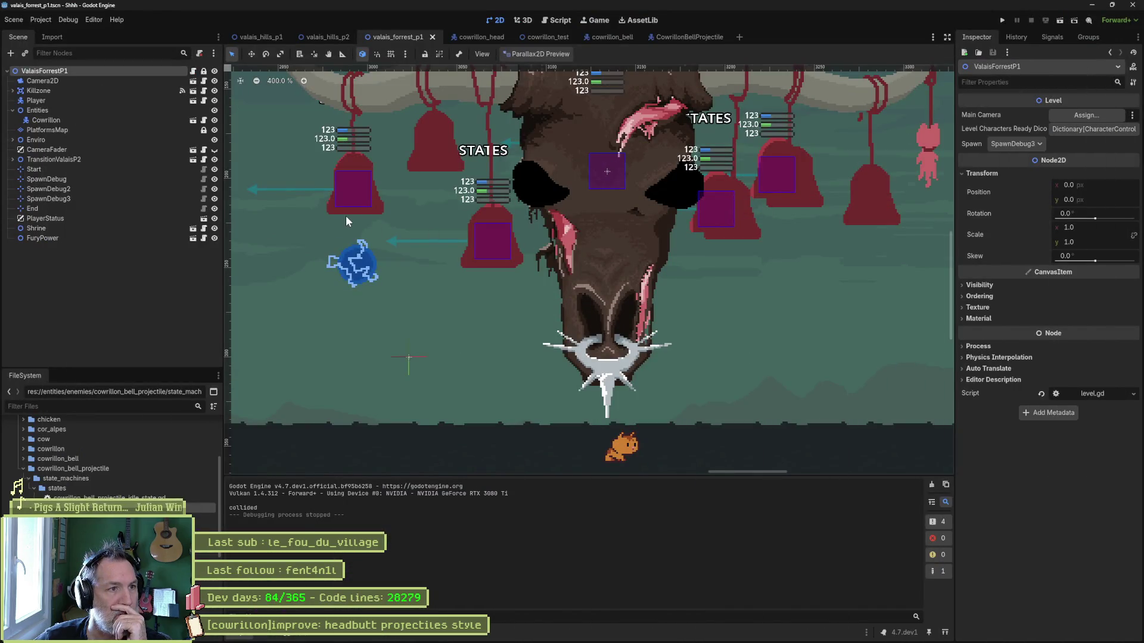
Reimport the CowrillonBellProjectile Sprite2D's Aseprite file with Only Visible Layers enabled.
{"action": "left_click", "coordinate": [702, 34]}
{"action": "left_click", "coordinate": [105, 100]}
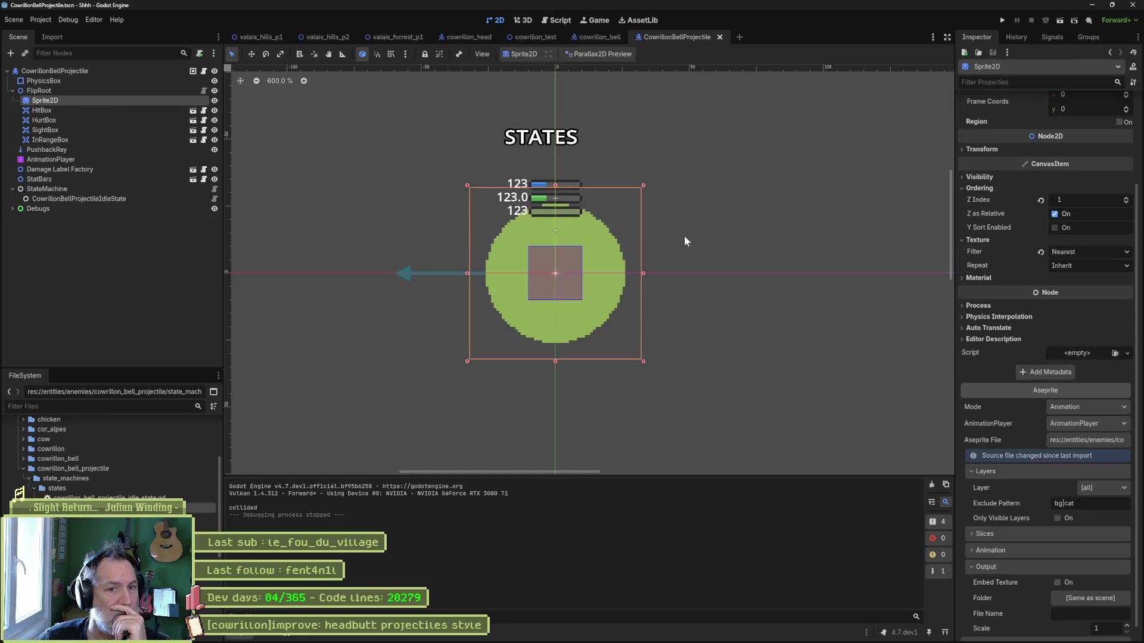
{"action": "scroll", "coordinate": [1041, 488], "scroll_direction": "down", "scroll_amount": 5}
{"action": "left_click", "coordinate": [1035, 627]}
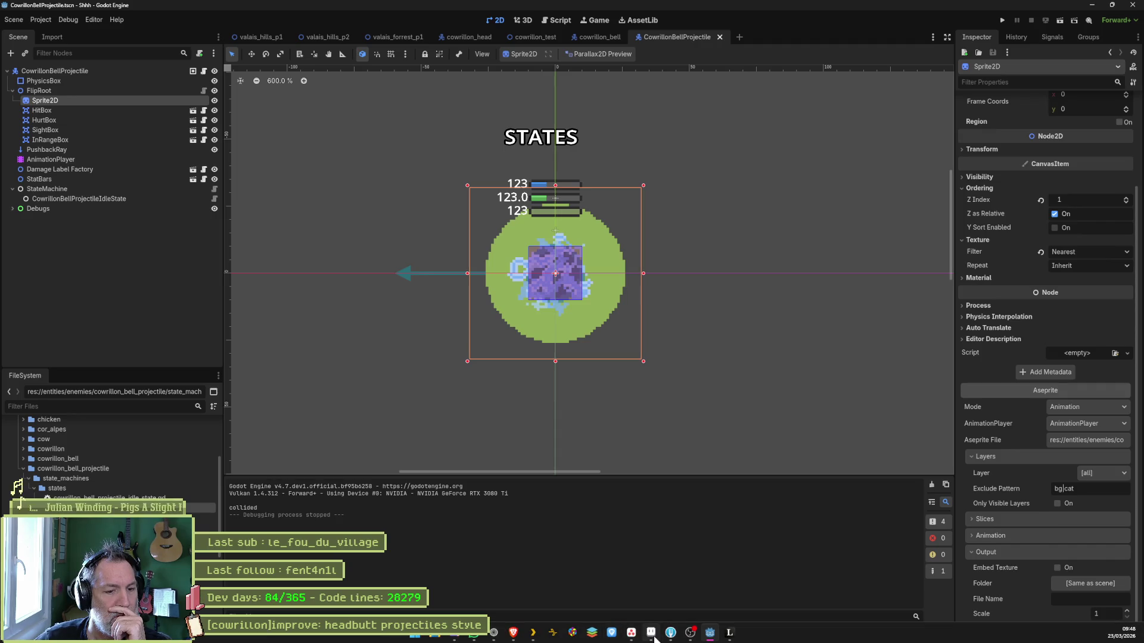
{"action": "left_click", "coordinate": [651, 633]}
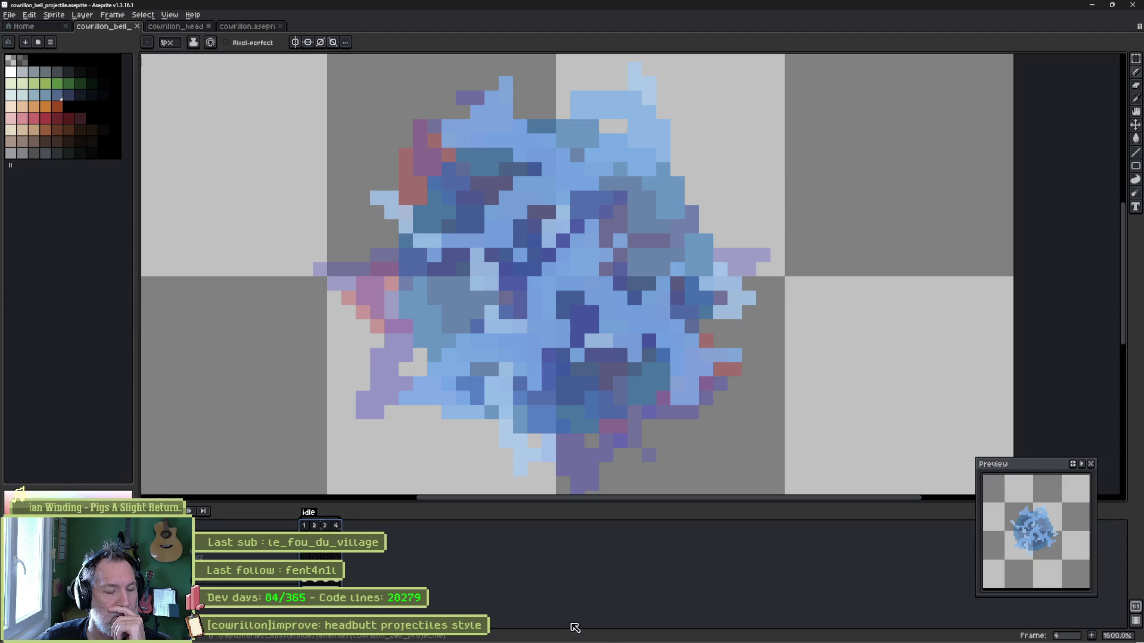
{"action": "mouse_move", "coordinate": [744, 640]}
{"action": "left_click", "coordinate": [710, 633]}
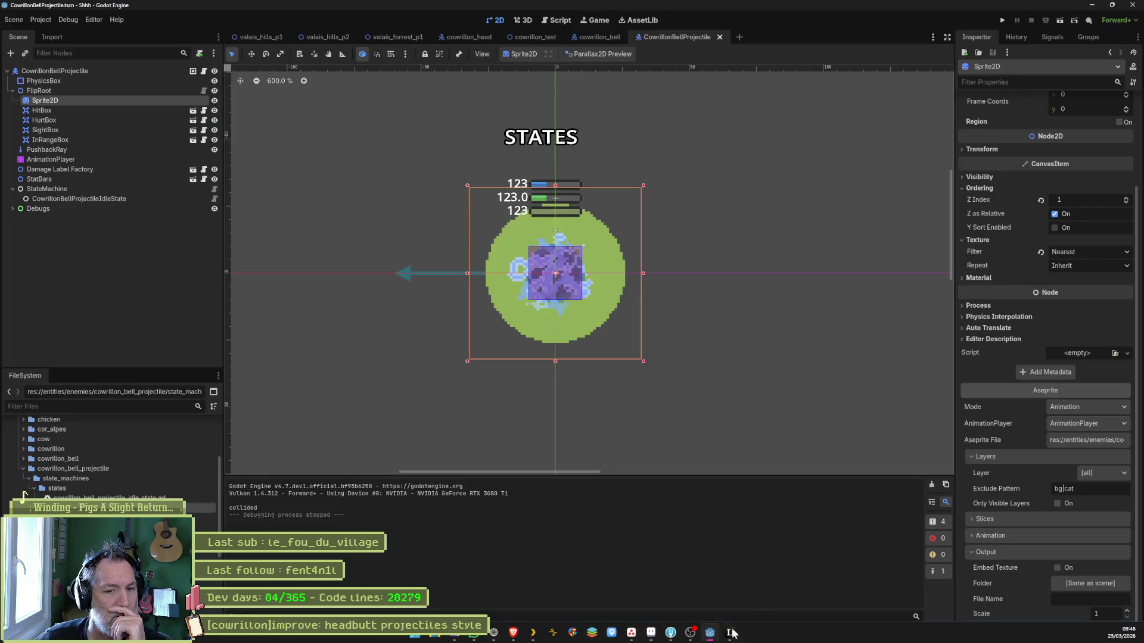
{"action": "left_click", "coordinate": [1019, 492]}
{"action": "left_click", "coordinate": [1081, 620]}
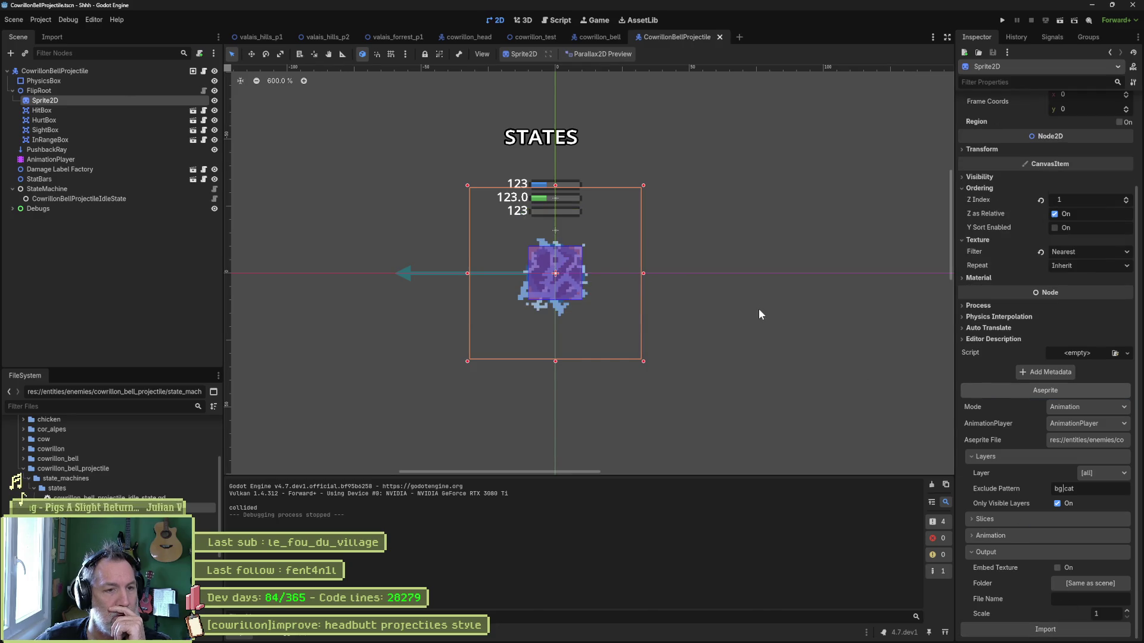
Test-run the game from the cowrillon_head scene with F5, then stop it.
{"action": "left_click", "coordinate": [459, 35]}
{"action": "key", "text": "F5"}
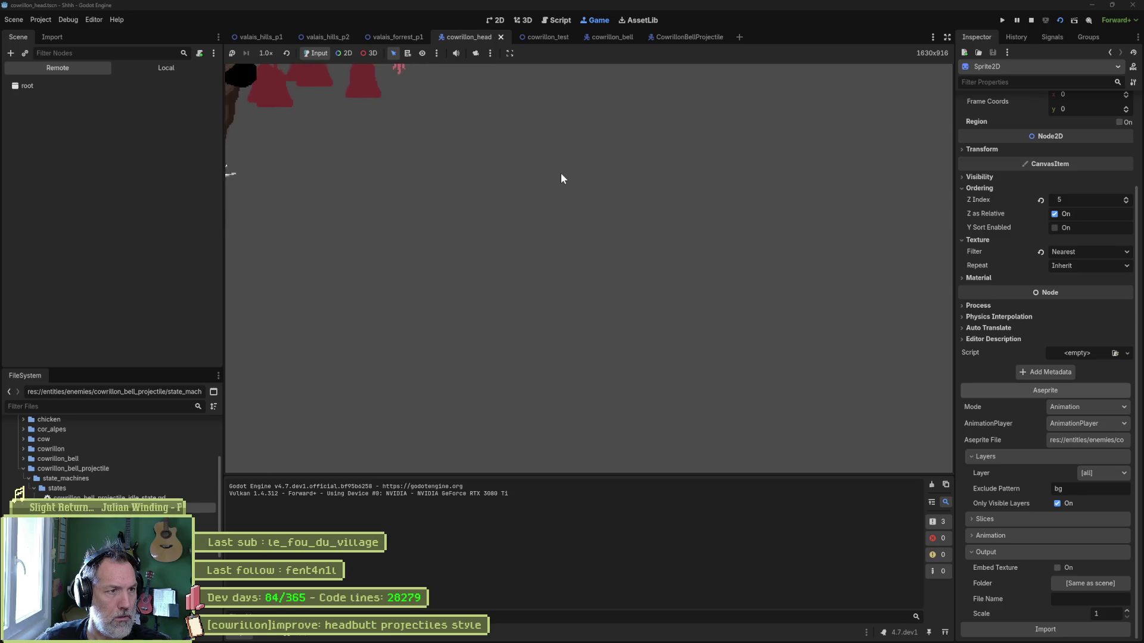
{"action": "key", "text": "F8"}
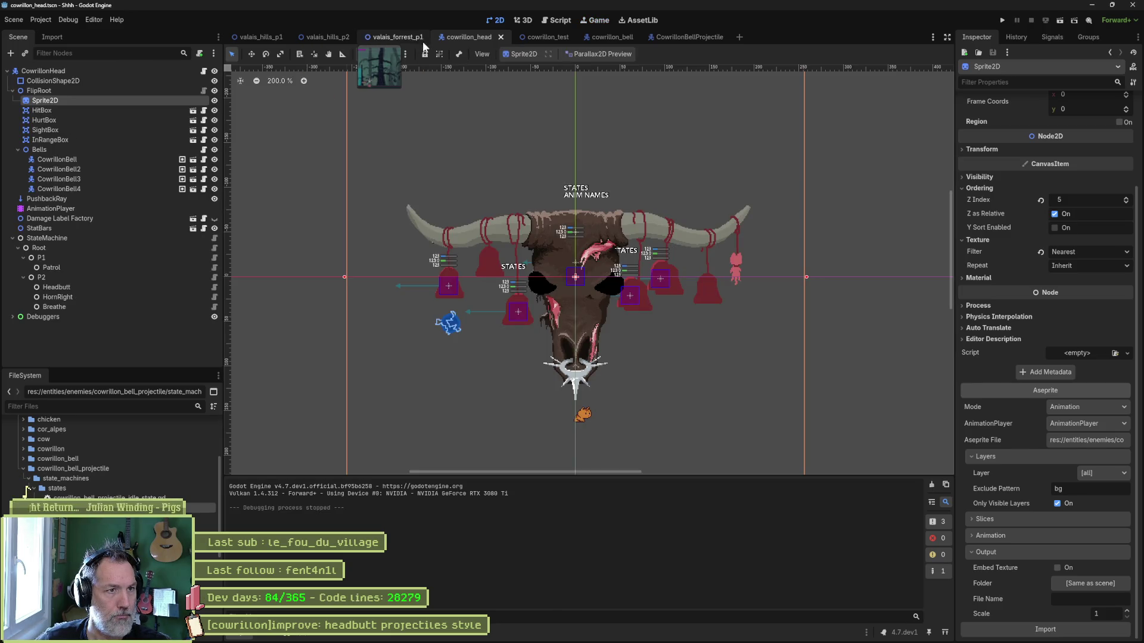
Test-run the valais_forrest_p1 level once more, stop it, then switch to the cowrillon_bell scene.
{"action": "left_click", "coordinate": [398, 37]}
{"action": "left_click", "coordinate": [544, 38]}
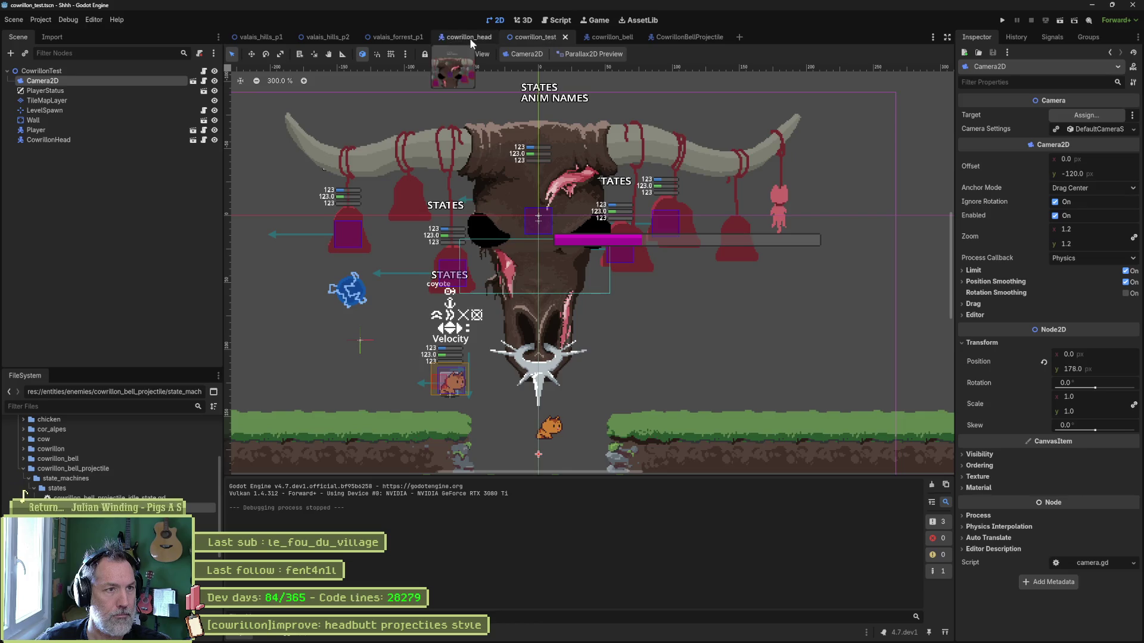
{"action": "left_click", "coordinate": [405, 37]}
{"action": "key", "text": "F5"}
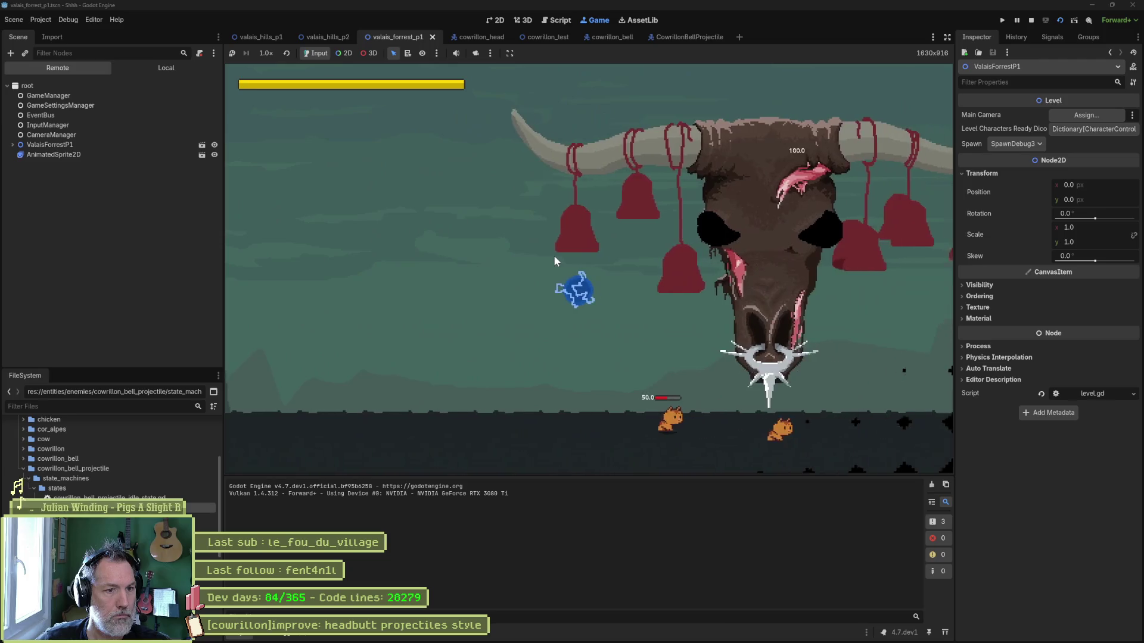
{"action": "key", "text": "F8"}
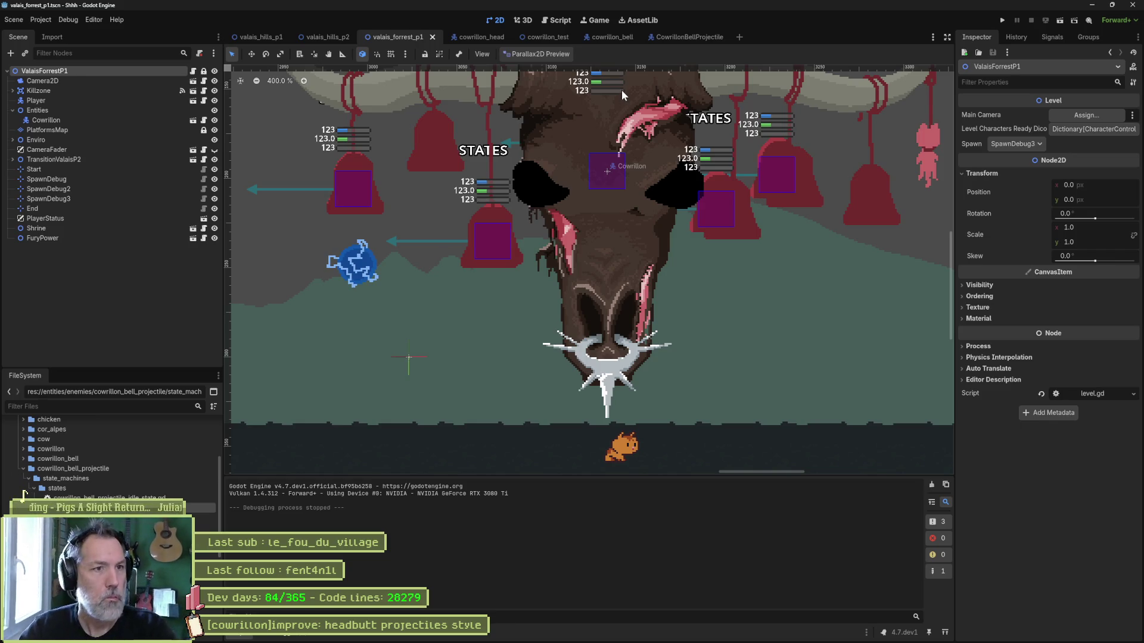
{"action": "left_click", "coordinate": [609, 36]}
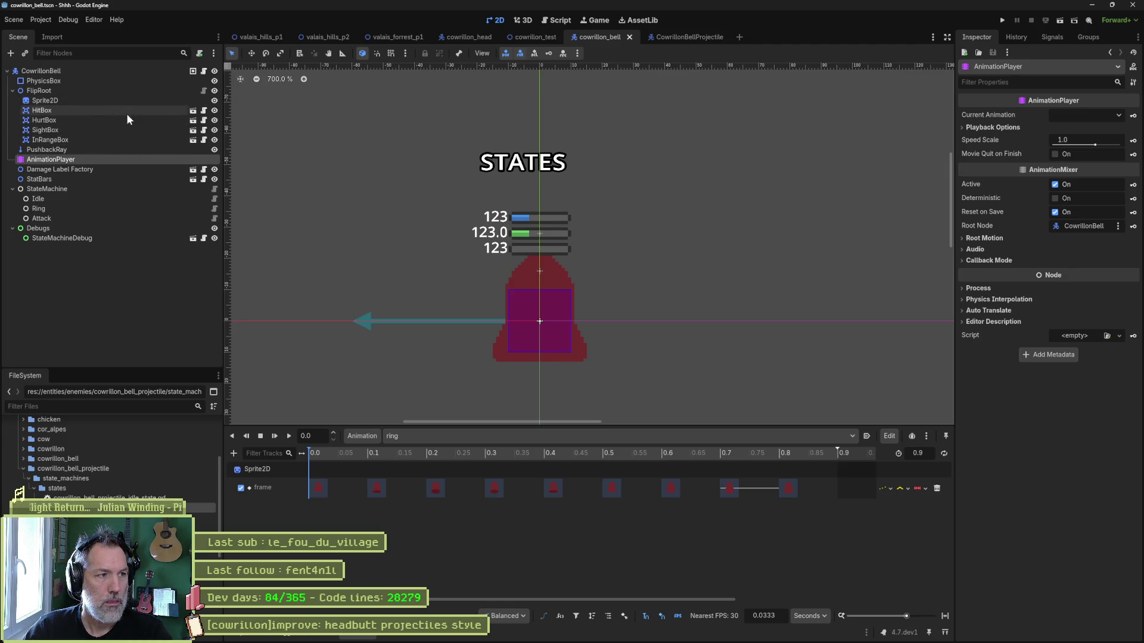
Assign the purple CowrillonBellProjectile scene to the bell Attack state's Projectile Scene slot.
{"action": "left_click", "coordinate": [141, 219]}
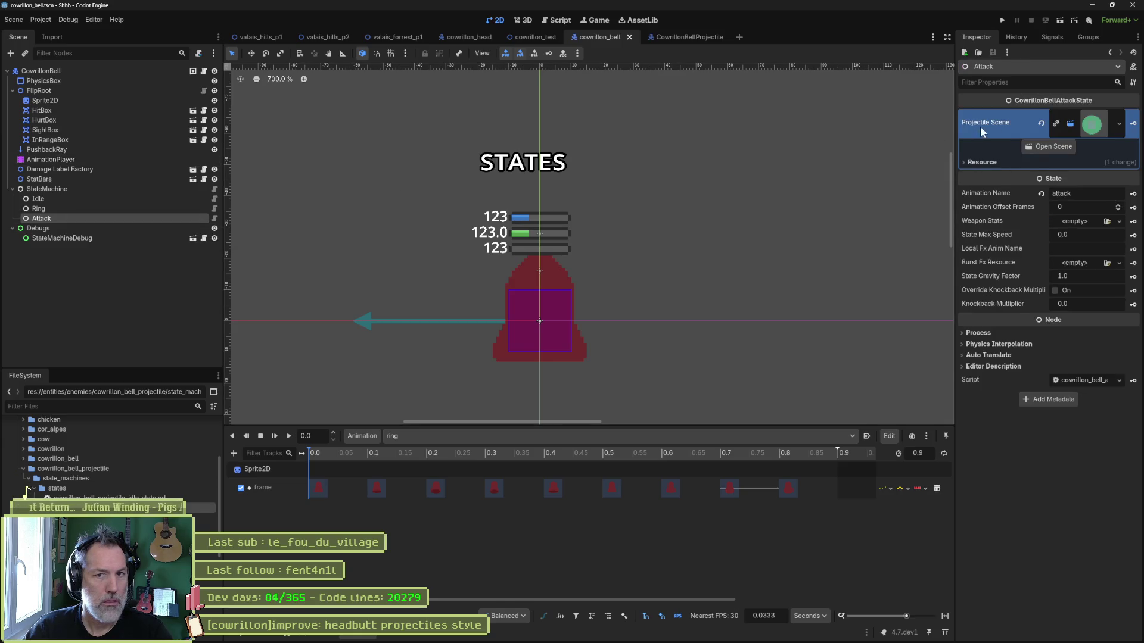
{"action": "left_click", "coordinate": [1060, 125]}
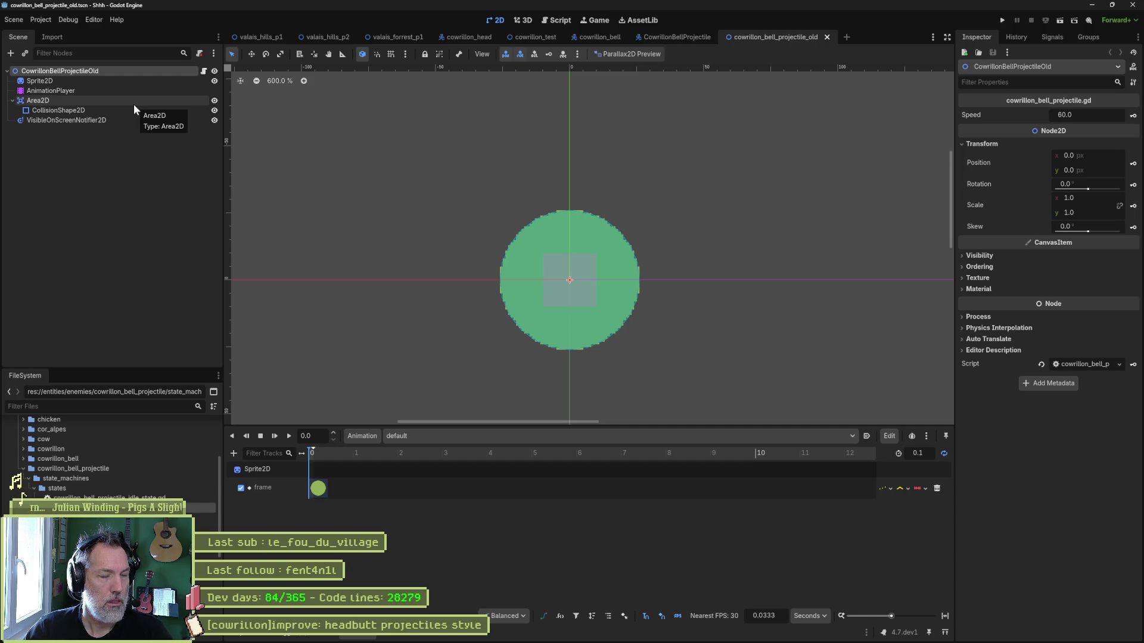
{"action": "left_click", "coordinate": [685, 39]}
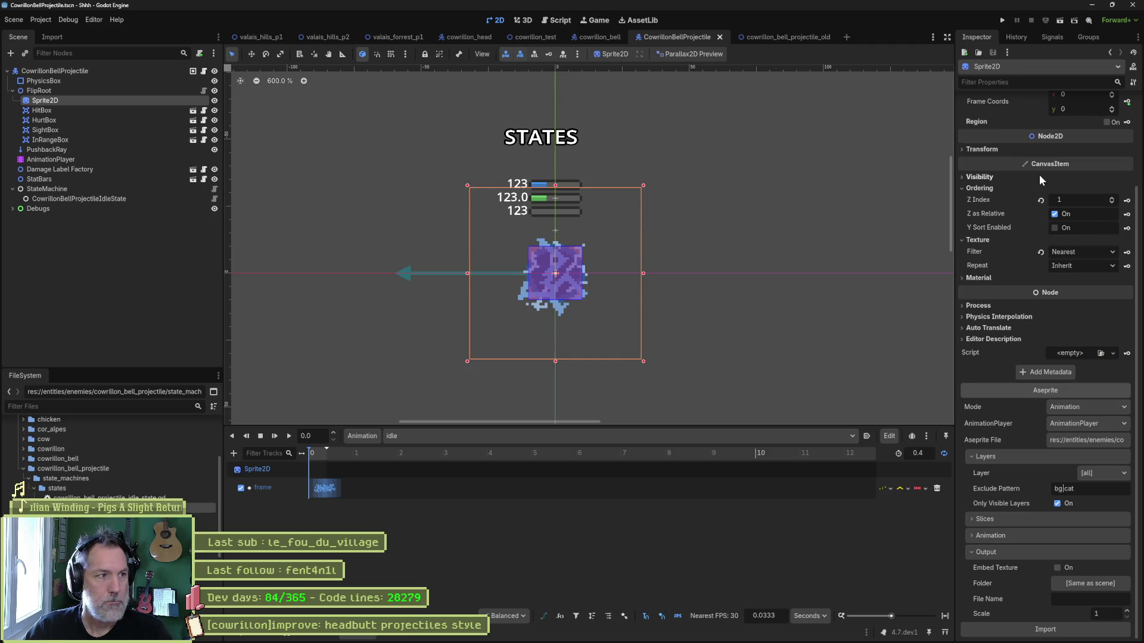
{"action": "left_click", "coordinate": [612, 37]}
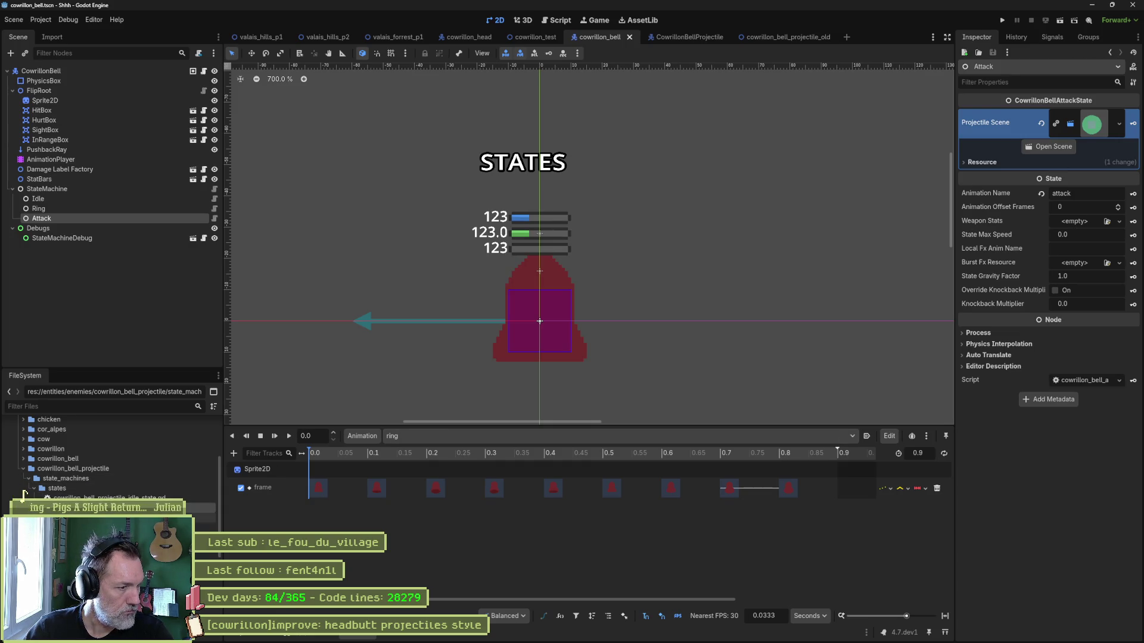
{"action": "mouse_move", "coordinate": [119, 527]}
{"action": "left_mouse_down"}
{"action": "mouse_move", "coordinate": [202, 529]}
{"action": "mouse_move", "coordinate": [862, 243]}
{"action": "mouse_move", "coordinate": [1048, 137]}
{"action": "mouse_move", "coordinate": [1095, 124]}
{"action": "left_mouse_up"}
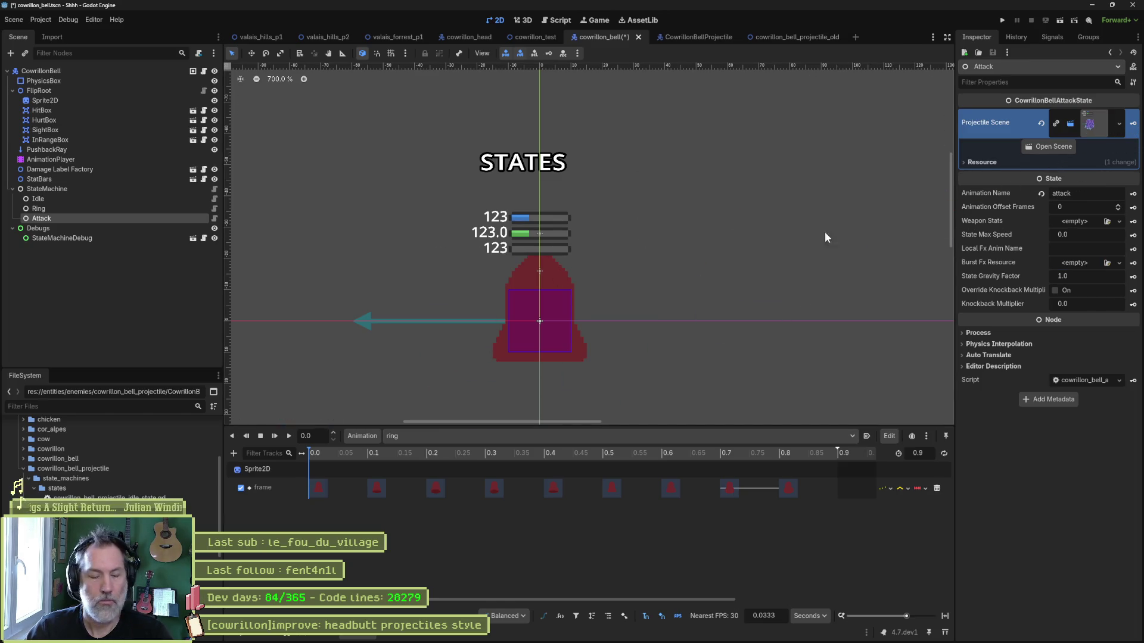
{"action": "mouse_move", "coordinate": [533, 41]}
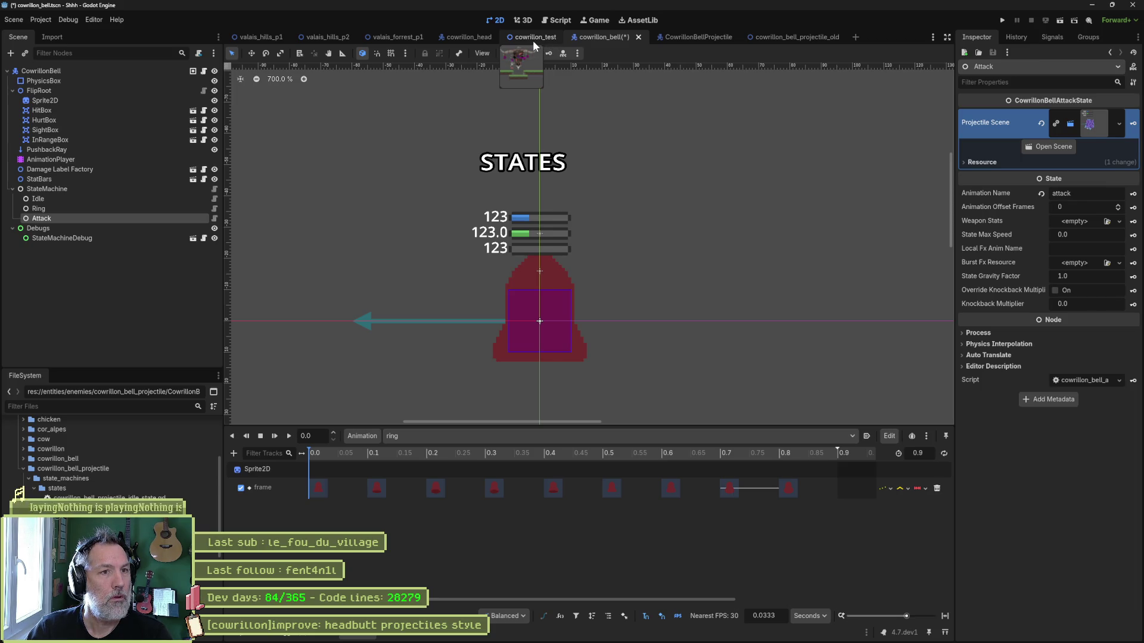
Run valais_forrest_p1 to see bells fire the new orb, then switch to cowrillon_head.
{"action": "left_click", "coordinate": [458, 36]}
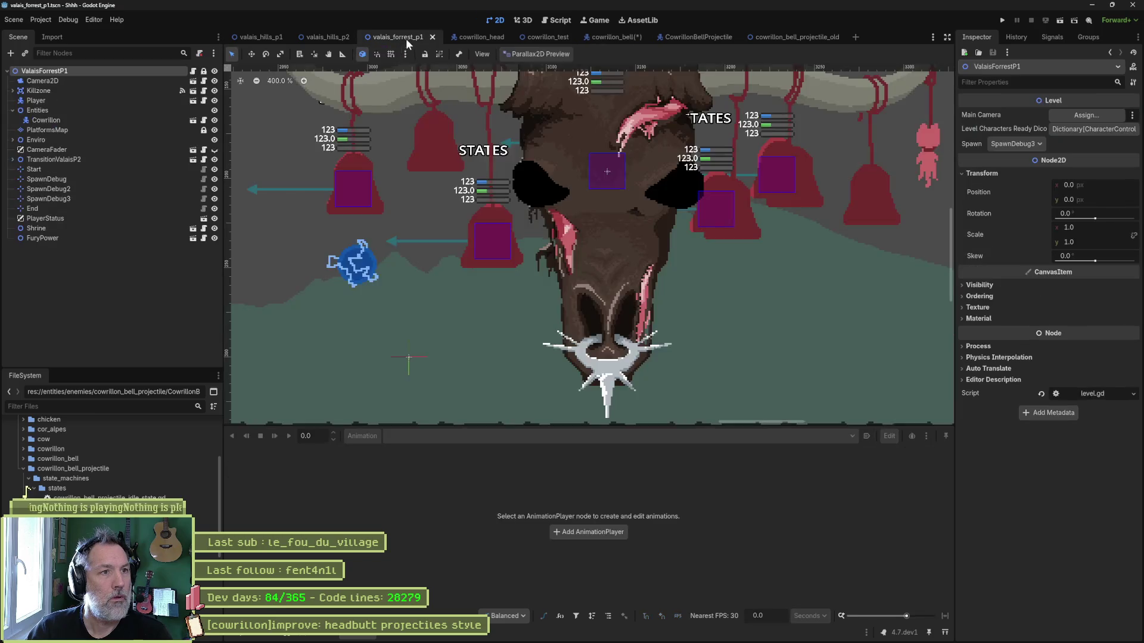
{"action": "left_click", "coordinate": [406, 38]}
{"action": "key", "text": "F6"}
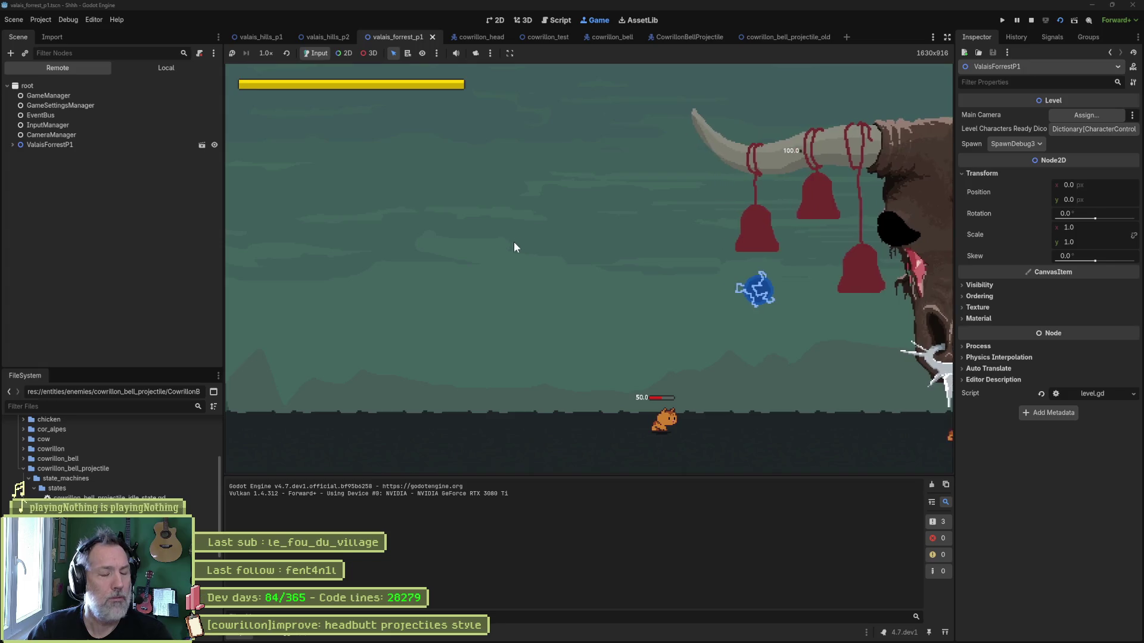
{"action": "key", "text": "F8"}
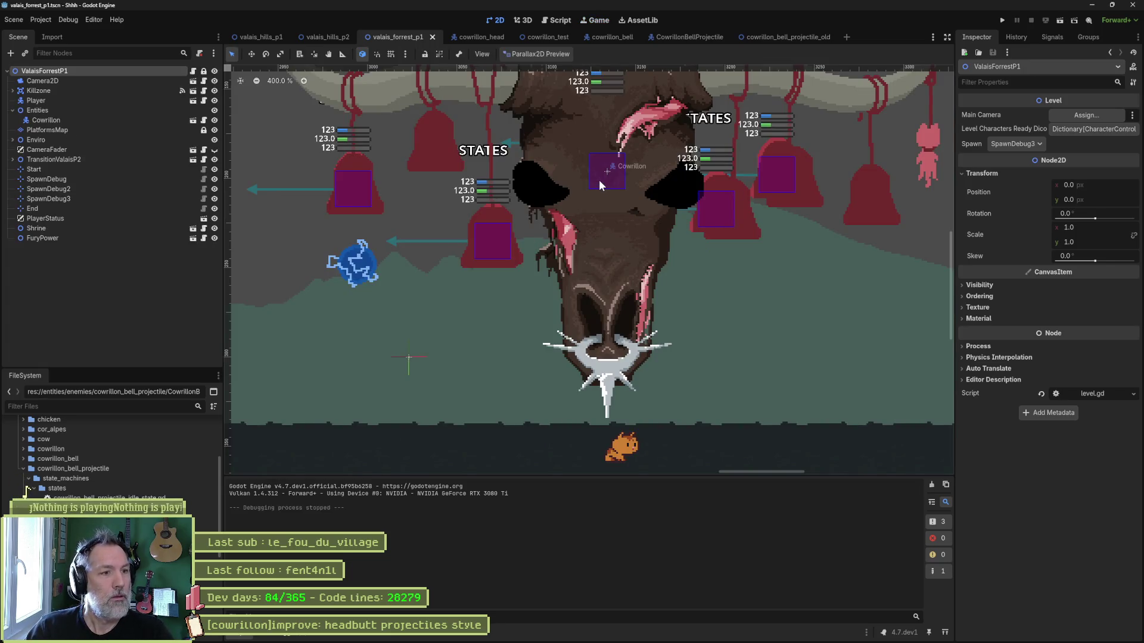
{"action": "left_click", "coordinate": [479, 38]}
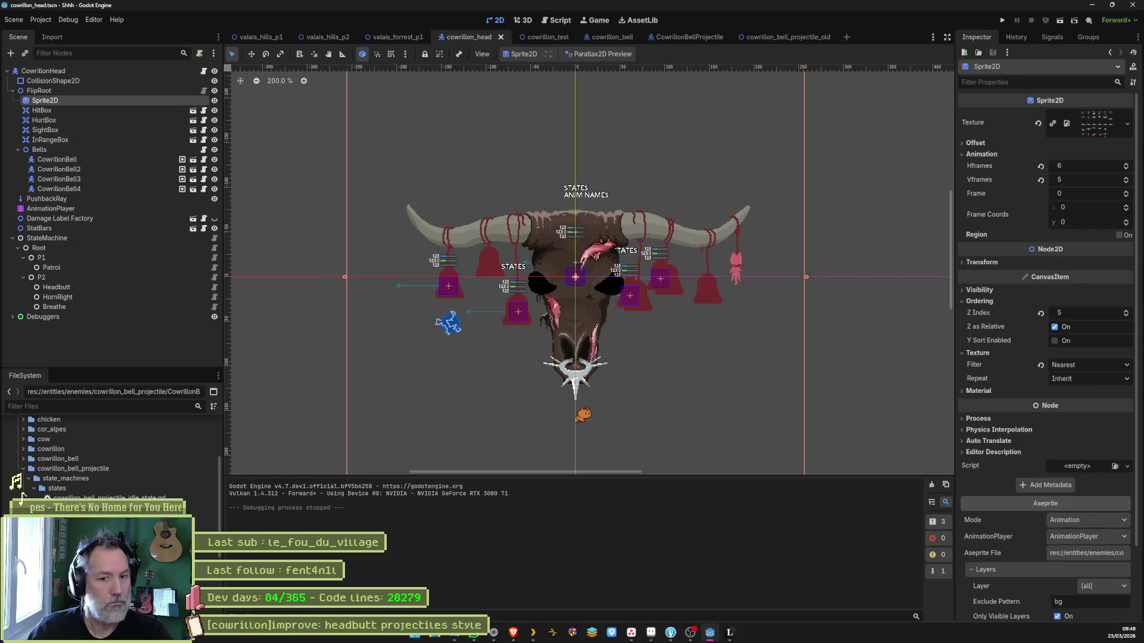
In Aseprite, open cowrillon.aseprite and center the cow head sprite in view.
{"action": "left_click", "coordinate": [651, 633]}
{"action": "left_click", "coordinate": [178, 27]}
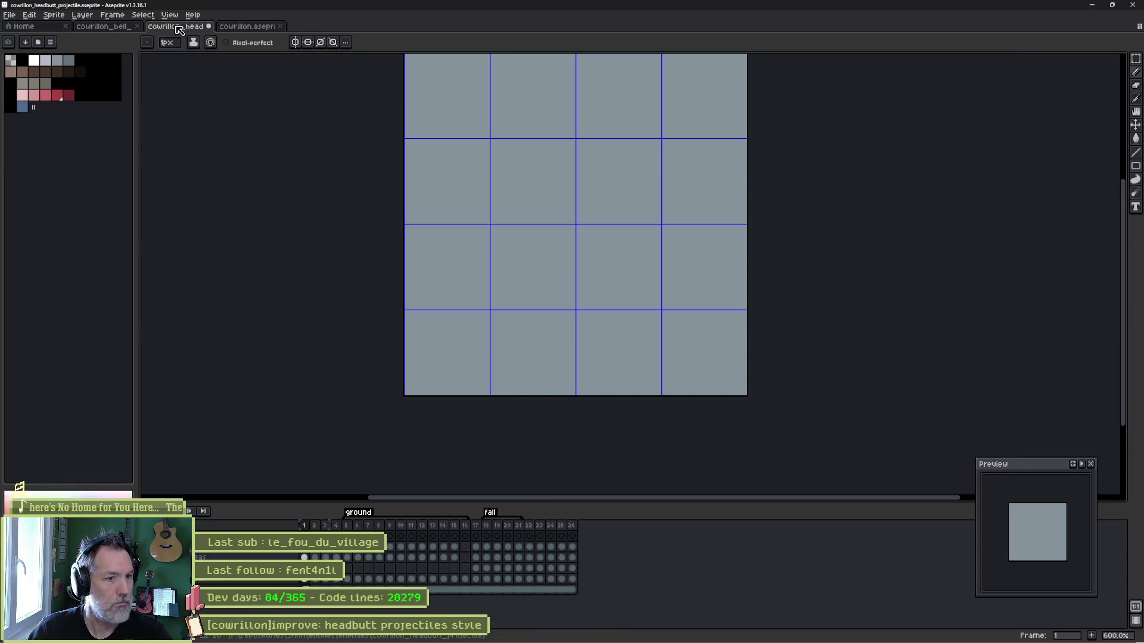
{"action": "left_click", "coordinate": [245, 28]}
{"action": "left_click_drag", "start_coordinate": [808, 172], "coordinate": [547, 262]}
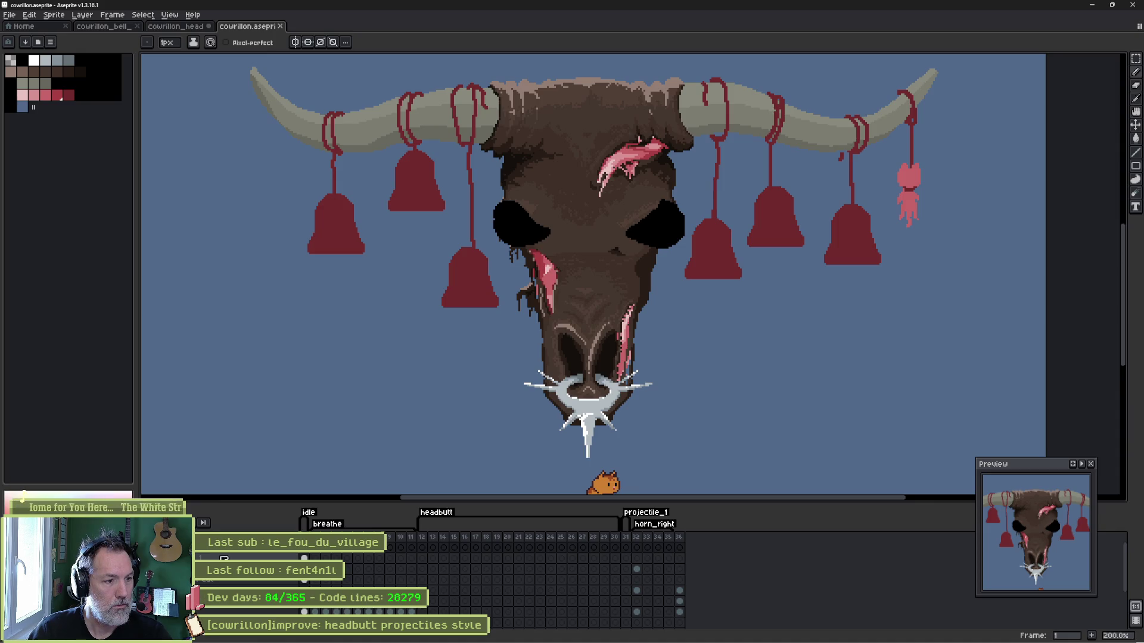
Remove the hanging bells, ropes and pink tassel layers, save the sprite, and return to Godot.
{"action": "right_click", "coordinate": [228, 555]}
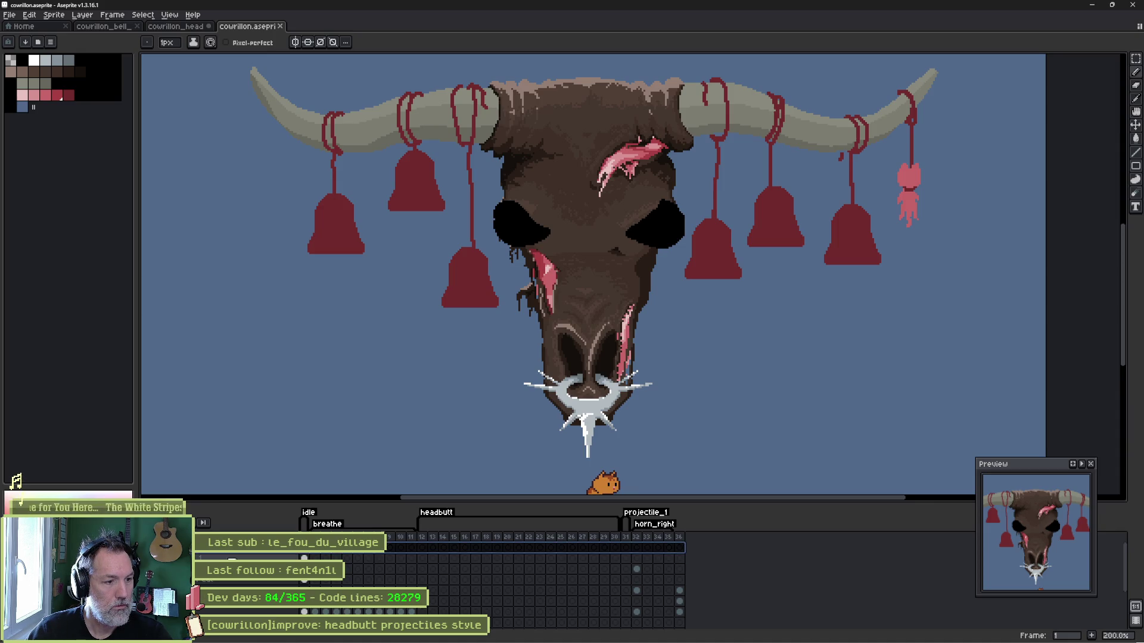
{"action": "left_click", "coordinate": [257, 583]}
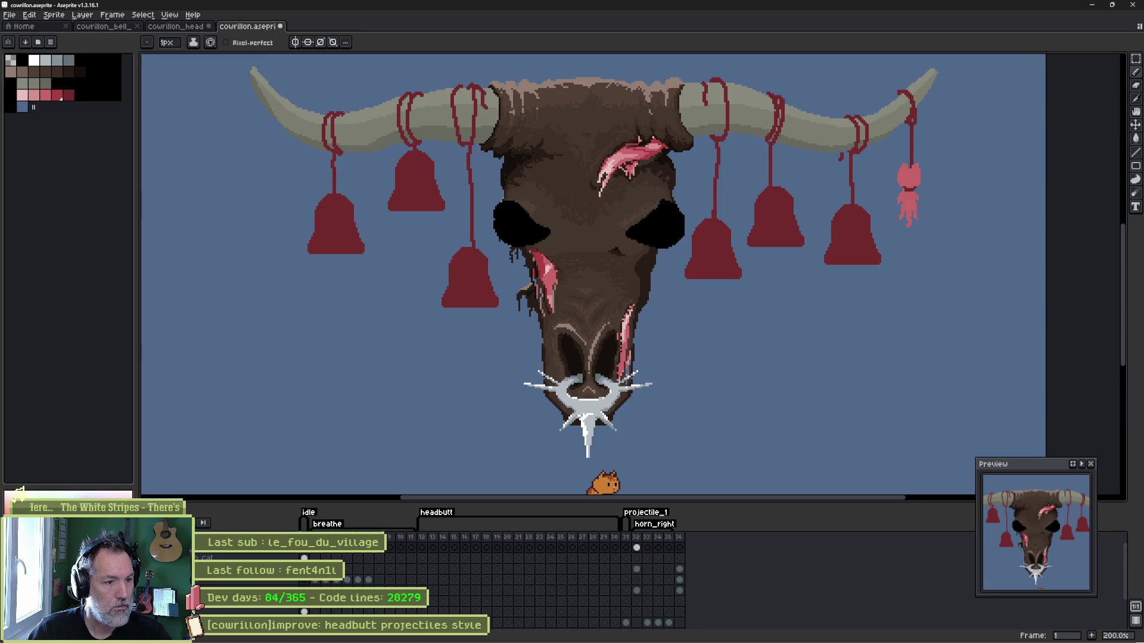
{"action": "key", "text": "Delete"}
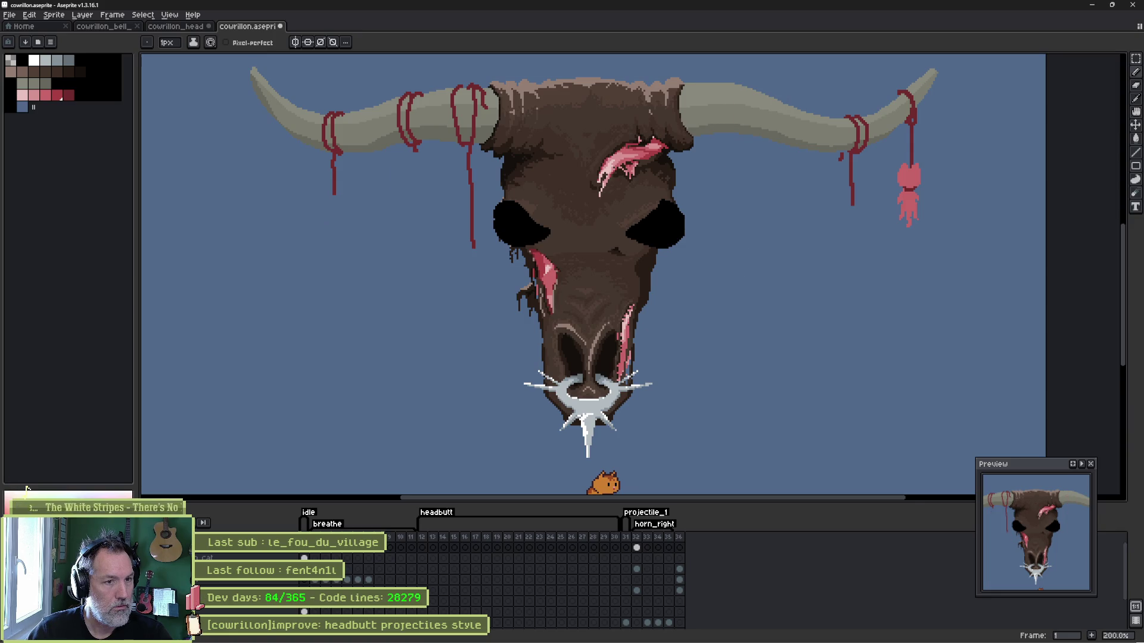
{"action": "key", "text": "Delete"}
{"action": "key", "text": "ctrl+s"}
{"action": "scroll", "coordinate": [441, 578], "scroll_direction": "down", "scroll_amount": 1}
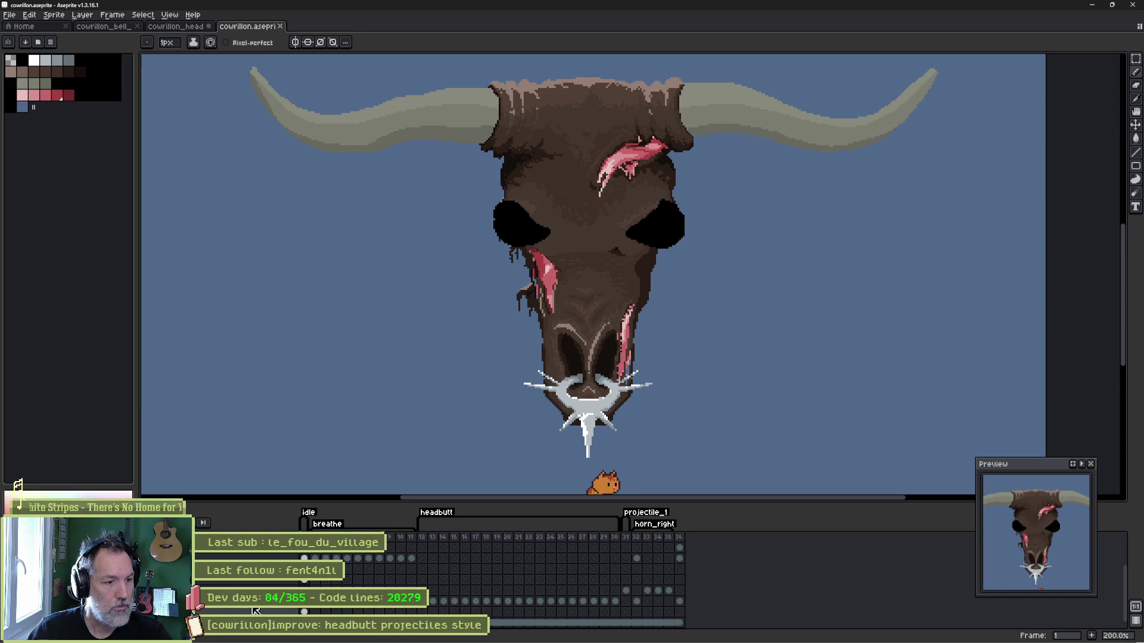
{"action": "key", "text": "alt+Tab"}
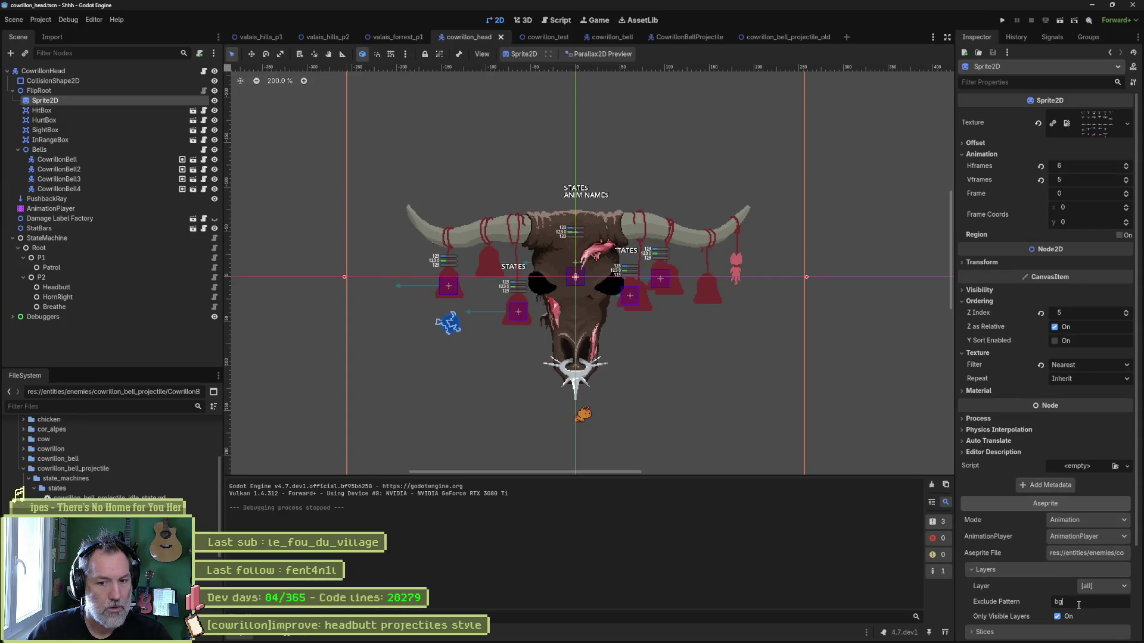
{"action": "type", "text": "|cat"}
Set the Aseprite exclude pattern to bg|cat, reimport the cow head, and run valais_forrest_p1.
{"action": "key", "text": "Return"}
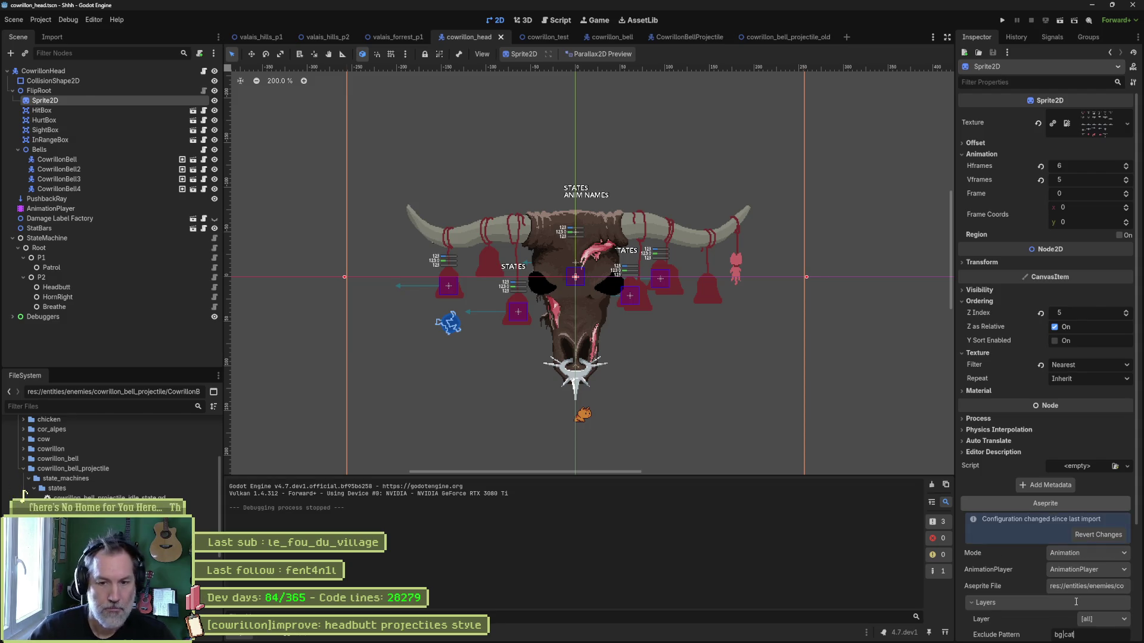
{"action": "scroll", "coordinate": [1075, 601], "scroll_direction": "down", "scroll_amount": 5}
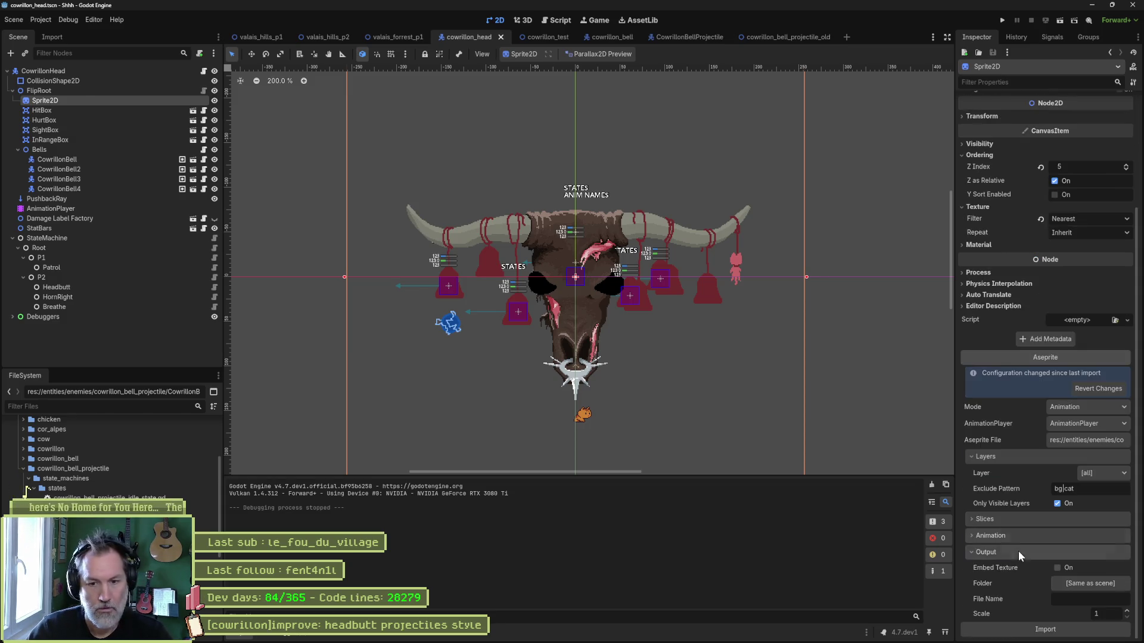
{"action": "left_click", "coordinate": [1037, 630]}
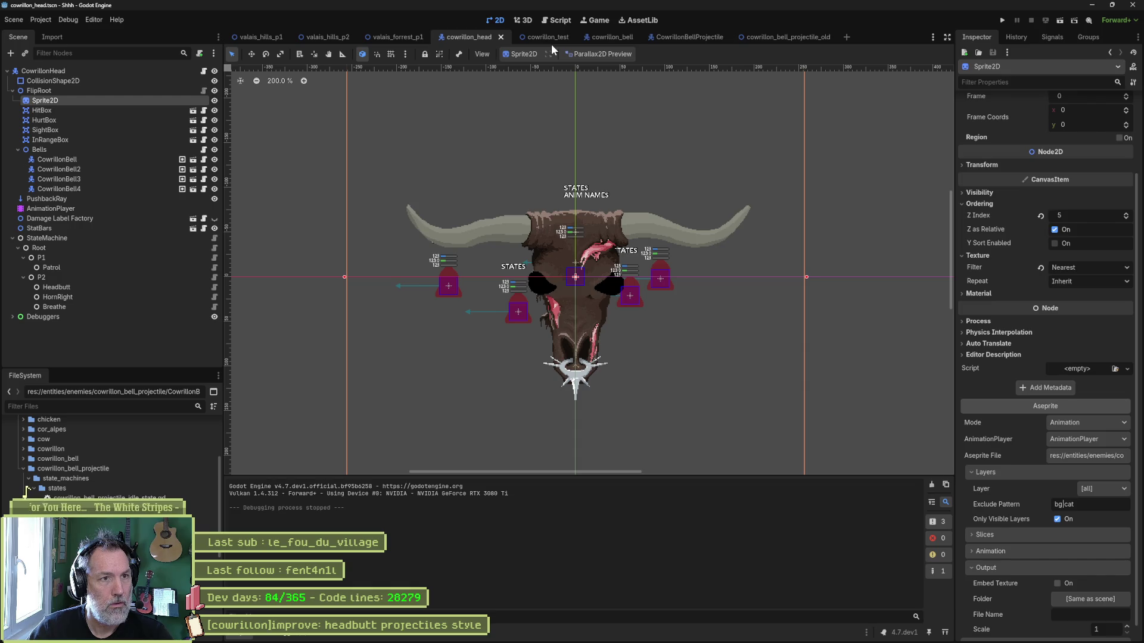
{"action": "left_click", "coordinate": [403, 38]}
{"action": "key", "text": "F6"}
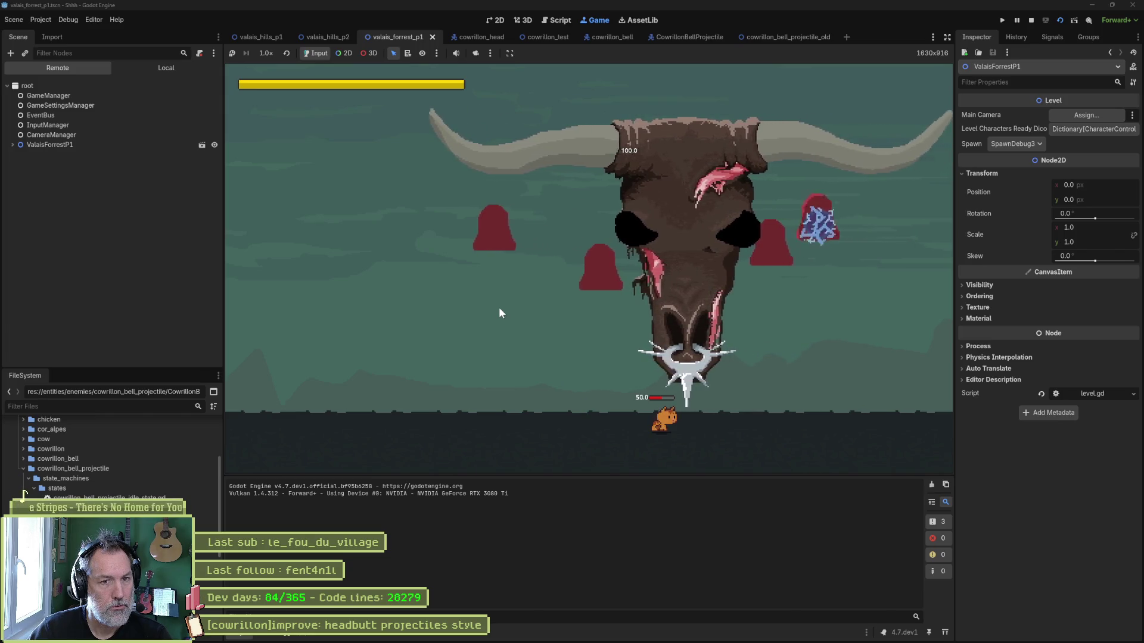
Stop the game and rename the CowrillonBellProjectile idle state node to Idle.
{"action": "key", "text": "F8"}
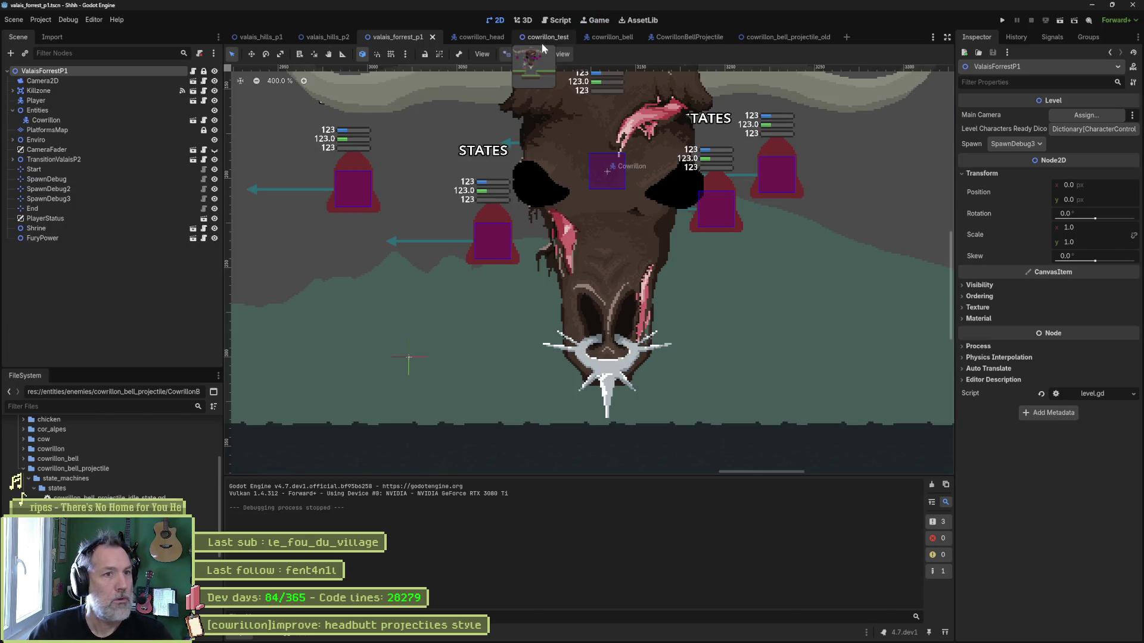
{"action": "left_click", "coordinate": [702, 36]}
{"action": "left_click", "coordinate": [106, 200]}
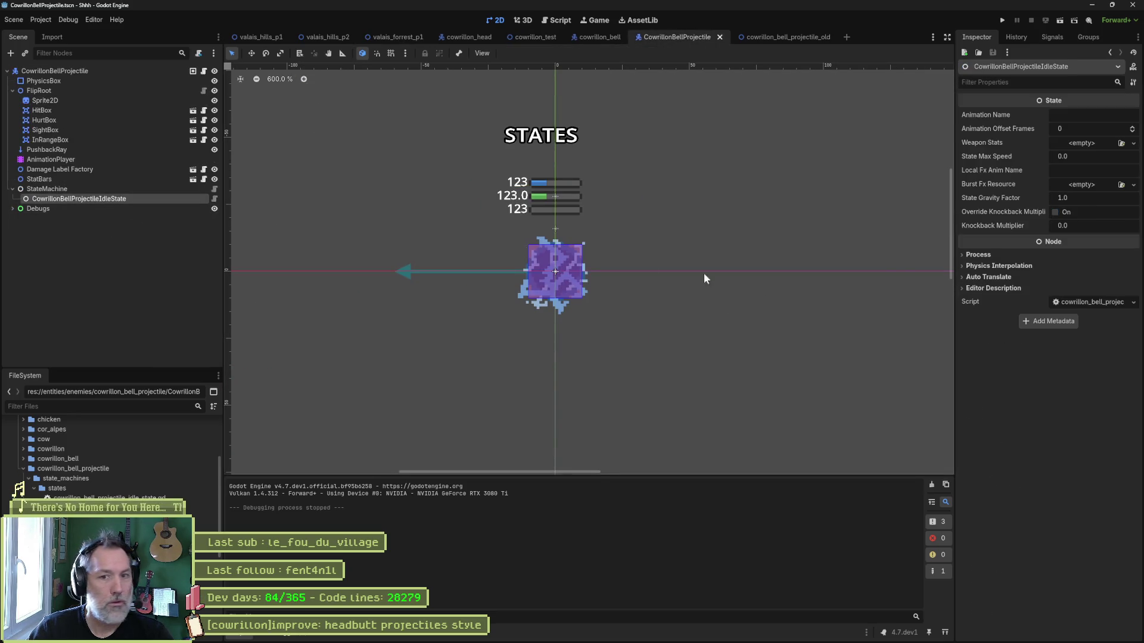
{"action": "key", "text": "F2"}
{"action": "key", "text": "BackSpace"}
{"action": "type", "text": "e"}
{"action": "key", "text": "Return"}
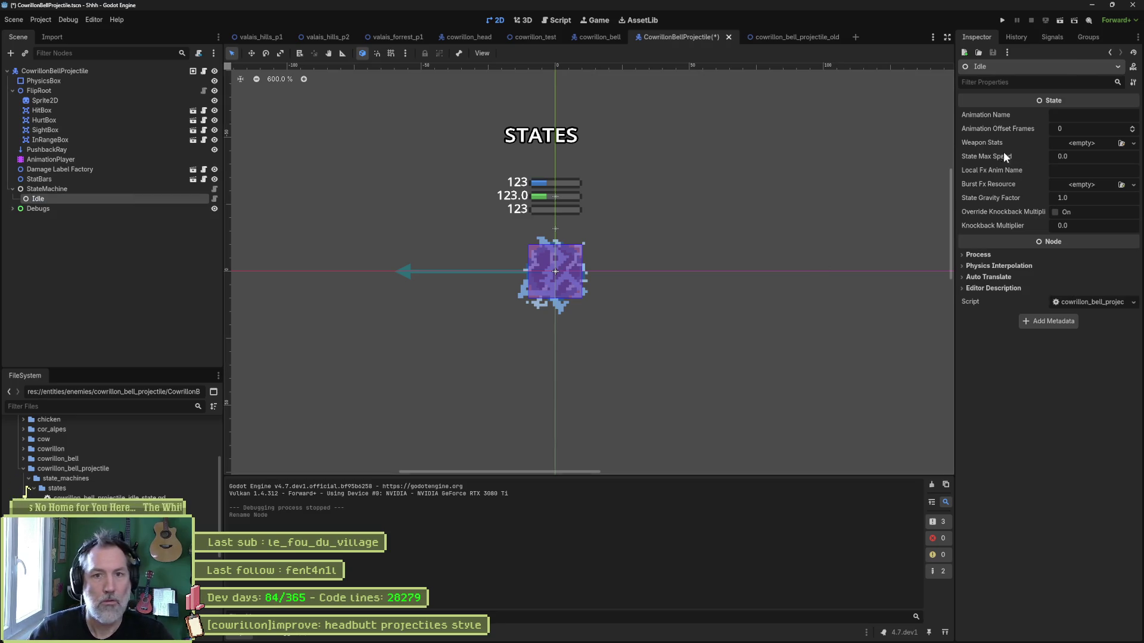
Set the state's Animation Name to idle, save the scene, and run it.
{"action": "left_click", "coordinate": [1106, 117]}
{"action": "type", "text": "idle"}
{"action": "key", "text": "Return"}
{"action": "key", "text": "ctrl+s"}
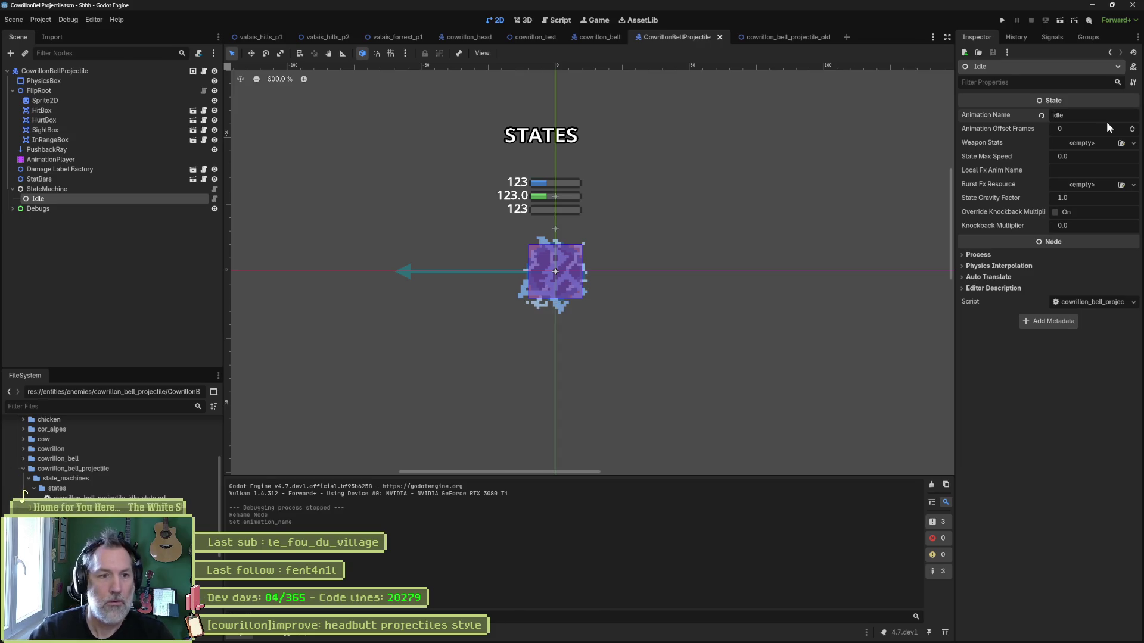
{"action": "key", "text": "F6"}
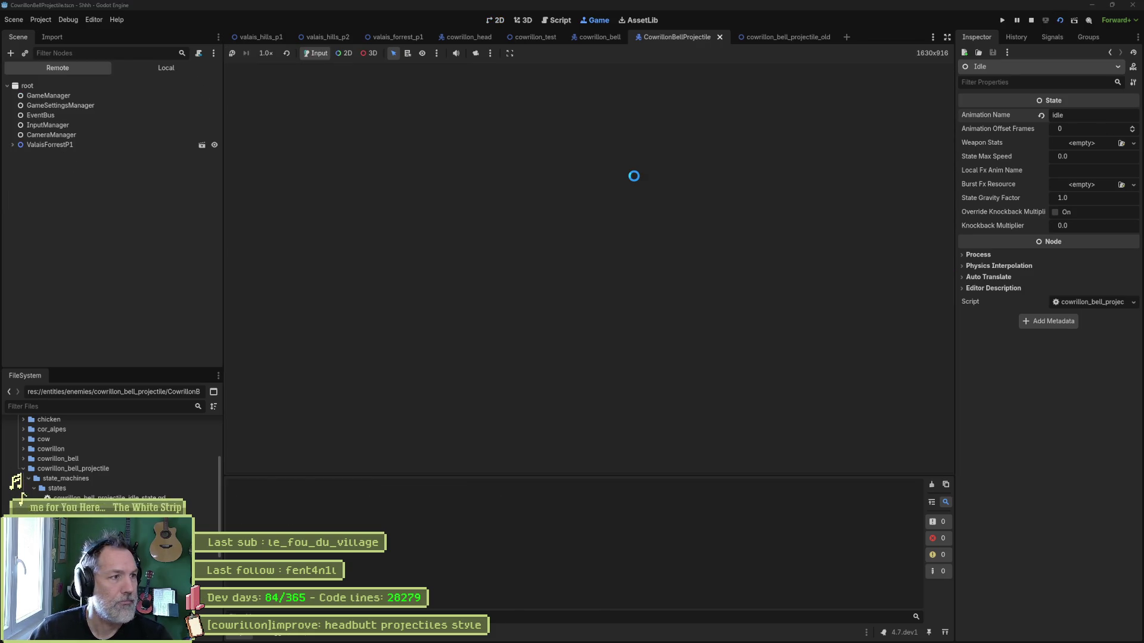
Stop the scene and jump from the Debugger's Node not found error to its script line.
{"action": "key", "text": "F8"}
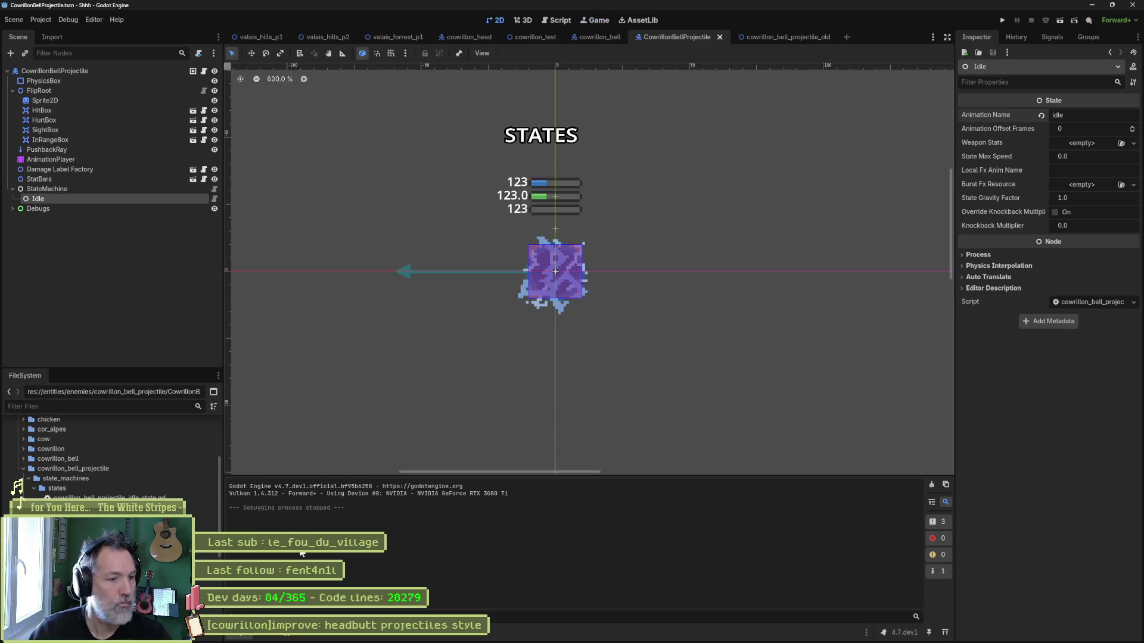
{"action": "left_click", "coordinate": [297, 635]}
{"action": "left_click", "coordinate": [298, 481]}
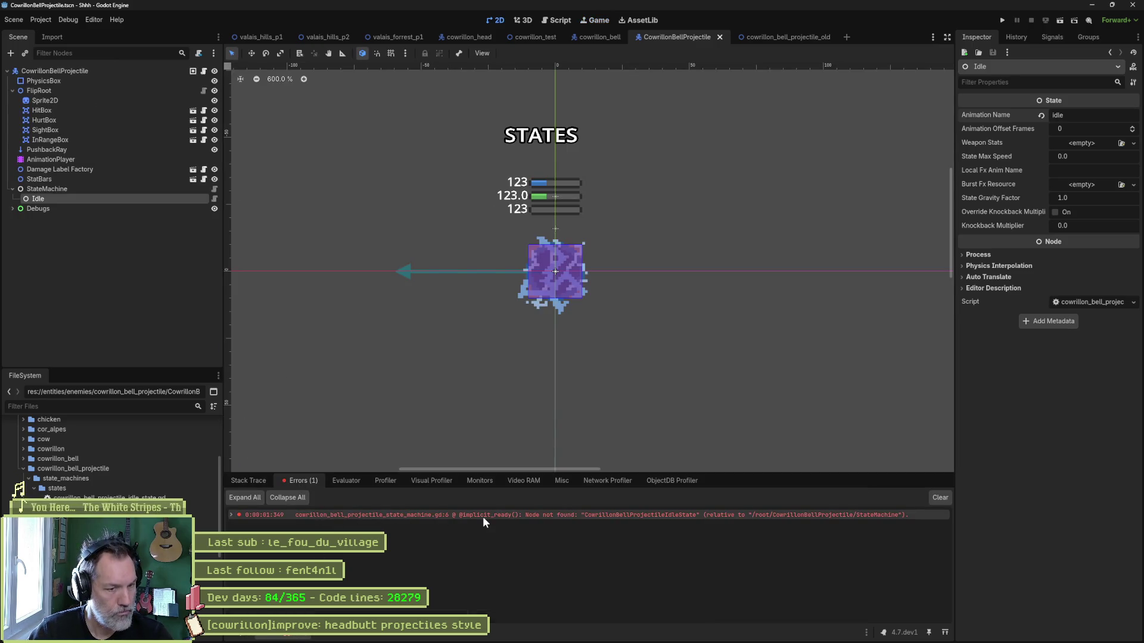
{"action": "mouse_move", "coordinate": [483, 519]}
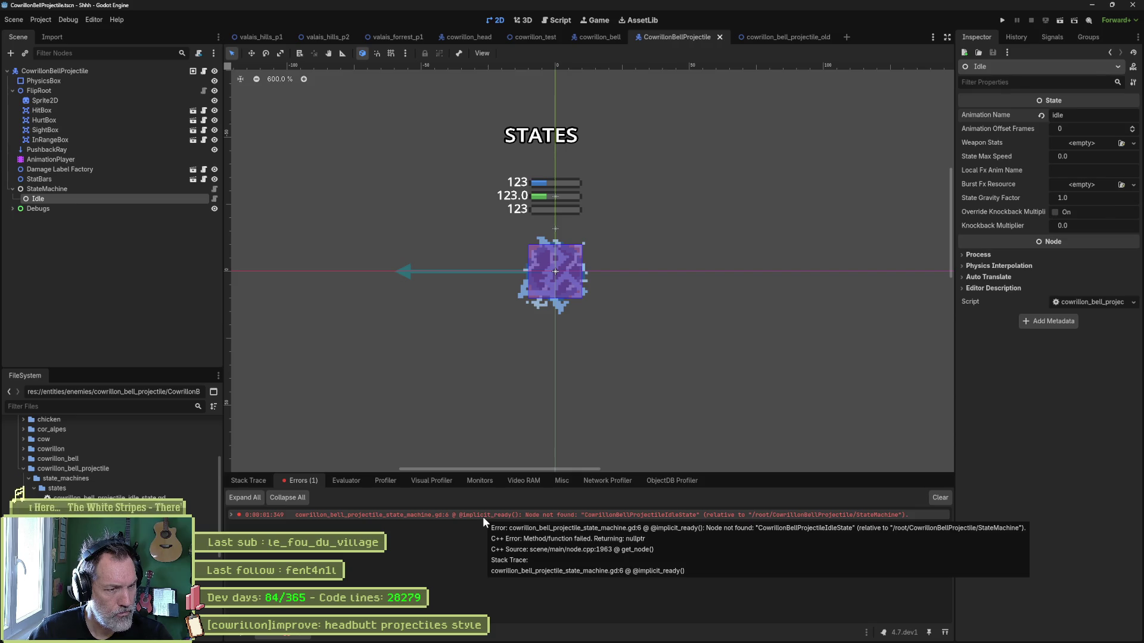
{"action": "double_click", "coordinate": [483, 514]}
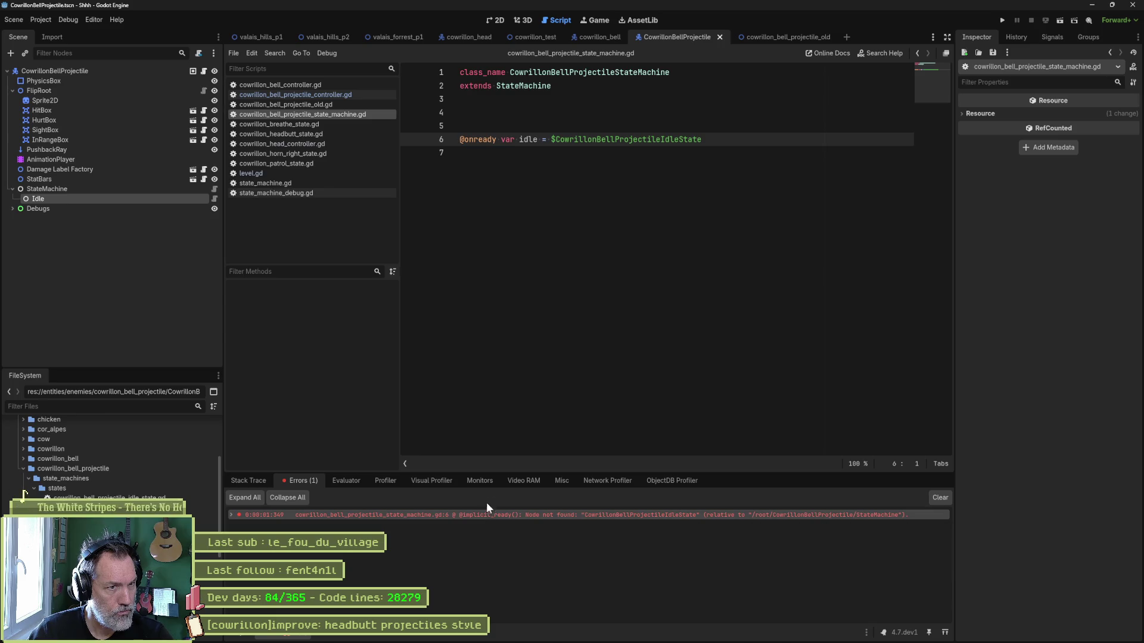
Change the idle node path on line 6 to $Idle, then run and stop the scene.
{"action": "double_click", "coordinate": [596, 140]}
{"action": "type", "text": "Idle"}
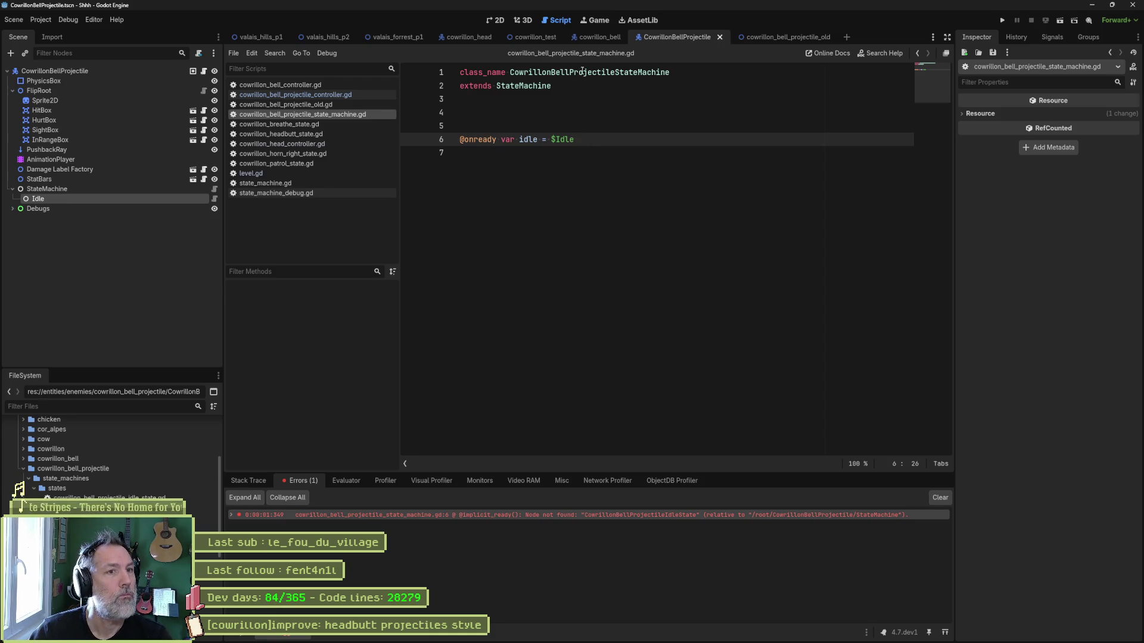
{"action": "key", "text": "F6"}
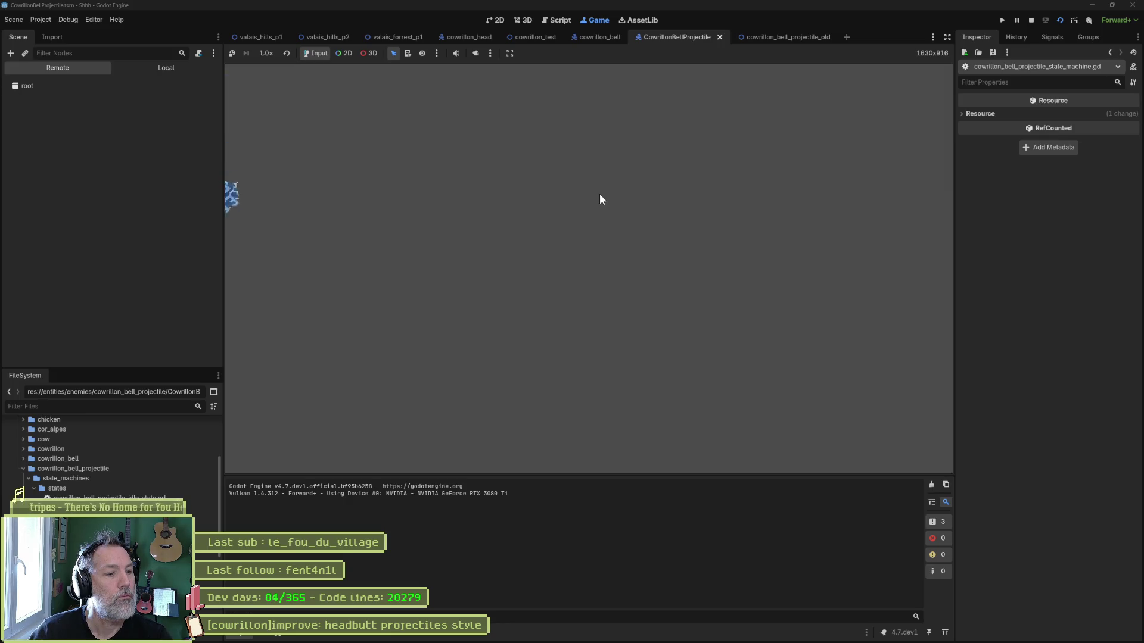
{"action": "key", "text": "F8"}
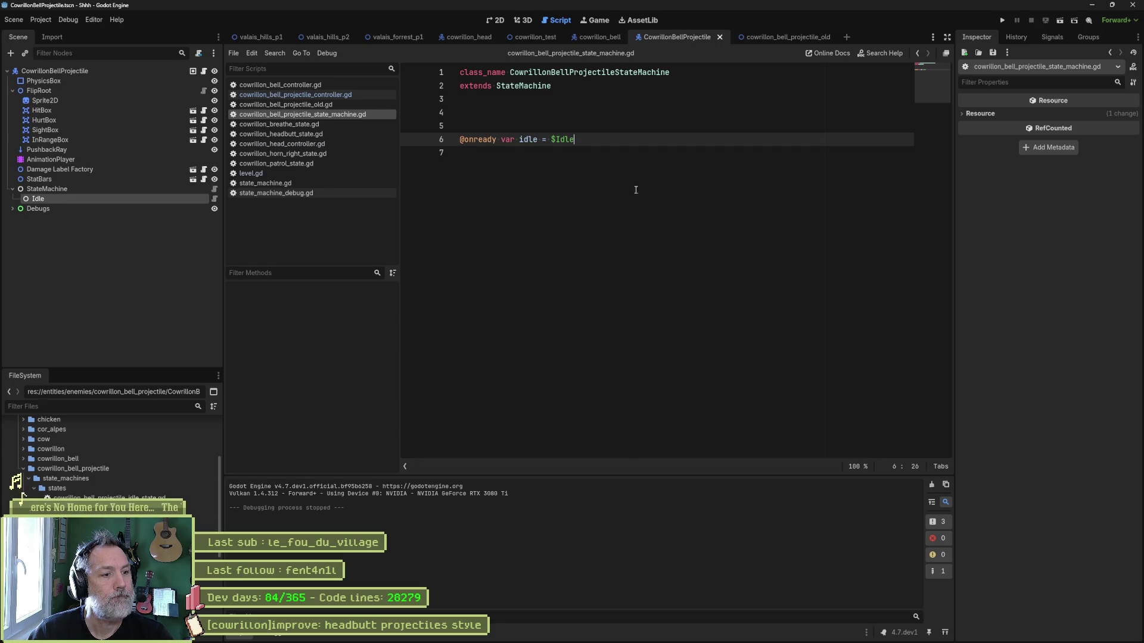
In Aseprite's cowrillon_bell_projectile sprite, raise the ball layer's opacity to 100%.
{"action": "mouse_move", "coordinate": [689, 634]}
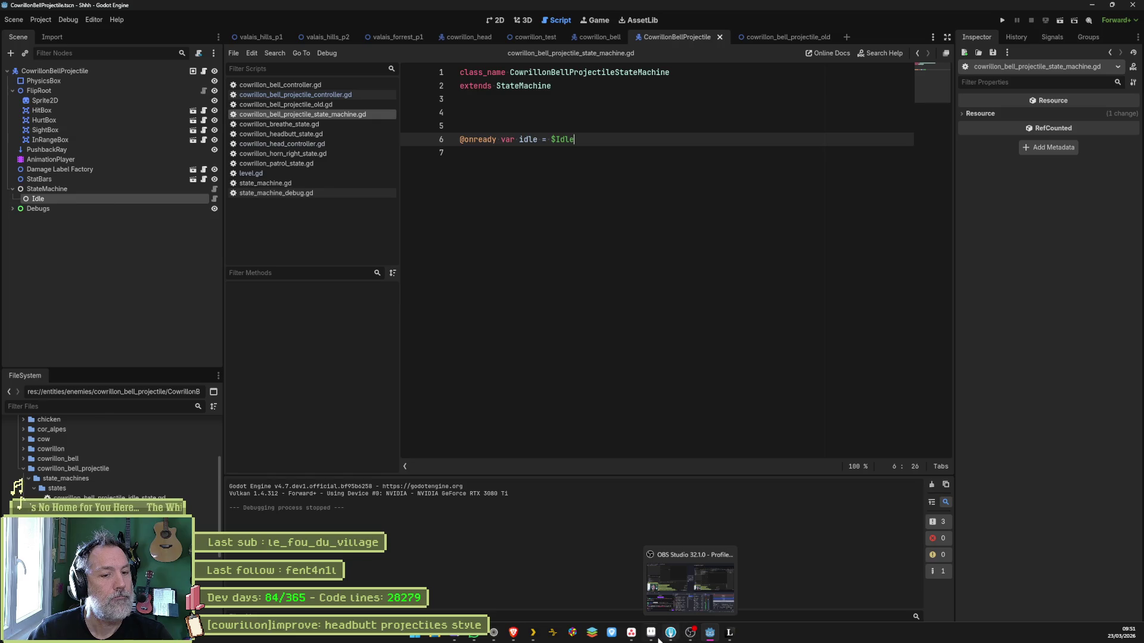
{"action": "left_click", "coordinate": [655, 639]}
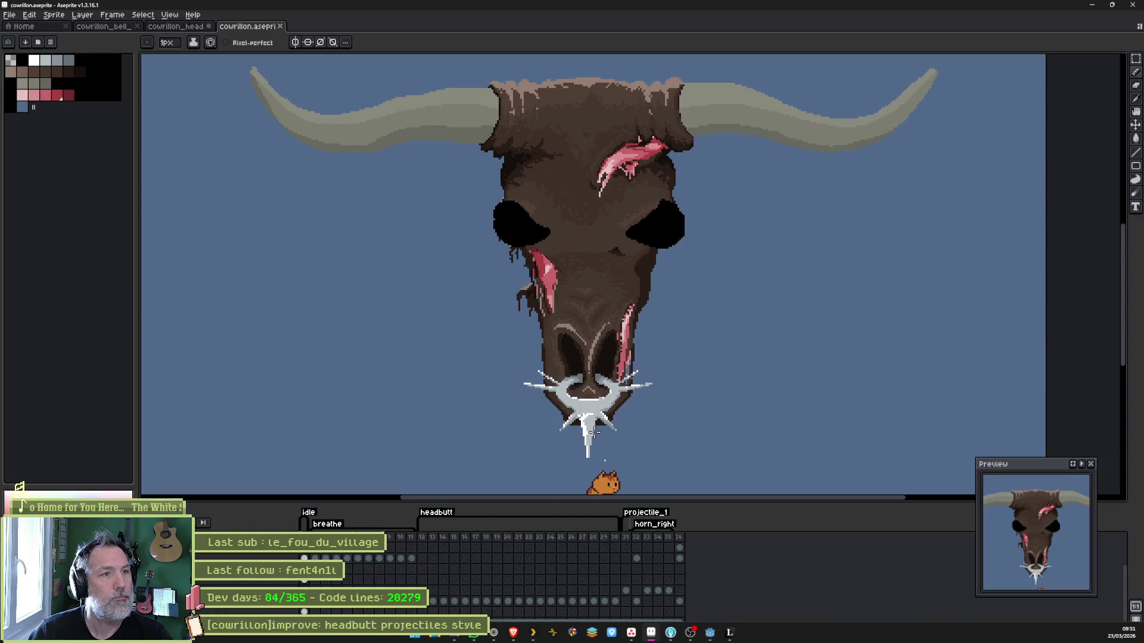
{"action": "left_click", "coordinate": [103, 27]}
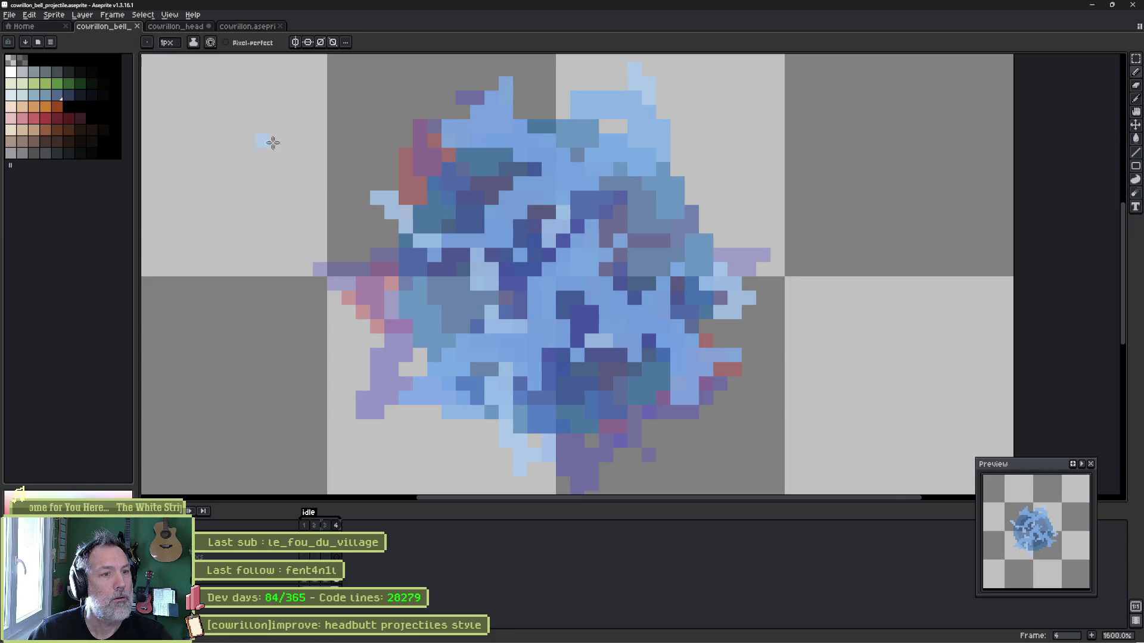
{"action": "key", "text": "shift+p"}
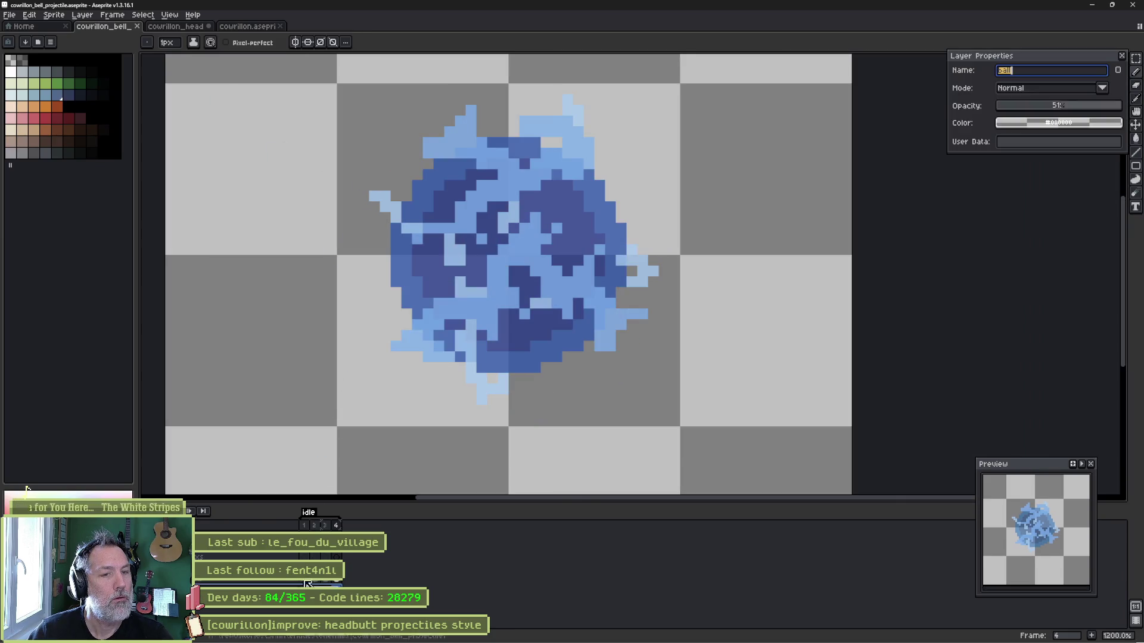
{"action": "left_click_drag", "start_coordinate": [1086, 107], "coordinate": [1121, 106]}
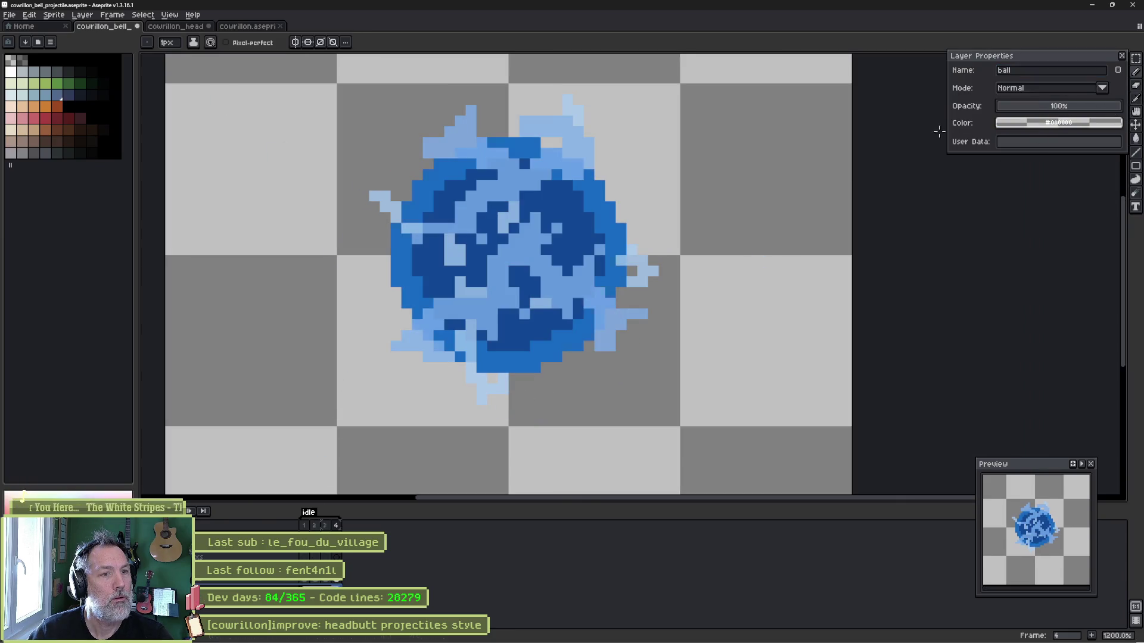
{"action": "key", "text": "v"}
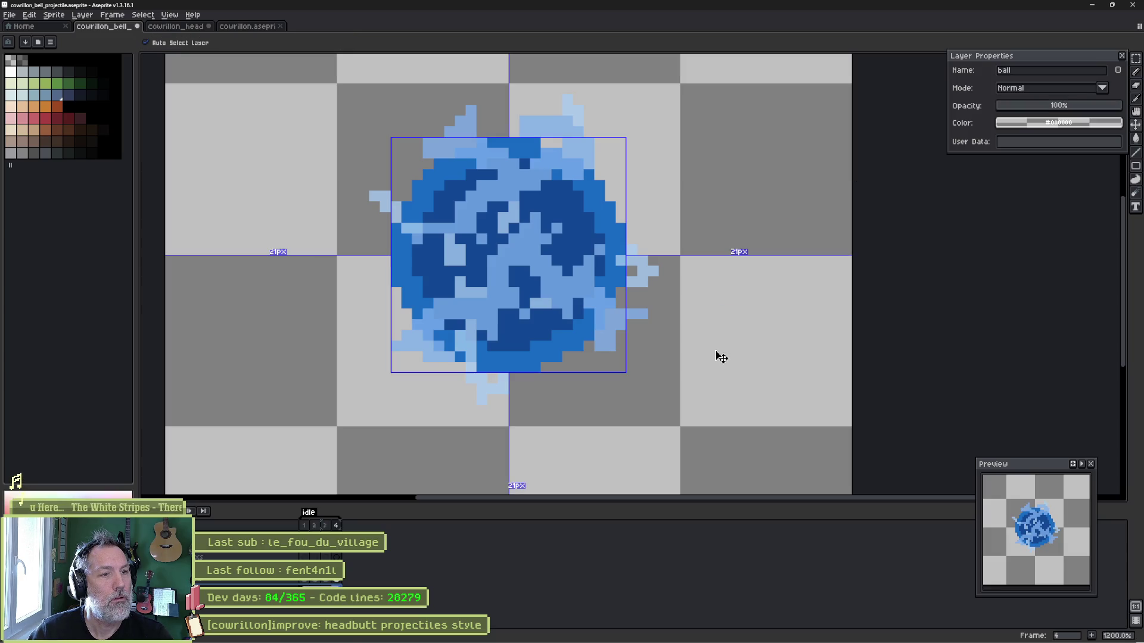
{"action": "key", "text": "b"}
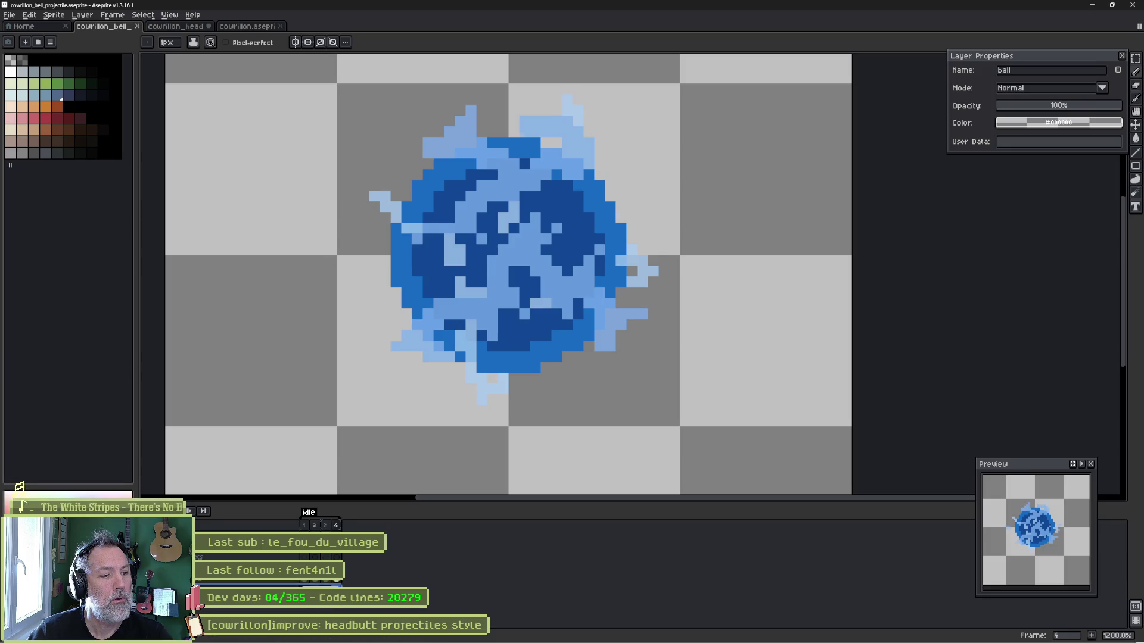
Slightly enlarge the frame 2 ball, then select and deselect the frame 4 ball.
{"action": "key", "text": "Left"}
{"action": "key", "text": "Left"}
{"action": "key", "text": "v"}
{"action": "key", "text": "ctrl+t"}
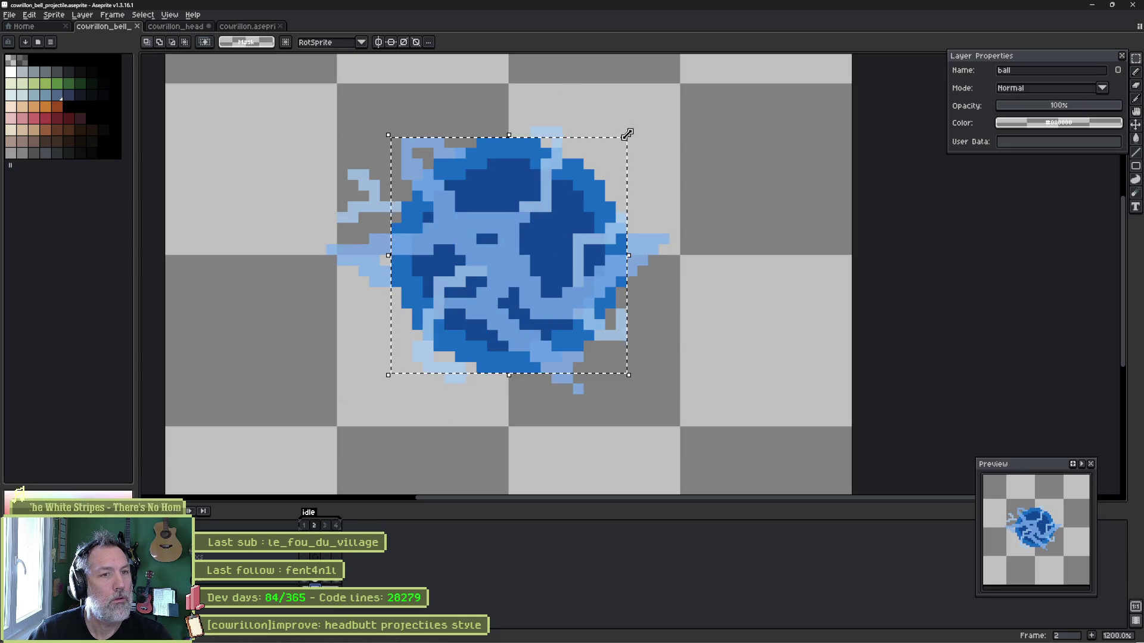
{"action": "left_click_drag", "start_coordinate": [631, 133], "coordinate": [637, 130]}
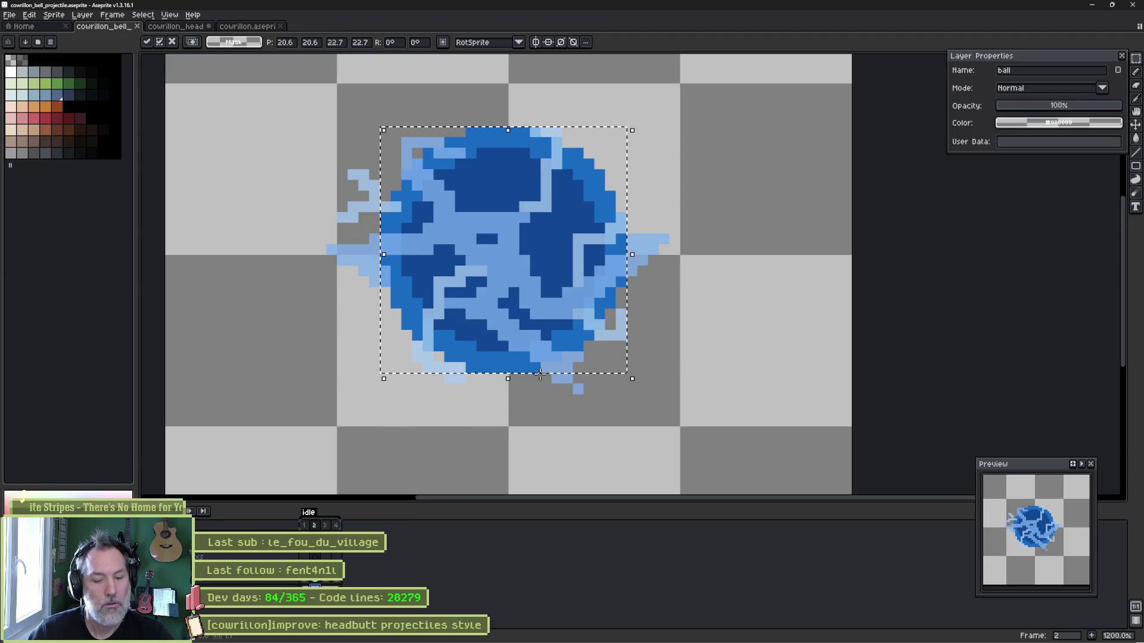
{"action": "key", "text": "Return"}
{"action": "left_click", "coordinate": [336, 524]}
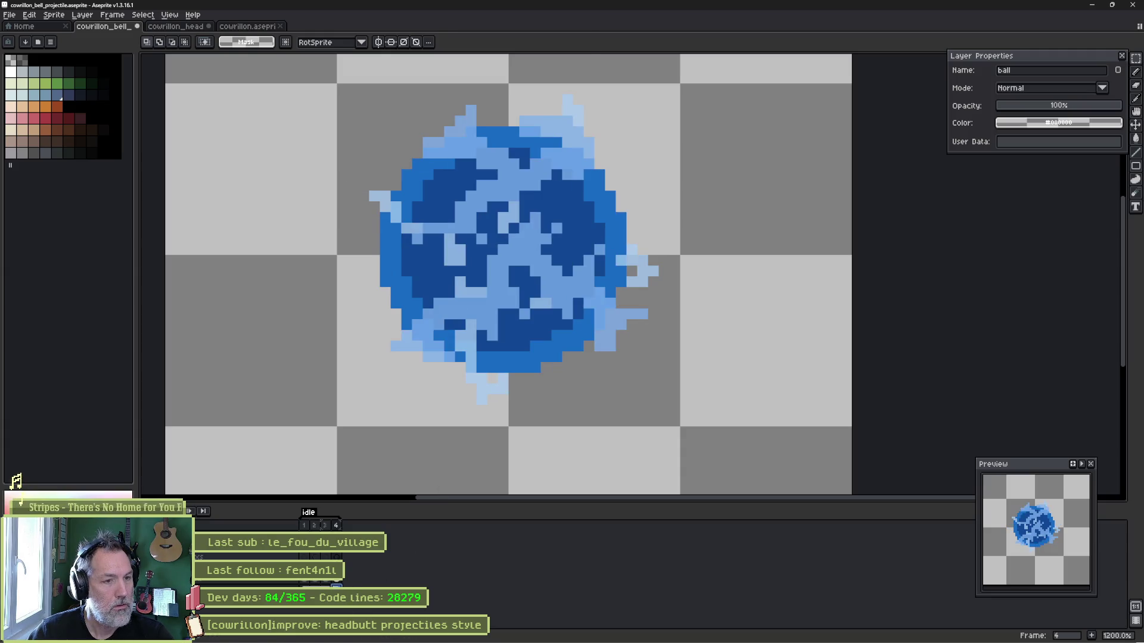
{"action": "key", "text": "ctrl+t"}
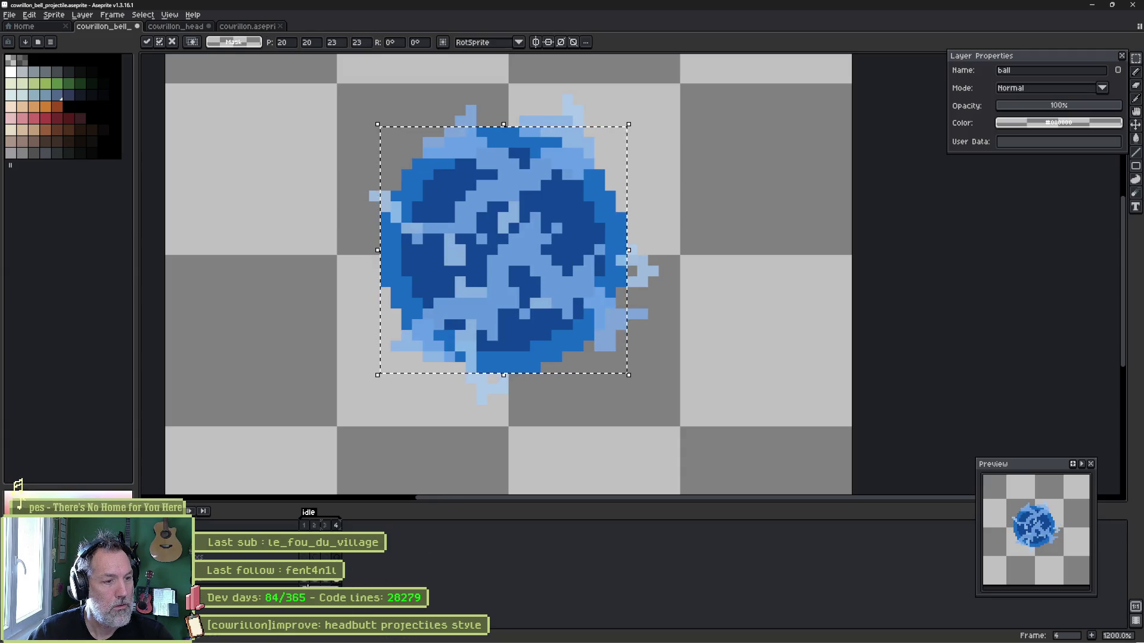
{"action": "key", "text": "ctrl+d"}
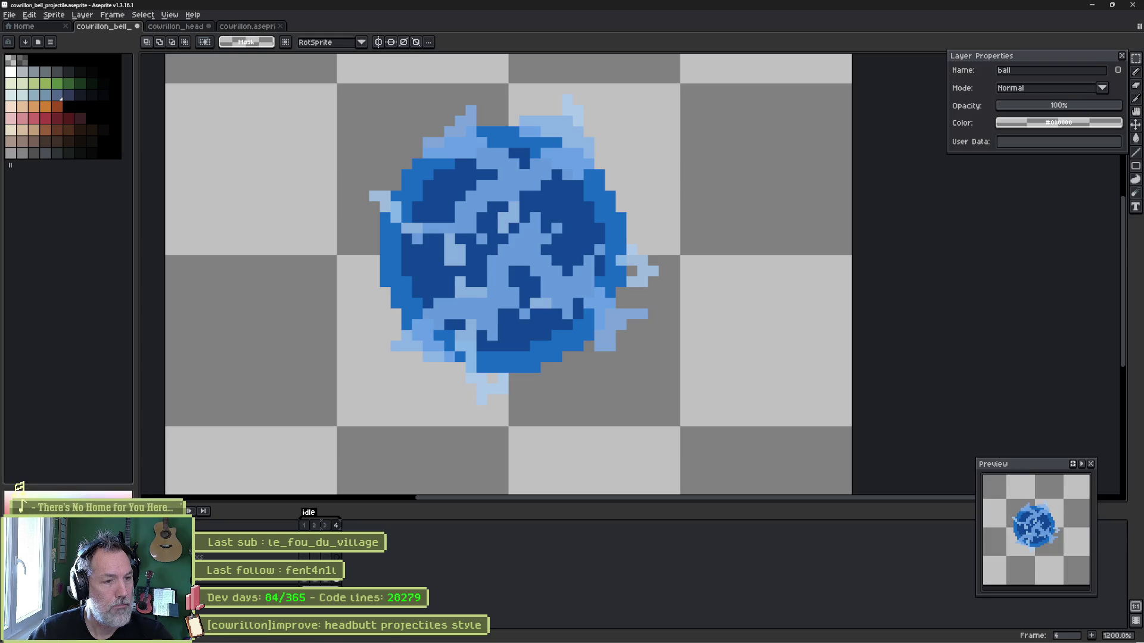
Undo the frame 2 ball's enlargement, test a marquee selection, and stop playback on frame 2.
{"action": "key", "text": "ctrl+z"}
{"action": "key", "text": "ctrl+z"}
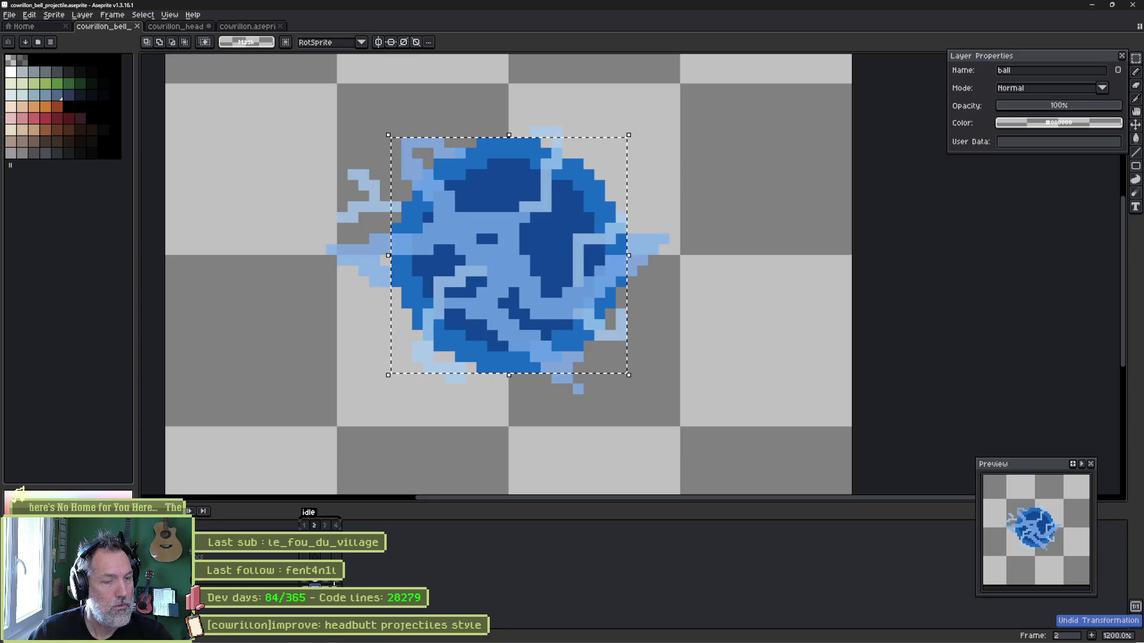
{"action": "key", "text": "ctrl+z"}
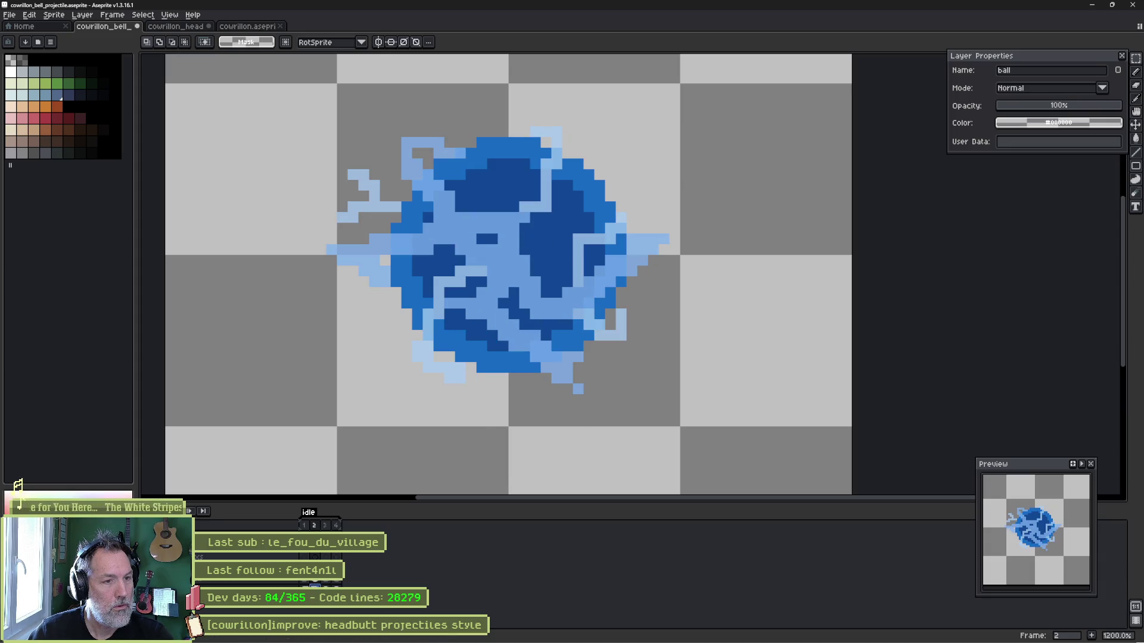
{"action": "mouse_move", "coordinate": [391, 391]}
{"action": "left_mouse_down"}
{"action": "mouse_move", "coordinate": [629, 133]}
{"action": "mouse_move", "coordinate": [644, 135]}
{"action": "left_mouse_up"}
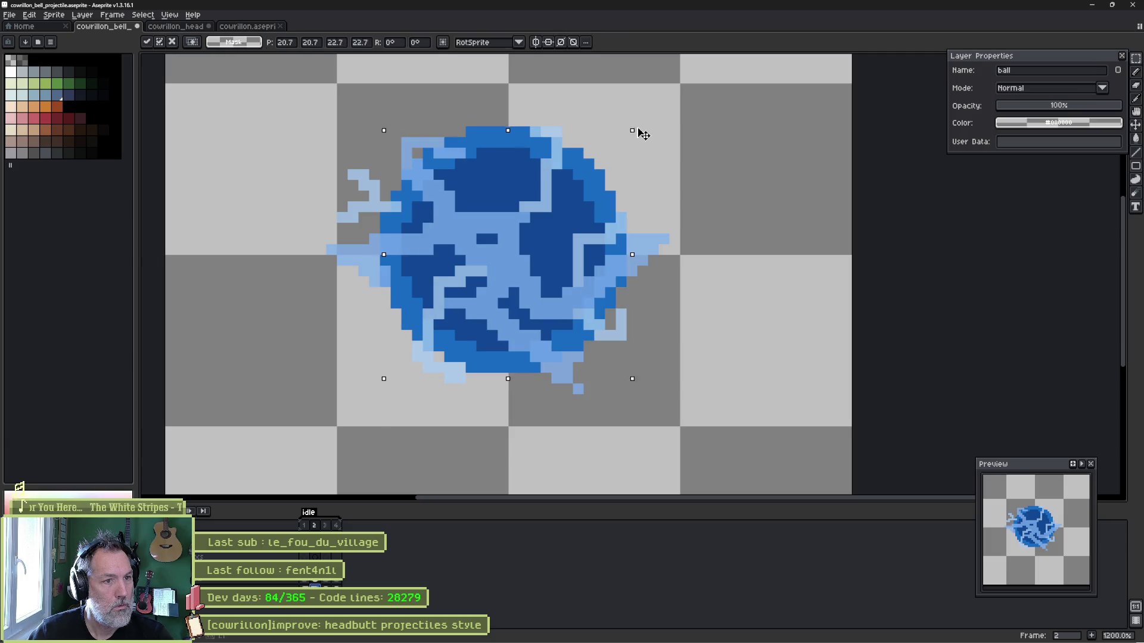
{"action": "key", "text": "ctrl+d"}
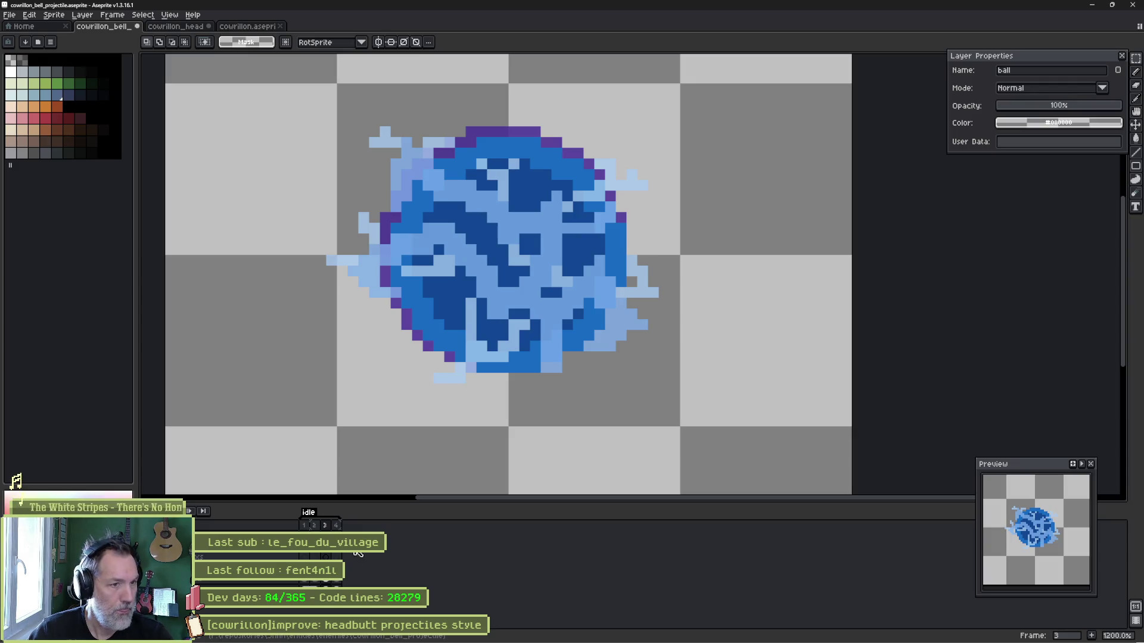
{"action": "key", "text": "Left"}
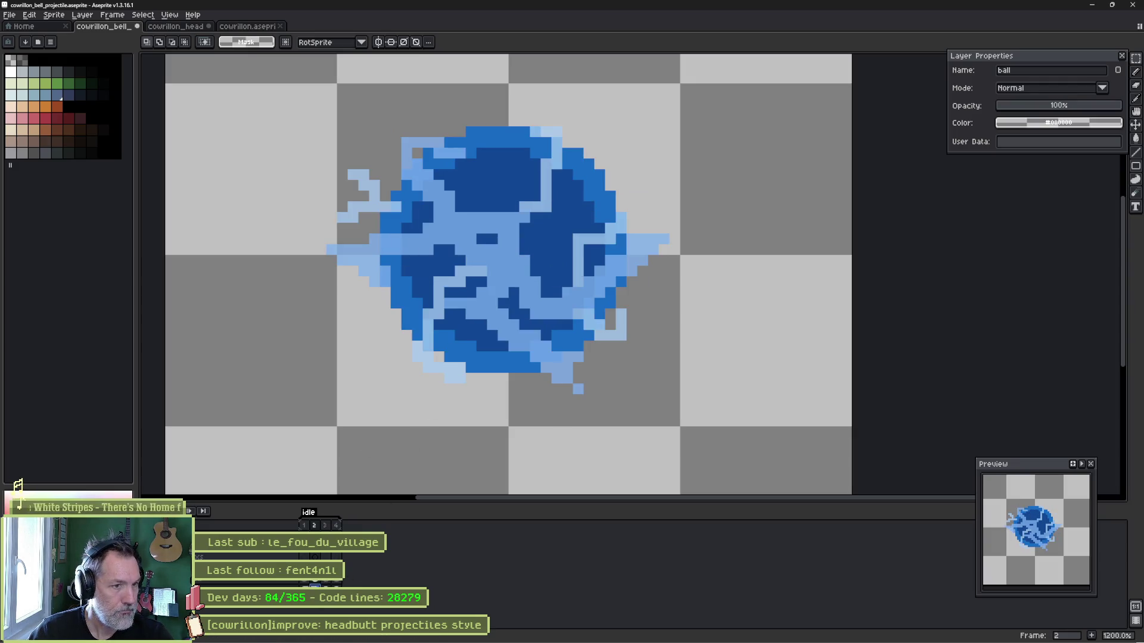
Magic-wand the ball's medium-blue outer ring and fill it with a brighter blue.
{"action": "key", "text": "w"}
{"action": "left_click", "coordinate": [491, 368]}
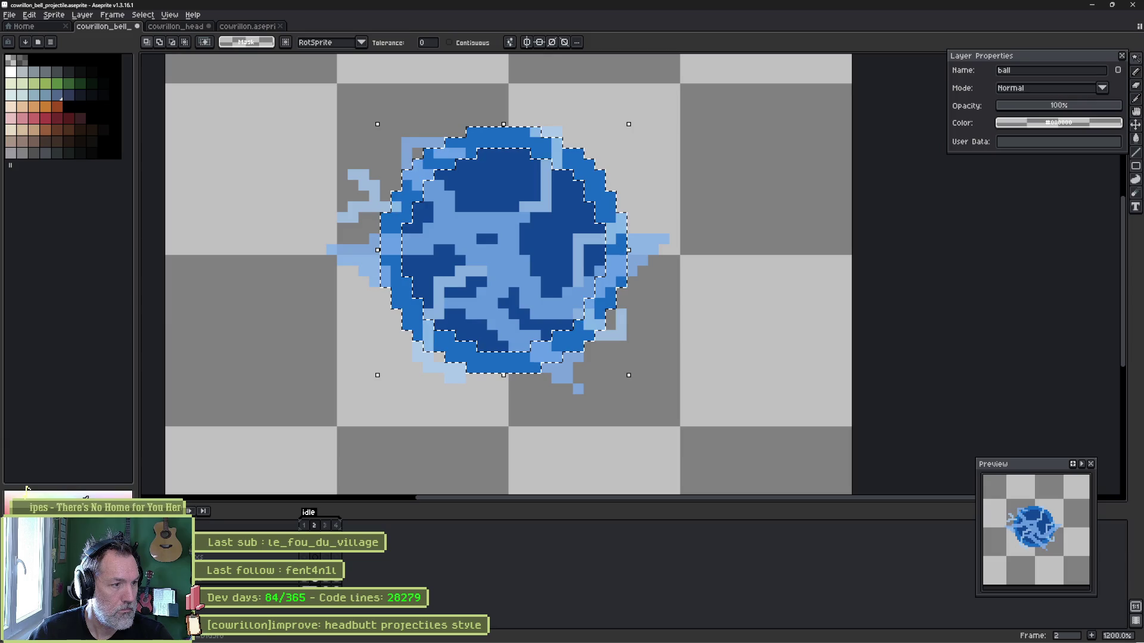
{"action": "key", "text": "w"}
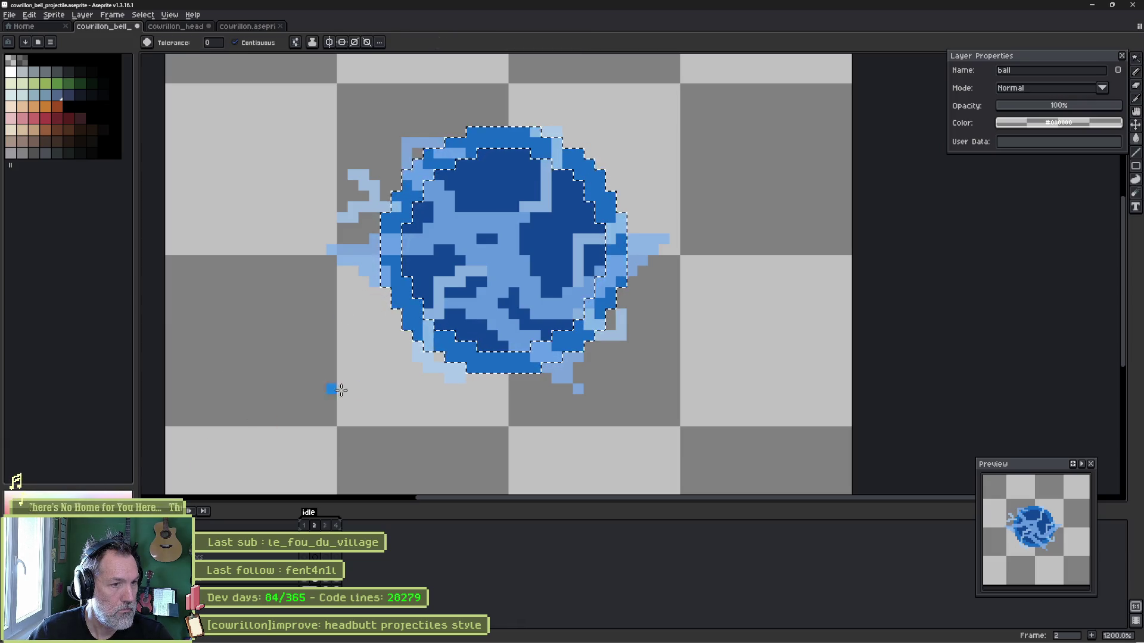
{"action": "key", "text": "f"}
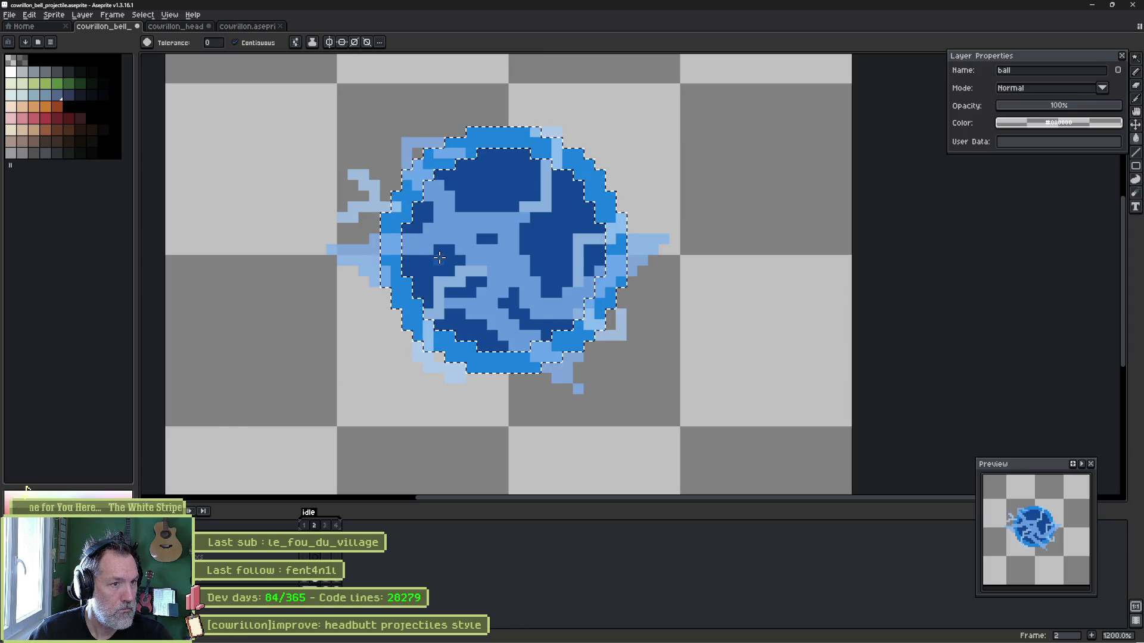
{"action": "key", "text": "m"}
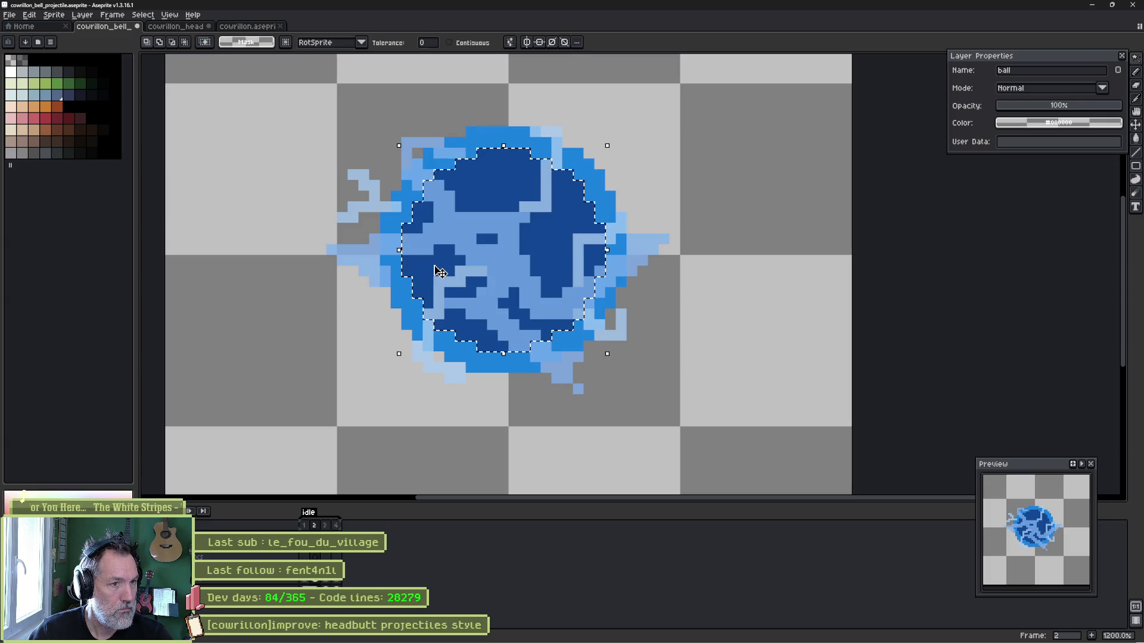
{"action": "key", "text": "g"}
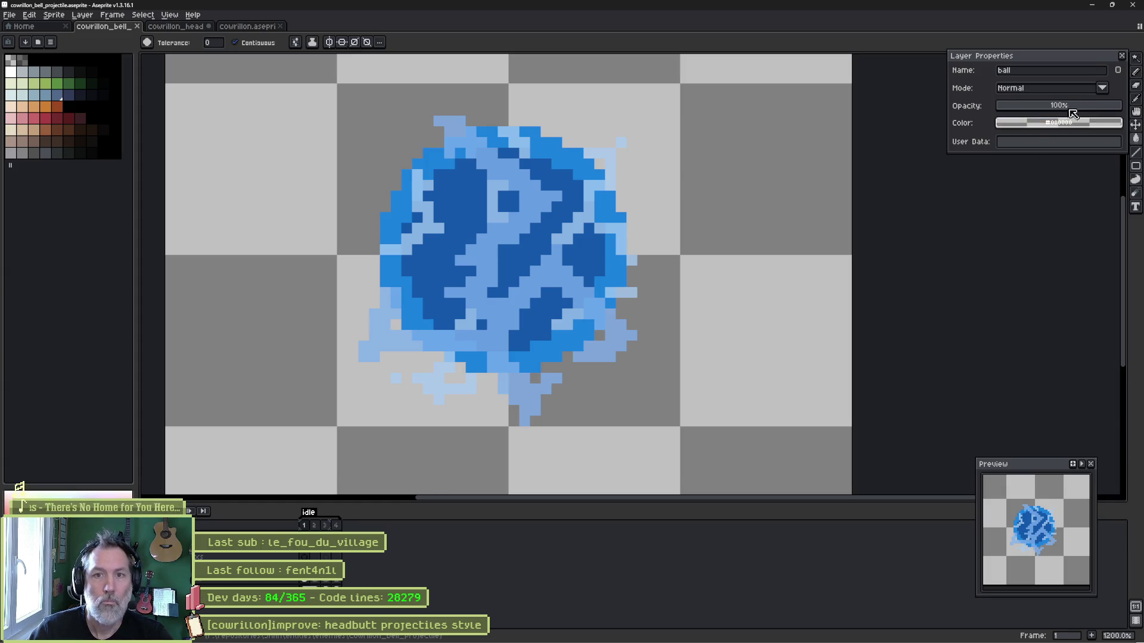
Set the ball layer to 80% opacity, save, and return to Godot's 2D projectile view.
{"action": "left_click", "coordinate": [1098, 106]}
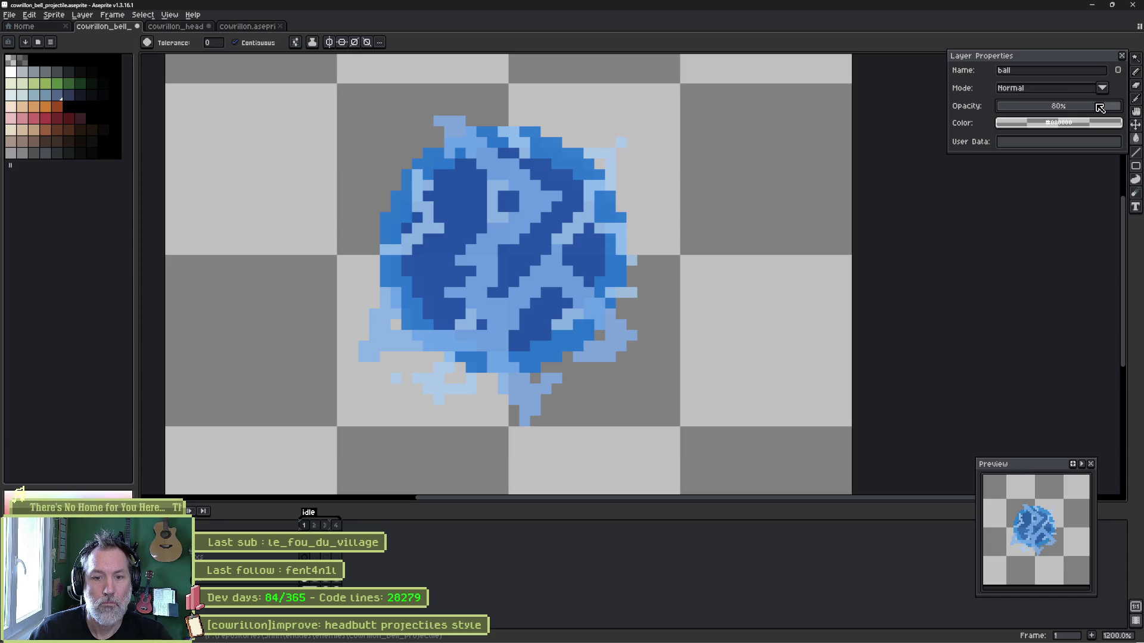
{"action": "key", "text": "ctrl+s"}
{"action": "mouse_move", "coordinate": [632, 639]}
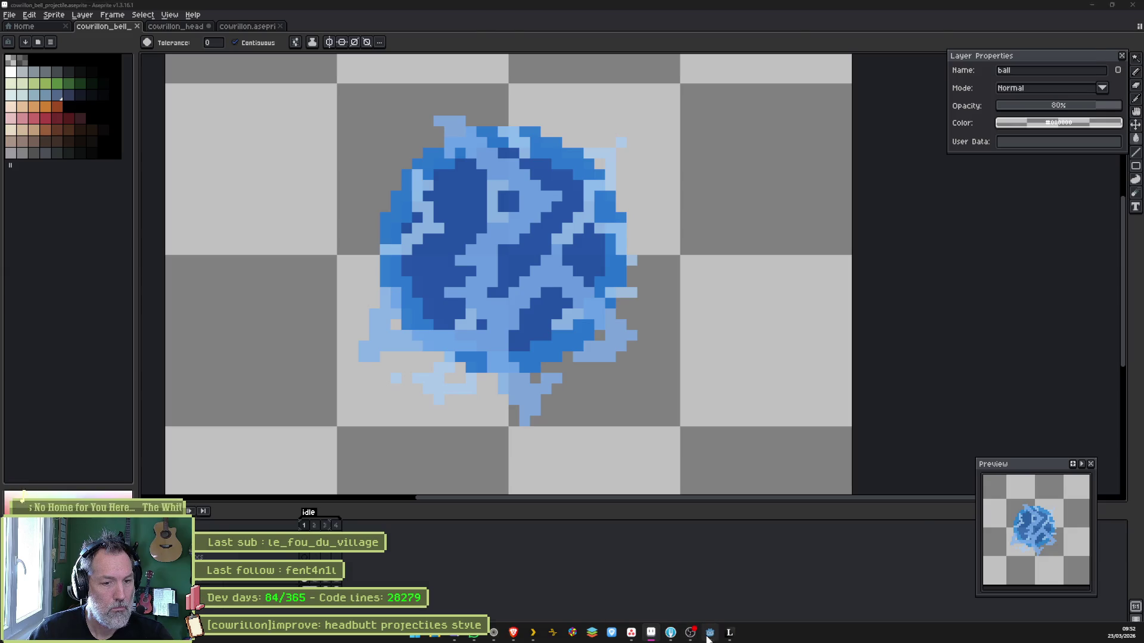
{"action": "left_click", "coordinate": [650, 634]}
{"action": "left_click", "coordinate": [494, 20]}
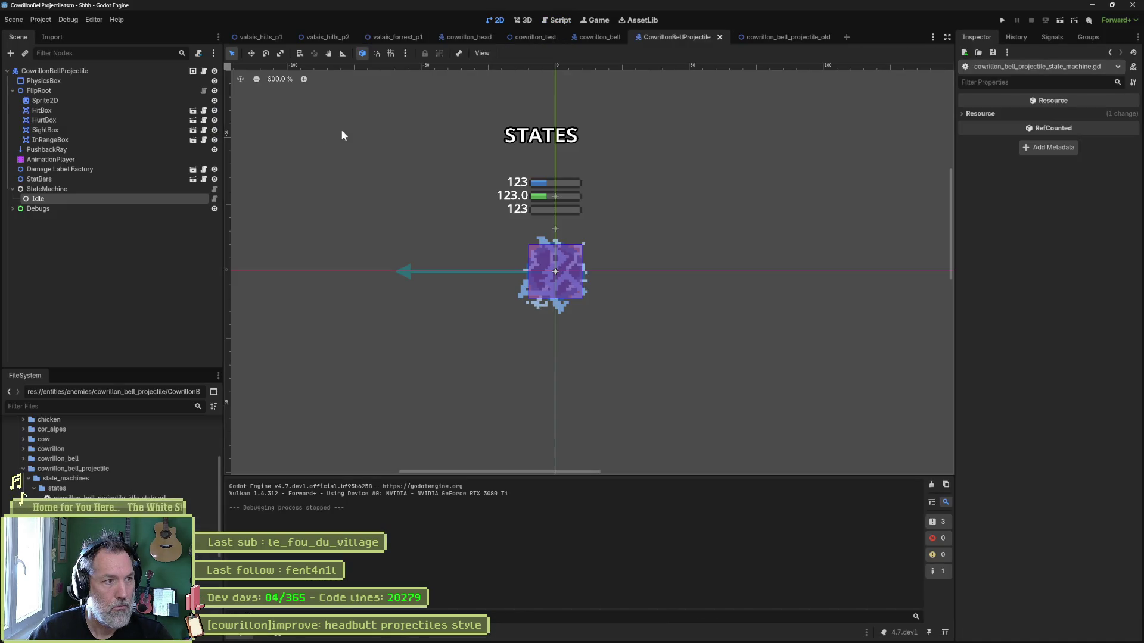
Reimport the updated Aseprite bell sprite on the Sprite2D node.
{"action": "left_click", "coordinate": [122, 105]}
{"action": "scroll", "coordinate": [1094, 519], "scroll_direction": "down", "scroll_amount": 1}
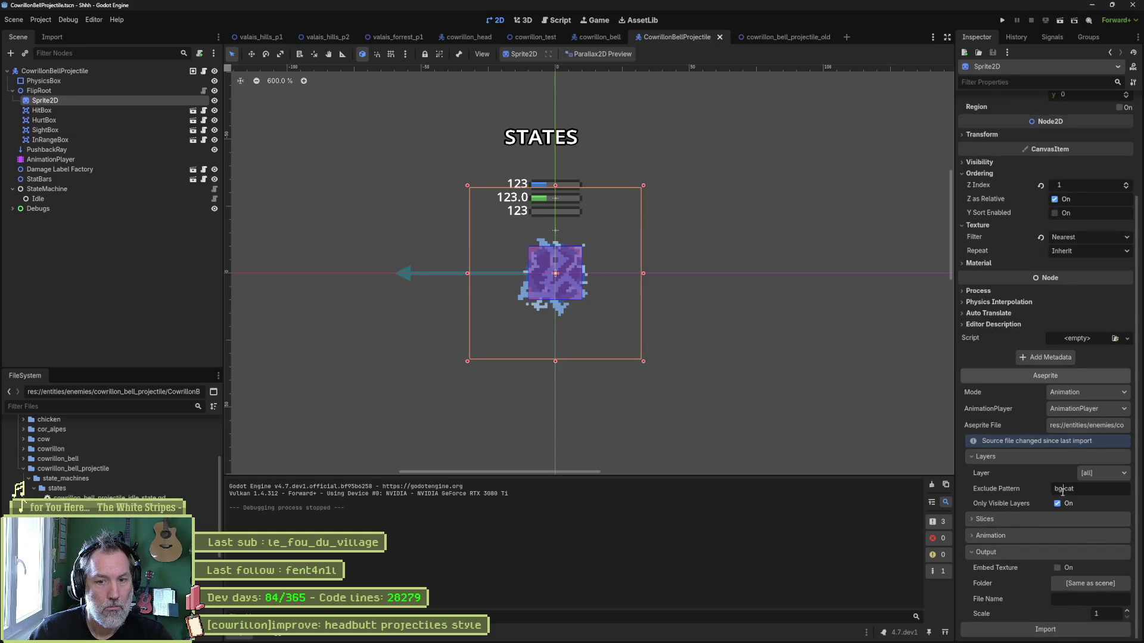
{"action": "left_click", "coordinate": [1045, 629]}
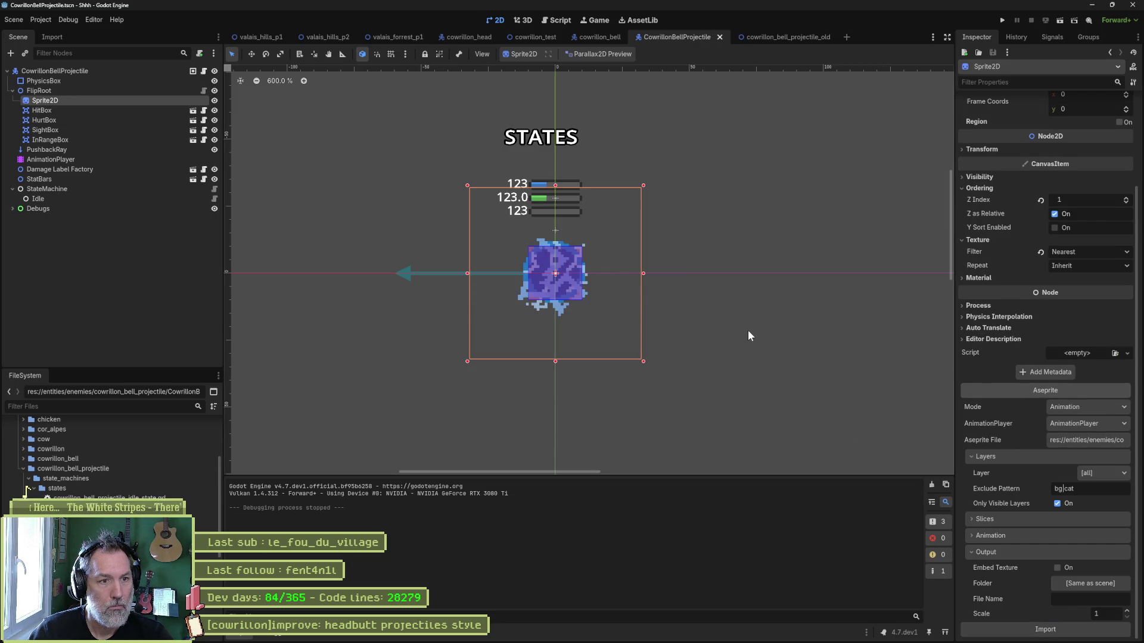
Test-run the cowrillon_test scene, then close the cowrillon_bell_projectile_old scene tab.
{"action": "left_click", "coordinate": [535, 38]}
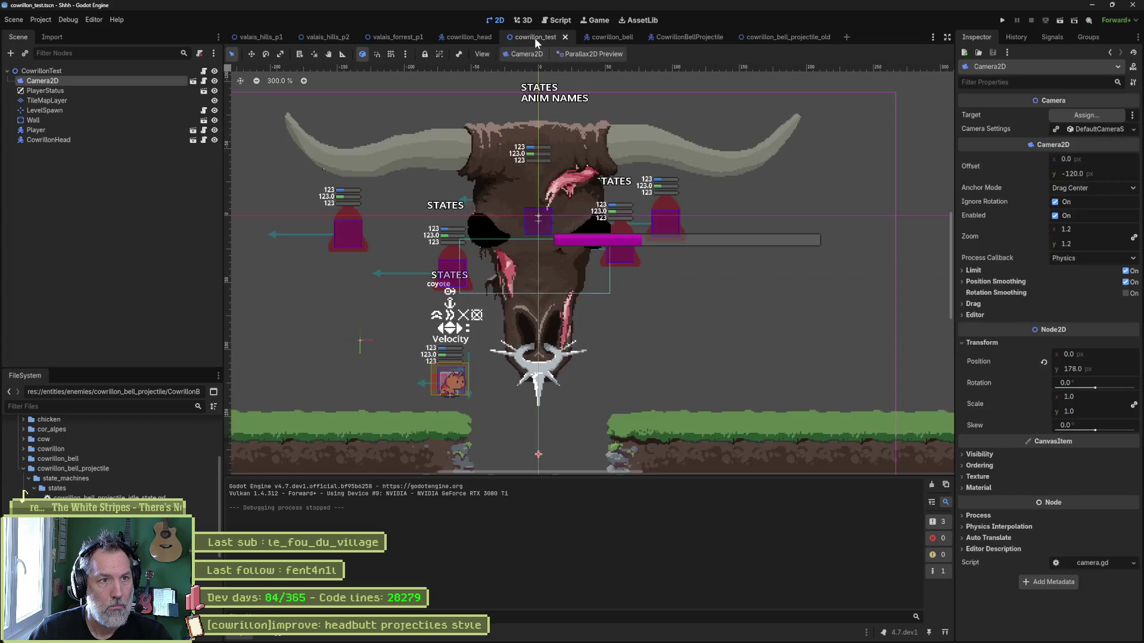
{"action": "key", "text": "F6"}
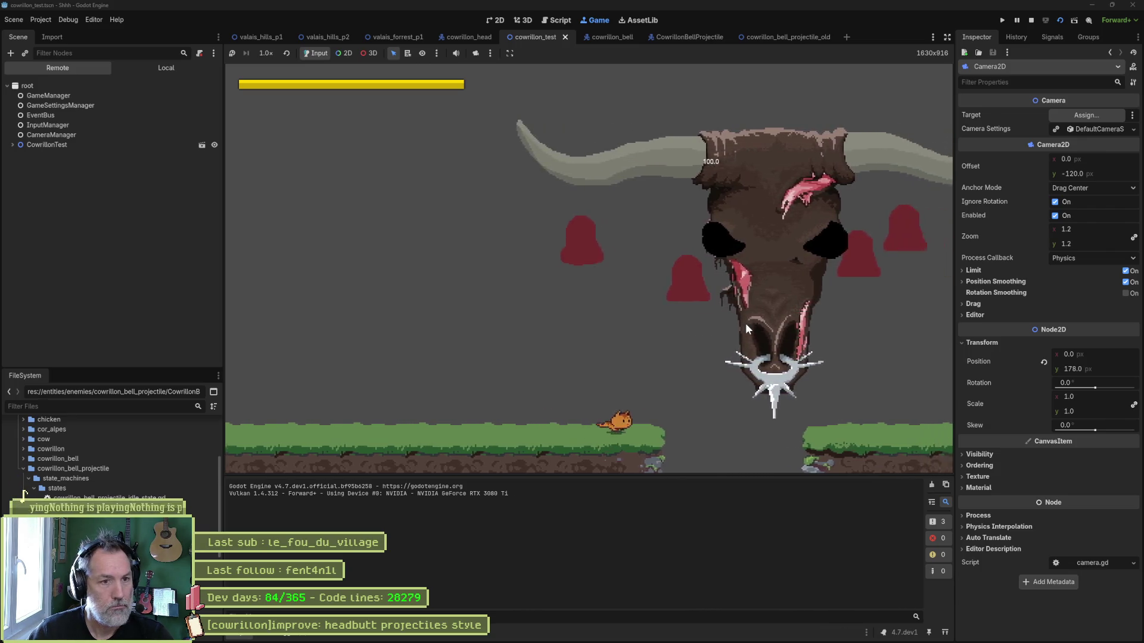
{"action": "key", "text": "F8"}
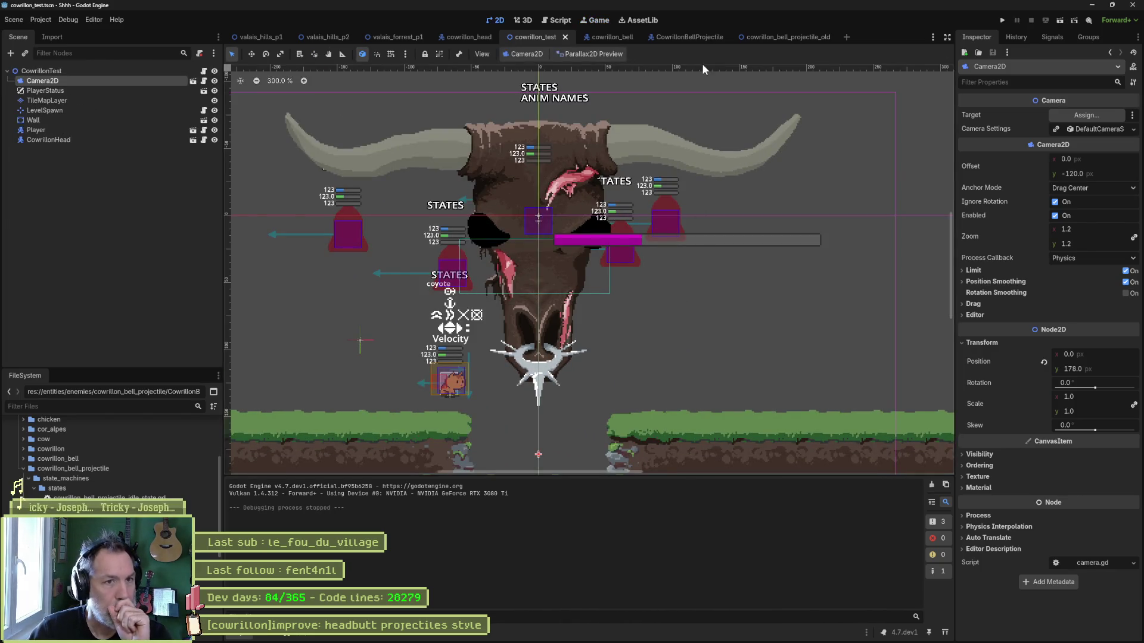
{"action": "middle_click", "coordinate": [781, 38]}
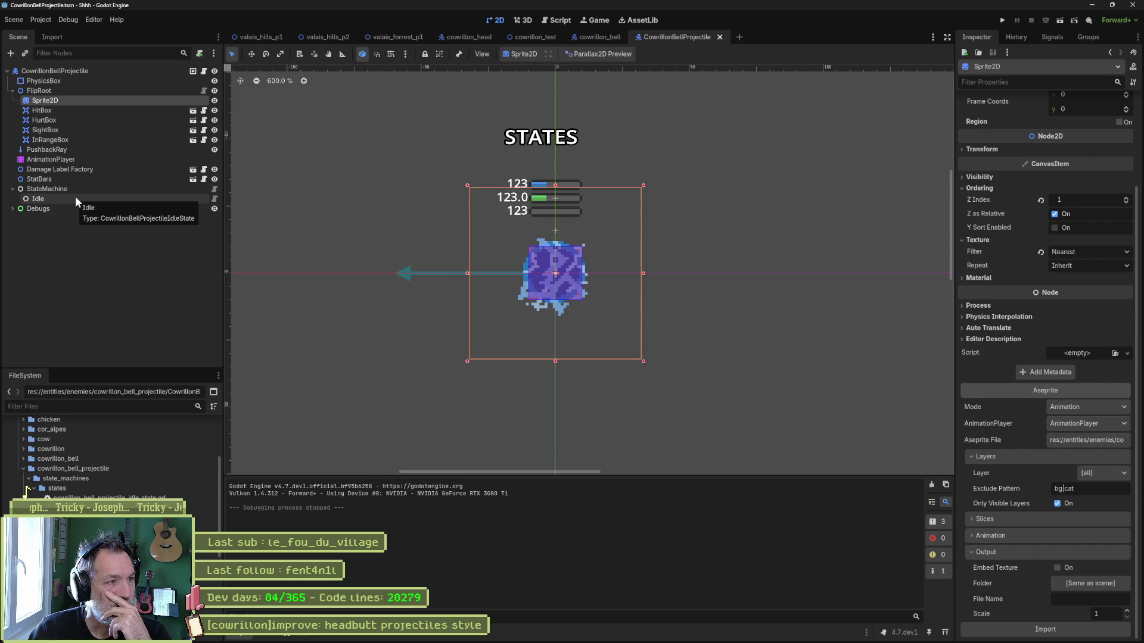
Open cowrillon_bell_projectile_move_state.gd and place the cursor on its direction variable line.
{"action": "left_click", "coordinate": [75, 200]}
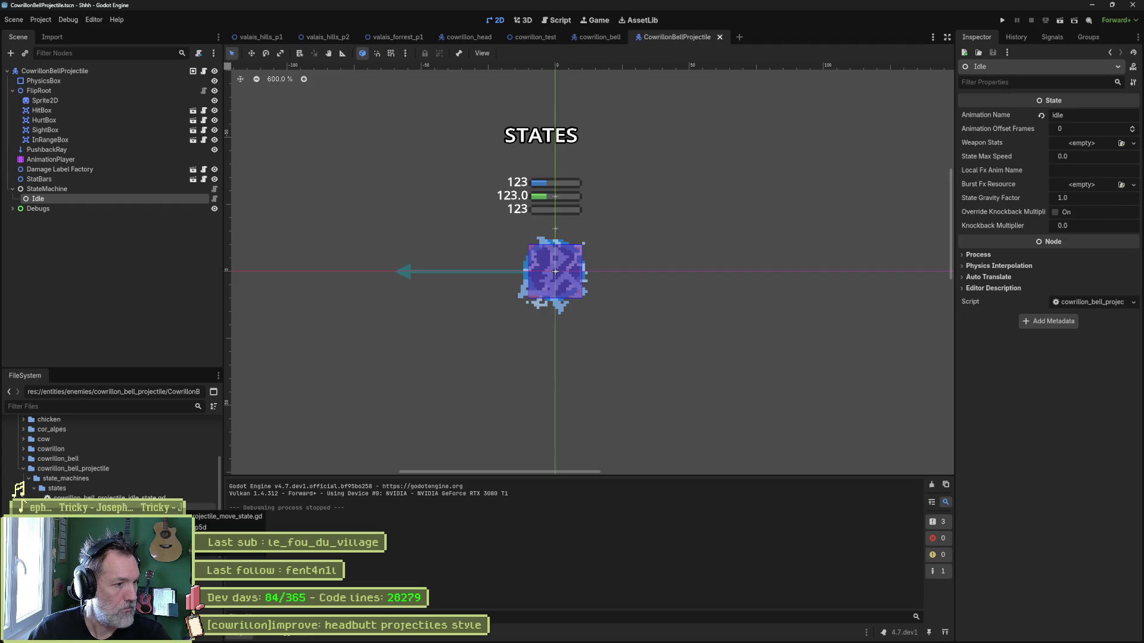
{"action": "double_click", "coordinate": [21, 502]}
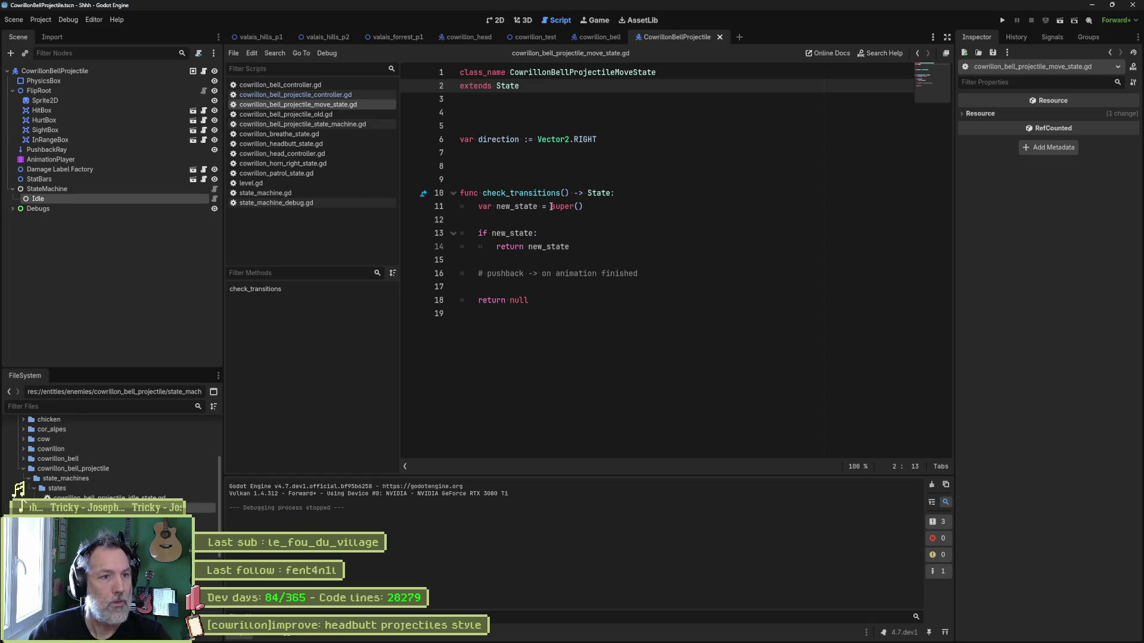
{"action": "left_click", "coordinate": [637, 140]}
Delete the 'var direction := Vector2.RIGHT' line and blank line, save, and return to 2D.
{"action": "key", "text": "ctrl+shift+k"}
{"action": "key", "text": "ctrl+shift+k"}
{"action": "key", "text": "ctrl+shift+k"}
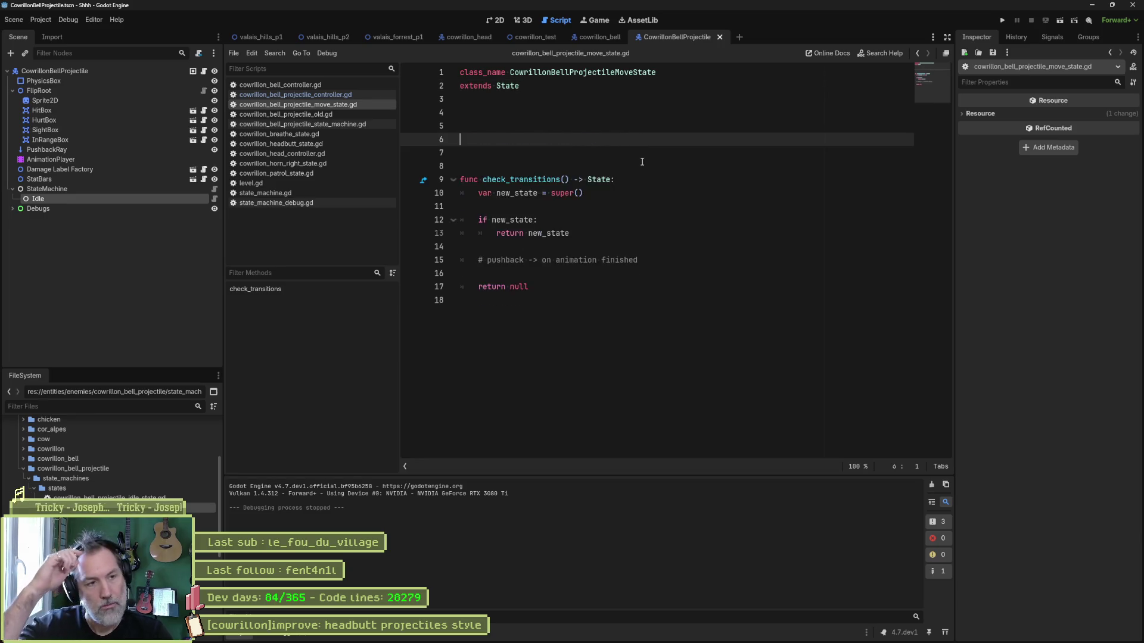
{"action": "key", "text": "ctrl+shift+k"}
{"action": "key", "text": "ctrl+s"}
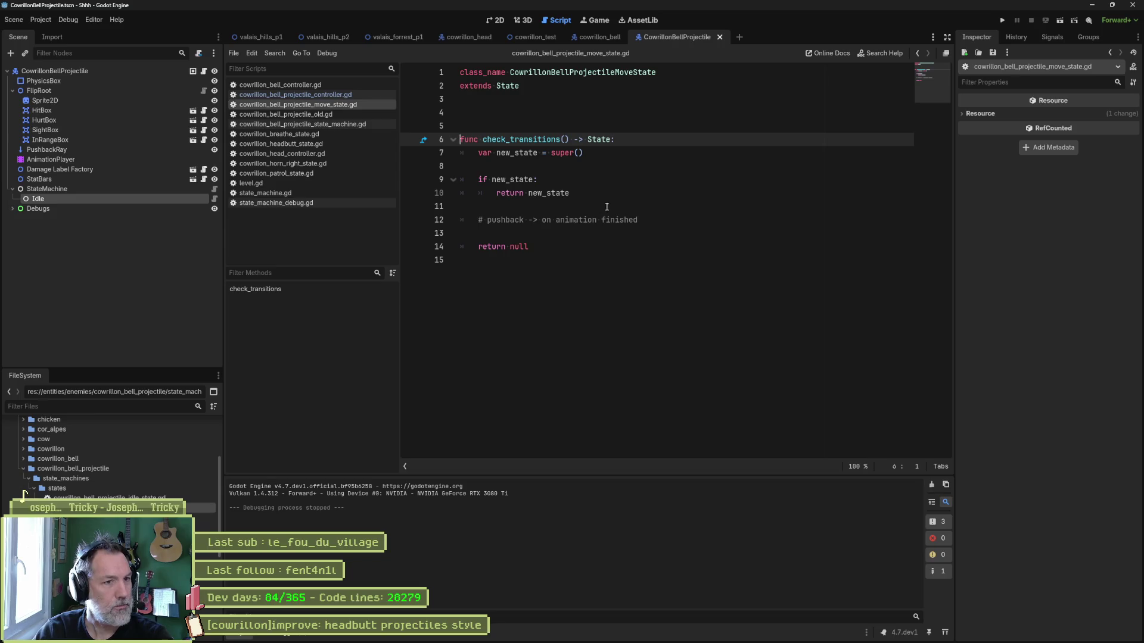
{"action": "left_click", "coordinate": [496, 20]}
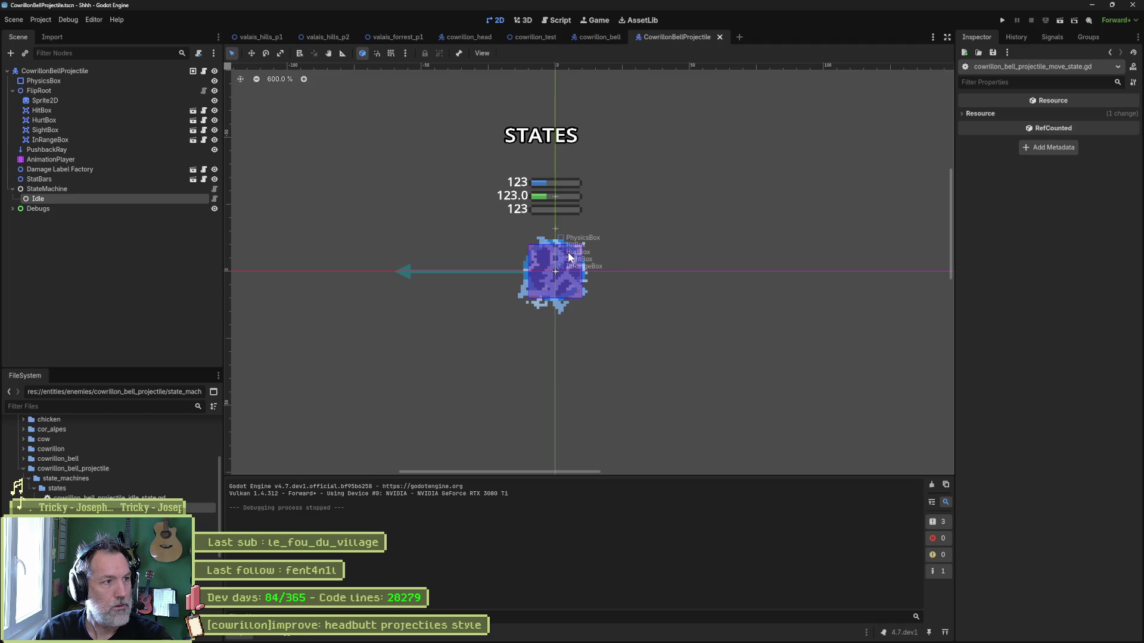
Add a CowrillonBellProjectileMoveState child named Move under StateMachine and open its script.
{"action": "left_click", "coordinate": [132, 190]}
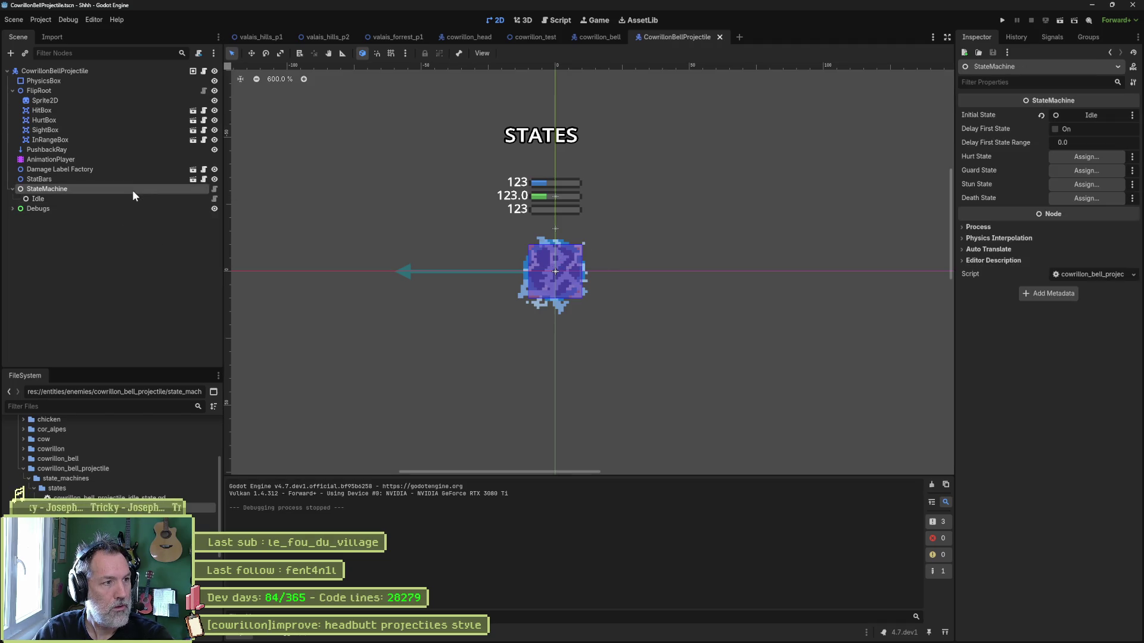
{"action": "key", "text": "ctrl+a"}
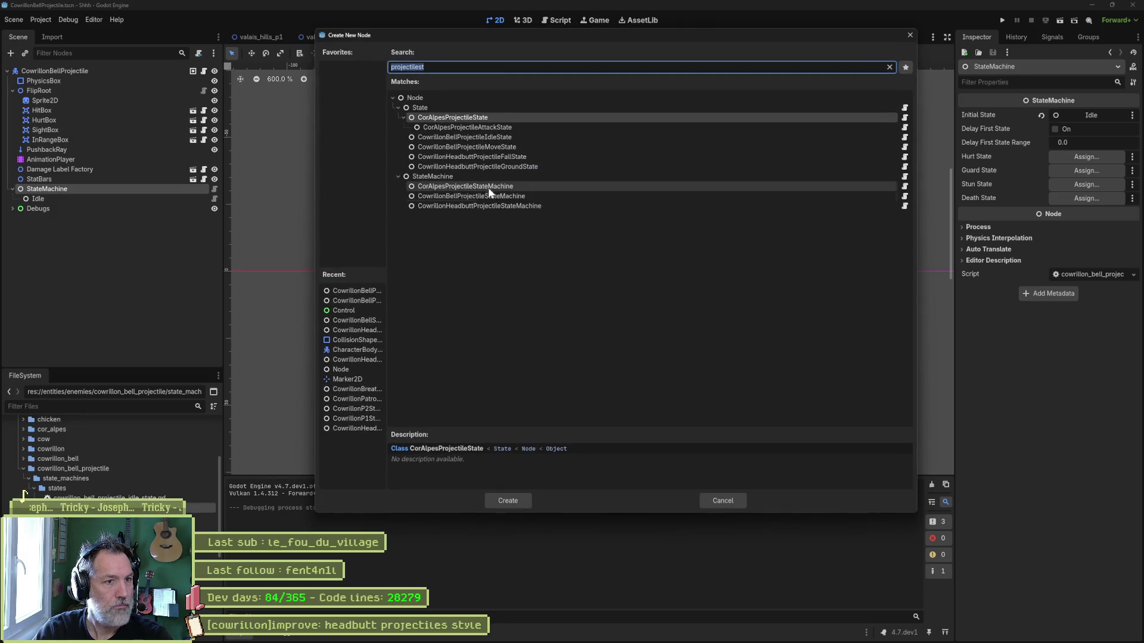
{"action": "left_click", "coordinate": [504, 147]}
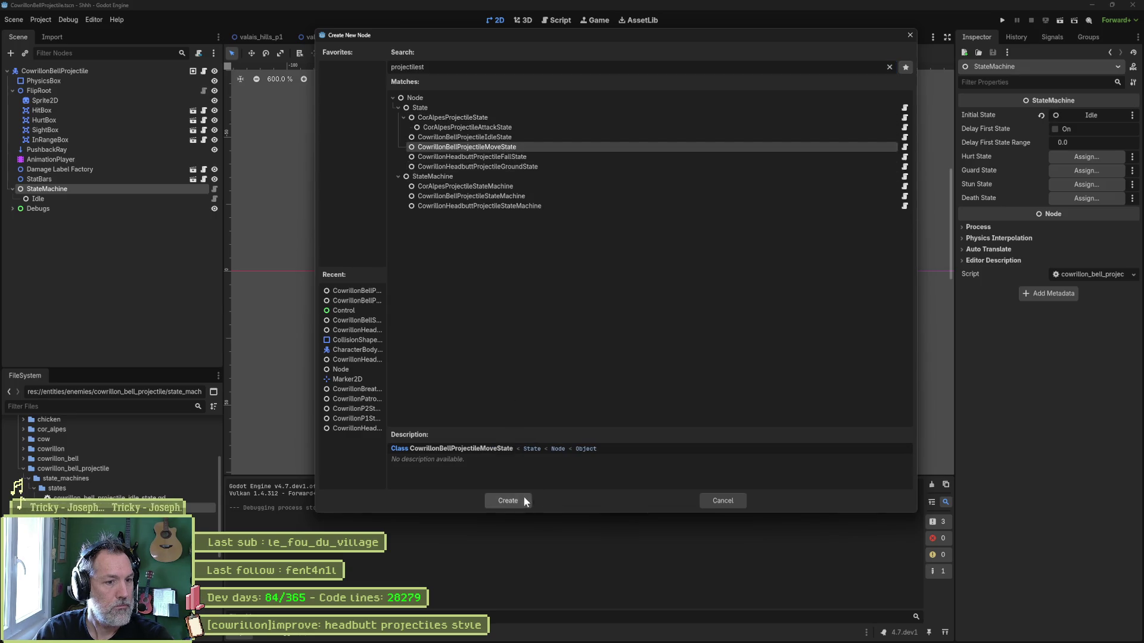
{"action": "left_click", "coordinate": [519, 498]}
{"action": "type", "text": "Move"}
{"action": "key", "text": "Return"}
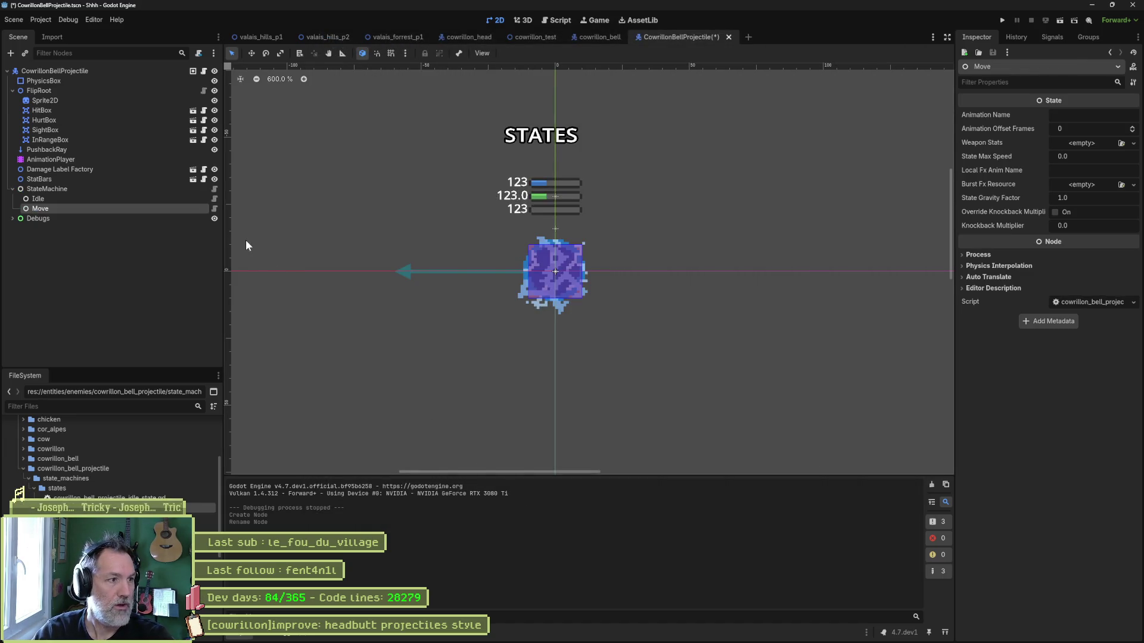
{"action": "left_click", "coordinate": [215, 208]}
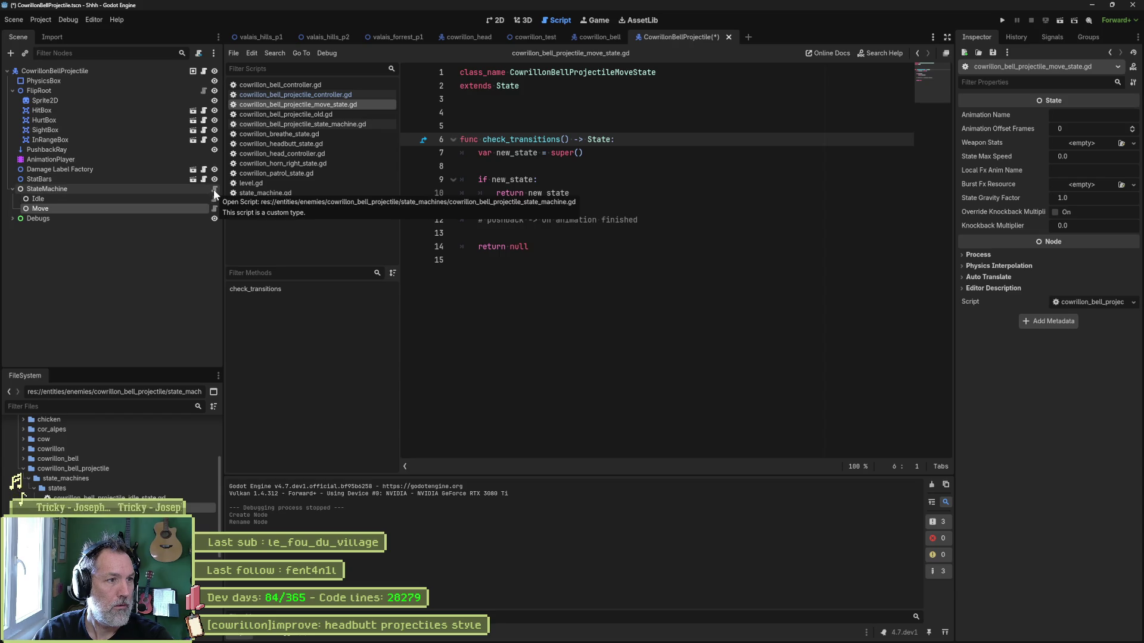
{"action": "left_click", "coordinate": [213, 189]}
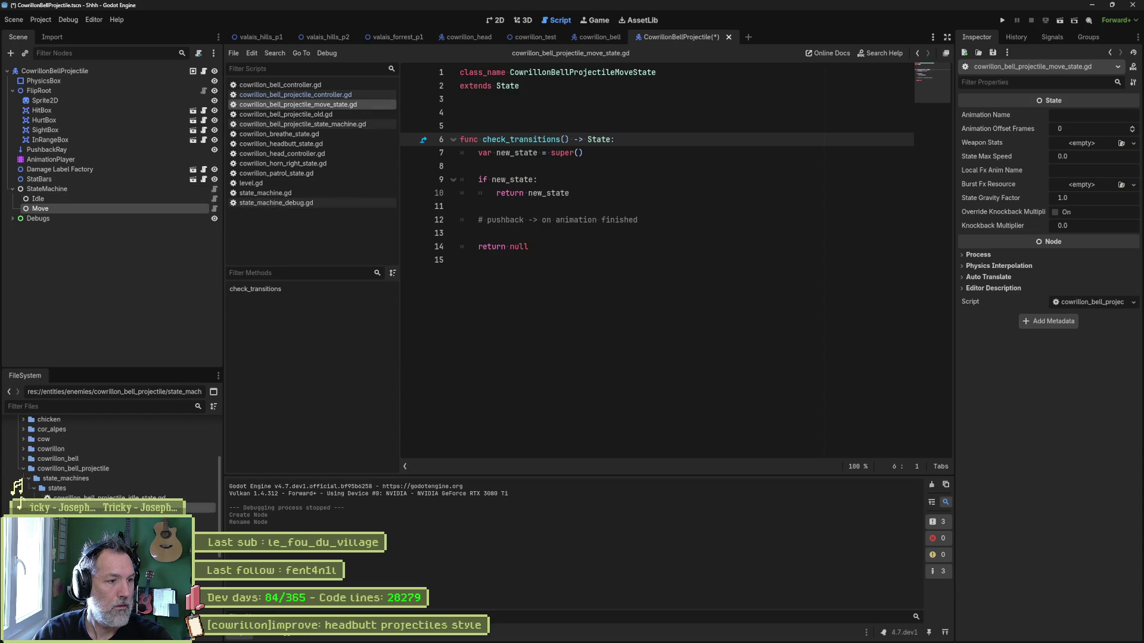
Duplicate the move state script as cowrillon_bell_projectile_die_state.gd and rename its class to ...DieState.
{"action": "key", "text": "ctrl+d"}
{"action": "left_click", "coordinate": [579, 315]}
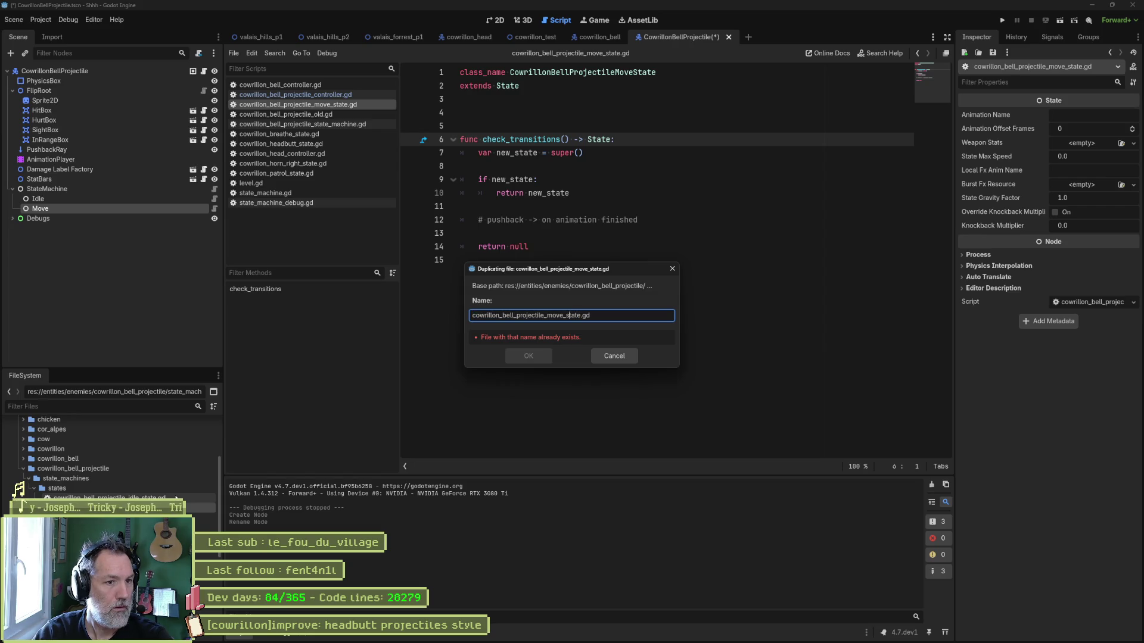
{"action": "key", "text": "BackSpace"}
{"action": "key", "text": "BackSpace"}
{"action": "key", "text": "BackSpace"}
{"action": "type", "text": "die"}
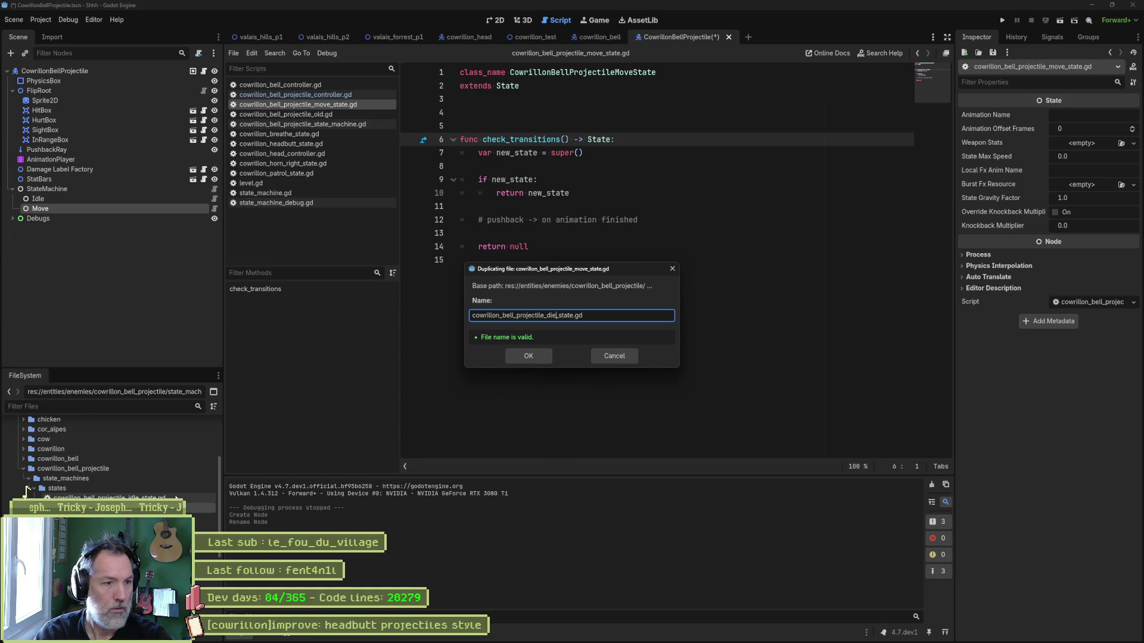
{"action": "key", "text": "Return"}
{"action": "double_click", "coordinate": [107, 508]}
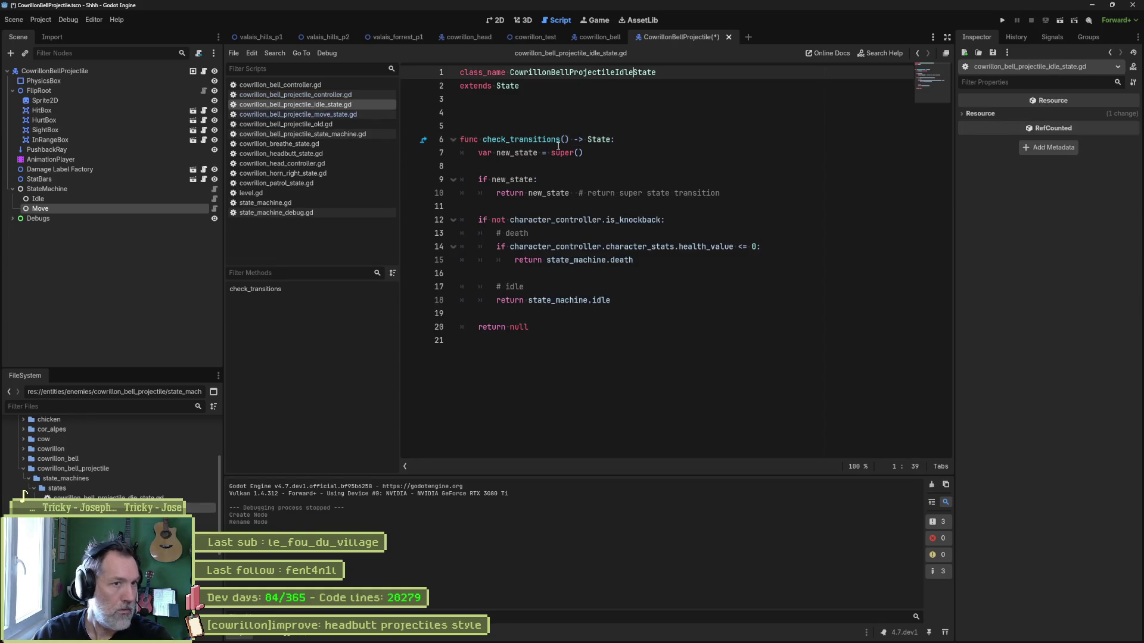
{"action": "key", "text": "BackSpace"}
{"action": "key", "text": "BackSpace"}
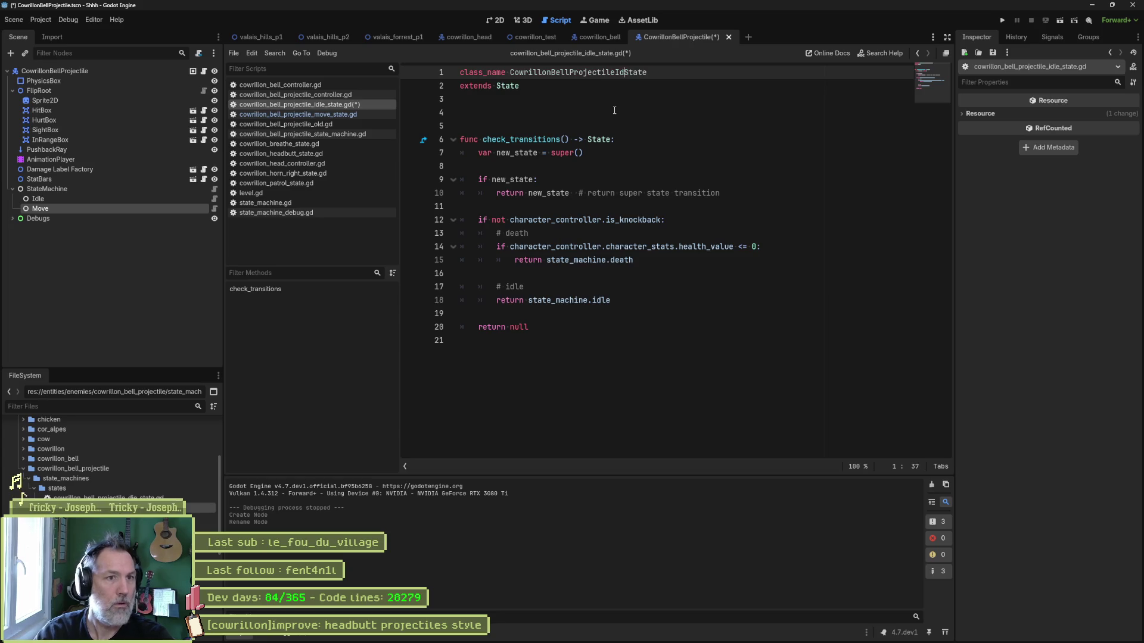
{"action": "type", "text": "Die"}
{"action": "key", "text": "ctrl+s"}
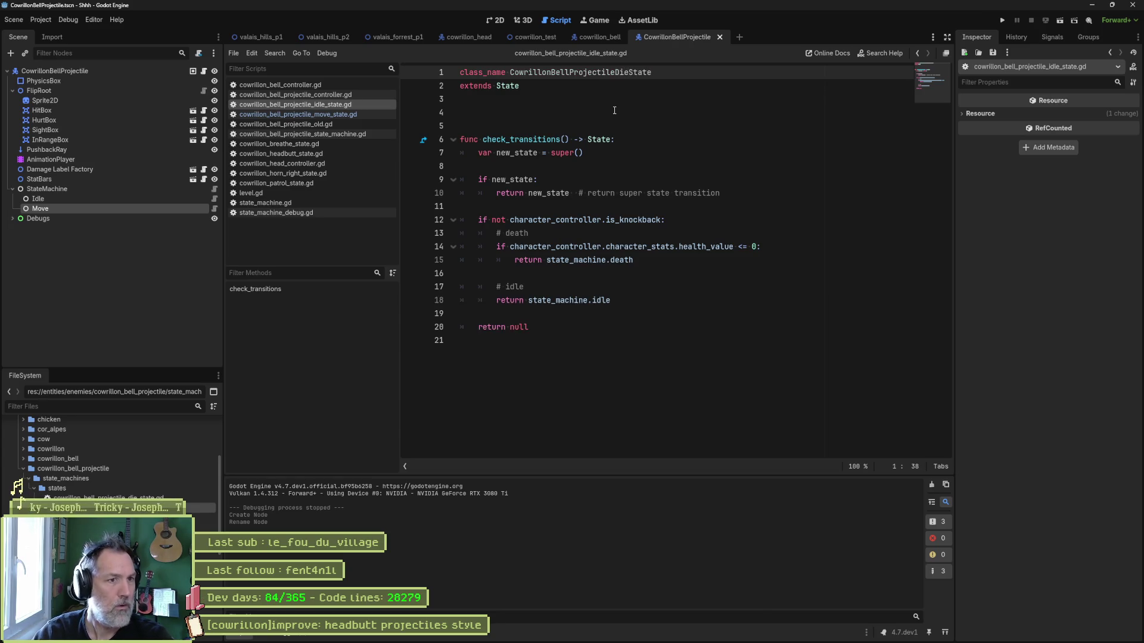
Add a CowrillonBellProjectileDieState child named Die under StateMachine.
{"action": "left_click", "coordinate": [139, 189]}
{"action": "key", "text": "ctrl+a"}
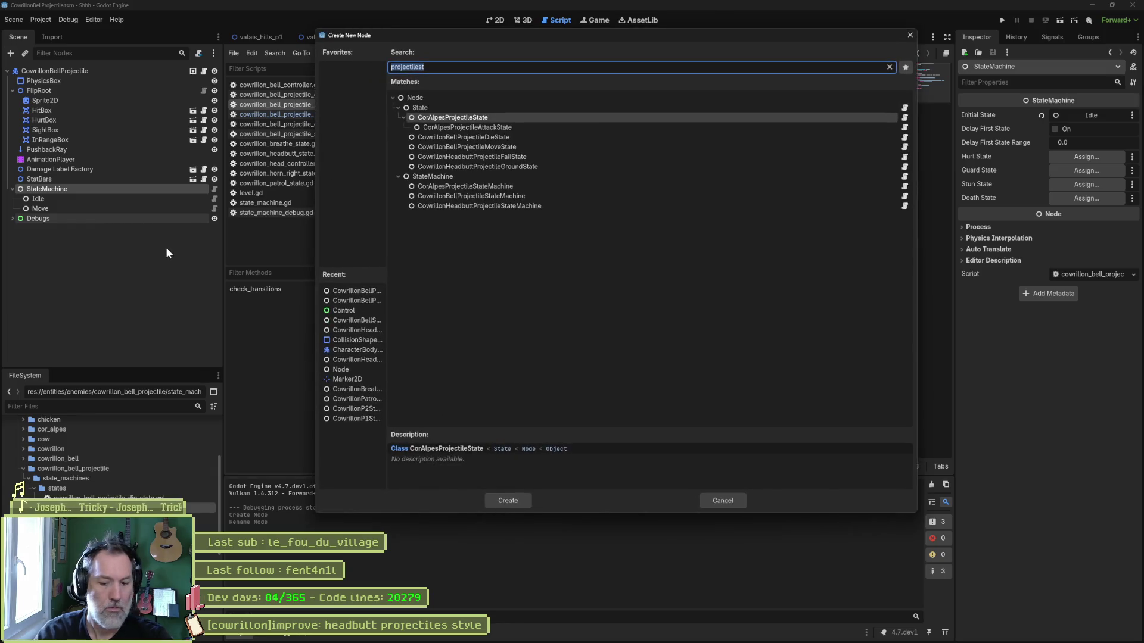
{"action": "type", "text": "diest"}
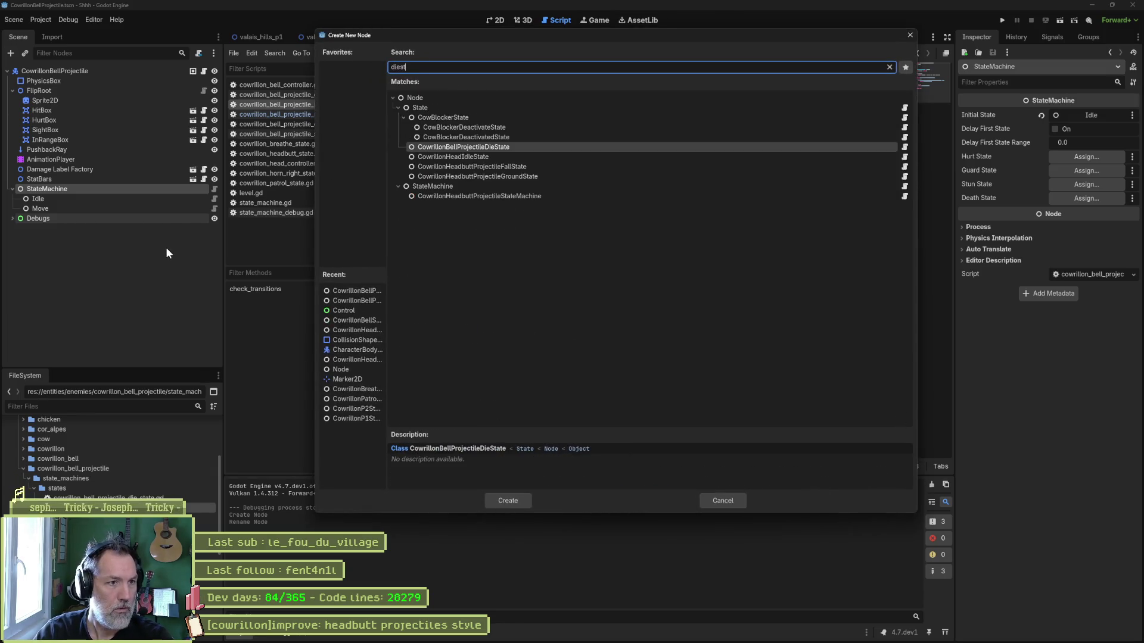
{"action": "key", "text": "Return"}
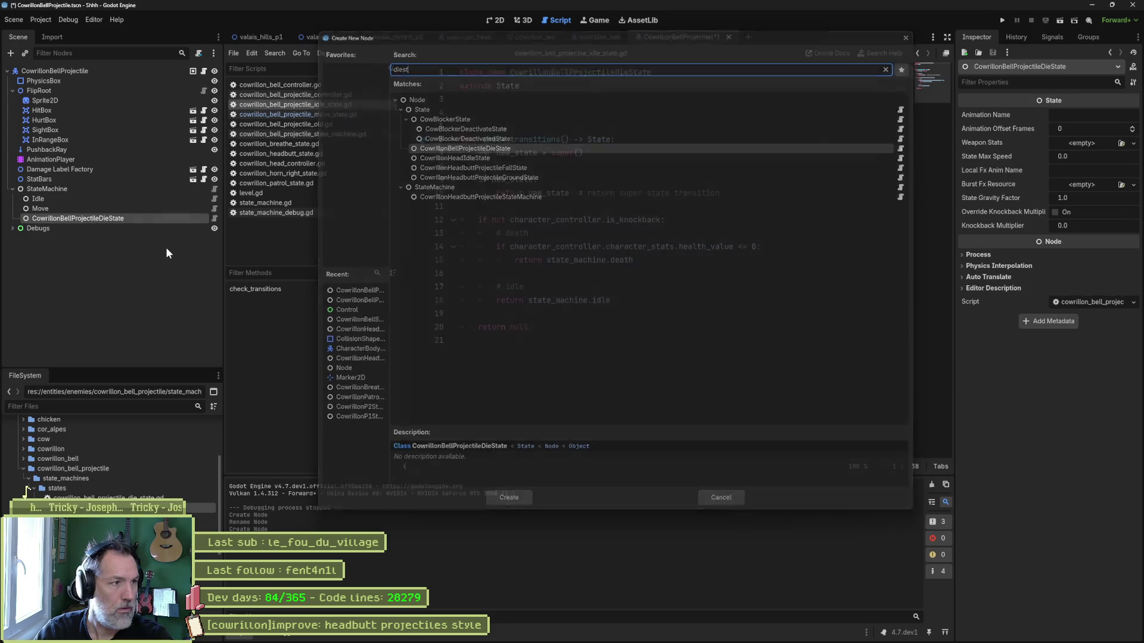
{"action": "type", "text": "Die"}
{"action": "key", "text": "Return"}
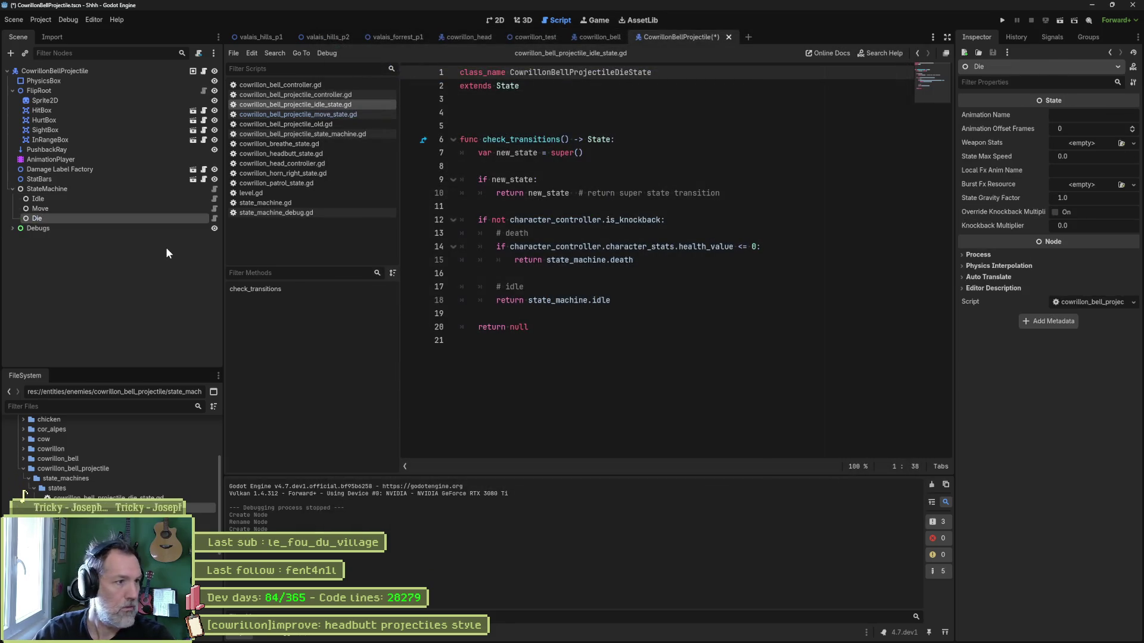
{"action": "left_click", "coordinate": [213, 191]}
{"action": "left_click", "coordinate": [166, 210], "text": "ctrl"}
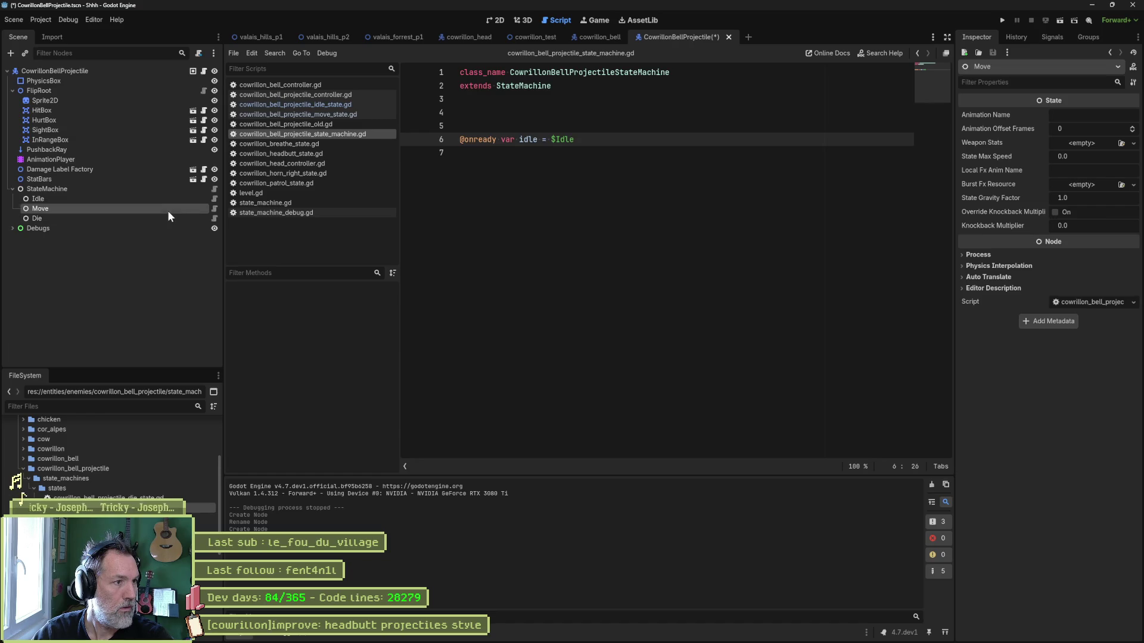
{"action": "left_click_drag", "start_coordinate": [508, 177], "coordinate": [512, 179]}
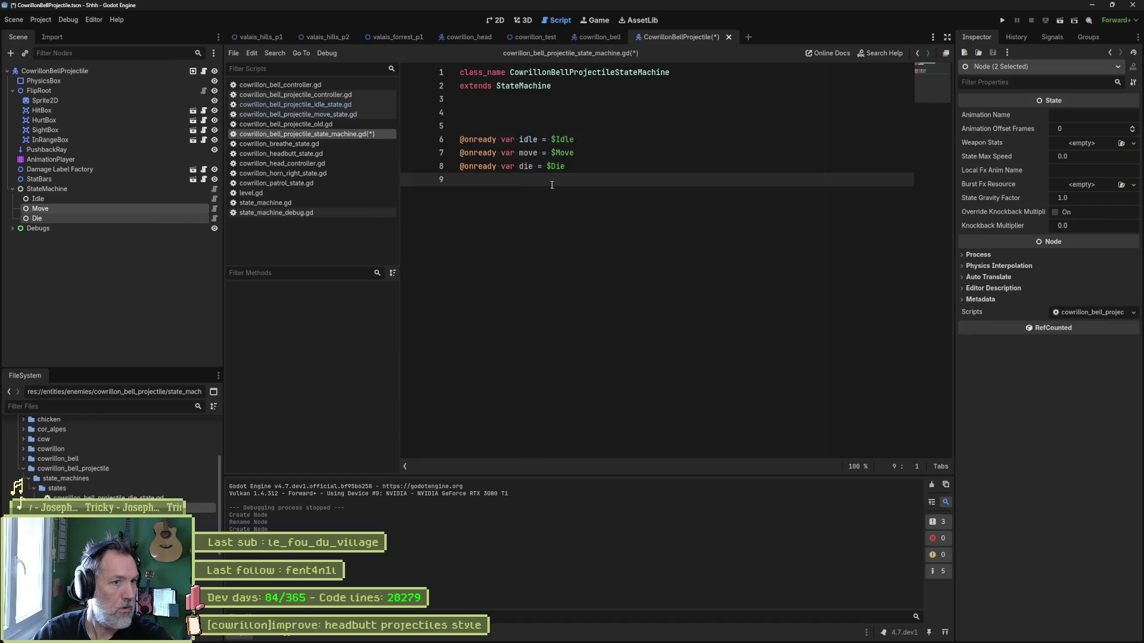
{"action": "key", "text": "ctrl+s"}
{"action": "key", "text": "ctrl+w"}
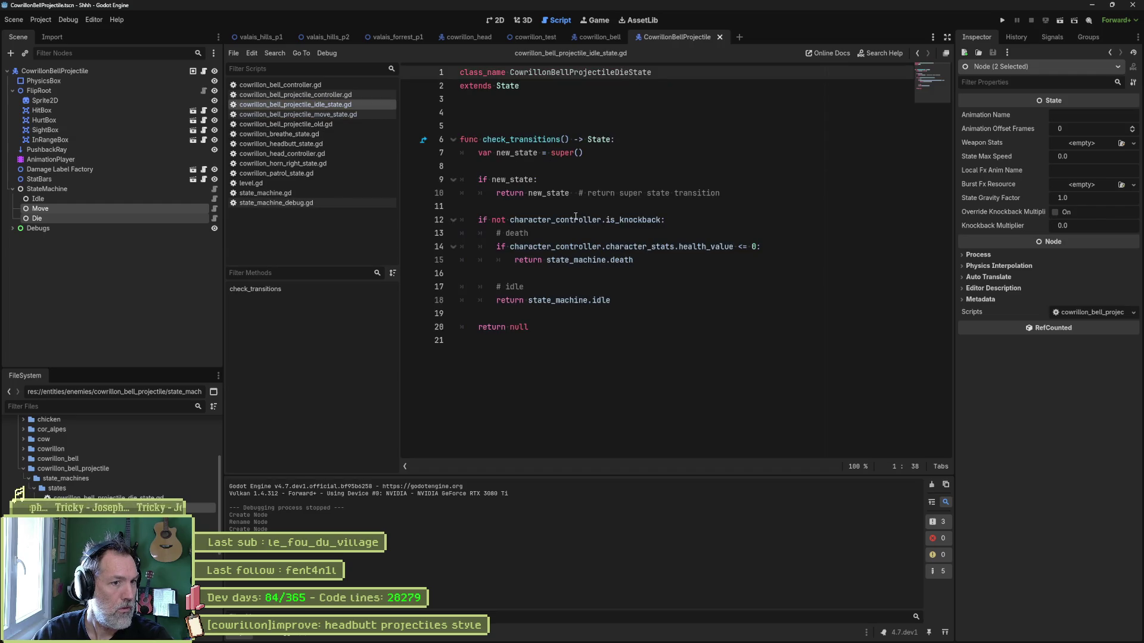
Delete the check_transitions function in the idle state script, then close it discarding changes.
{"action": "left_click_drag", "start_coordinate": [559, 327], "coordinate": [472, 121]}
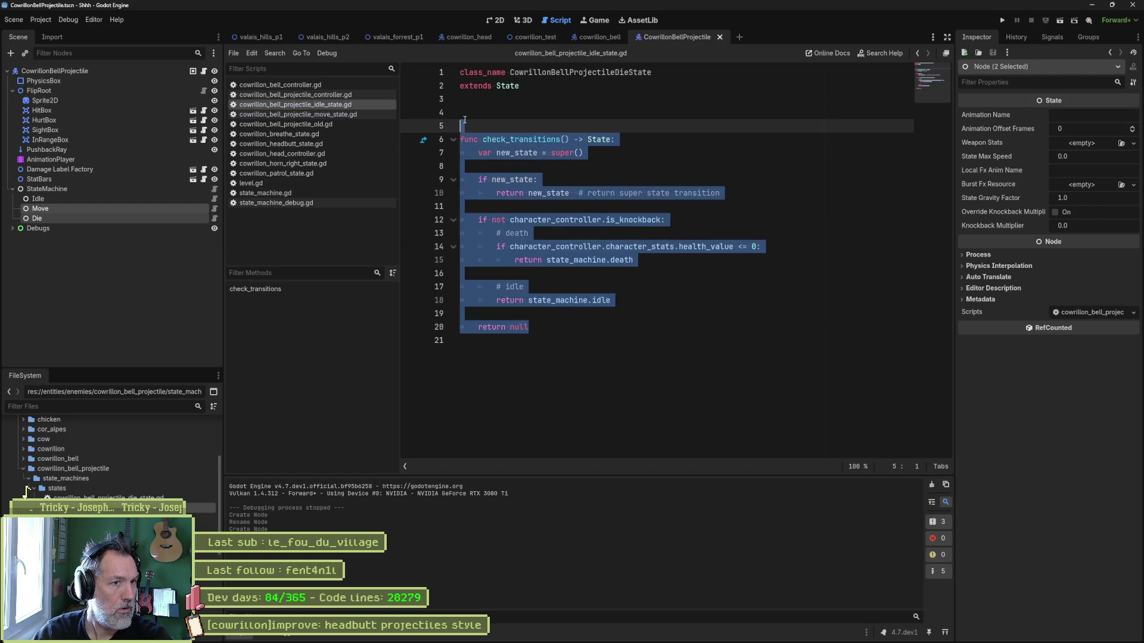
{"action": "key", "text": "Delete"}
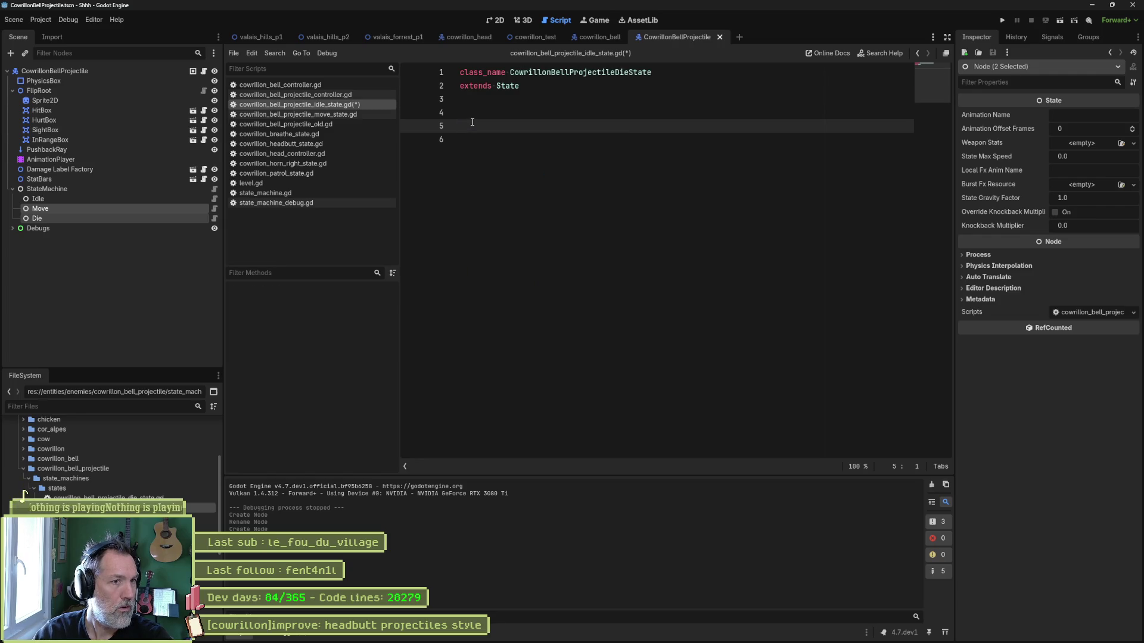
{"action": "key", "text": "ctrl+w"}
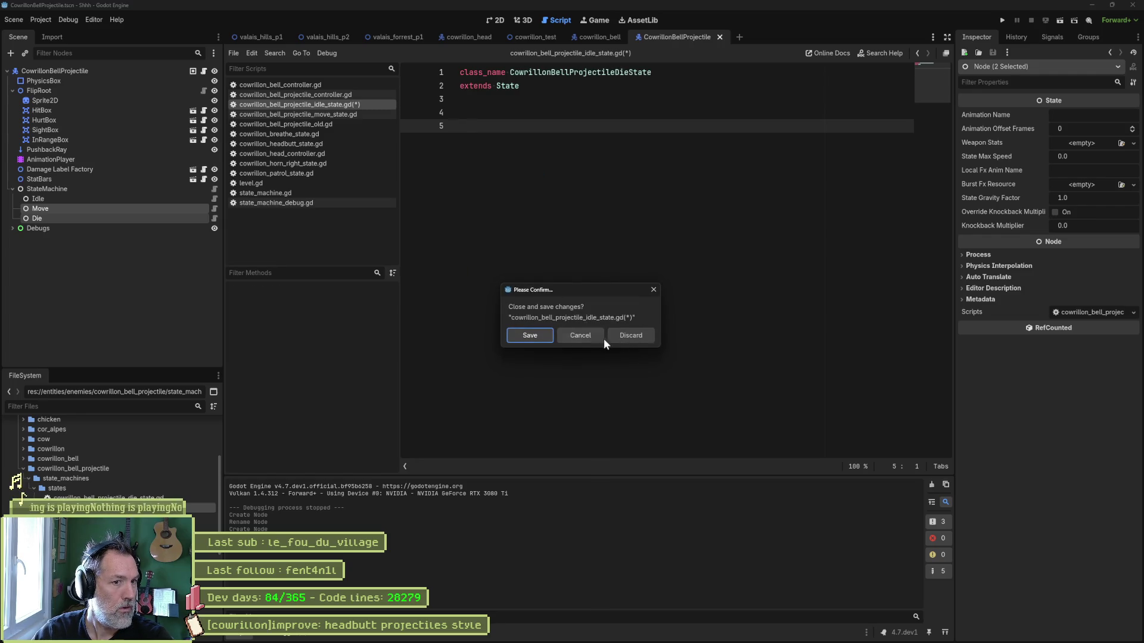
{"action": "left_click", "coordinate": [610, 337]}
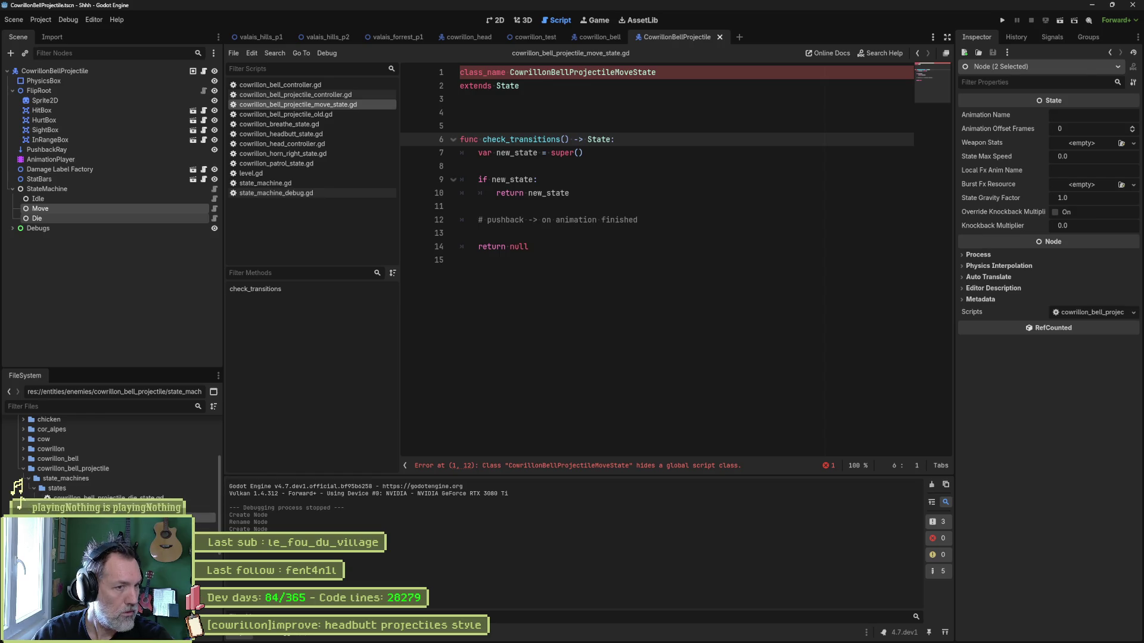
Change the die state script's class name from ...MoveState to CowrillonBellProjectileDieState.
{"action": "left_click", "coordinate": [203, 517]}
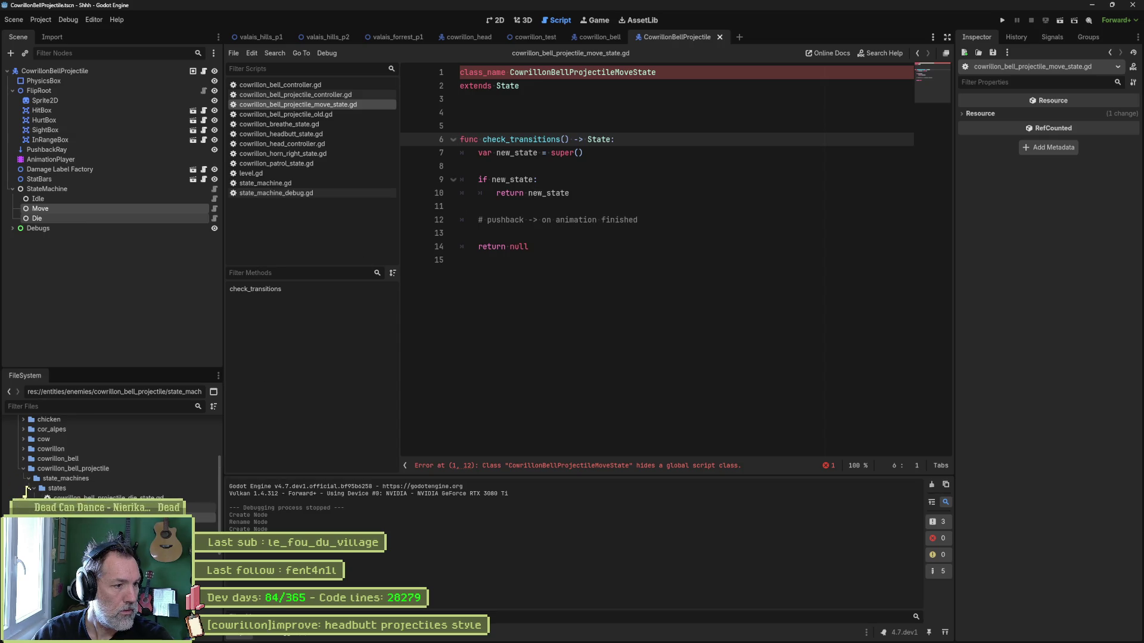
{"action": "double_click", "coordinate": [107, 498]}
{"action": "left_click_drag", "start_coordinate": [633, 72], "coordinate": [616, 72]}
{"action": "type", "text": "Die"}
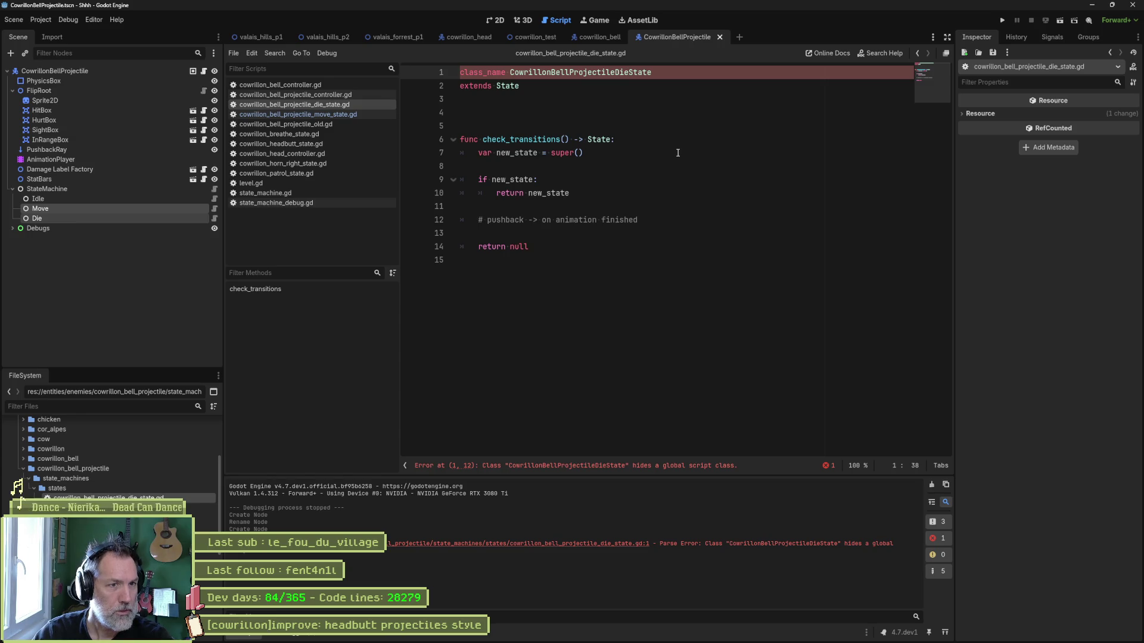
Look over the move state, controller, state machine and idle state scripts, then switch to Fork.
{"action": "left_click", "coordinate": [326, 115]}
{"action": "left_click", "coordinate": [330, 105]}
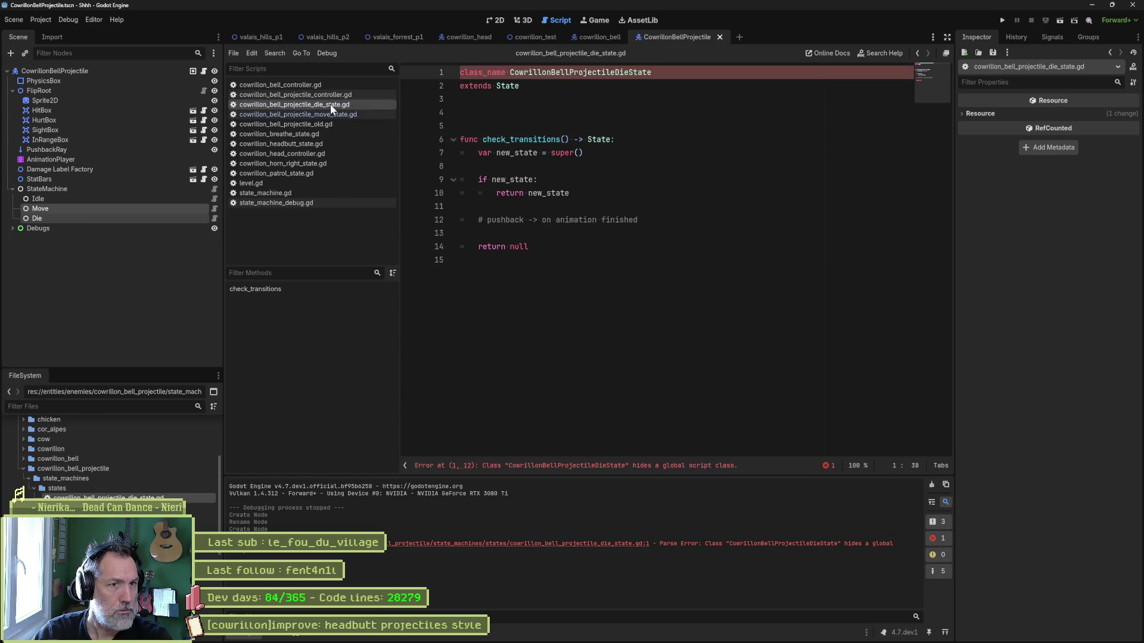
{"action": "left_click", "coordinate": [330, 88]}
{"action": "left_click", "coordinate": [331, 98]}
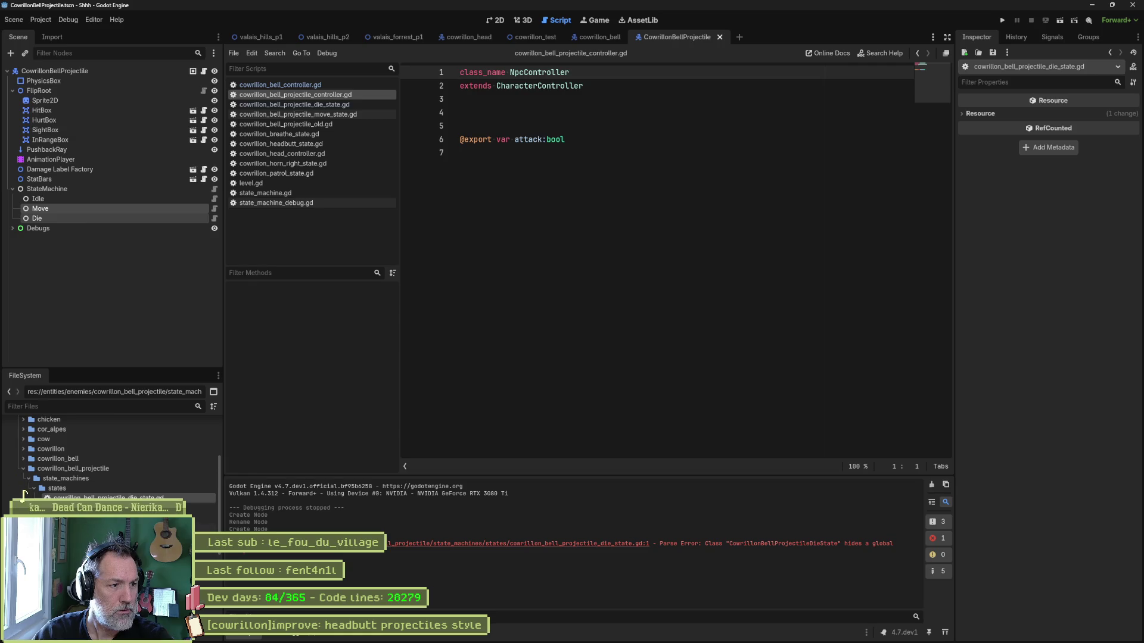
{"action": "double_click", "coordinate": [101, 527]}
{"action": "double_click", "coordinate": [102, 507]}
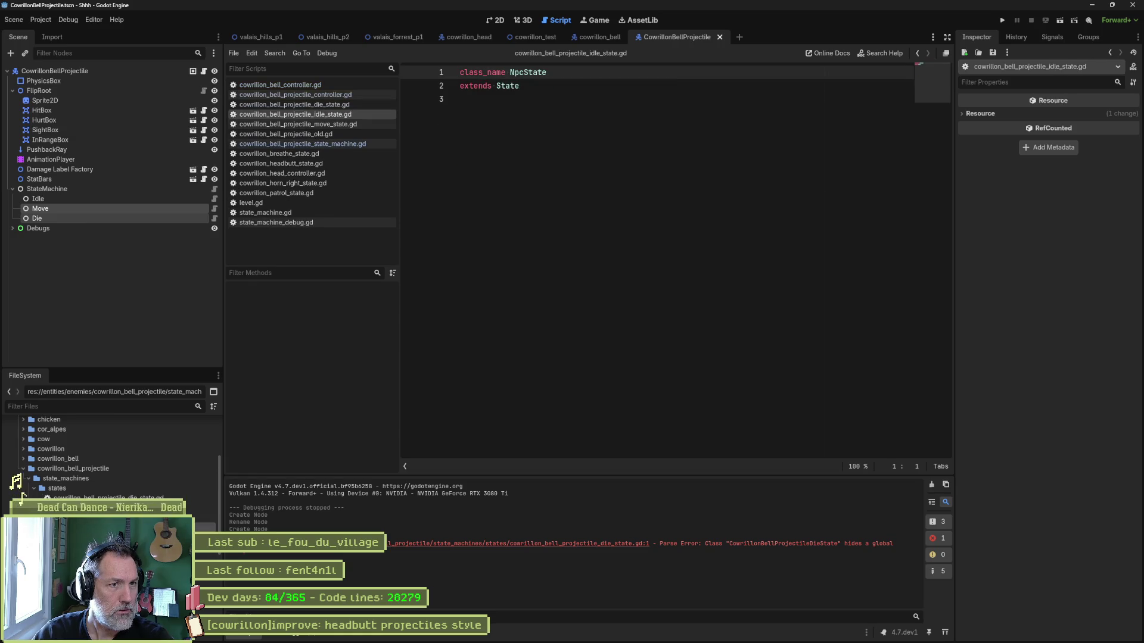
{"action": "left_click", "coordinate": [671, 633]}
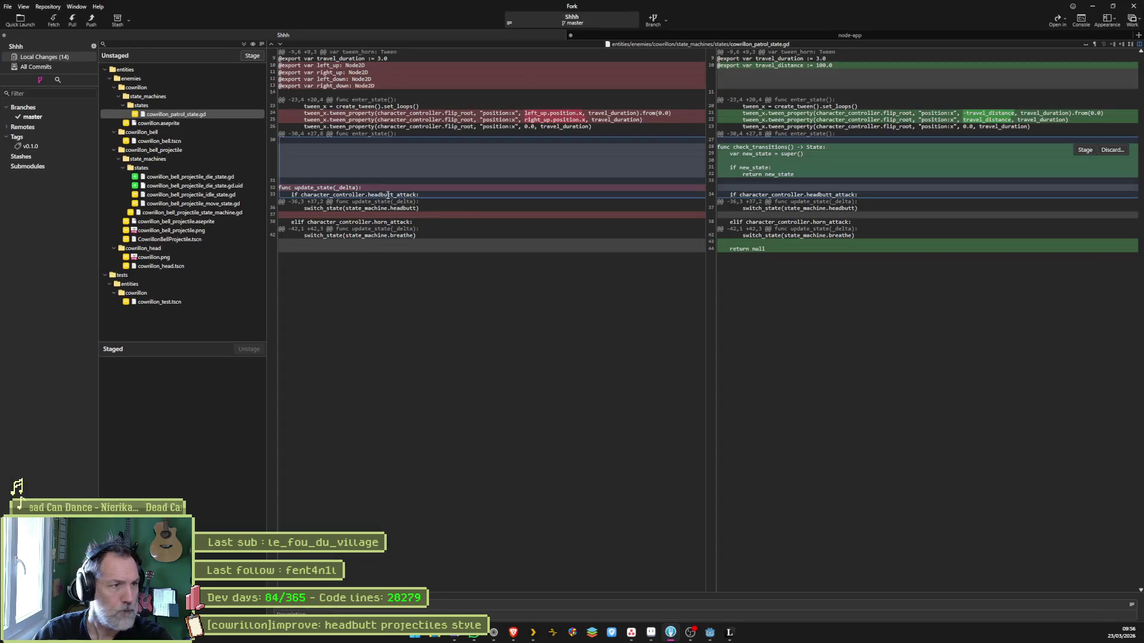
Inspect the diffs for die_state.gd and idle_state.gd in Fork, then minimize Fork.
{"action": "left_click", "coordinate": [201, 179]}
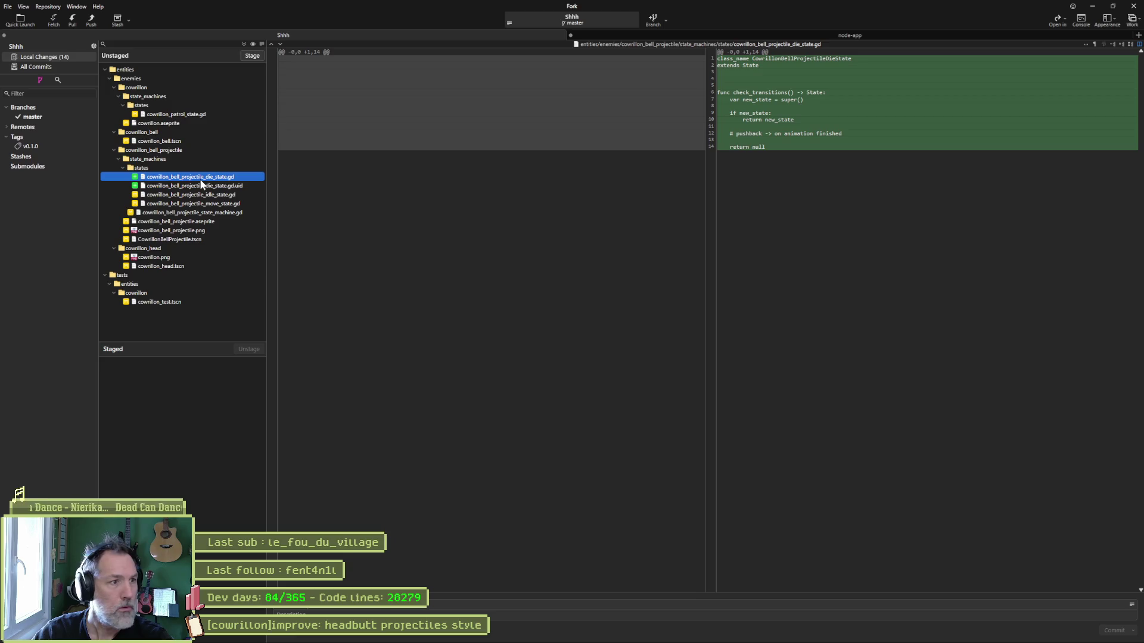
{"action": "key", "text": "Down"}
{"action": "key", "text": "Down"}
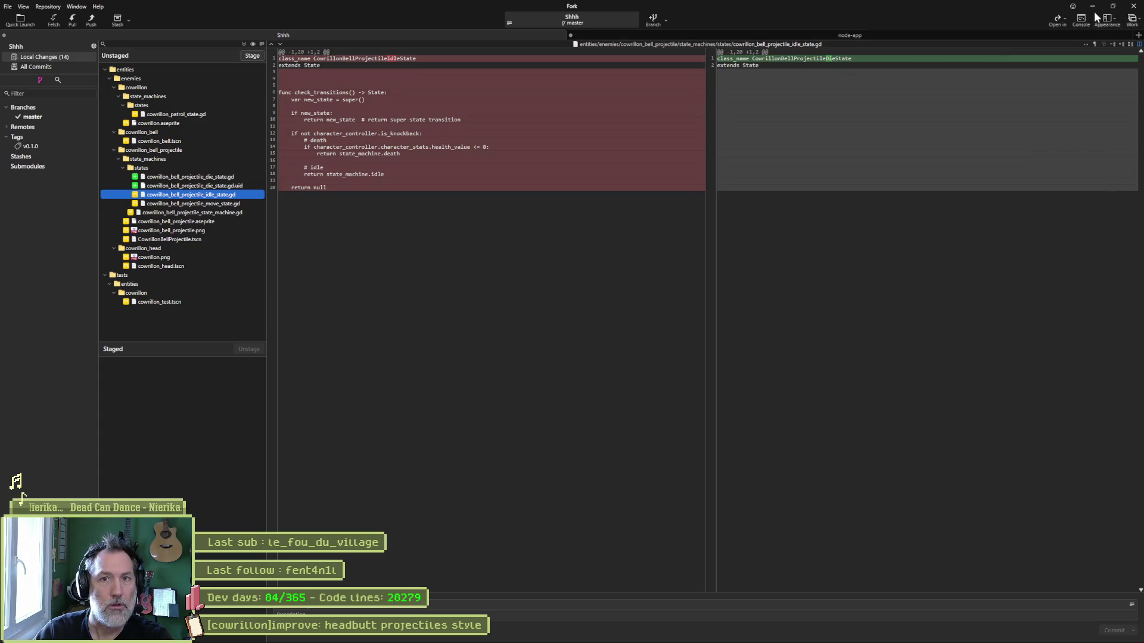
{"action": "mouse_move", "coordinate": [1016, 69]}
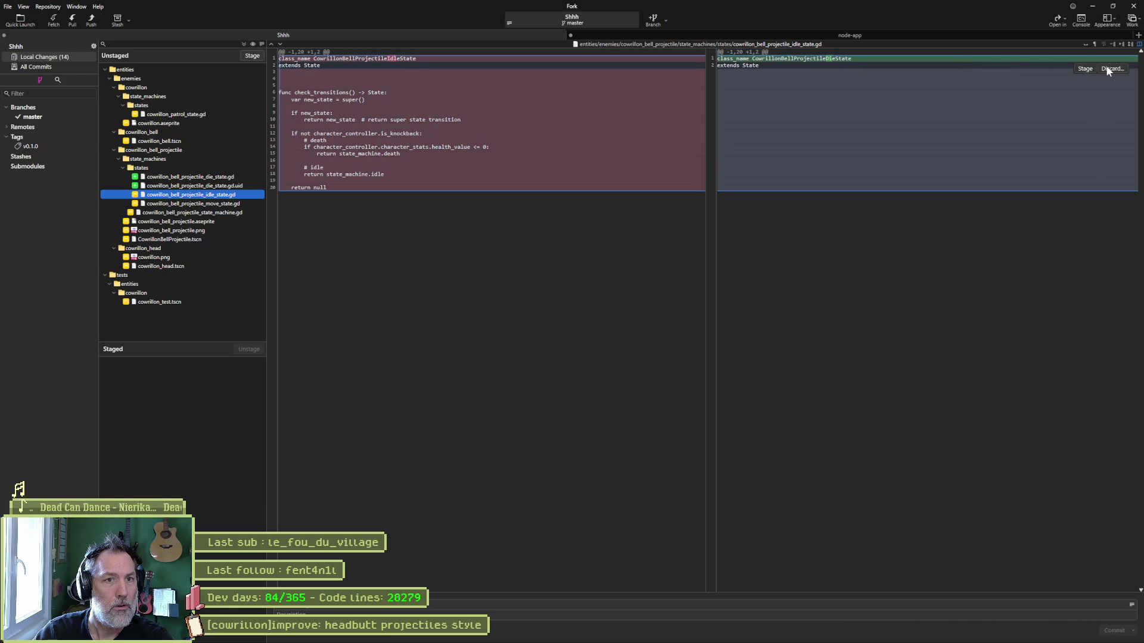
{"action": "left_click", "coordinate": [1091, 6]}
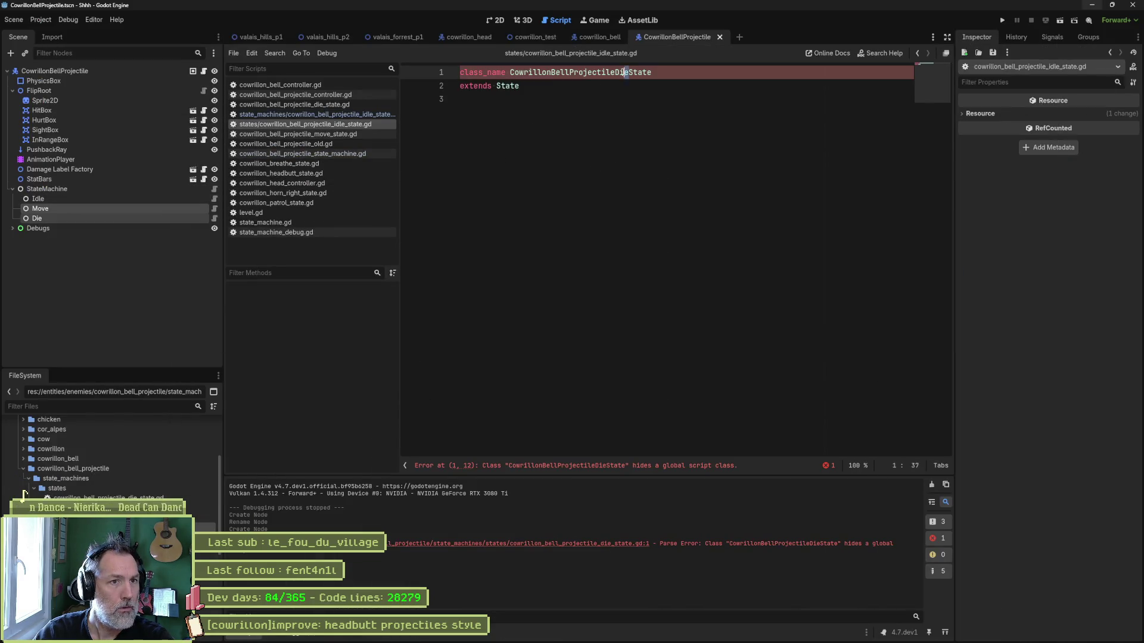
Close the open scripts and show the StateMachine node, with Idle as initial state, in the Inspector.
{"action": "type", "text": "Idle"}
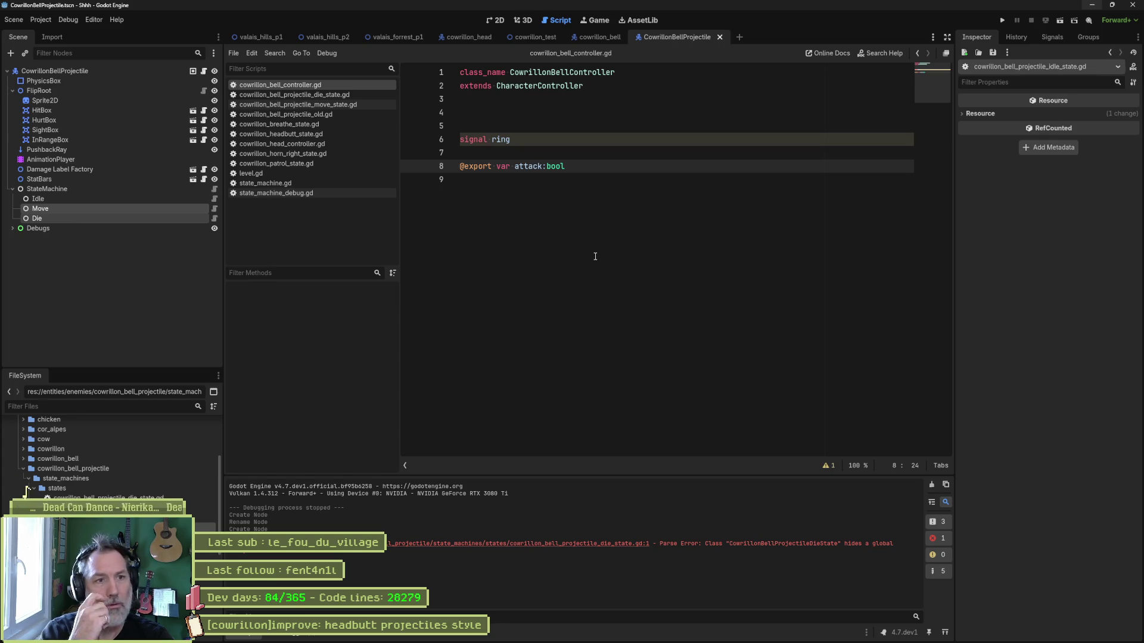
{"action": "key", "text": "ctrl+w"}
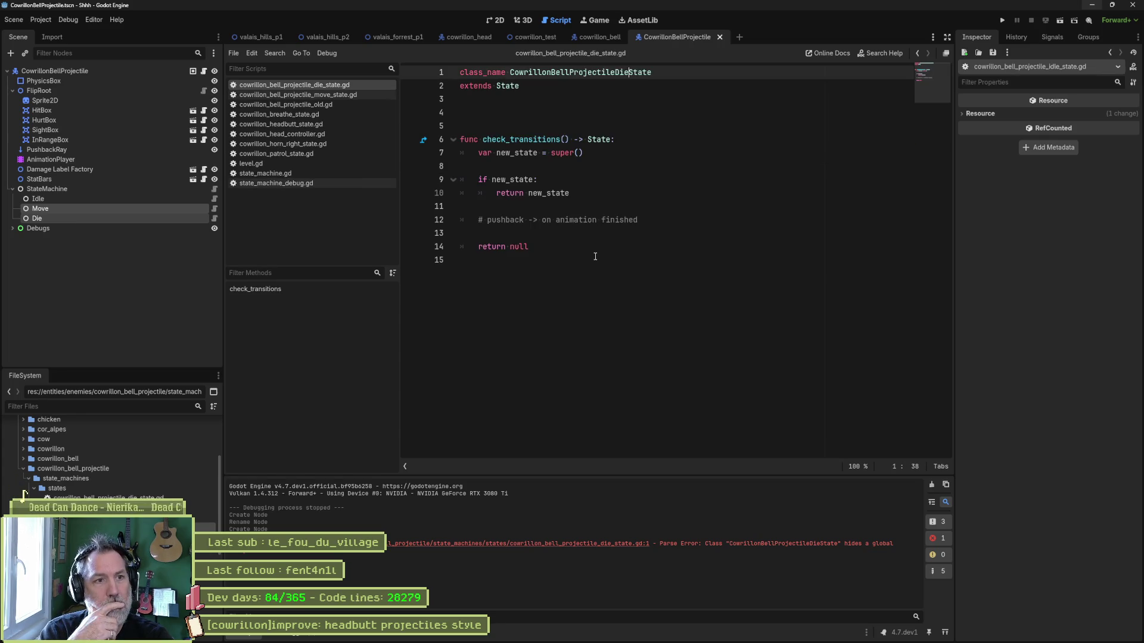
{"action": "key", "text": "ctrl+w"}
{"action": "key", "text": "ctrl+w"}
{"action": "key", "text": "ctrl+w"}
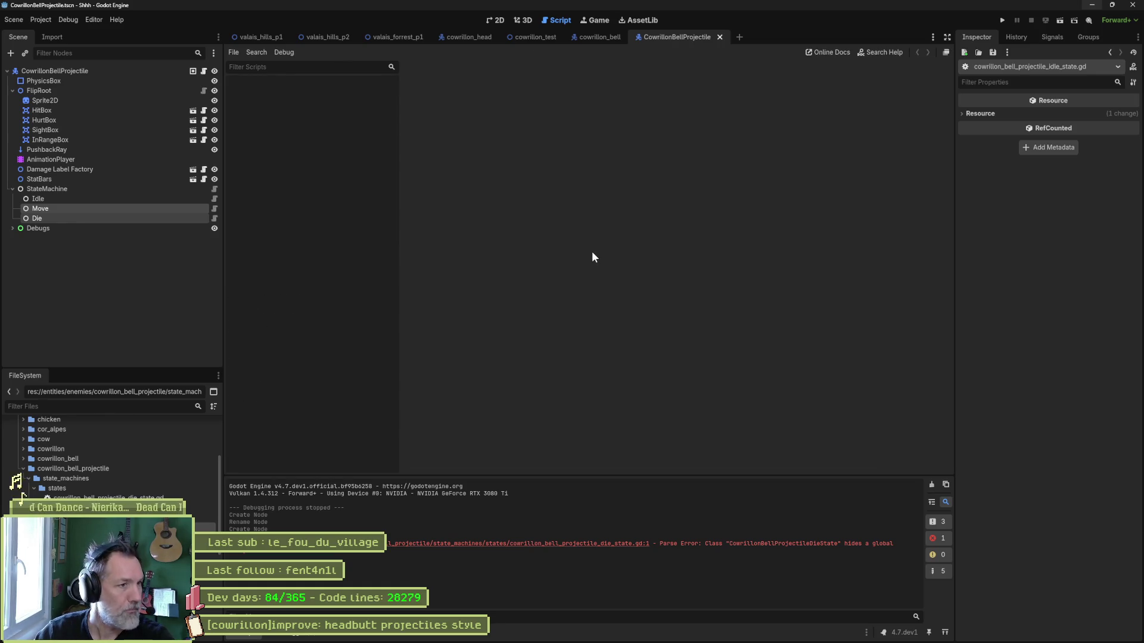
{"action": "left_click", "coordinate": [181, 256]}
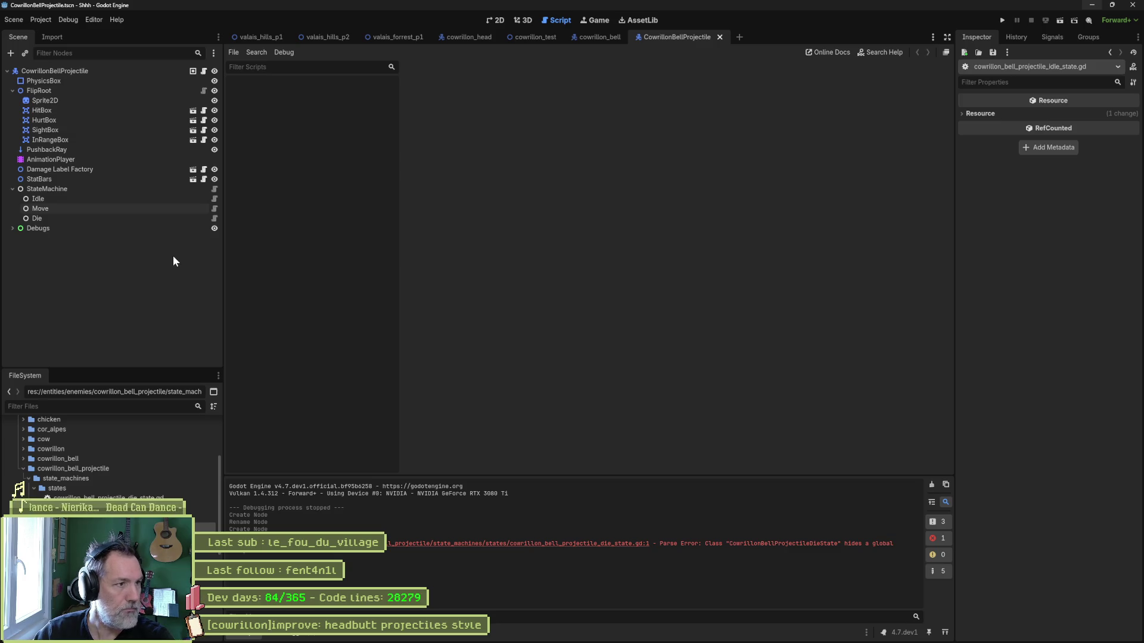
{"action": "left_click", "coordinate": [169, 190]}
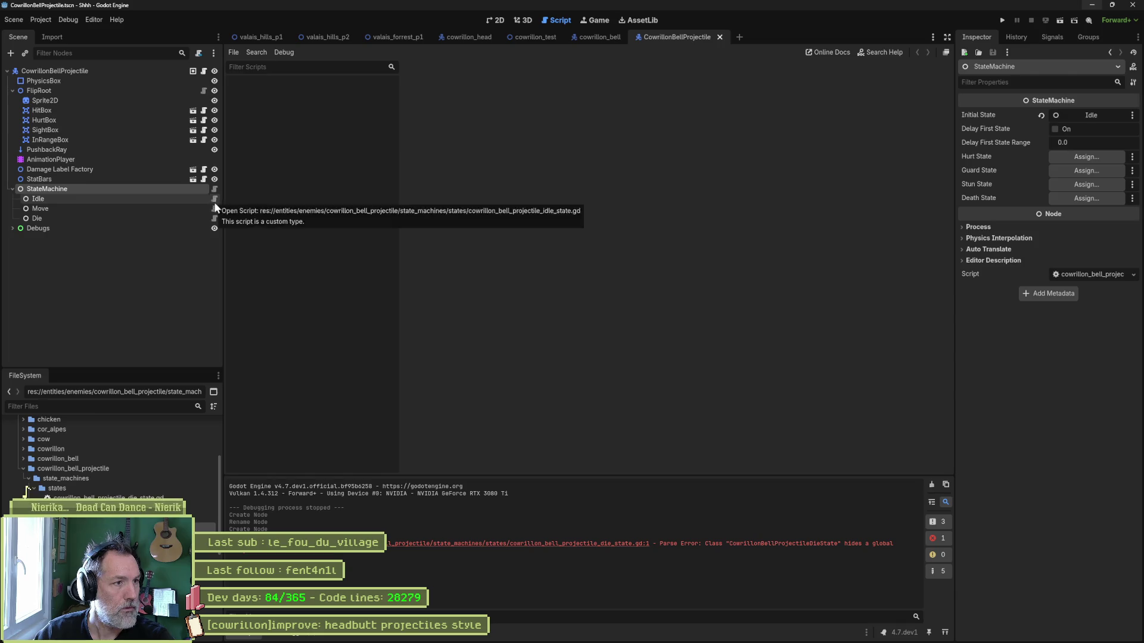
Give the Move state animation name 'idle', save the scene, and open cowrillon_bell_projectile_move_state.gd.
{"action": "left_click", "coordinate": [190, 207]}
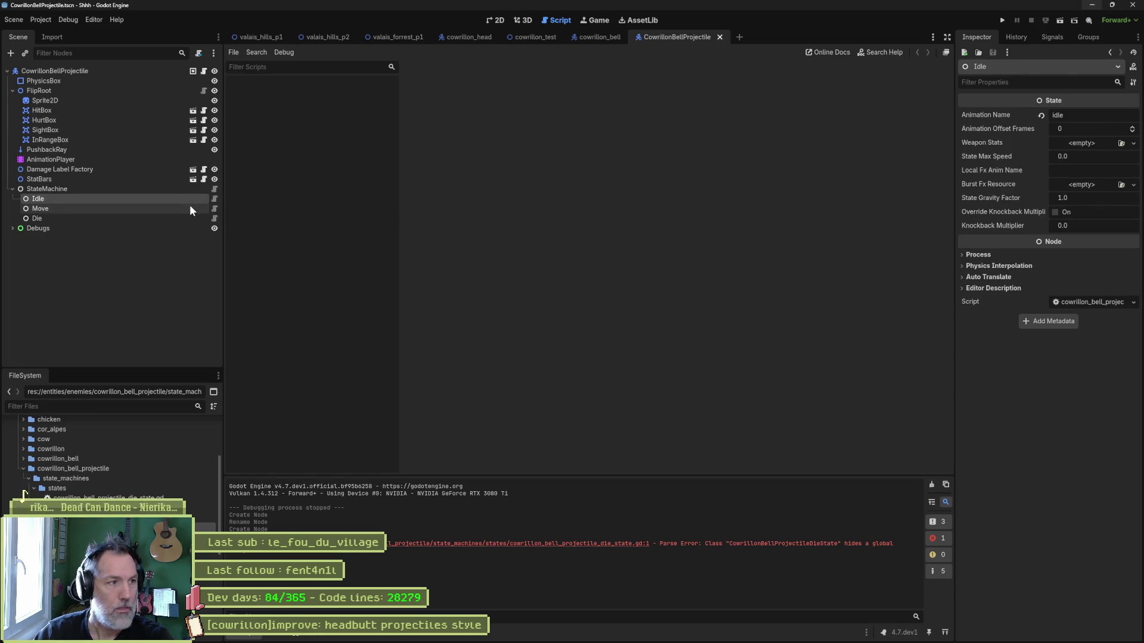
{"action": "left_click", "coordinate": [1069, 119]}
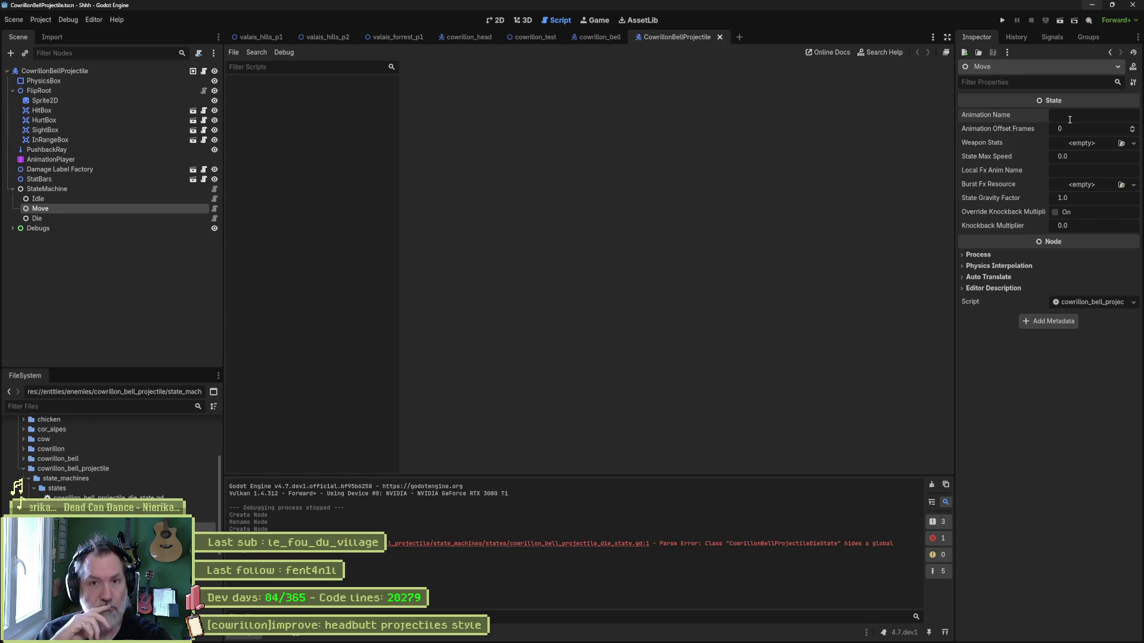
{"action": "type", "text": "idle"}
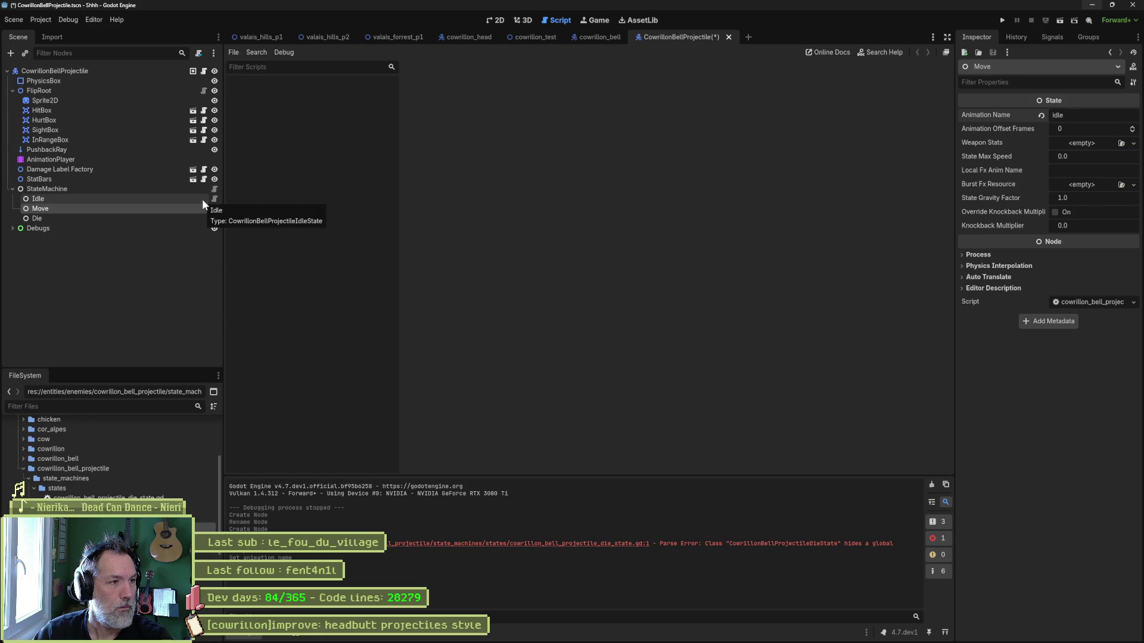
{"action": "key", "text": "ctrl+s"}
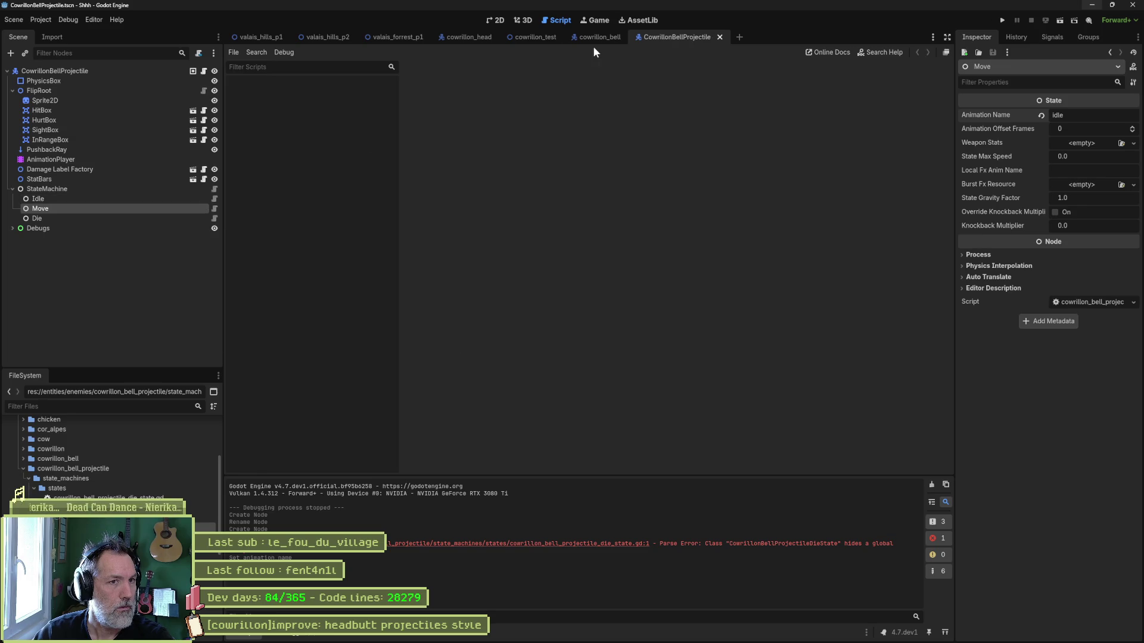
{"action": "left_click", "coordinate": [503, 20]}
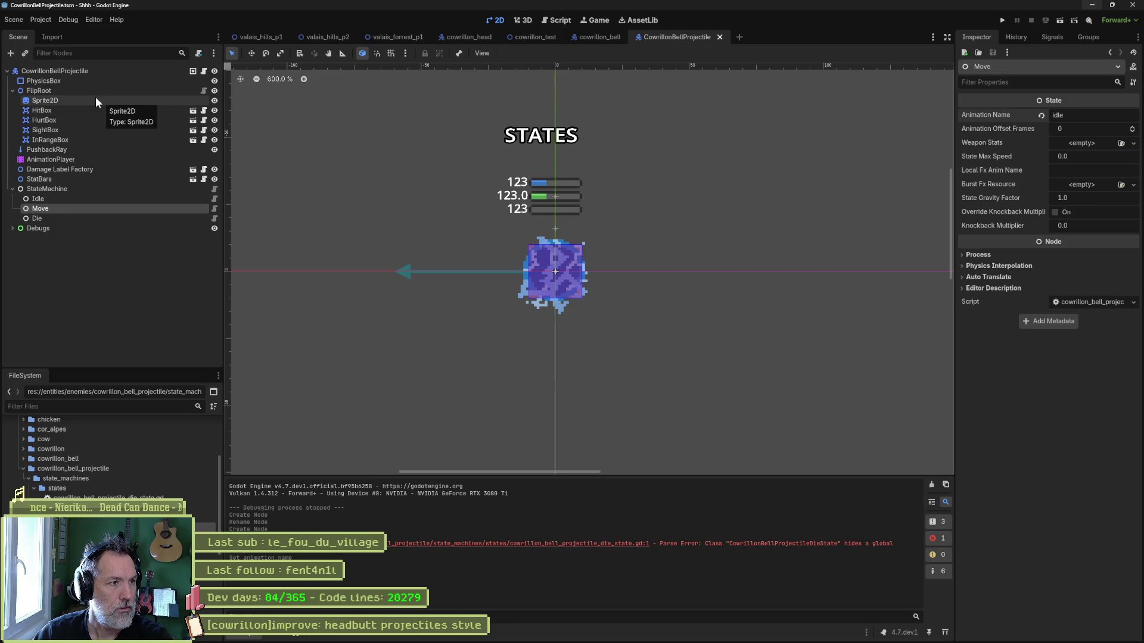
{"action": "left_click", "coordinate": [214, 209]}
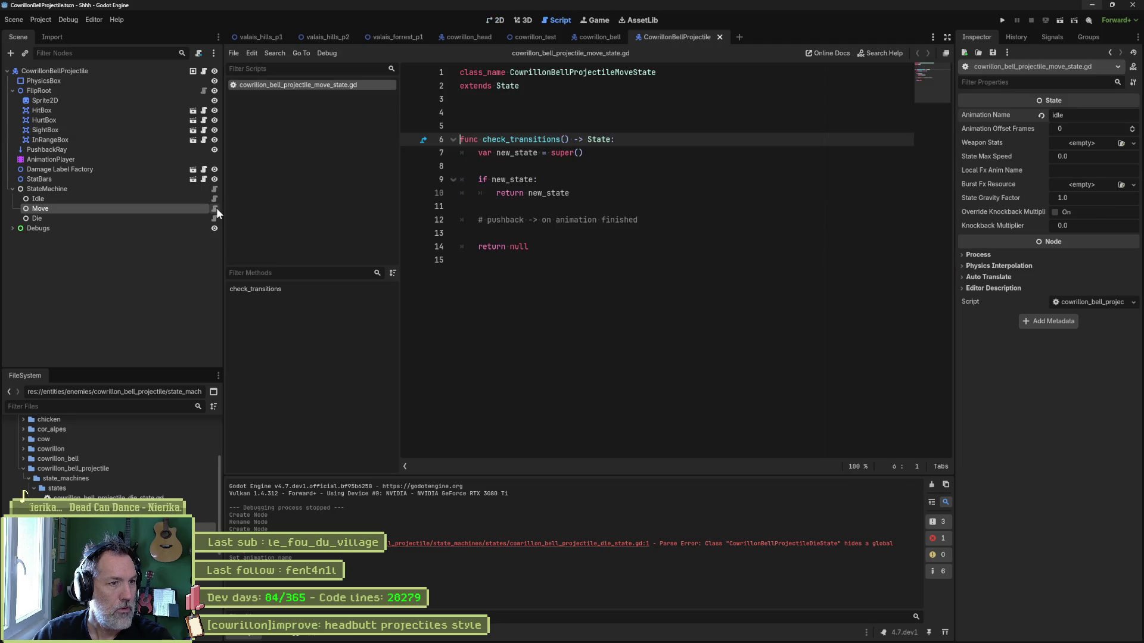
Insert a new enter_state function above check_transitions that first calls super().
{"action": "key", "text": "Return"}
{"action": "key", "text": "Return"}
{"action": "key", "text": "Up"}
{"action": "key", "text": "Up"}
{"action": "type", "text": "unc"}
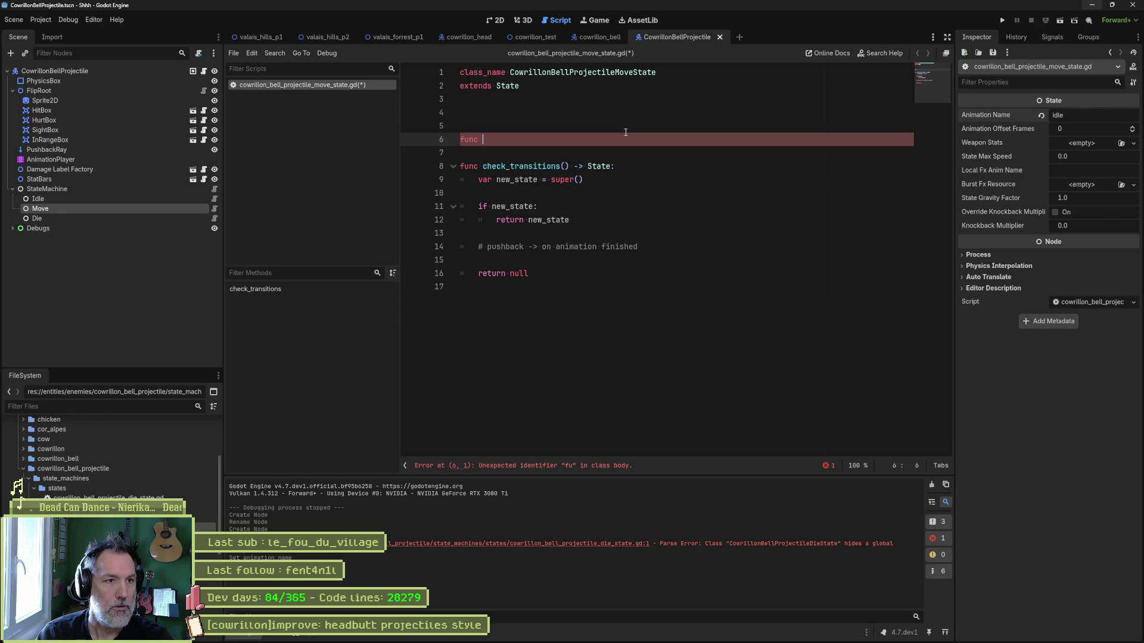
{"action": "key", "text": "Return"}
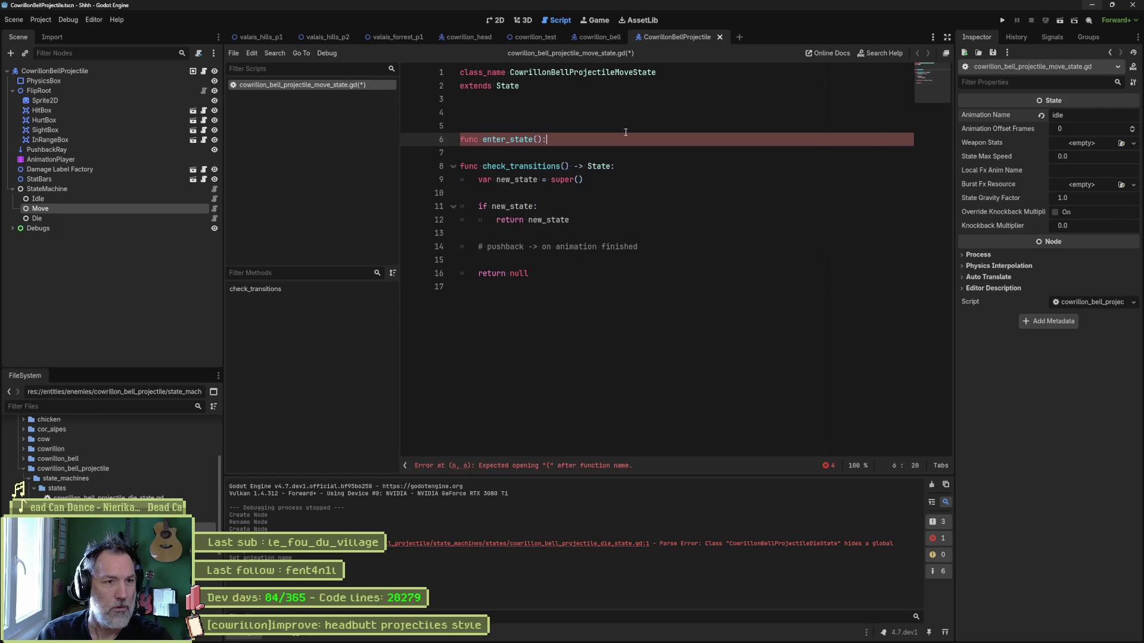
{"action": "key", "text": "Return"}
{"action": "type", "text": "super("}
{"action": "key", "text": "End"}
{"action": "key", "text": "Return"}
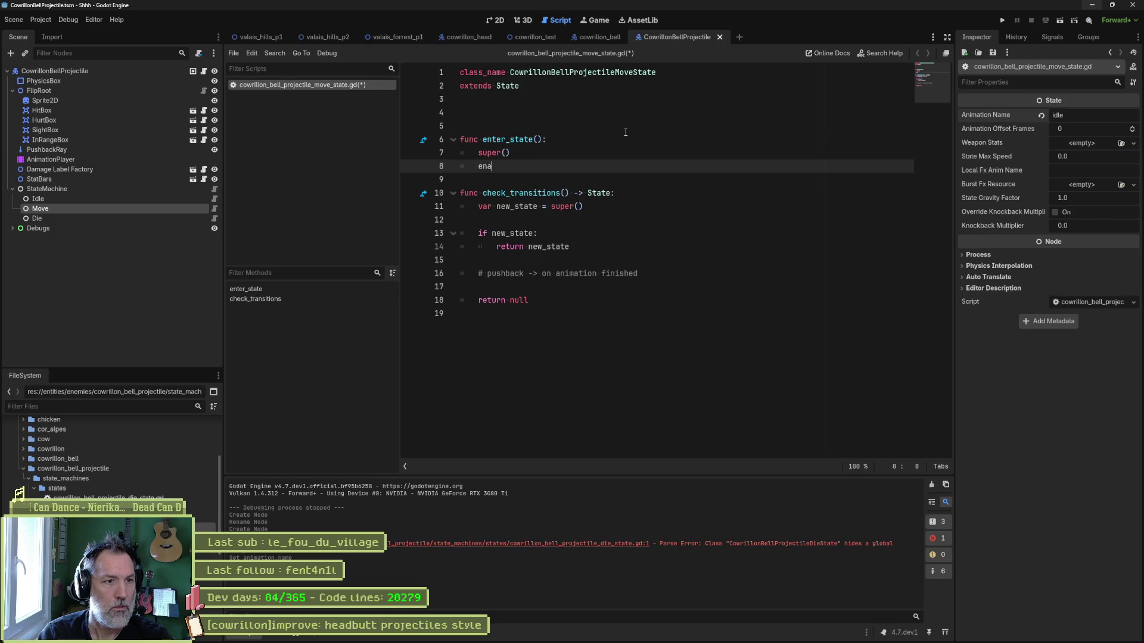
Add enable_gravity(false) below super() and save move_state.gd.
{"action": "type", "text": "ena"}
{"action": "key", "text": "Return"}
{"action": "type", "text": "false"}
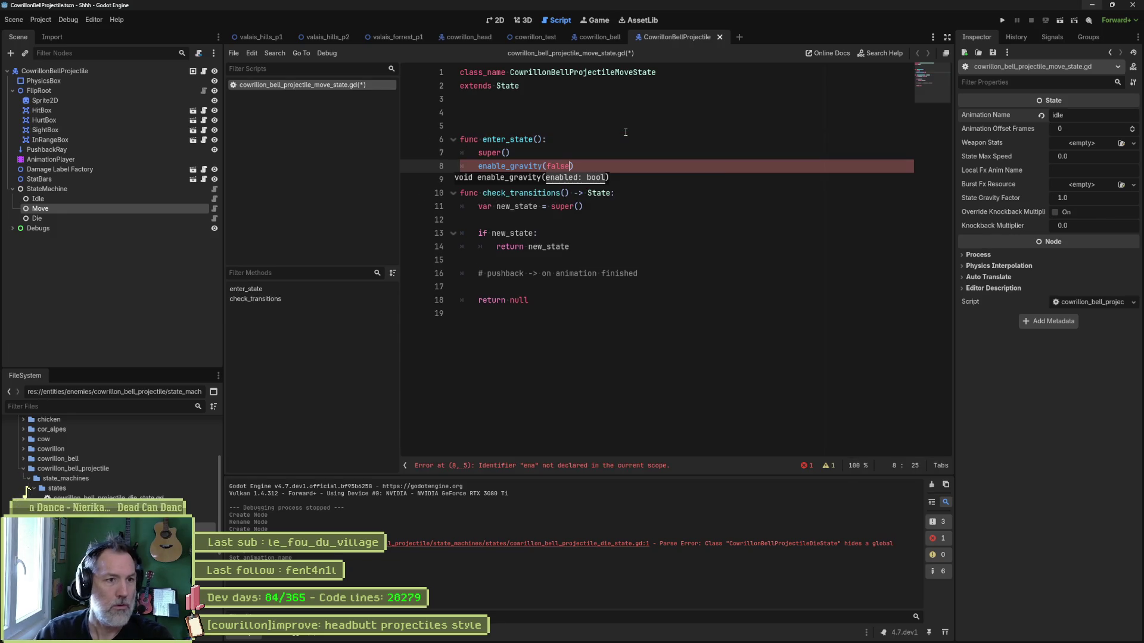
{"action": "key", "text": "End"}
{"action": "key", "text": "Return"}
{"action": "key", "text": "ctrl+s"}
Look over the check_transitions function and its return null lines in move_state.gd.
{"action": "left_click", "coordinate": [660, 276]}
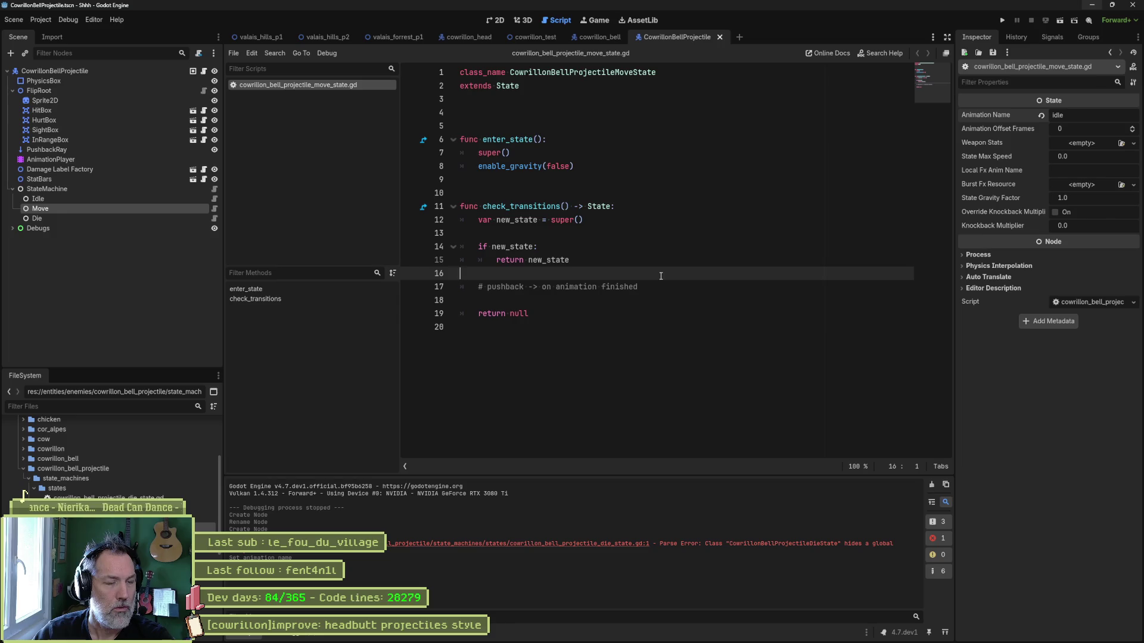
{"action": "left_click", "coordinate": [594, 318]}
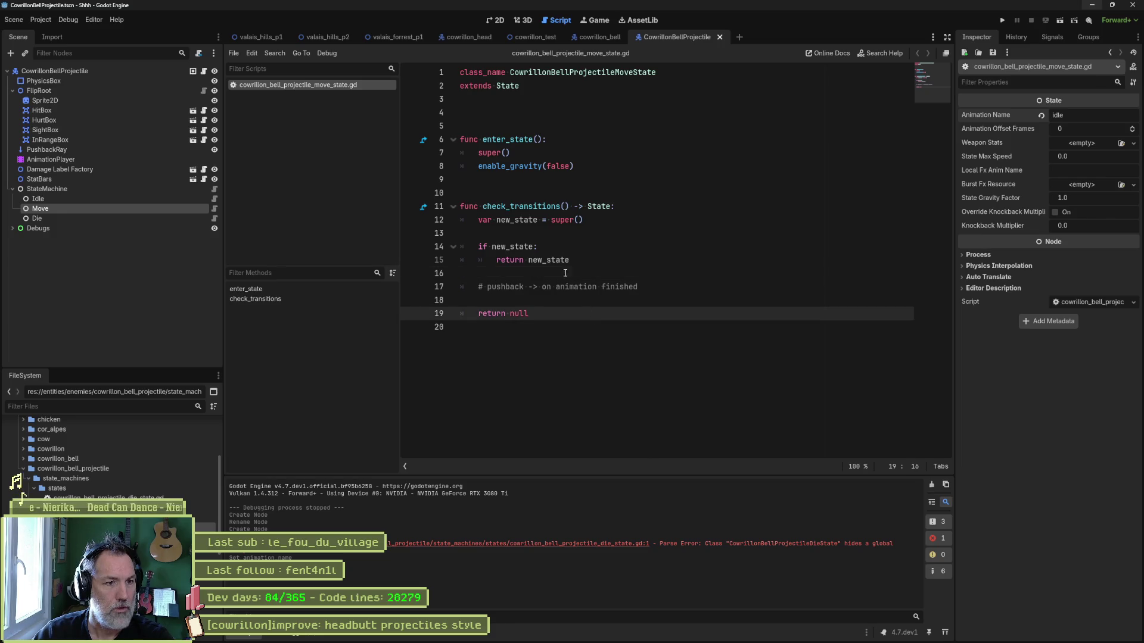
{"action": "left_click_drag", "start_coordinate": [544, 205], "coordinate": [548, 333]}
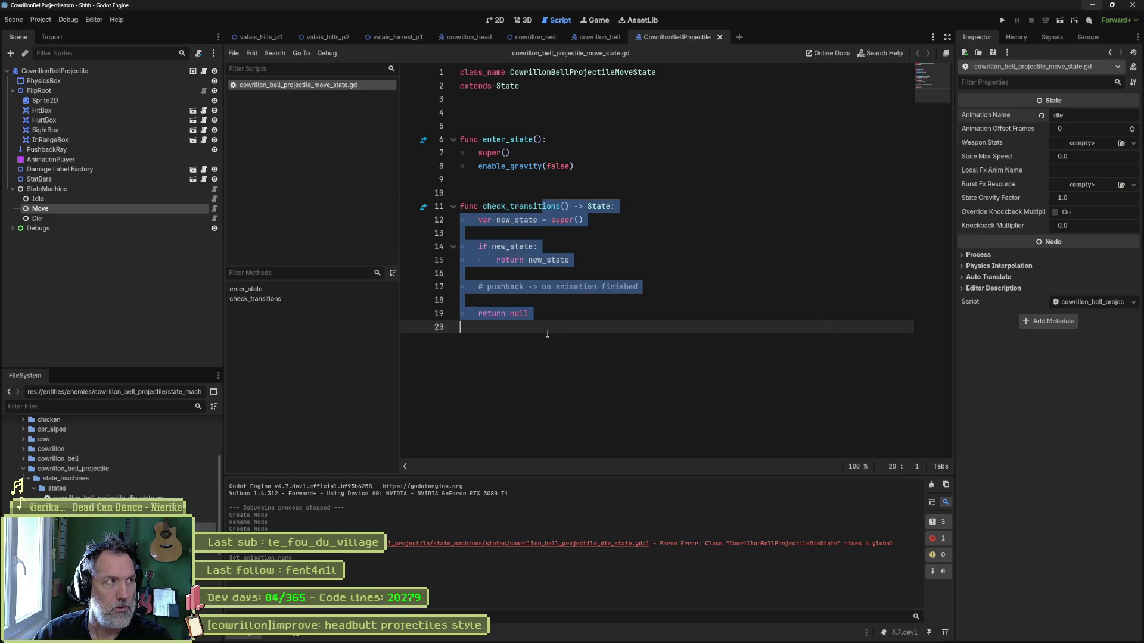
{"action": "mouse_move", "coordinate": [565, 313]}
{"action": "left_mouse_down"}
{"action": "mouse_move", "coordinate": [566, 288]}
{"action": "mouse_move", "coordinate": [542, 310]}
{"action": "mouse_move", "coordinate": [542, 288]}
{"action": "mouse_move", "coordinate": [524, 312]}
{"action": "mouse_move", "coordinate": [542, 288]}
{"action": "left_mouse_up"}
{"action": "left_click", "coordinate": [576, 193]}
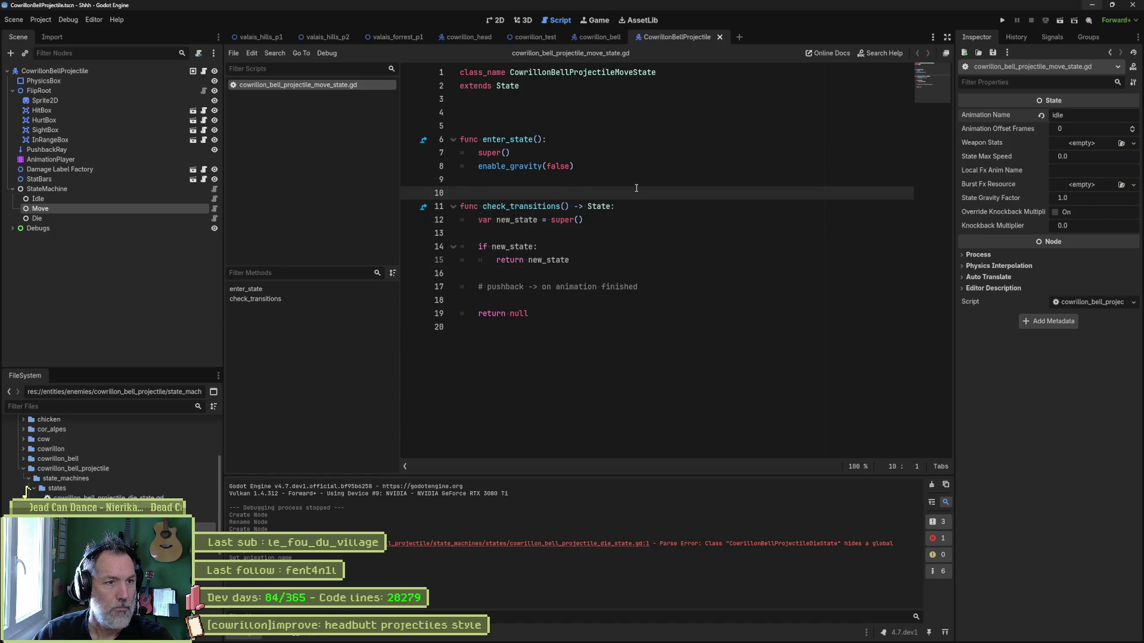
{"action": "left_click", "coordinate": [588, 119]}
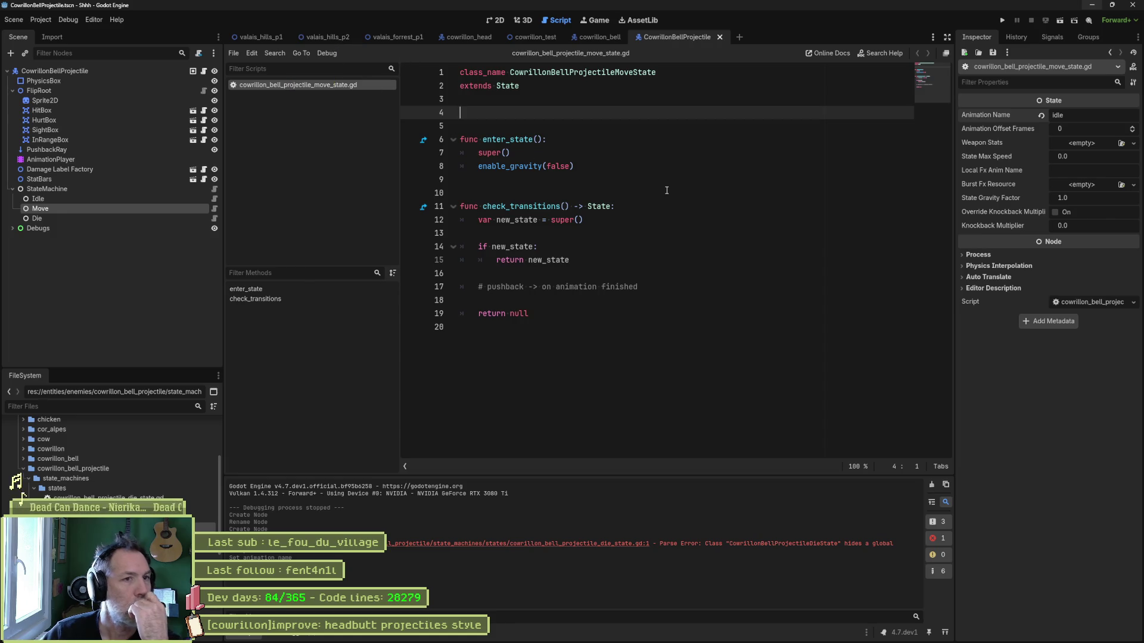
{"action": "key", "text": "shift+alt+o"}
Search project files for 'cowrillon_headbu' and open cowrillon_headbutt_projectile.tscn.
{"action": "type", "text": "cowrillon_proje"}
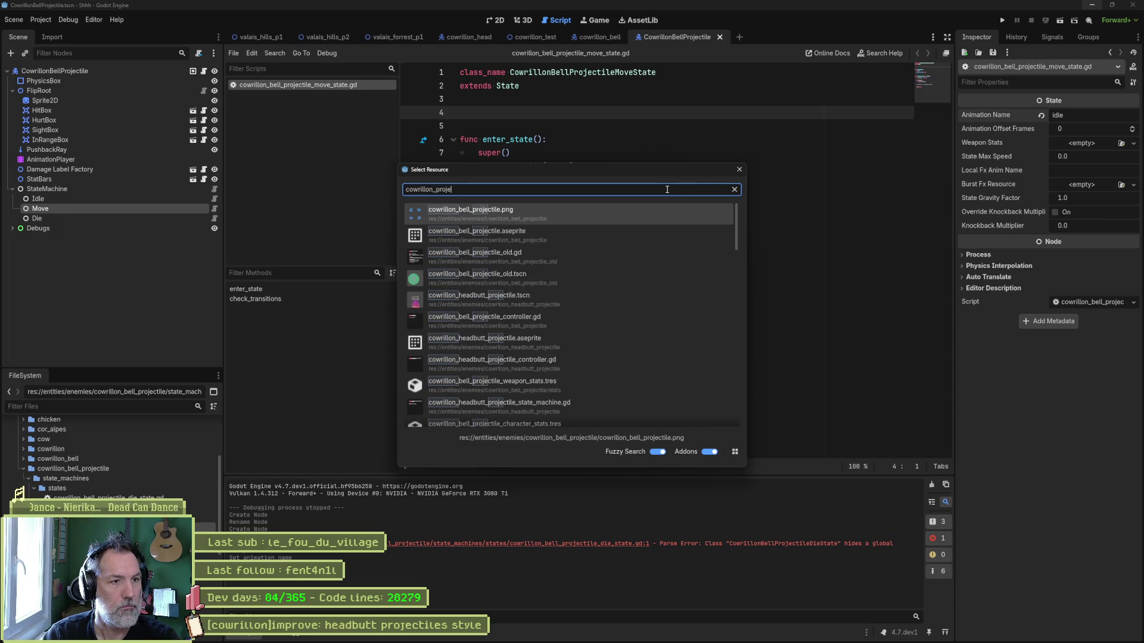
{"action": "key", "text": "BackSpace"}
{"action": "key", "text": "BackSpace"}
{"action": "key", "text": "BackSpace"}
{"action": "type", "text": "headbu"}
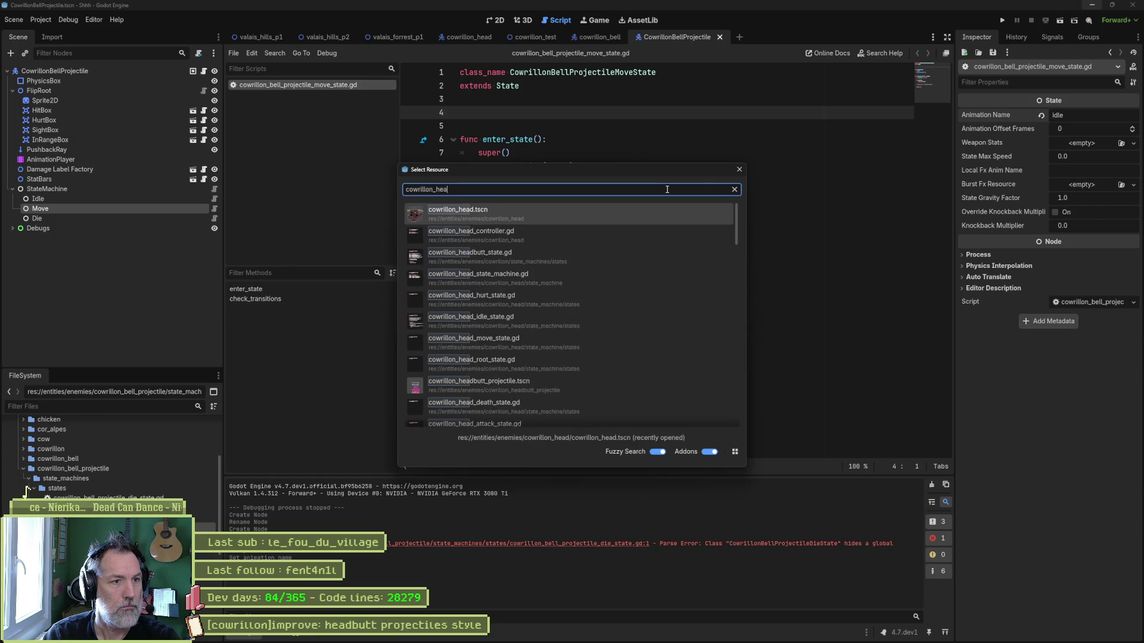
{"action": "key", "text": "Down"}
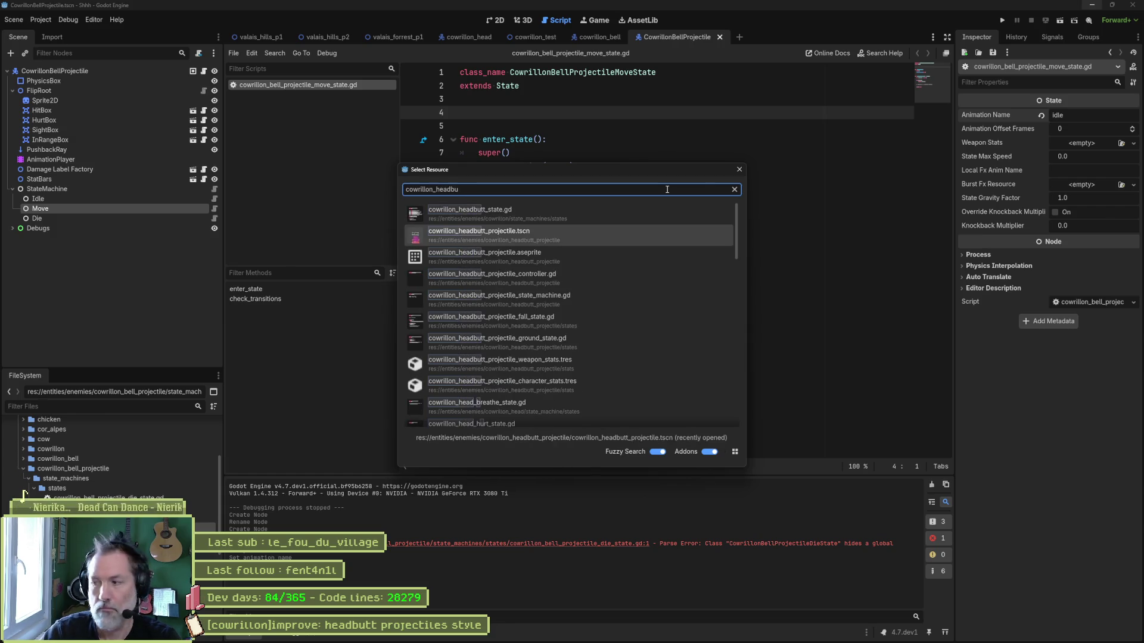
{"action": "key", "text": "Return"}
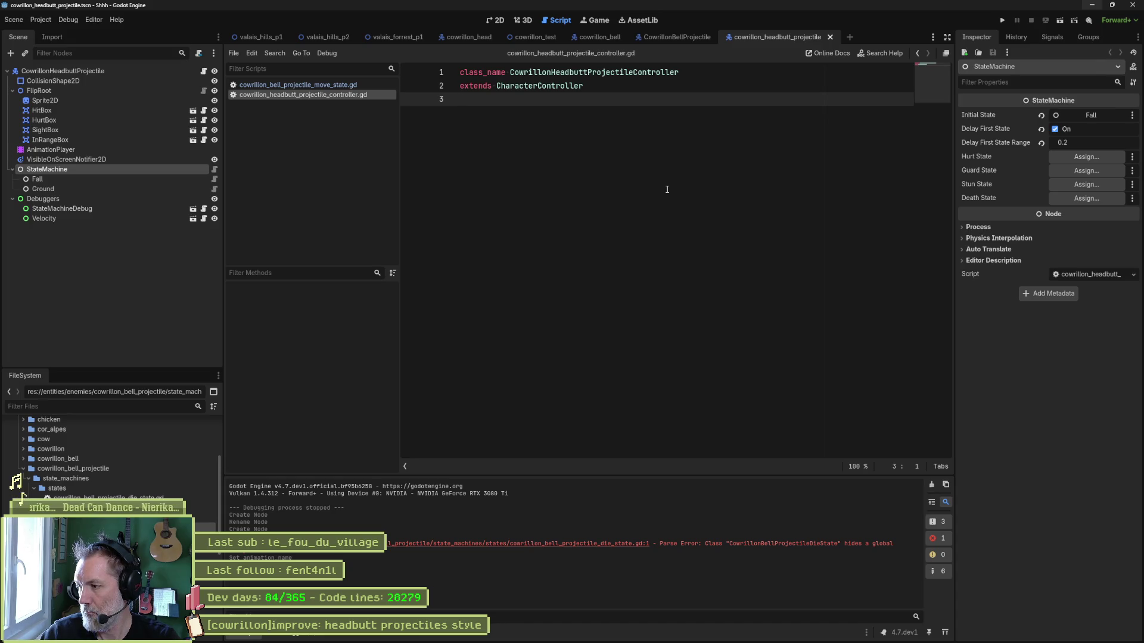
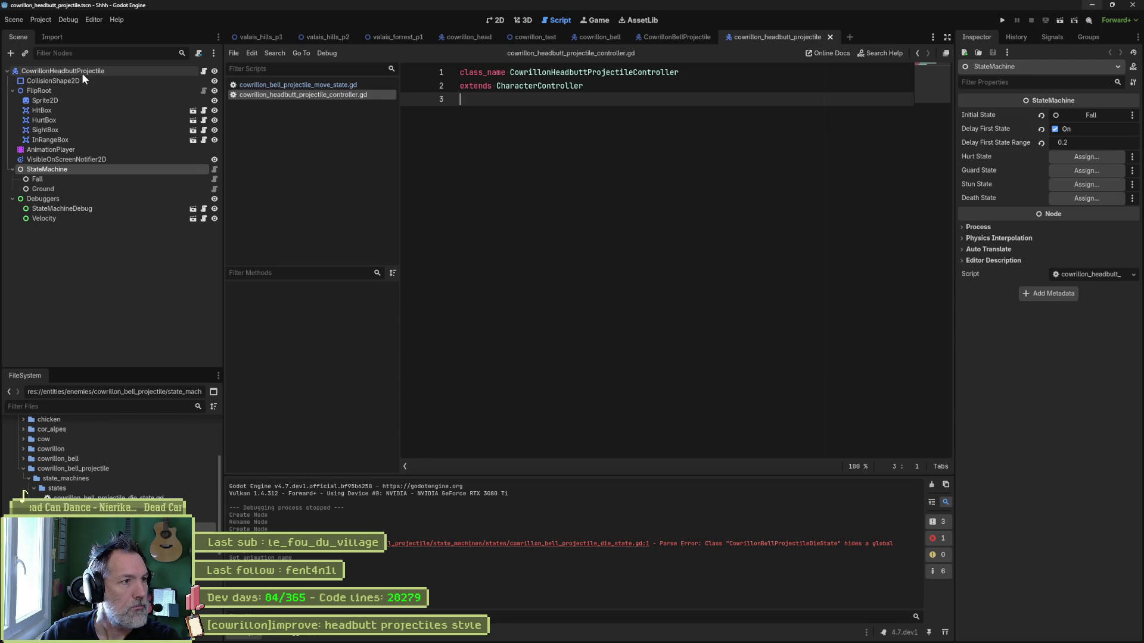
Copy the headbutt projectile's Fall state body, then open the bell projectile's Move state script.
{"action": "left_click", "coordinate": [215, 189]}
{"action": "left_click", "coordinate": [214, 179]}
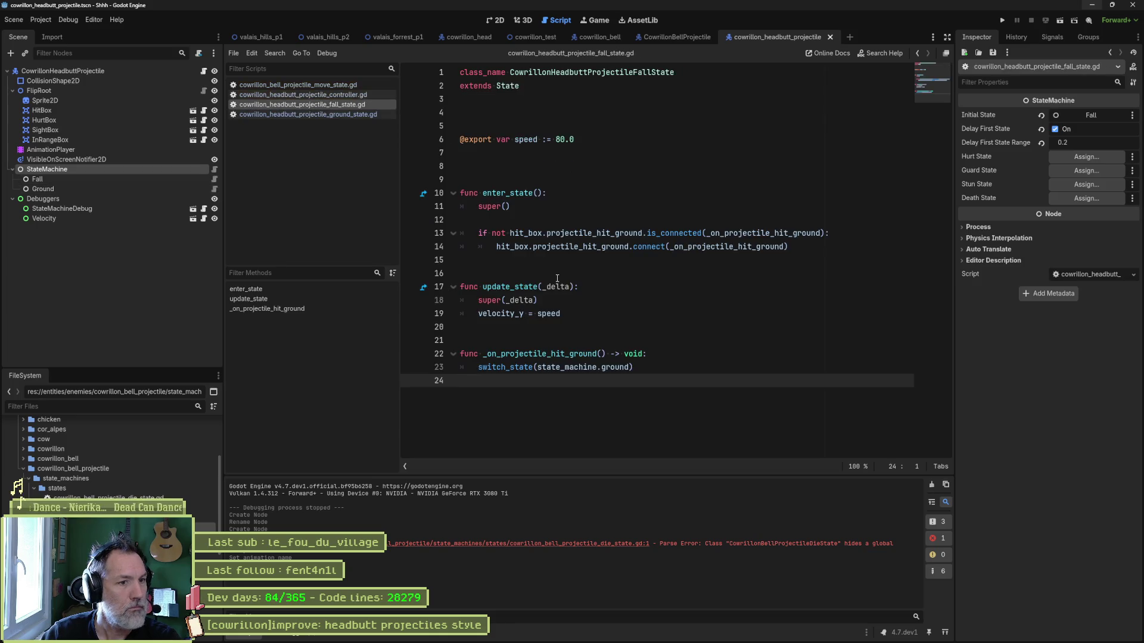
{"action": "mouse_move", "coordinate": [654, 365]}
{"action": "left_mouse_down"}
{"action": "mouse_move", "coordinate": [655, 332]}
{"action": "mouse_move", "coordinate": [569, 167]}
{"action": "mouse_move", "coordinate": [524, 114]}
{"action": "left_mouse_up"}
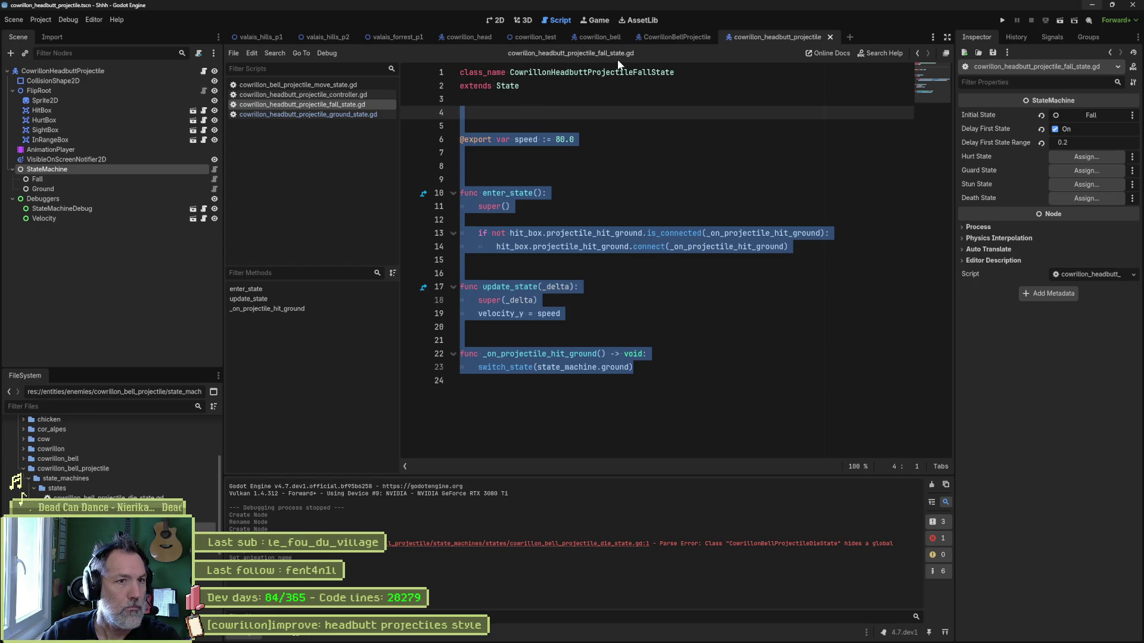
{"action": "left_click", "coordinate": [675, 39]}
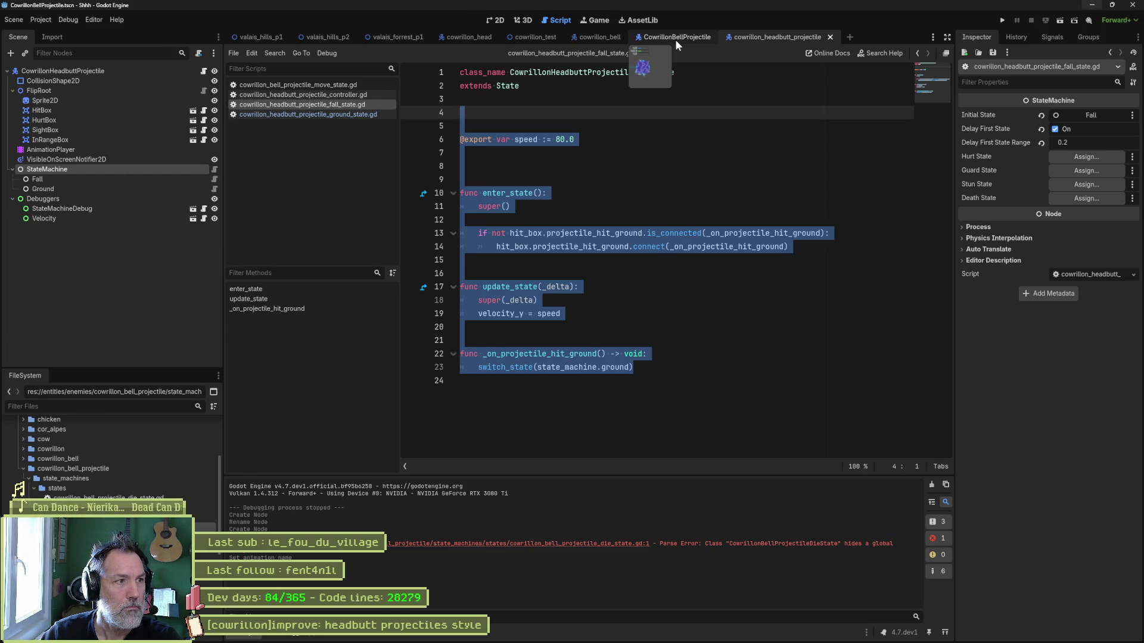
{"action": "left_click", "coordinate": [215, 209]}
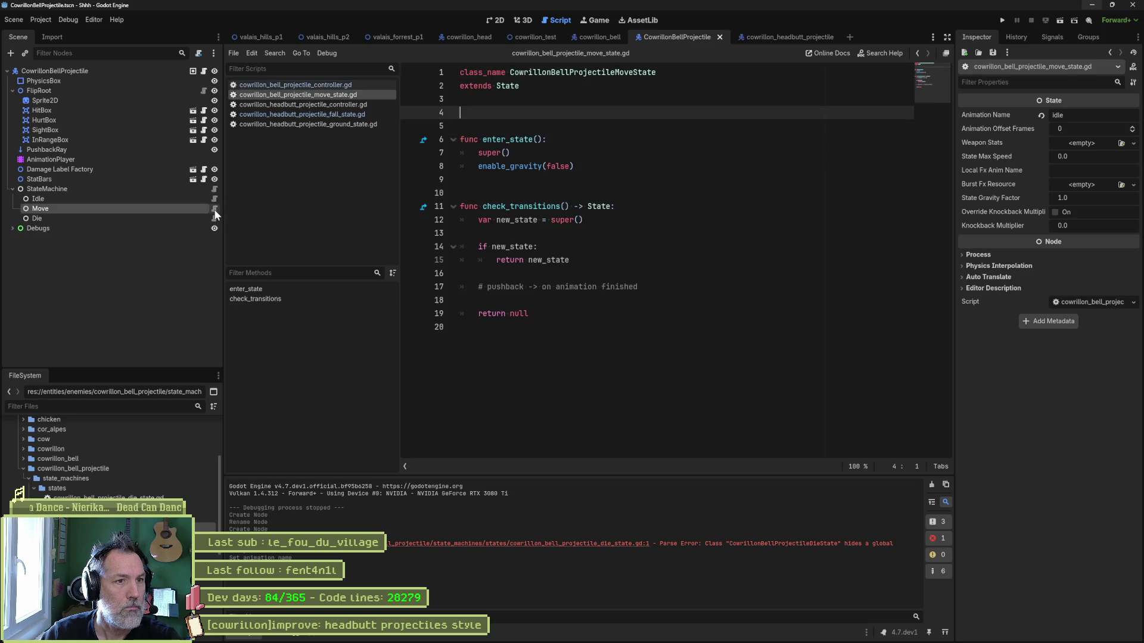
Replace the Move state's old code with the copied Fall state code.
{"action": "mouse_move", "coordinate": [465, 327]}
{"action": "left_mouse_down"}
{"action": "mouse_move", "coordinate": [506, 314]}
{"action": "mouse_move", "coordinate": [458, 138]}
{"action": "mouse_move", "coordinate": [428, 119]}
{"action": "left_mouse_up"}
{"action": "type", "text": "@export var speed := 80.0    func enter_state(): \tsuper()  \tif not hit_box.projectile_hit_ground.is_connected(_on_projectile_hit_ground): \t\thit_box.projectile_hit_ground.connect(_on_projectile_hit_ground)   func update_state(_delta): \tsuper(_delta) \tvelocity_y = speed   func _on_projectile_hit_ground() -> void: \tswitch_state(state_machine.ground)"}
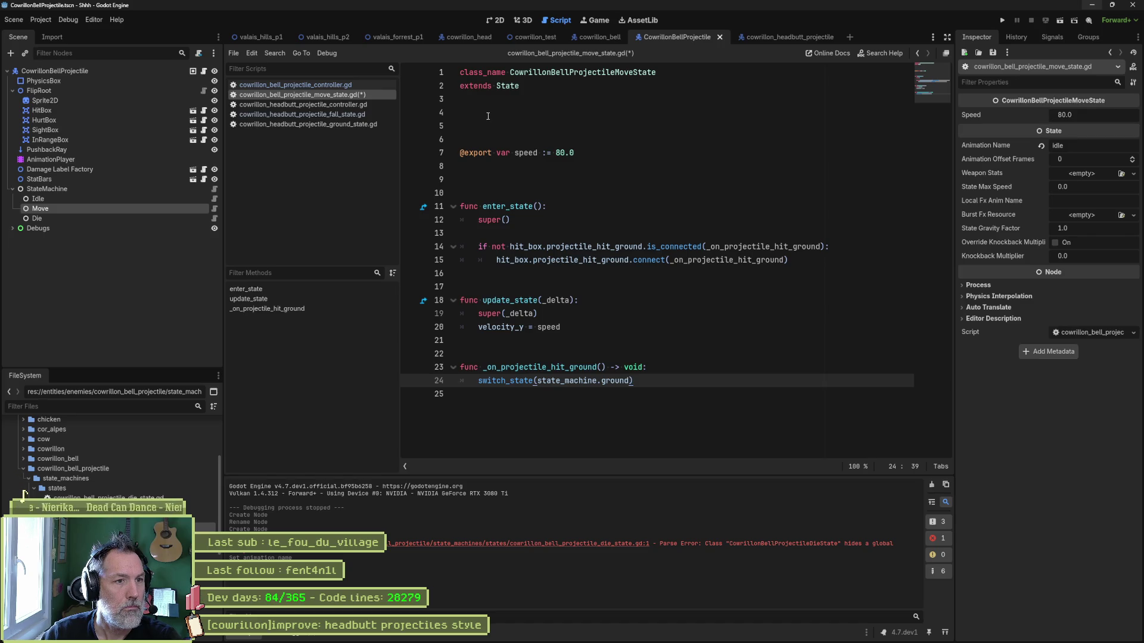
{"action": "left_click", "coordinate": [489, 115]}
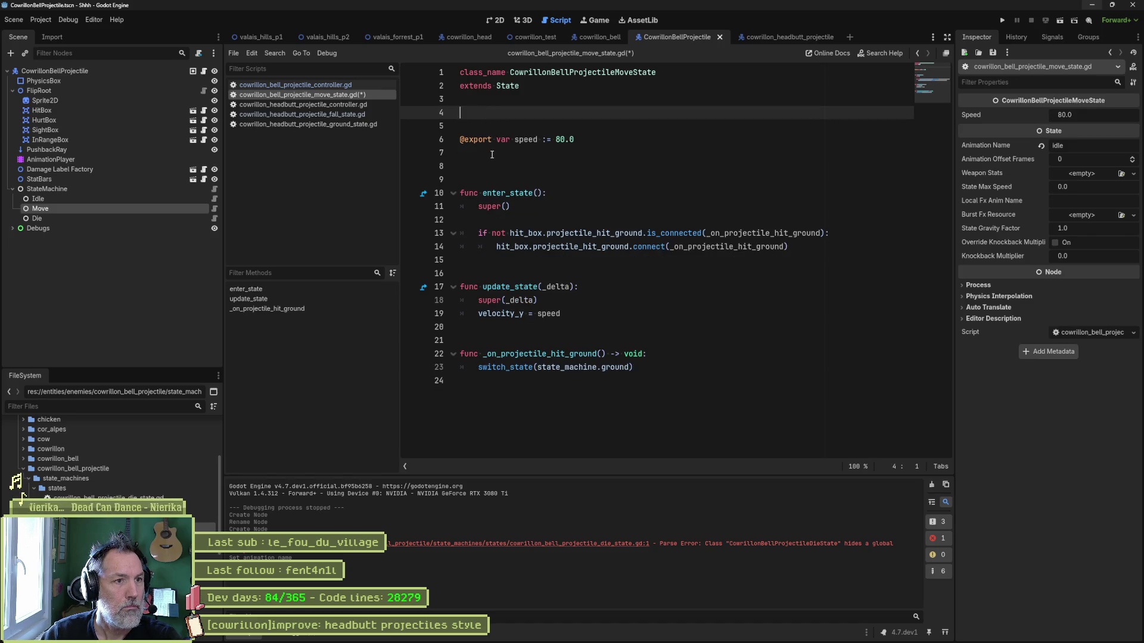
Add enable_gravity(false) right after super() in enter_state.
{"action": "left_click", "coordinate": [591, 219]}
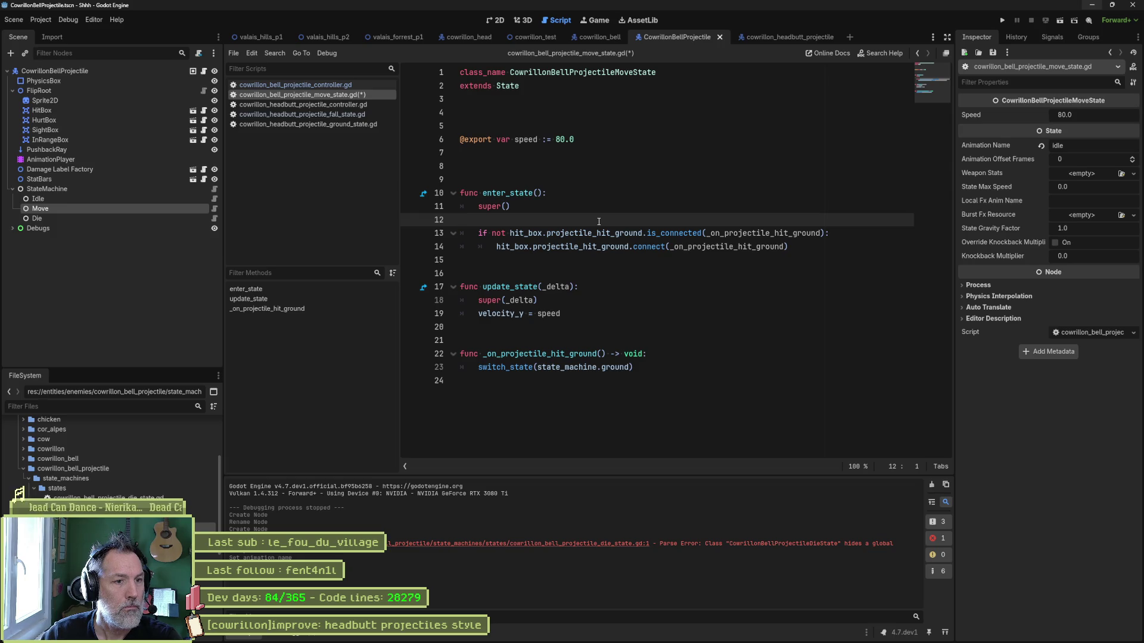
{"action": "key", "text": "Tab"}
{"action": "type", "text": "ena"}
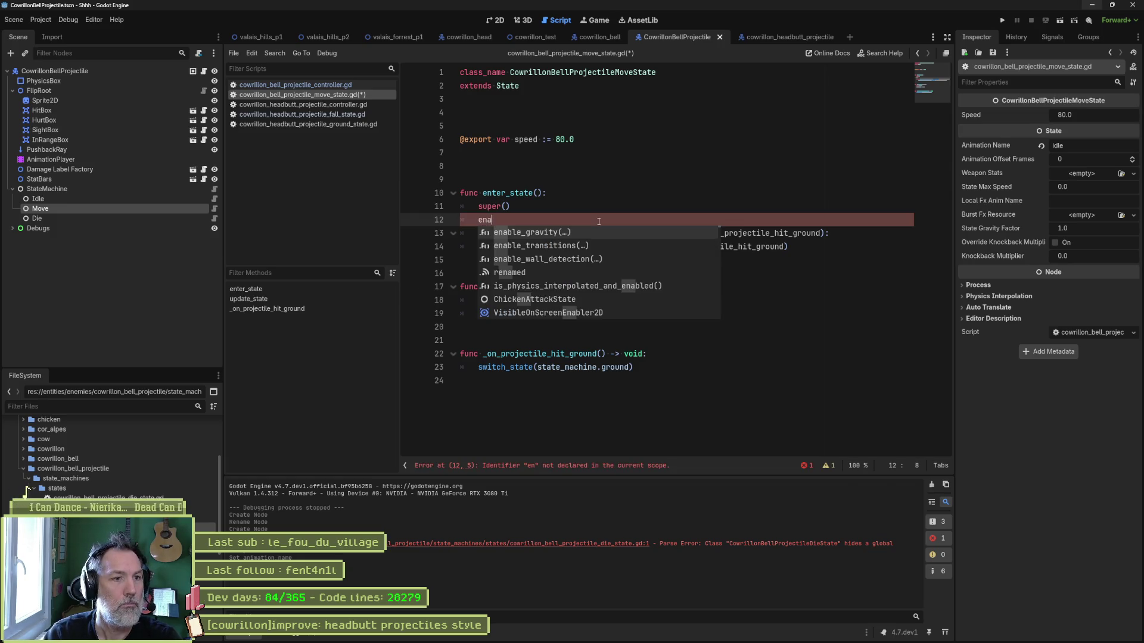
{"action": "key", "text": "Return"}
{"action": "type", "text": "false"}
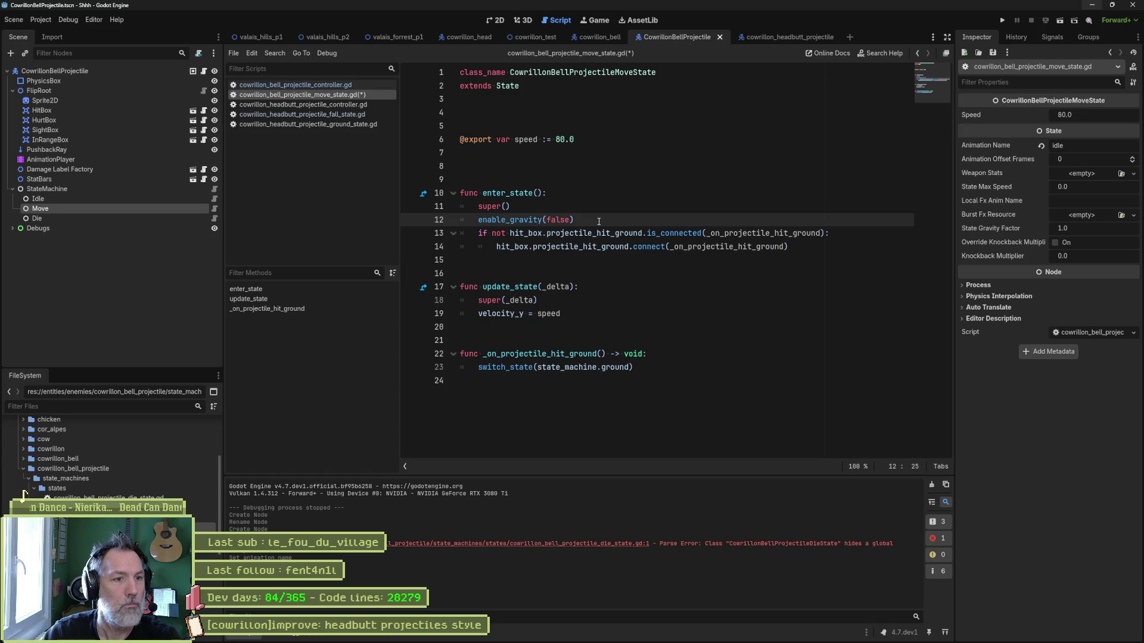
{"action": "key", "text": "Return"}
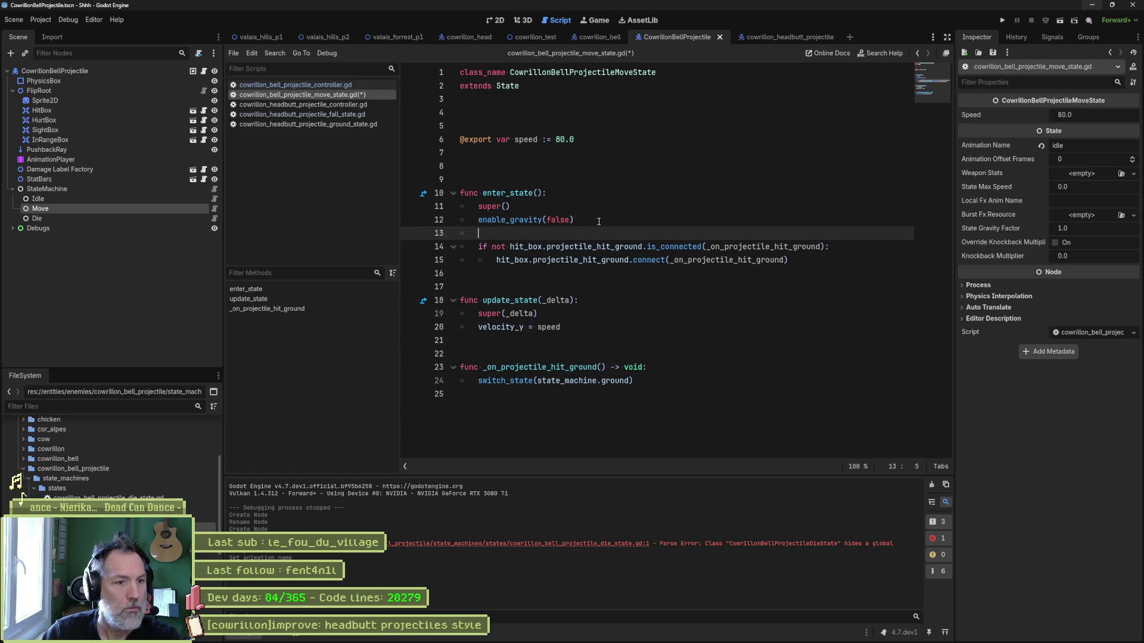
{"action": "left_click", "coordinate": [614, 380]}
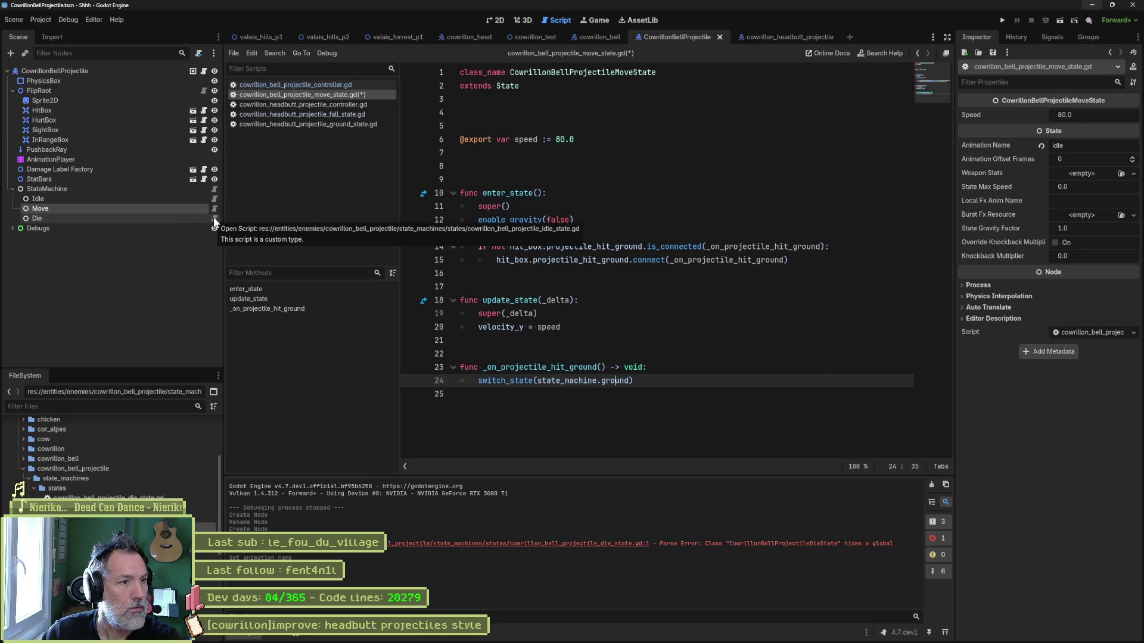
Rename the Die state node to Ground and save the scene.
{"action": "left_click", "coordinate": [160, 219]}
{"action": "key", "text": "F2"}
{"action": "type", "text": "Ground"}
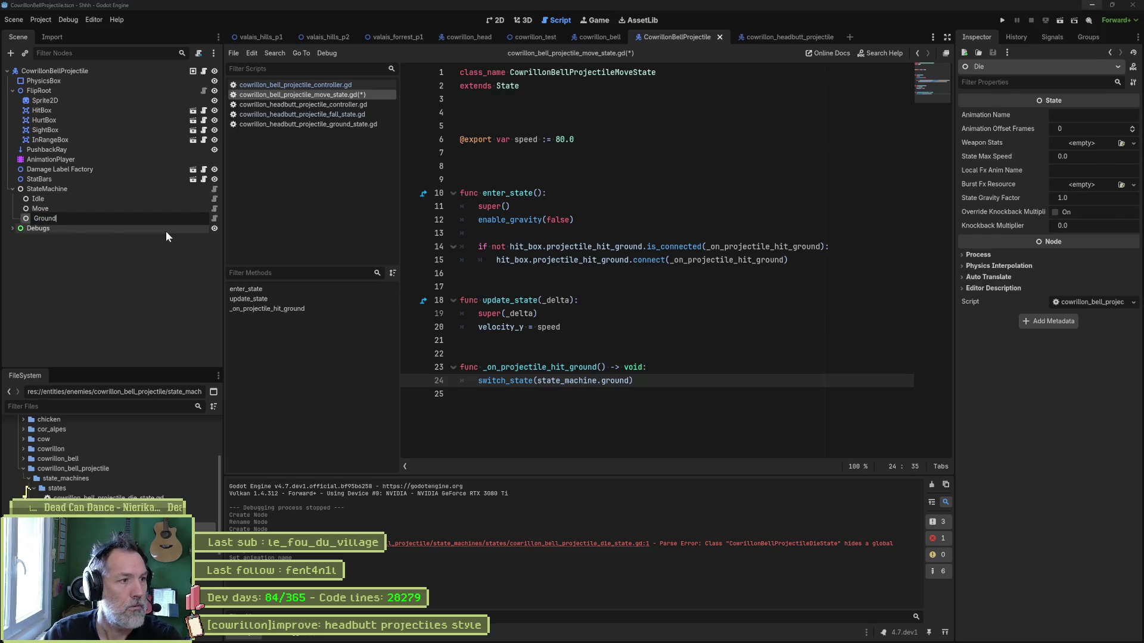
{"action": "key", "text": "Return"}
{"action": "key", "text": "ctrl+s"}
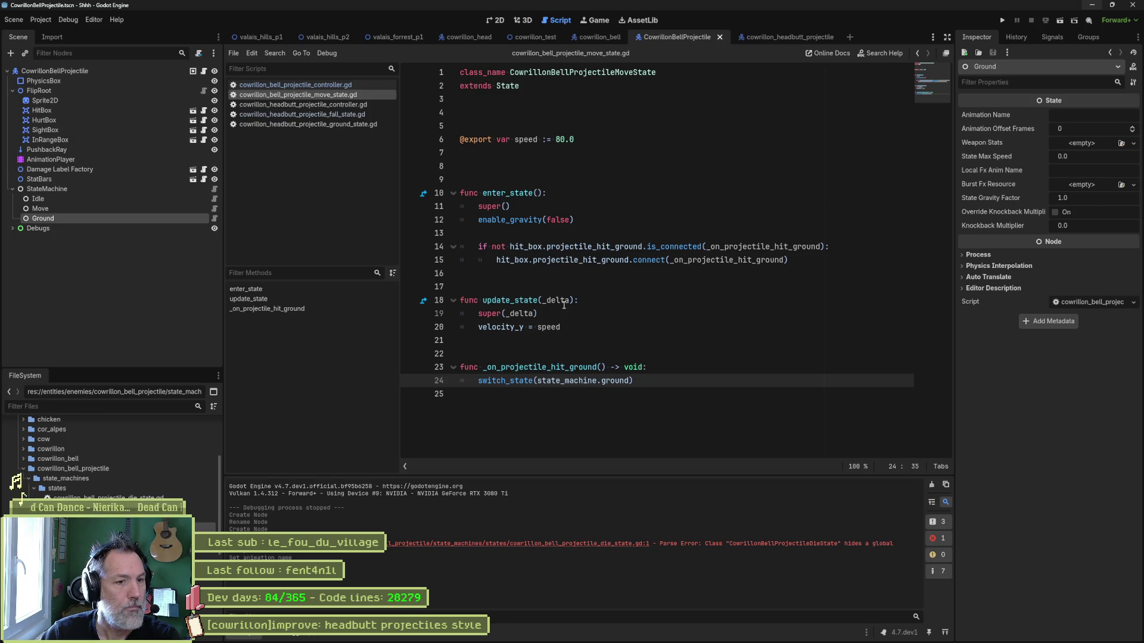
Change line 8 of the StateMachine script to ground = $Ground, save and close it.
{"action": "left_click", "coordinate": [214, 189]}
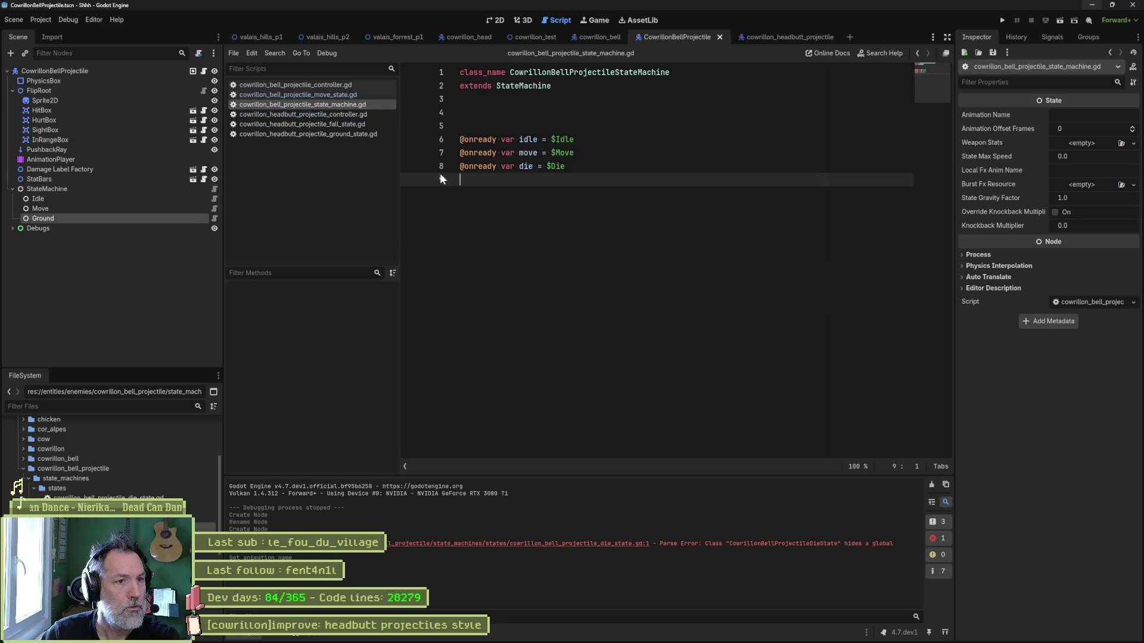
{"action": "double_click", "coordinate": [527, 167]}
{"action": "type", "text": "ground"}
{"action": "key", "text": "End"}
{"action": "key", "text": "ctrl+shift+Left"}
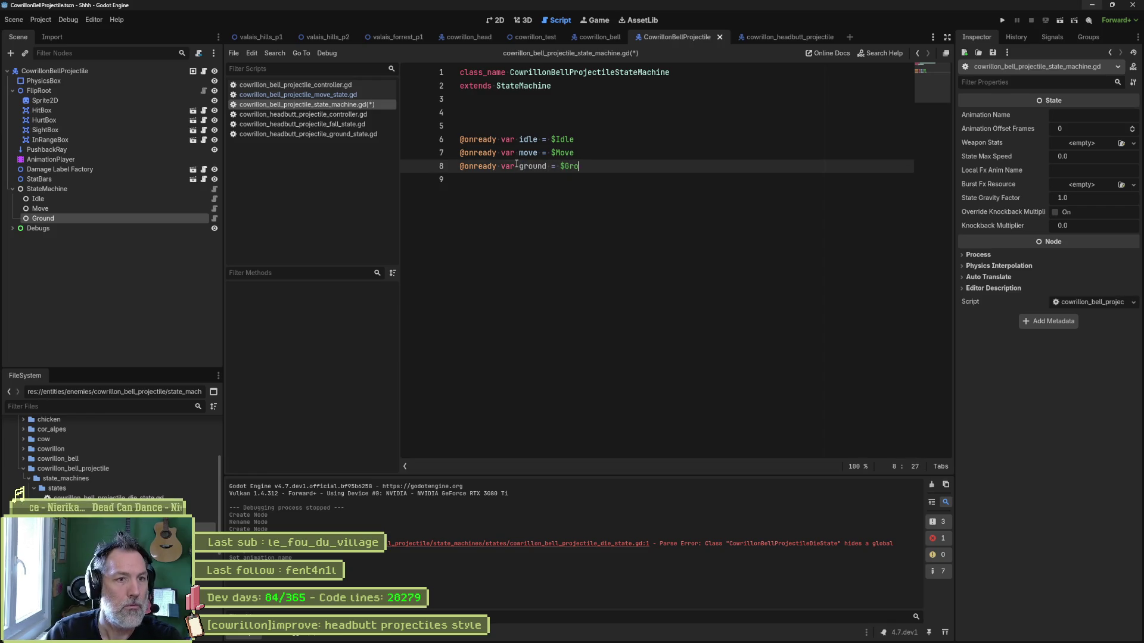
{"action": "key", "text": "Return"}
{"action": "key", "text": "ctrl+s"}
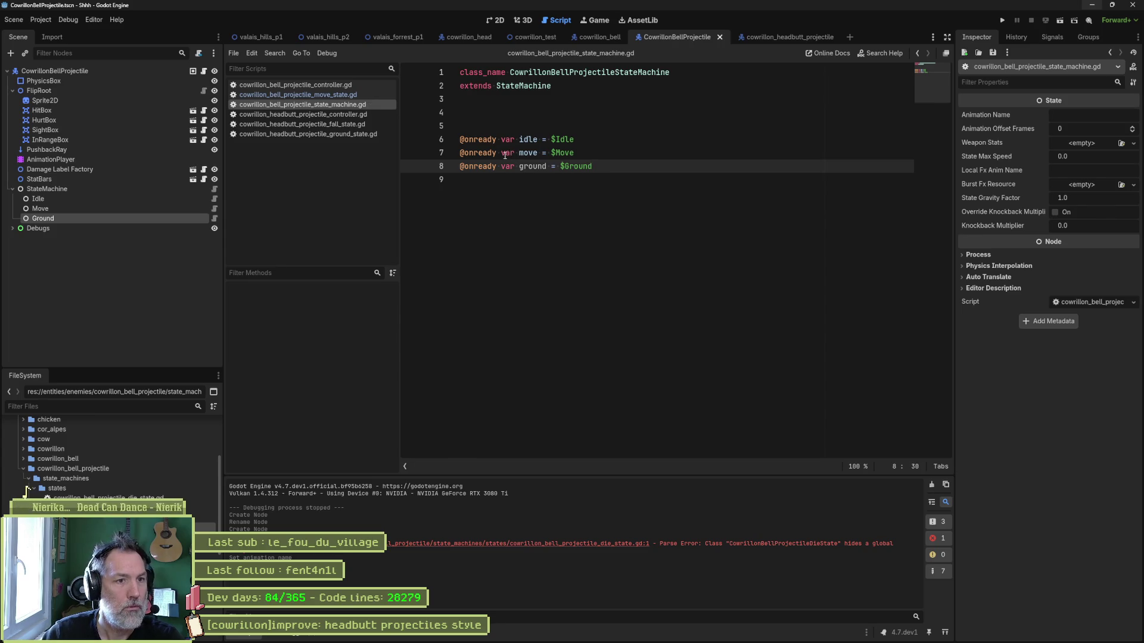
{"action": "key", "text": "ctrl+w"}
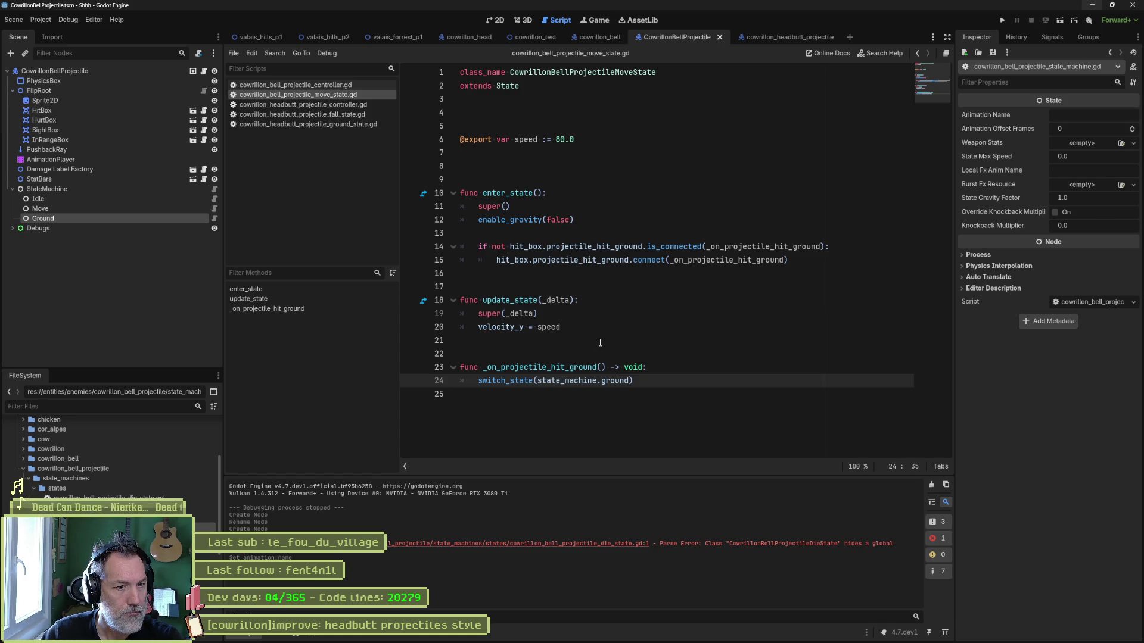
{"action": "left_click", "coordinate": [659, 322]}
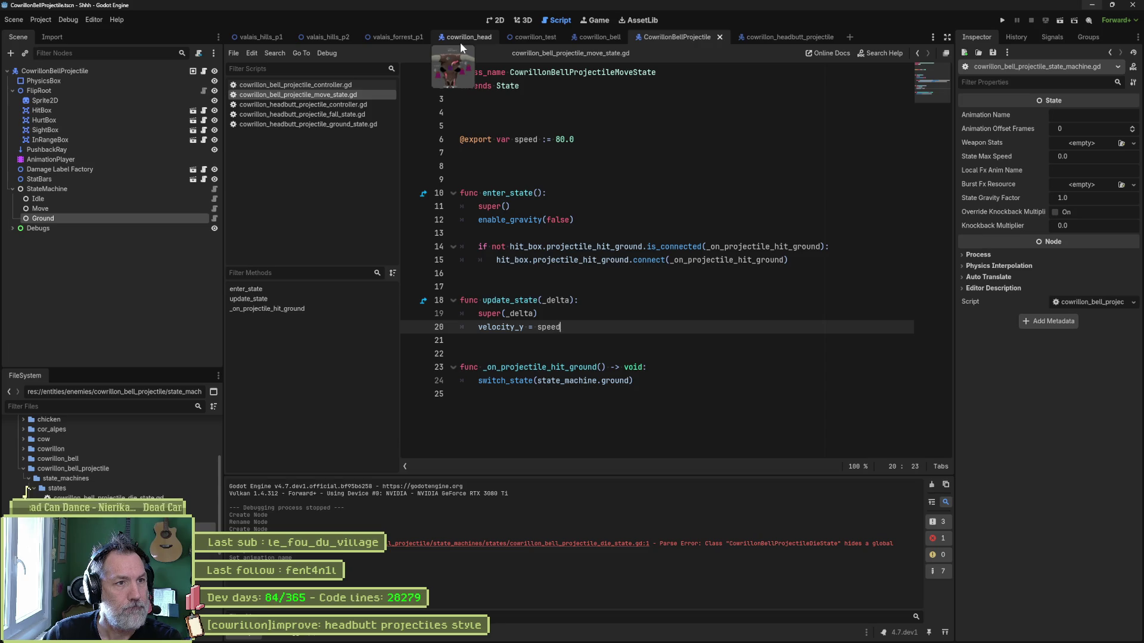
Run the cowrillon_test scene to watch the bell projectile, then stop it and return to CowrillonBellProjectile.
{"action": "left_click", "coordinate": [535, 37]}
{"action": "key", "text": "F6"}
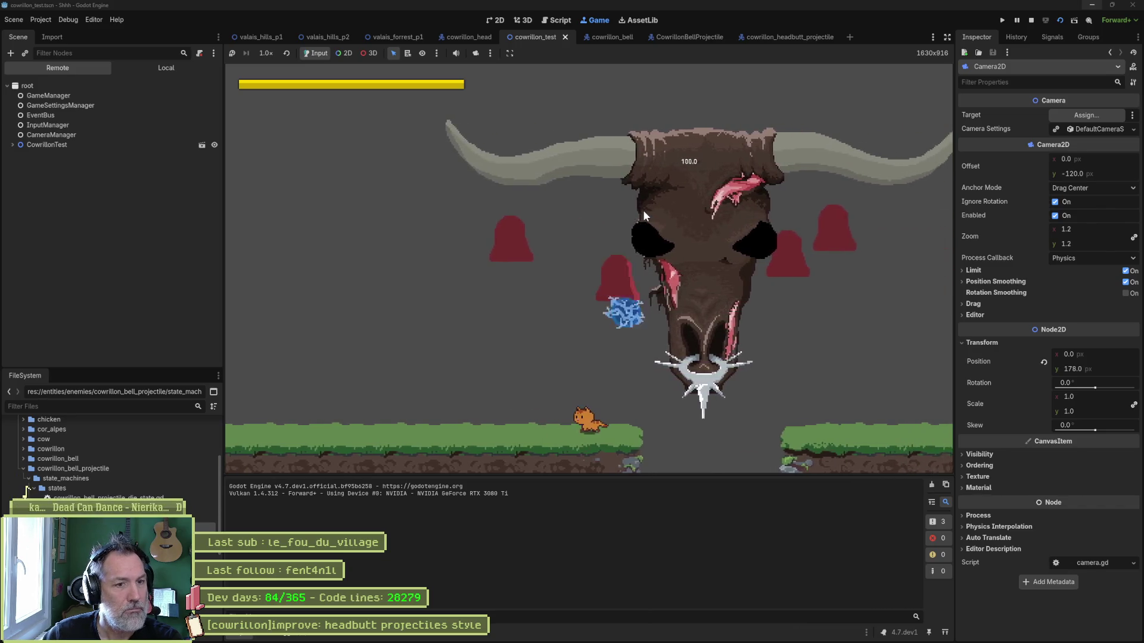
{"action": "key", "text": "F8"}
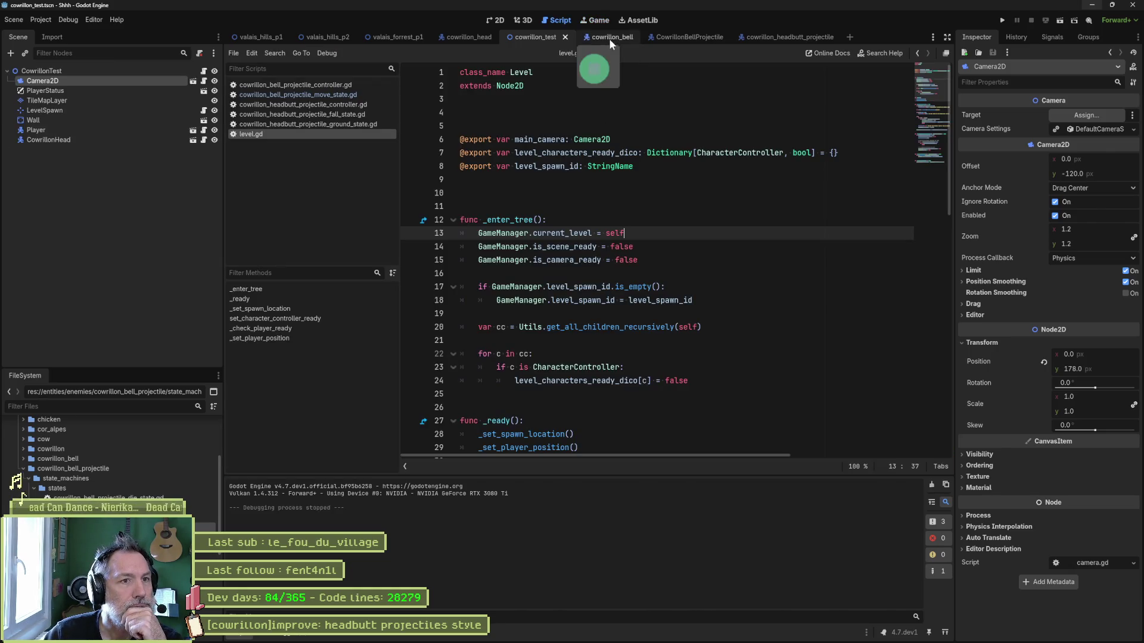
{"action": "left_click", "coordinate": [670, 37]}
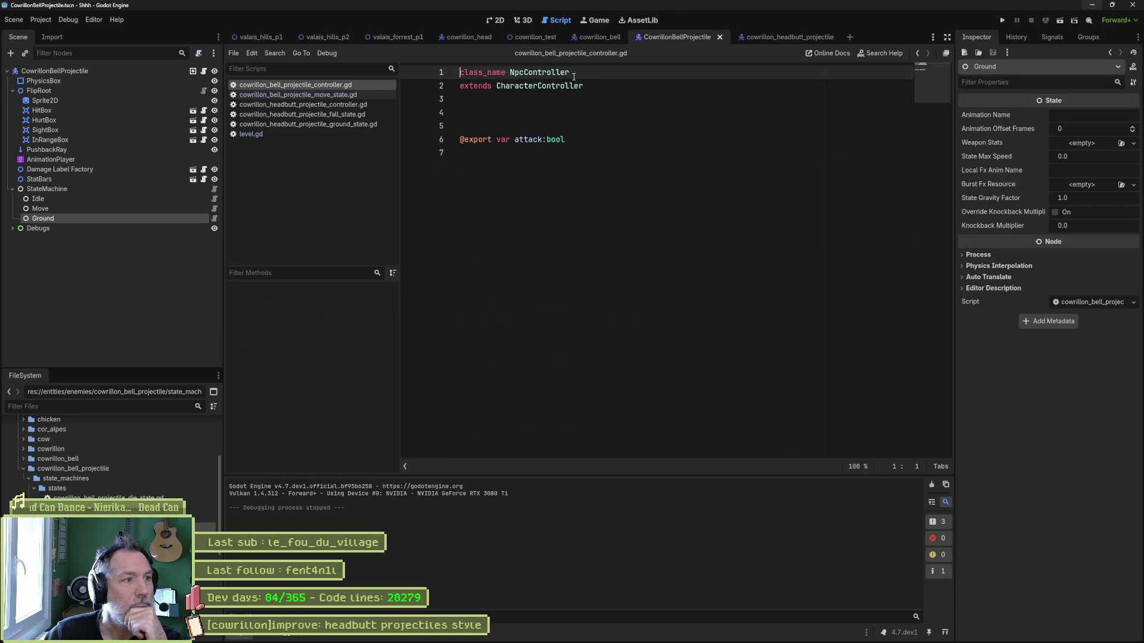
Rename the Move state node to Attack and delete the Idle state node.
{"action": "left_click", "coordinate": [163, 209]}
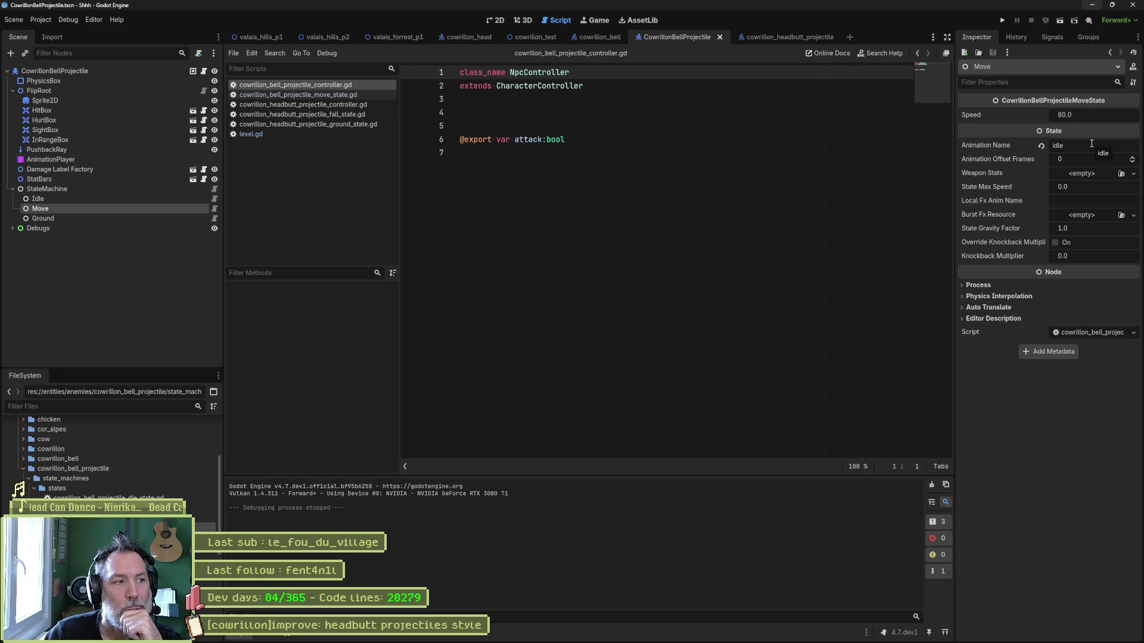
{"action": "left_click", "coordinate": [78, 218]}
{"action": "left_click", "coordinate": [85, 210]}
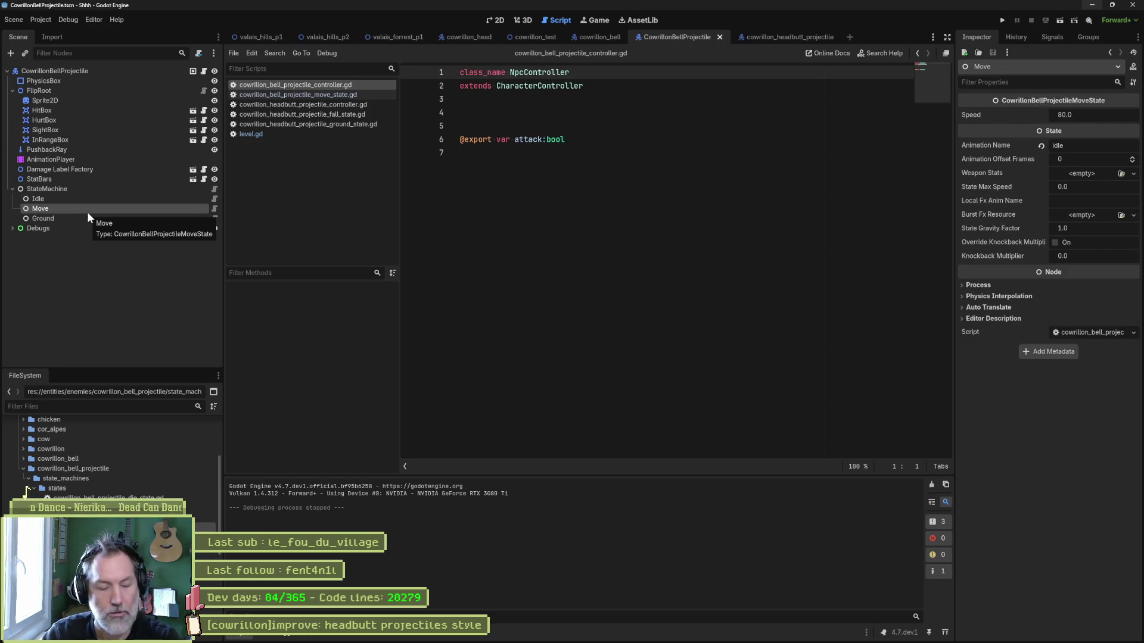
{"action": "left_click", "coordinate": [88, 212]}
{"action": "type", "text": "Attack"}
{"action": "key", "text": "Return"}
{"action": "key", "text": "Up"}
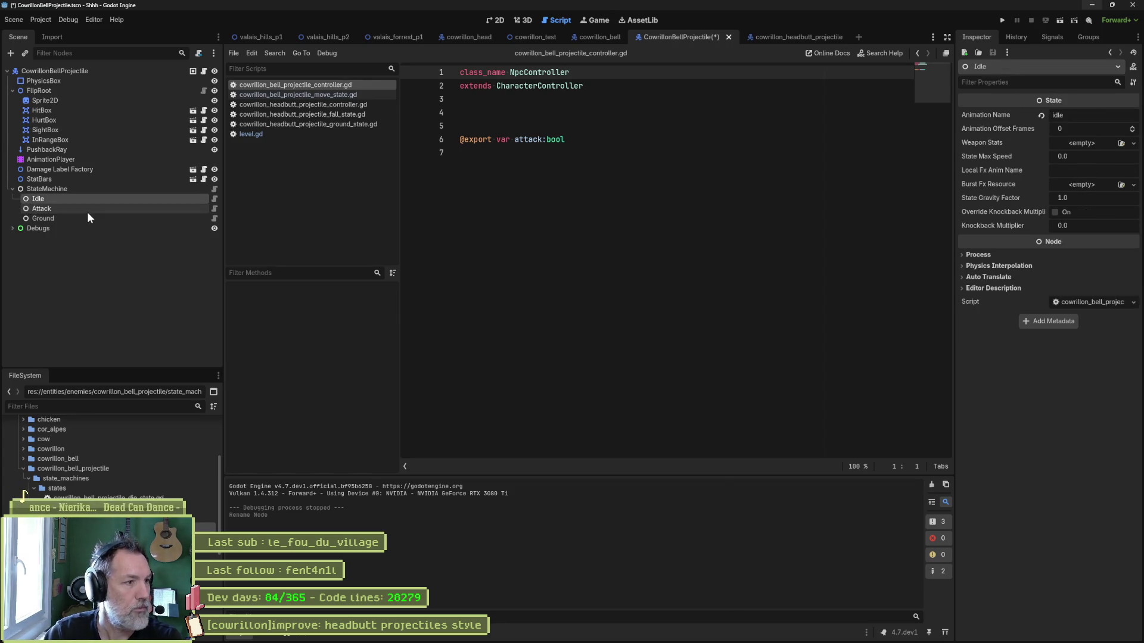
{"action": "key", "text": "Delete"}
{"action": "key", "text": "Return"}
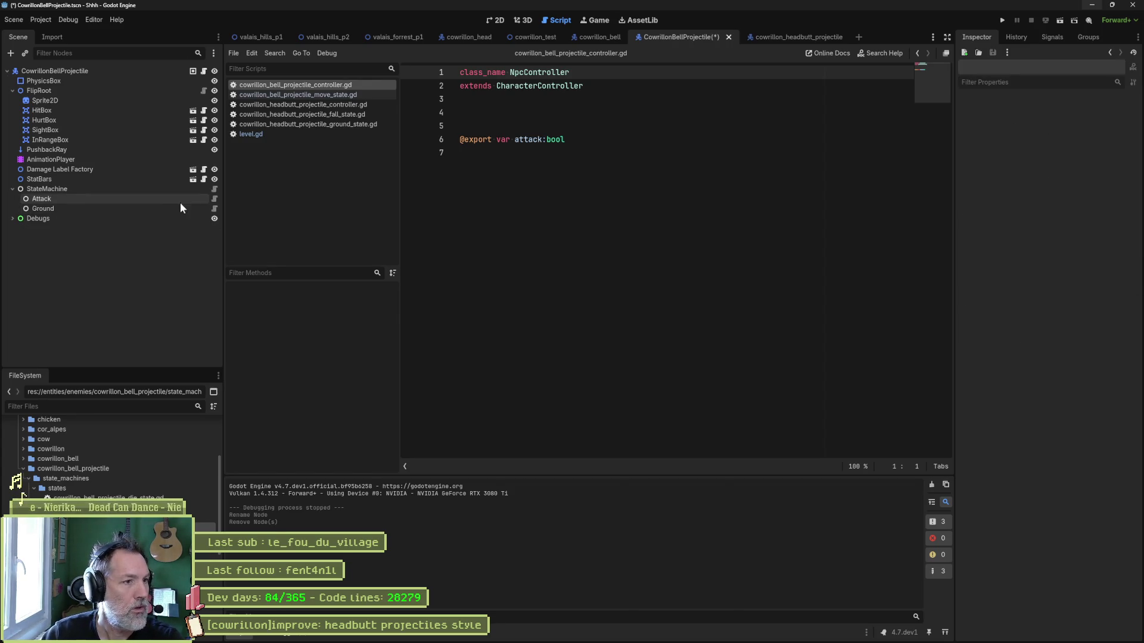
Change the Attack script's class_name to CowrillonBellProjectileAttackState and save.
{"action": "left_click", "coordinate": [215, 199]}
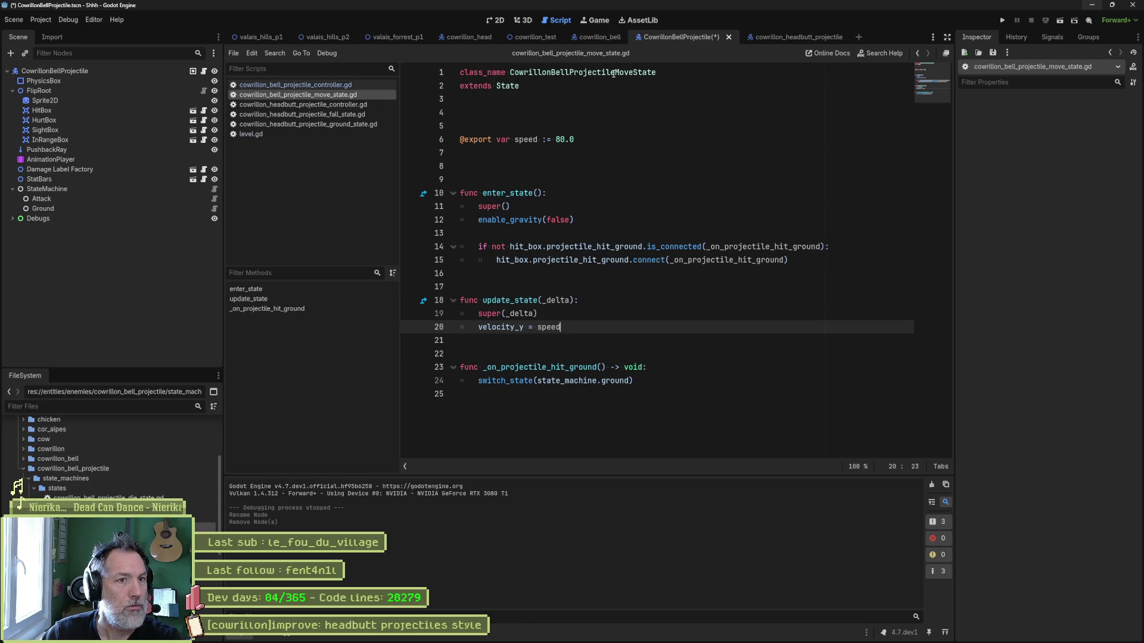
{"action": "left_click_drag", "start_coordinate": [614, 72], "coordinate": [629, 72]}
{"action": "type", "text": "Attack"}
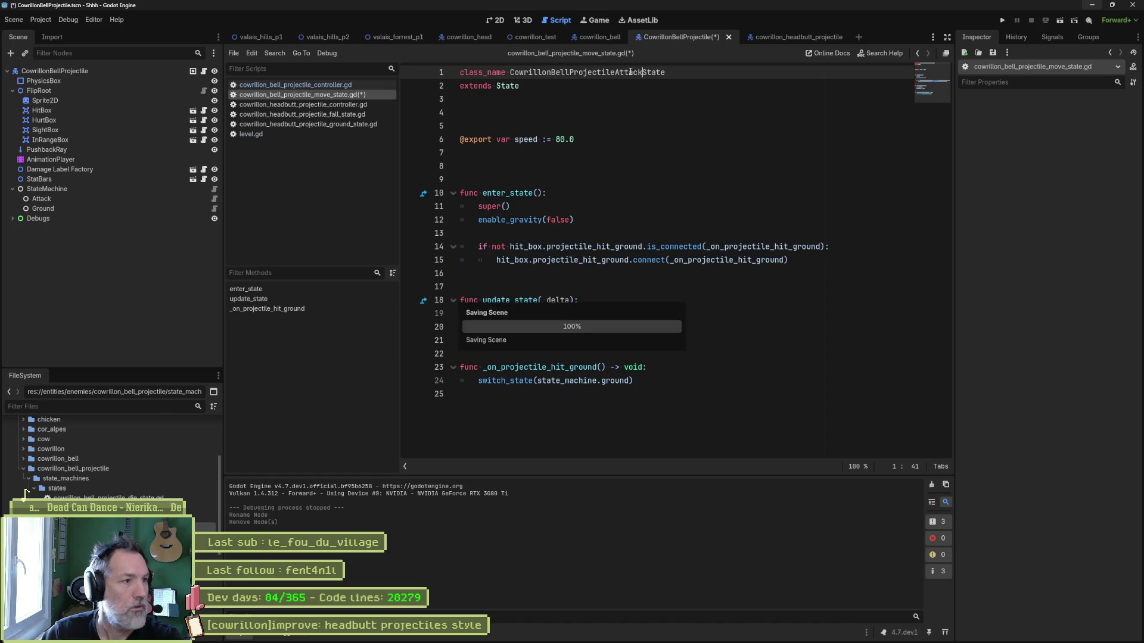
{"action": "key", "text": "ctrl+s"}
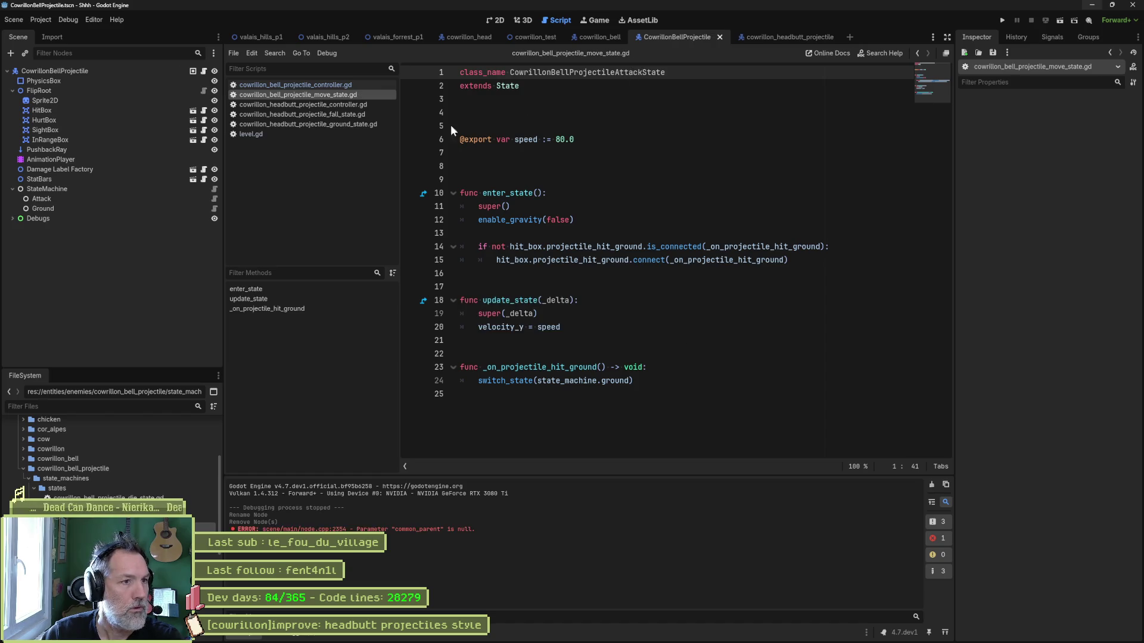
Copy the attack state script's file path and switch to Aseprite.
{"action": "right_click", "coordinate": [301, 94]}
{"action": "left_click", "coordinate": [359, 181]}
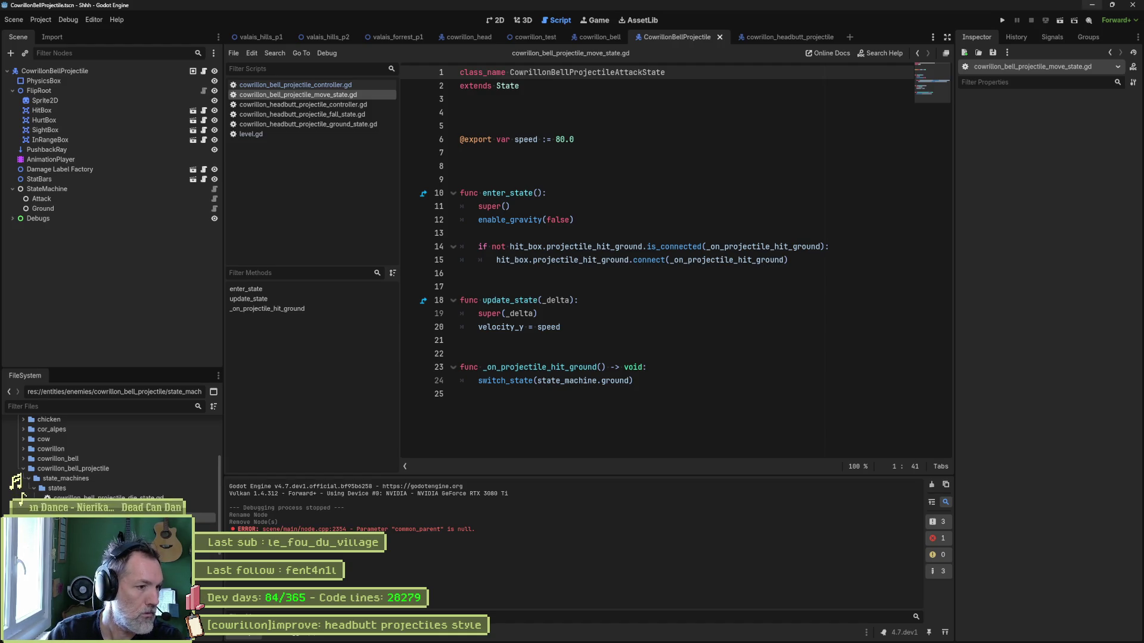
{"action": "left_click", "coordinate": [630, 633]}
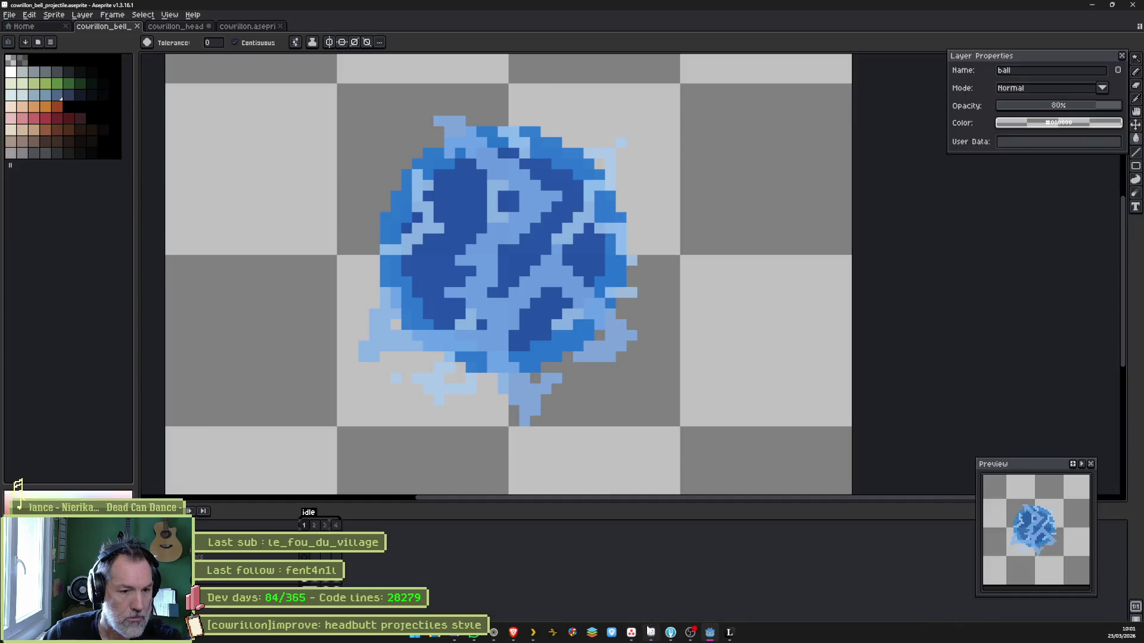
Rename the idle animation tag to attack.
{"action": "double_click", "coordinate": [308, 512]}
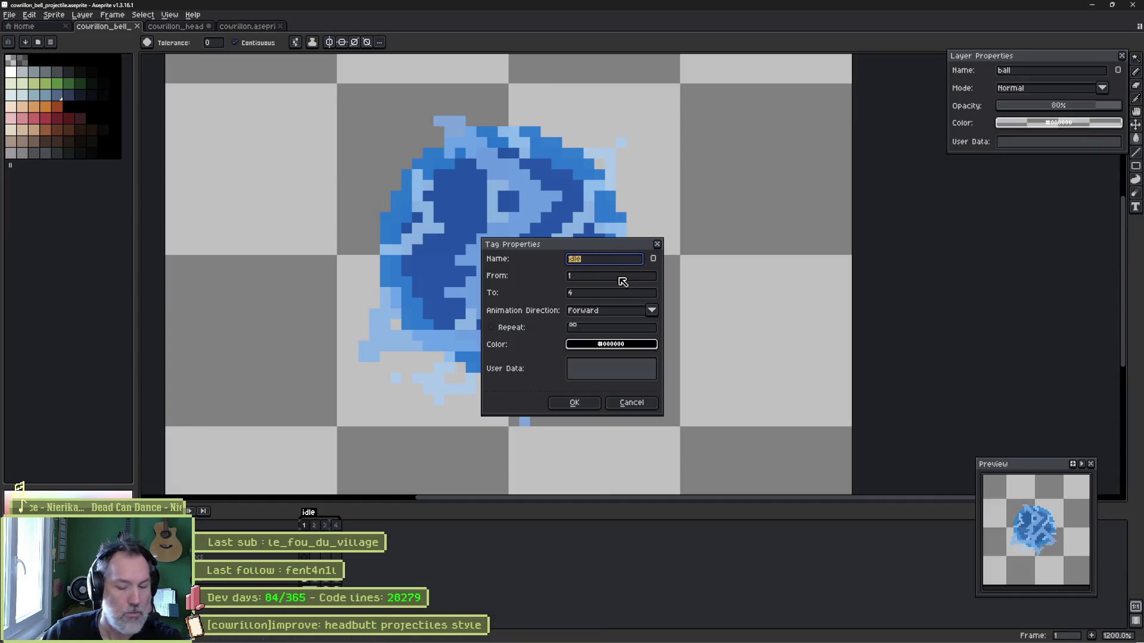
{"action": "type", "text": "ck"}
{"action": "key", "text": "Return"}
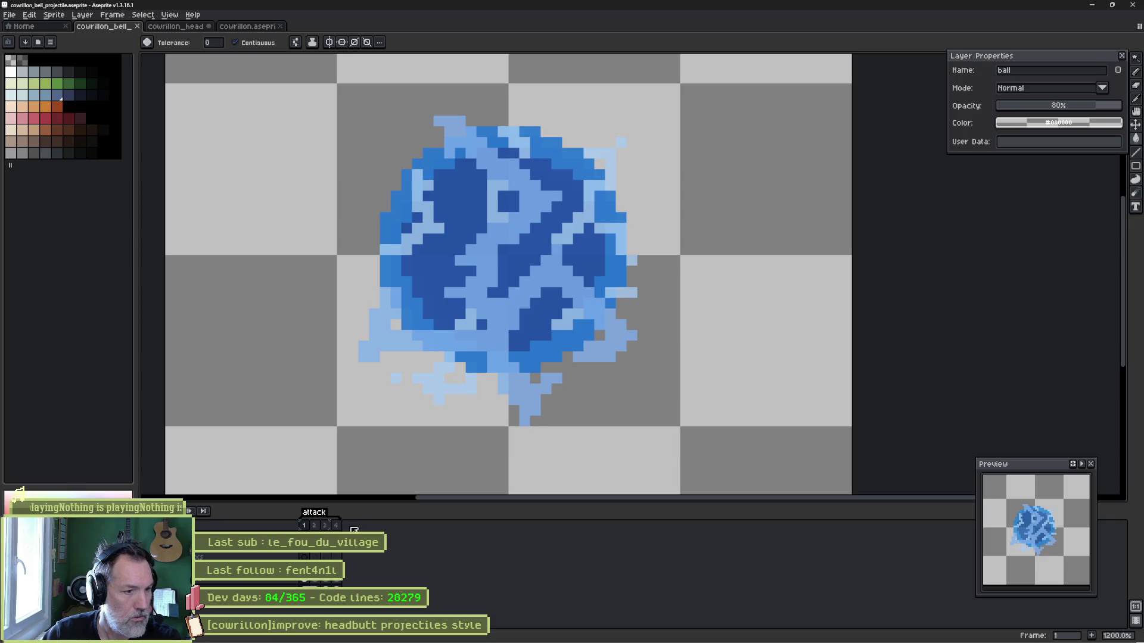
Create a new tag named ground on frame 5, then return to Godot.
{"action": "left_click", "coordinate": [338, 525]}
{"action": "left_click", "coordinate": [348, 526]}
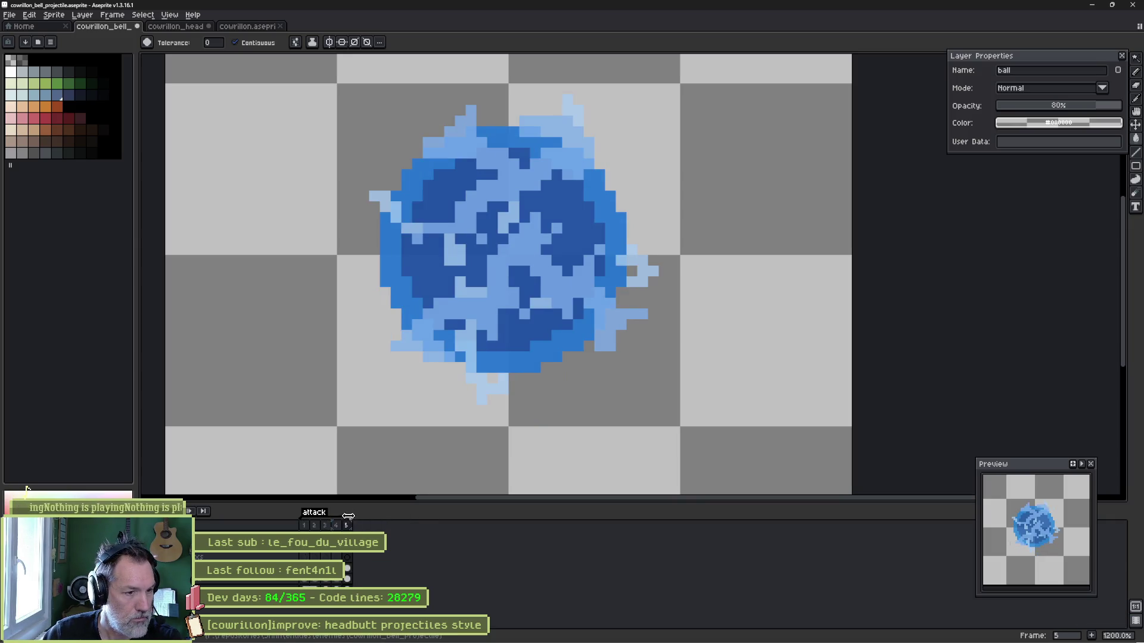
{"action": "key", "text": "Left"}
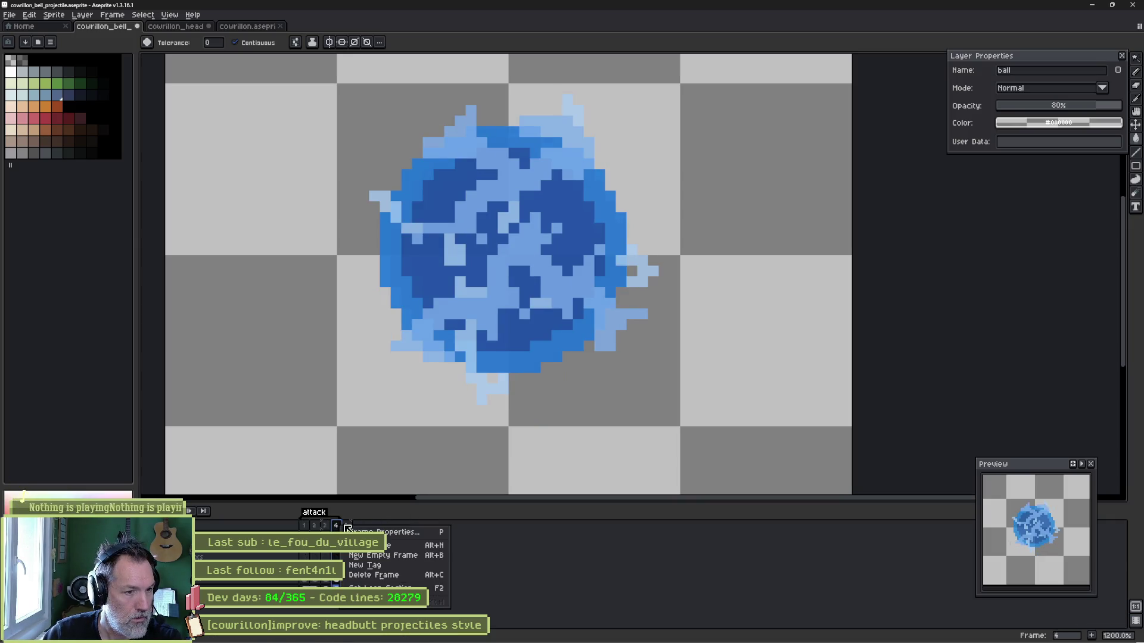
{"action": "left_click", "coordinate": [348, 526]}
{"action": "key", "text": "F2"}
{"action": "type", "text": "ground"}
{"action": "key", "text": "Return"}
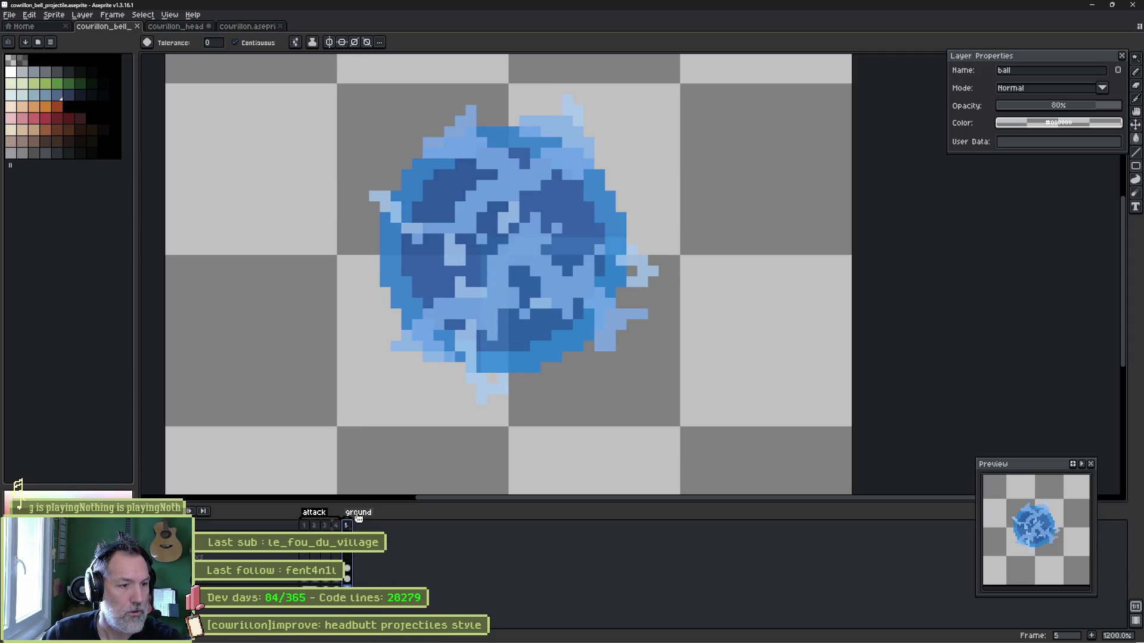
{"action": "double_click", "coordinate": [358, 512]}
{"action": "left_click", "coordinate": [574, 402]}
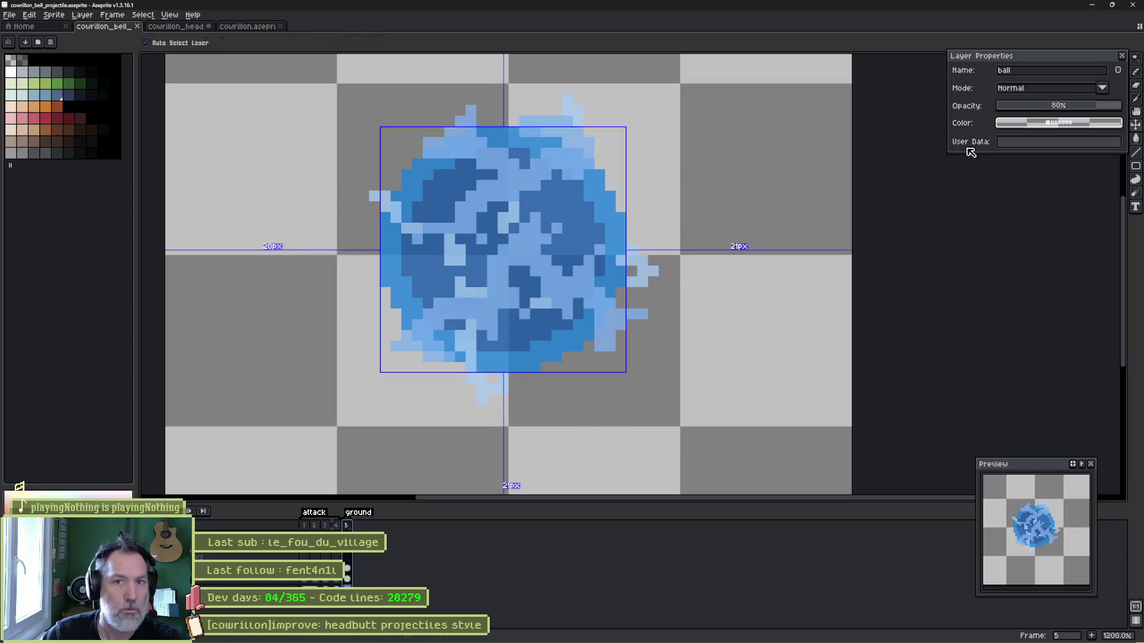
{"action": "left_click", "coordinate": [1092, 5]}
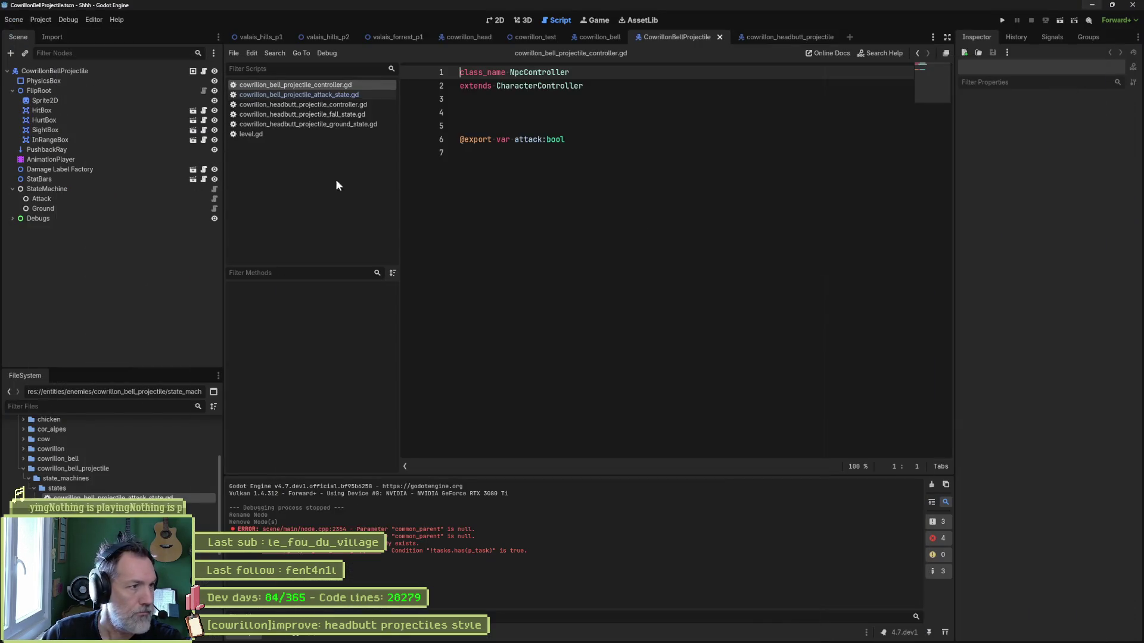
Reimport the Sprite2D's animations from its Aseprite file.
{"action": "left_click", "coordinate": [165, 103]}
{"action": "scroll", "coordinate": [1066, 452], "scroll_direction": "down", "scroll_amount": 5}
{"action": "left_click", "coordinate": [1039, 629]}
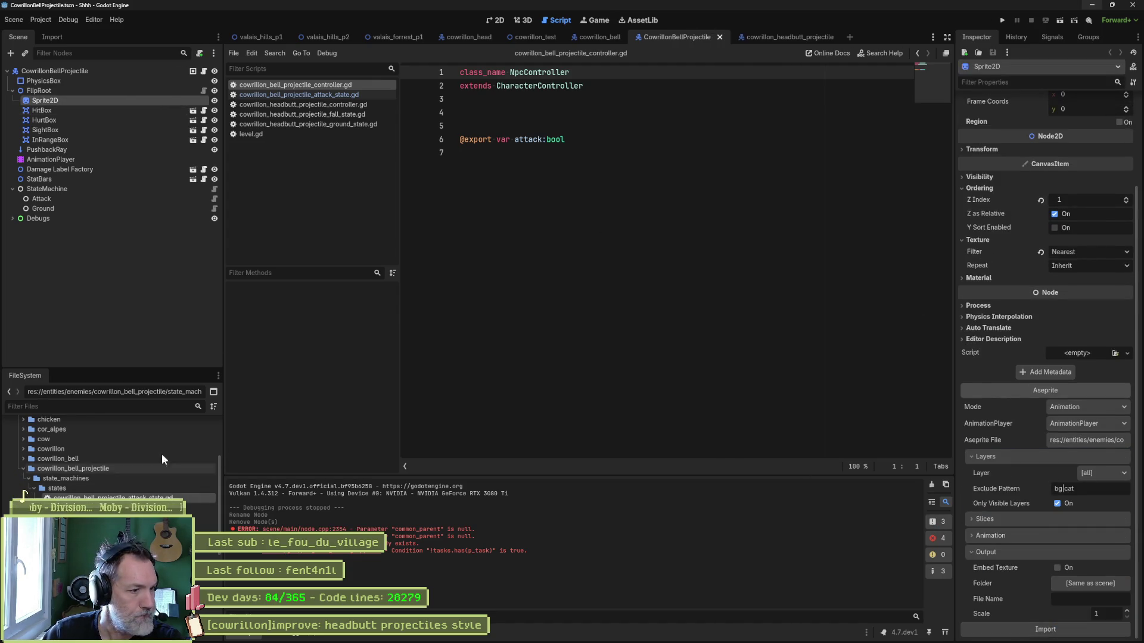
Set Animation Name to attack on Attack and ground on Ground, then save.
{"action": "left_click", "coordinate": [65, 198]}
{"action": "left_click", "coordinate": [1077, 146]}
{"action": "type", "text": "attack"}
{"action": "key", "text": "Return"}
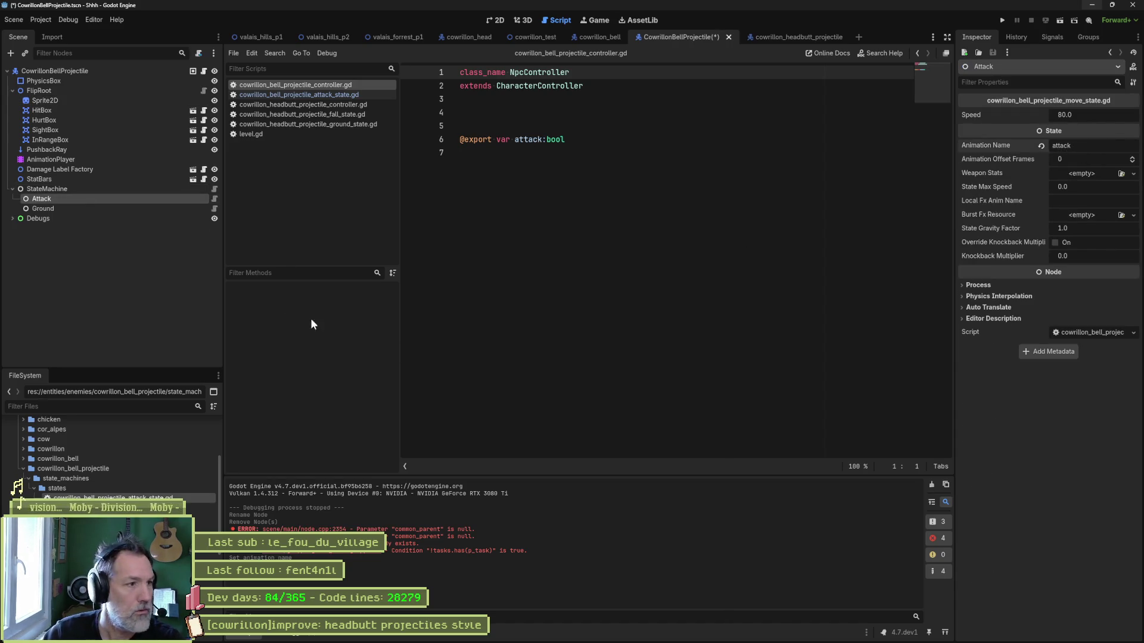
{"action": "left_click", "coordinate": [180, 208]}
{"action": "left_click", "coordinate": [1109, 115]}
{"action": "type", "text": "ground"}
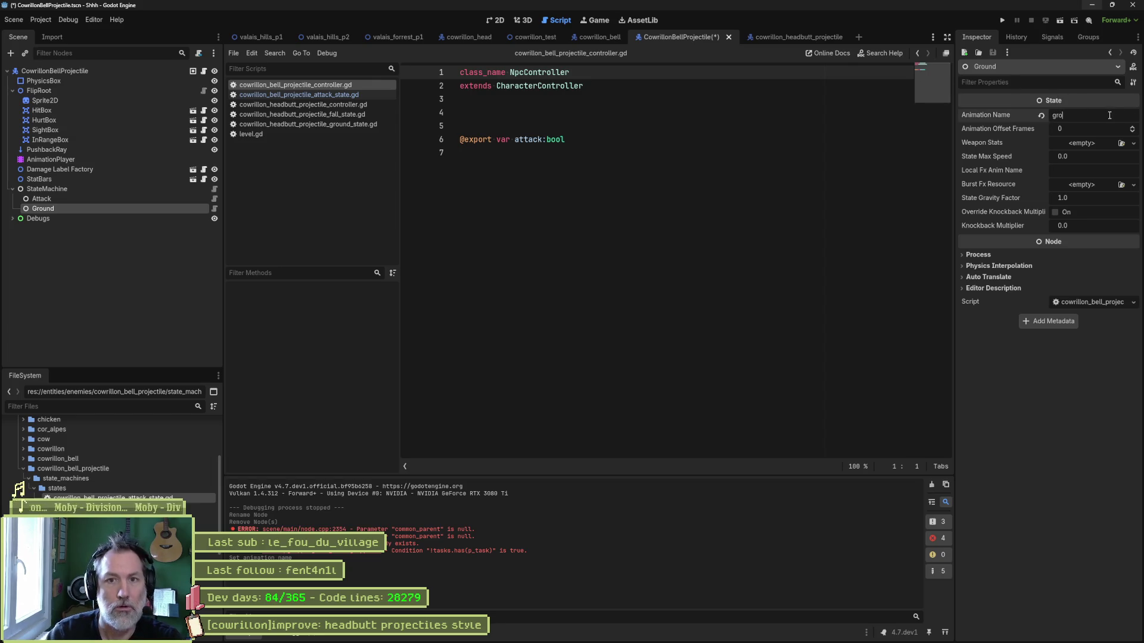
{"action": "key", "text": "Return"}
{"action": "key", "text": "ctrl+s"}
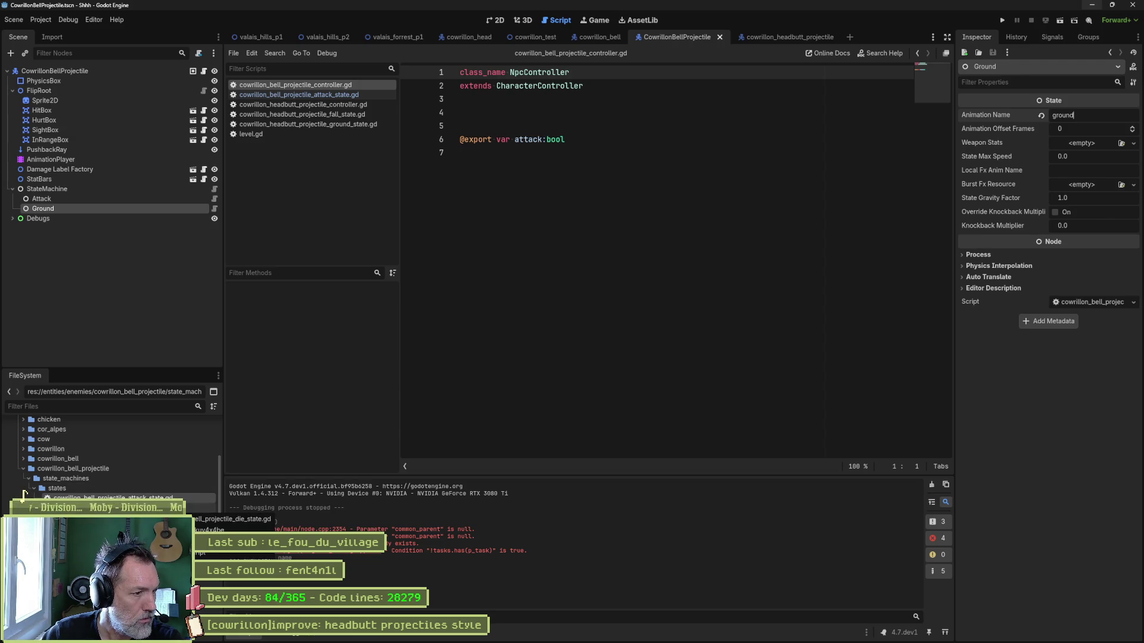
{"action": "double_click", "coordinate": [25, 490]}
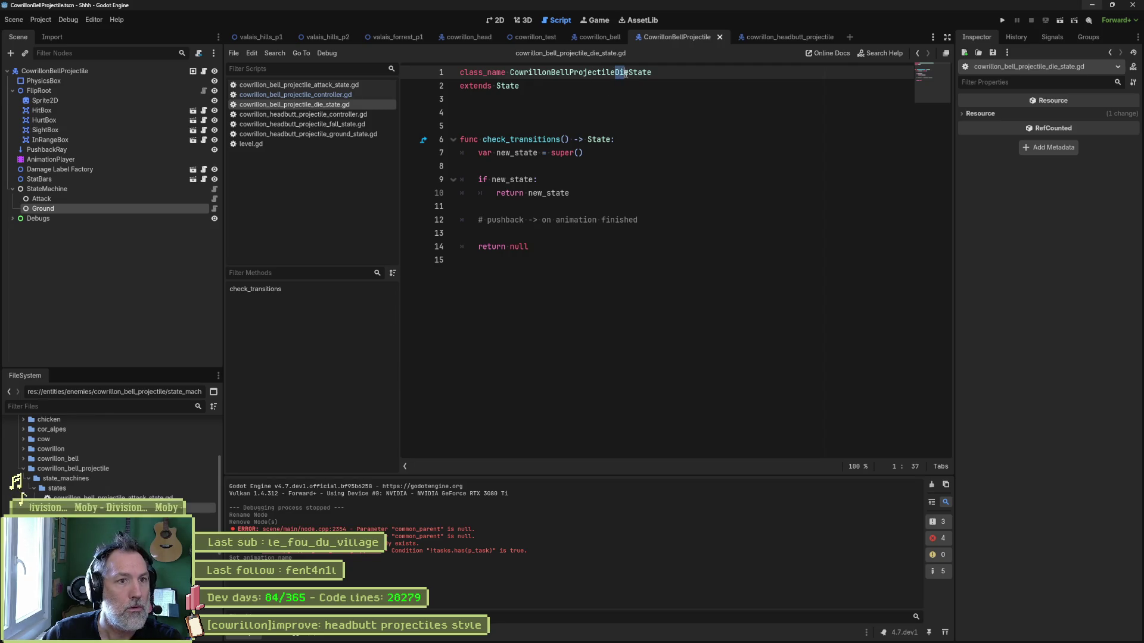
Change the die script's class to CowrillonBellProjectileGroundState and rename the file to cowrillon_bell_projectile_ground_state.gd.
{"action": "type", "text": "Ground"}
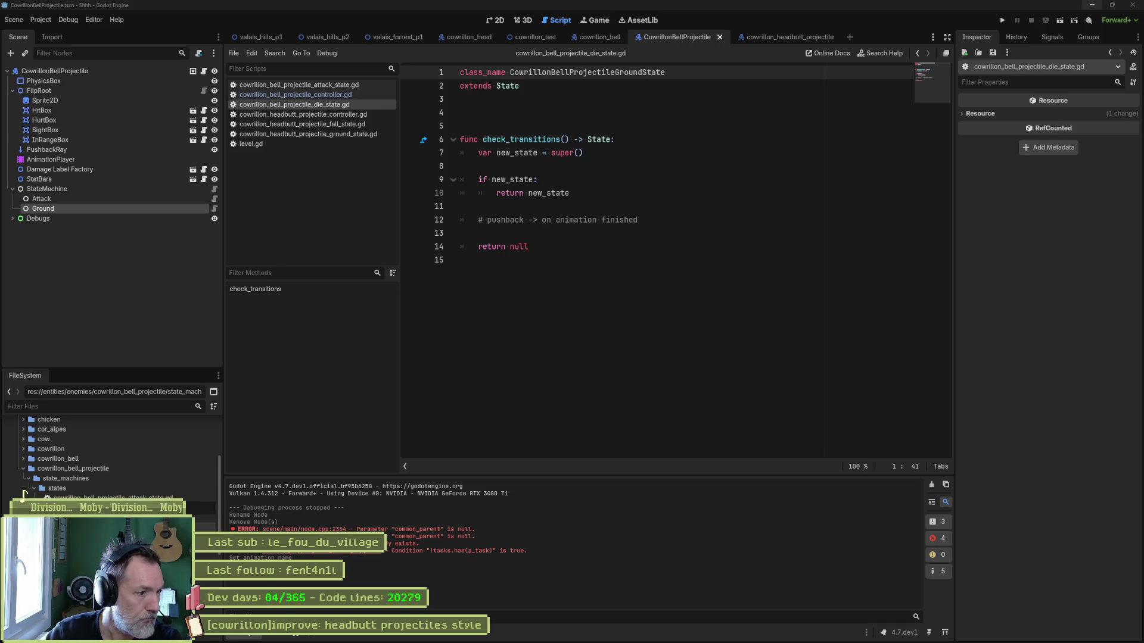
{"action": "key", "text": "Return"}
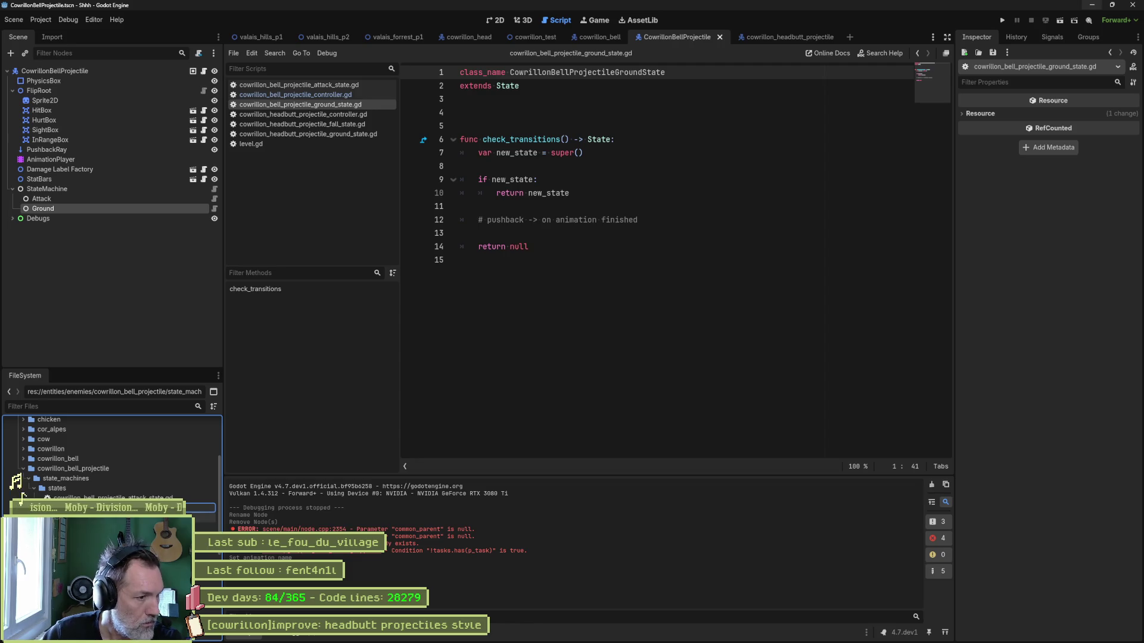
{"action": "key", "text": "Return"}
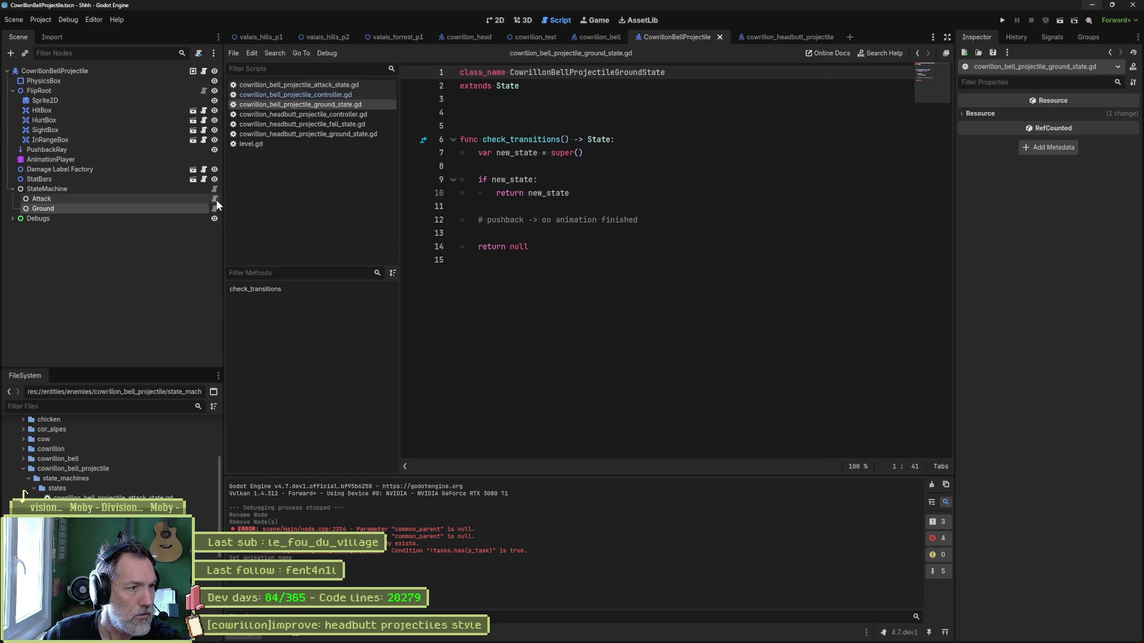
{"action": "left_click", "coordinate": [206, 207]}
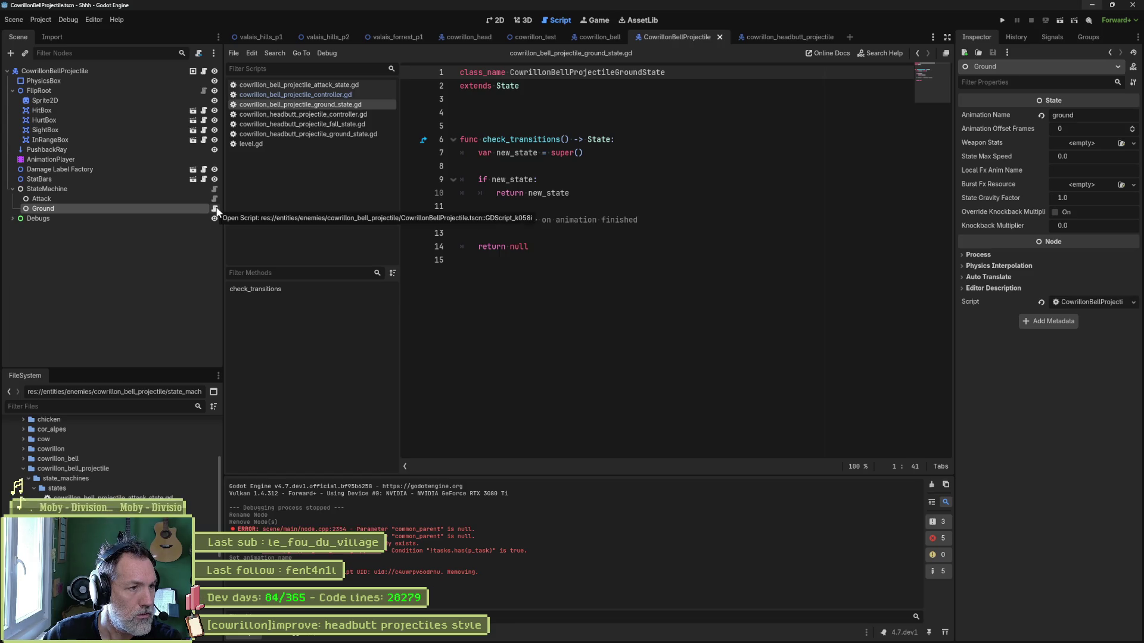
Delete the old Ground node, add a CowrillonBellProjectileGroundState child named Ground under StateMachine, and save.
{"action": "key", "text": "Delete"}
{"action": "key", "text": "Return"}
{"action": "left_click", "coordinate": [133, 188]}
{"action": "key", "text": "ctrl+a"}
{"action": "type", "text": "gro"}
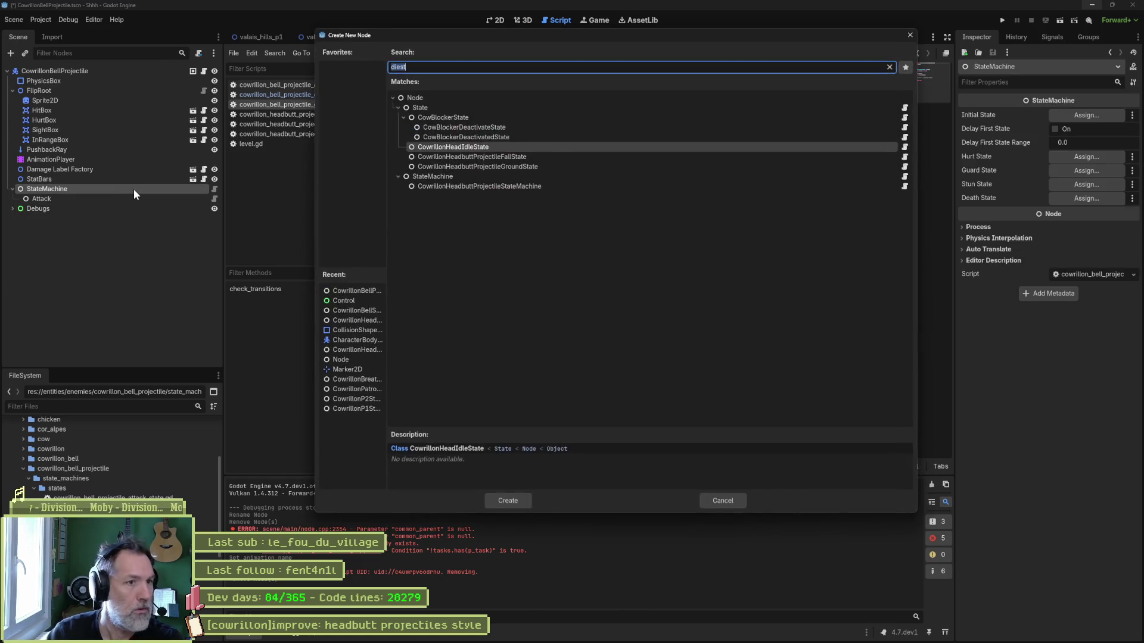
{"action": "type", "text": "und"}
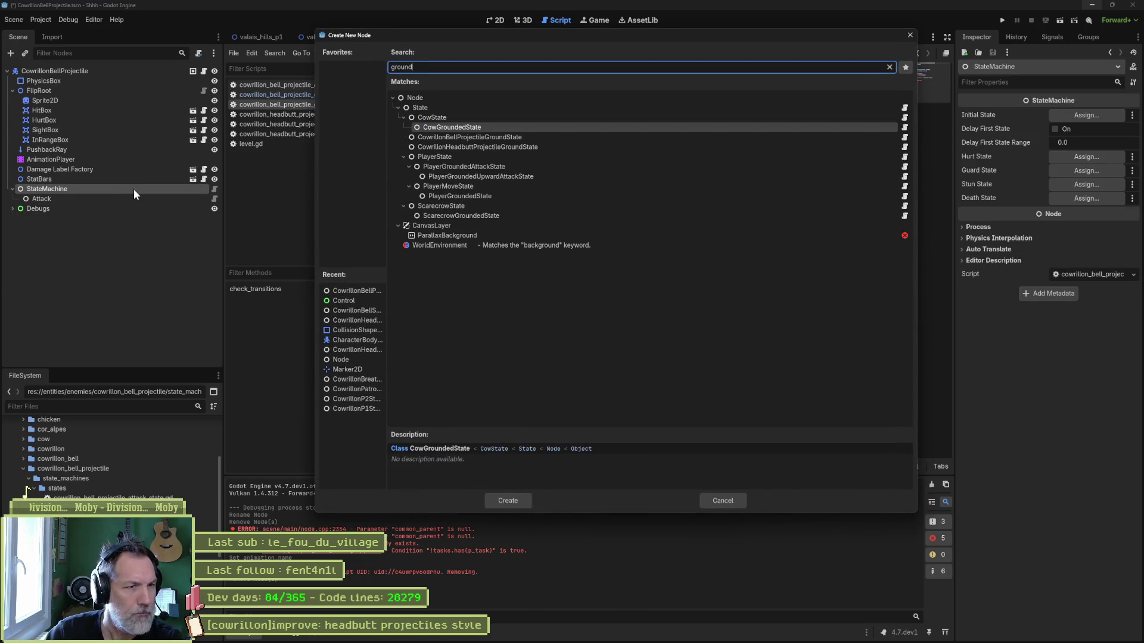
{"action": "key", "text": "Down"}
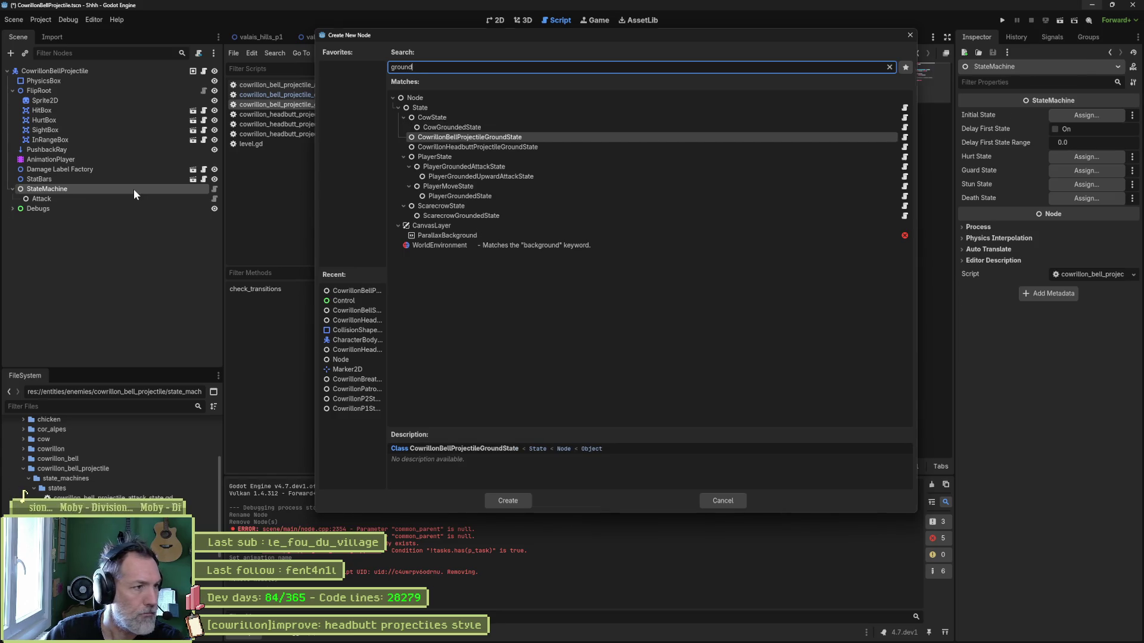
{"action": "key", "text": "Return"}
{"action": "key", "text": "F2"}
{"action": "type", "text": "Ground"}
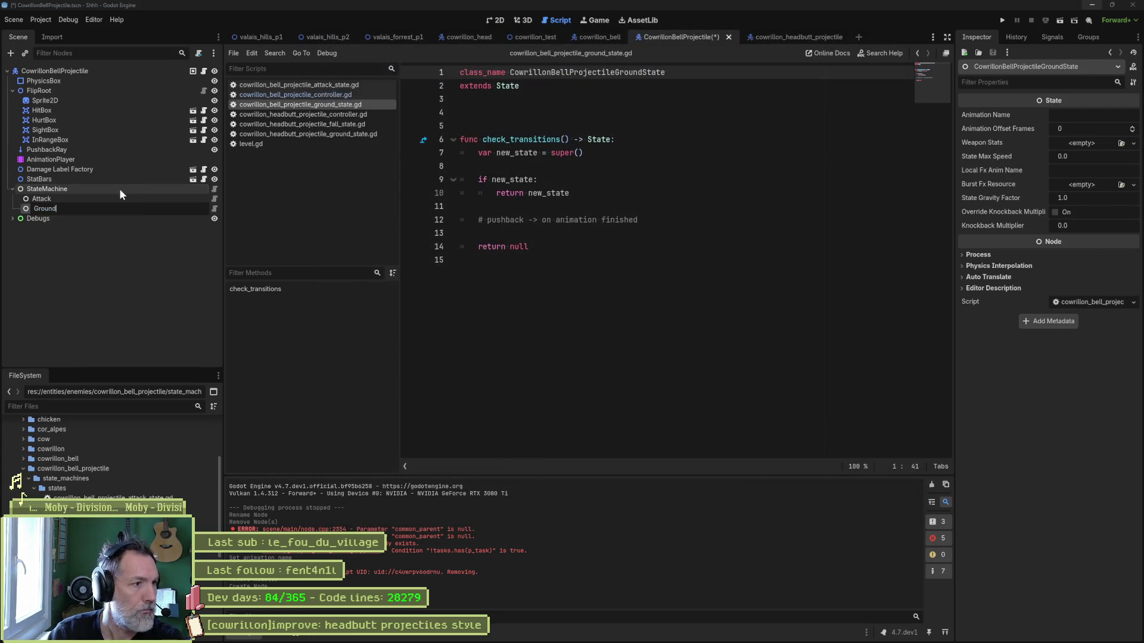
{"action": "key", "text": "Return"}
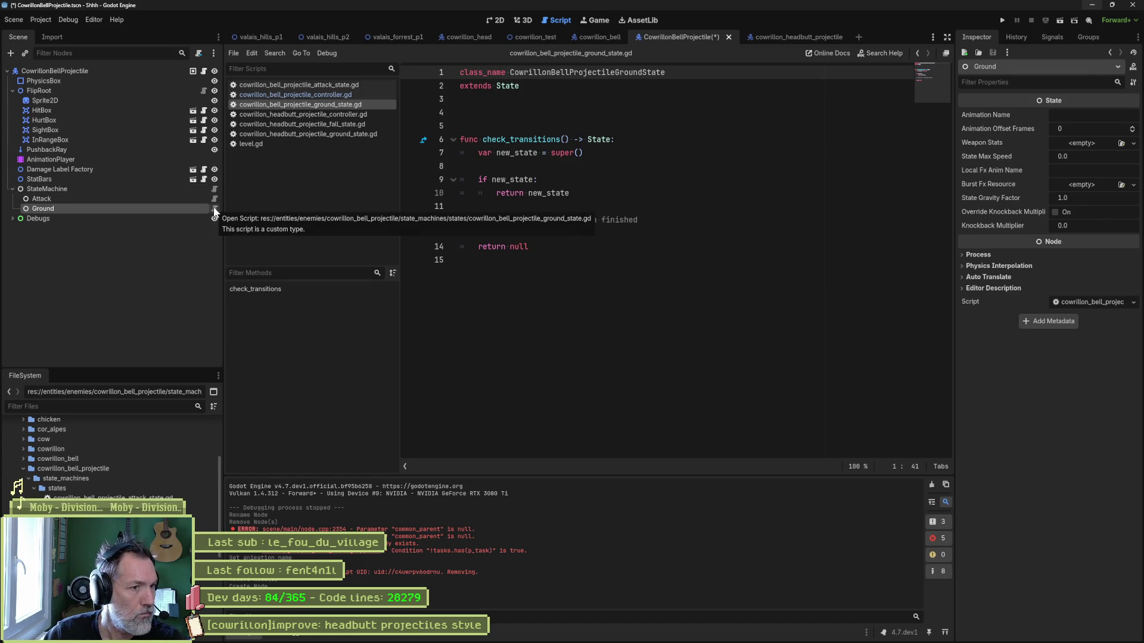
{"action": "key", "text": "ctrl+s"}
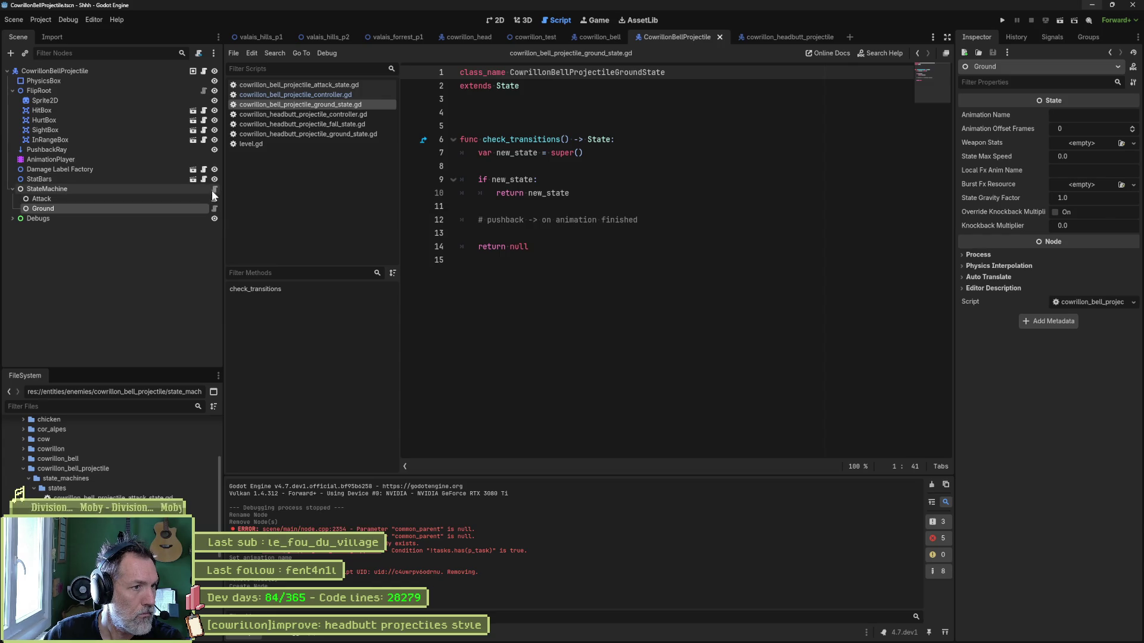
Remove the obsolete idle reference line from the StateMachine script.
{"action": "left_click", "coordinate": [212, 189]}
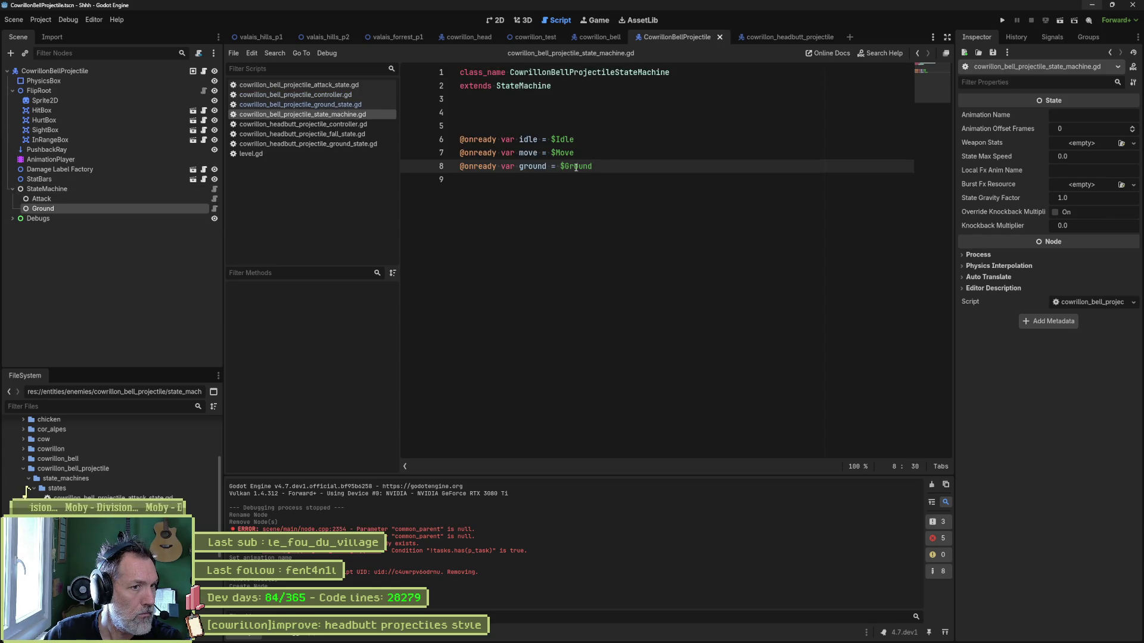
{"action": "left_click", "coordinate": [617, 139]}
{"action": "key", "text": "ctrl+shift+k"}
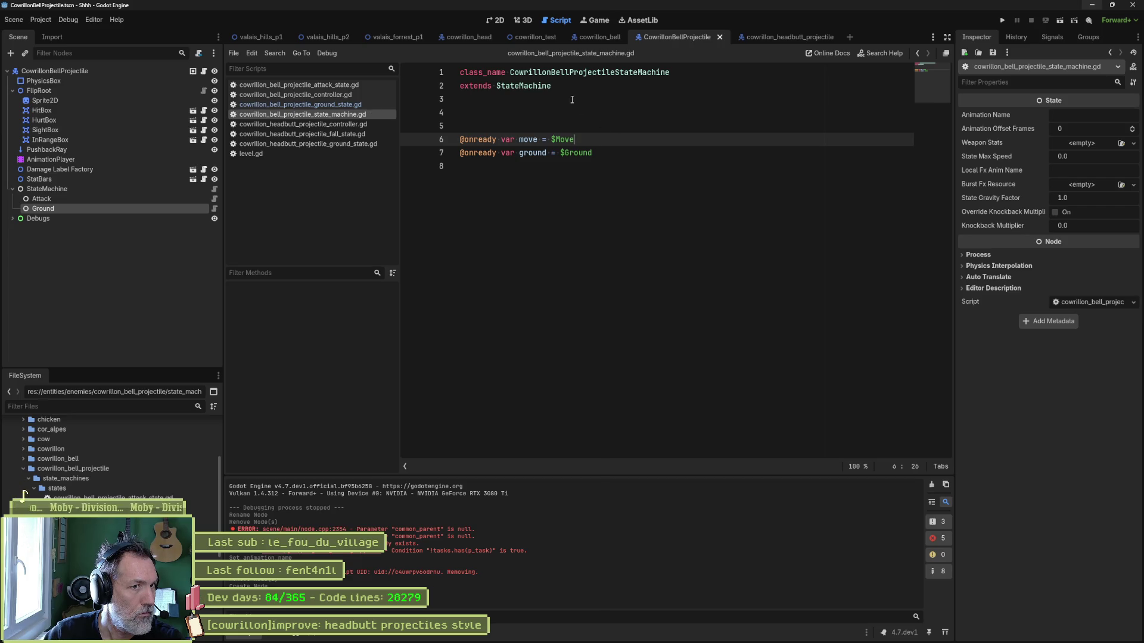
Delete check_transitions from the ground state script, save, and close it and the controller script.
{"action": "key", "text": "alt+Left"}
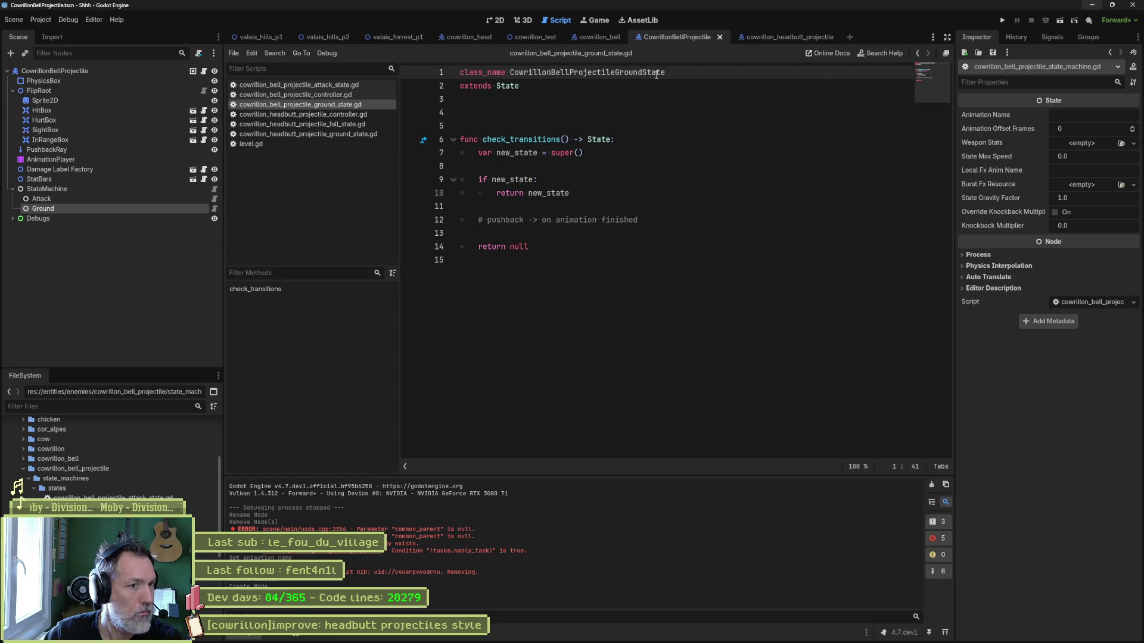
{"action": "left_click_drag", "start_coordinate": [551, 252], "coordinate": [454, 140]}
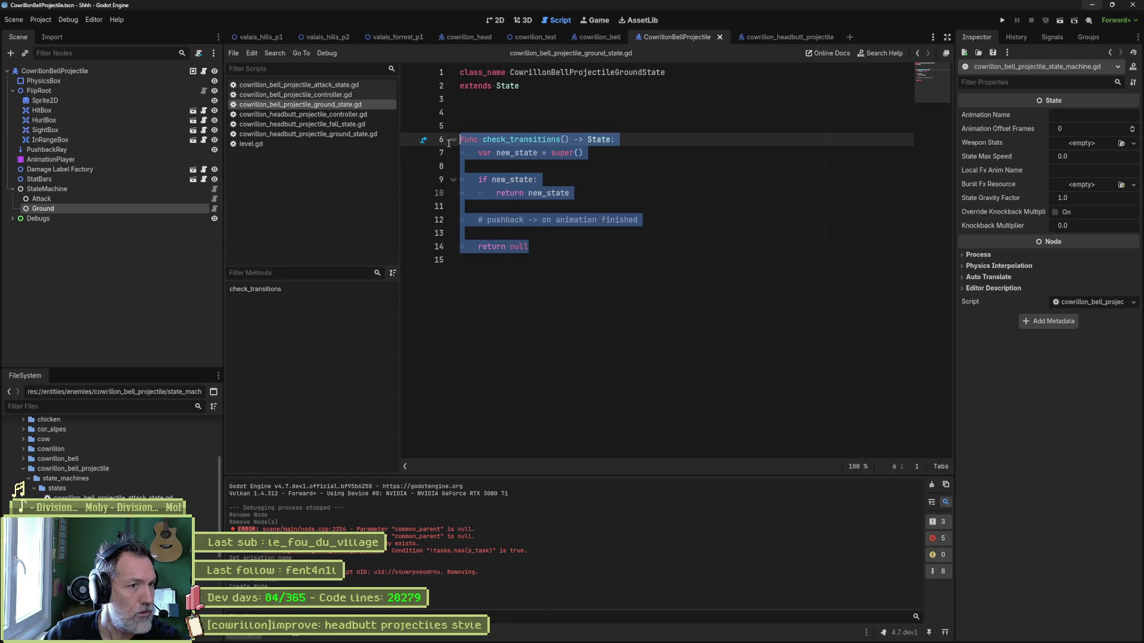
{"action": "key", "text": "BackSpace"}
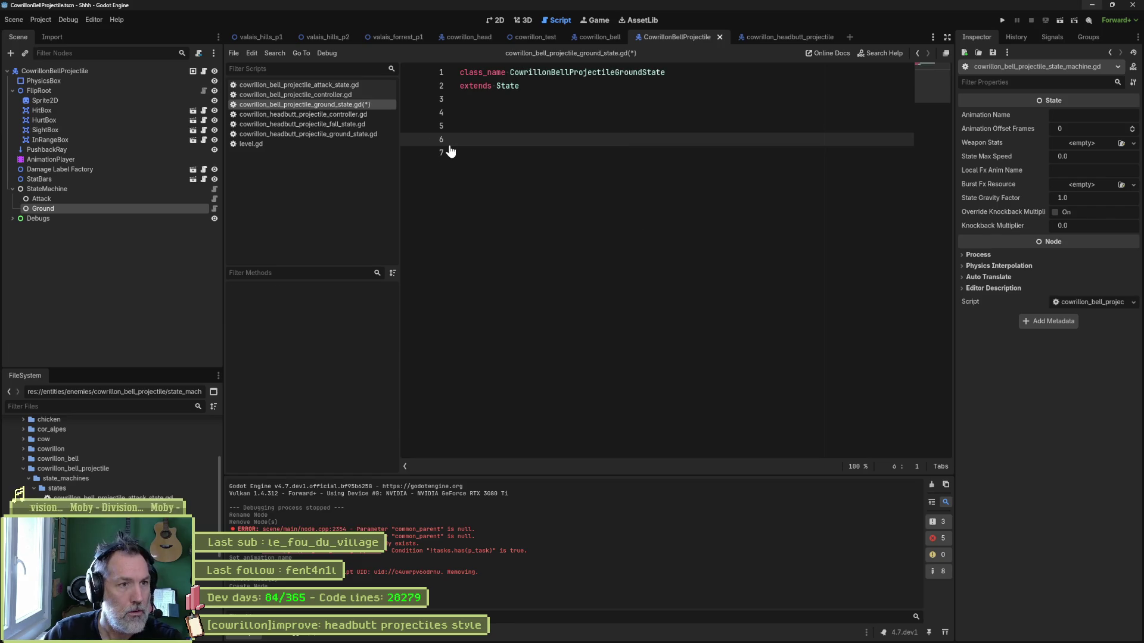
{"action": "key", "text": "ctrl+s"}
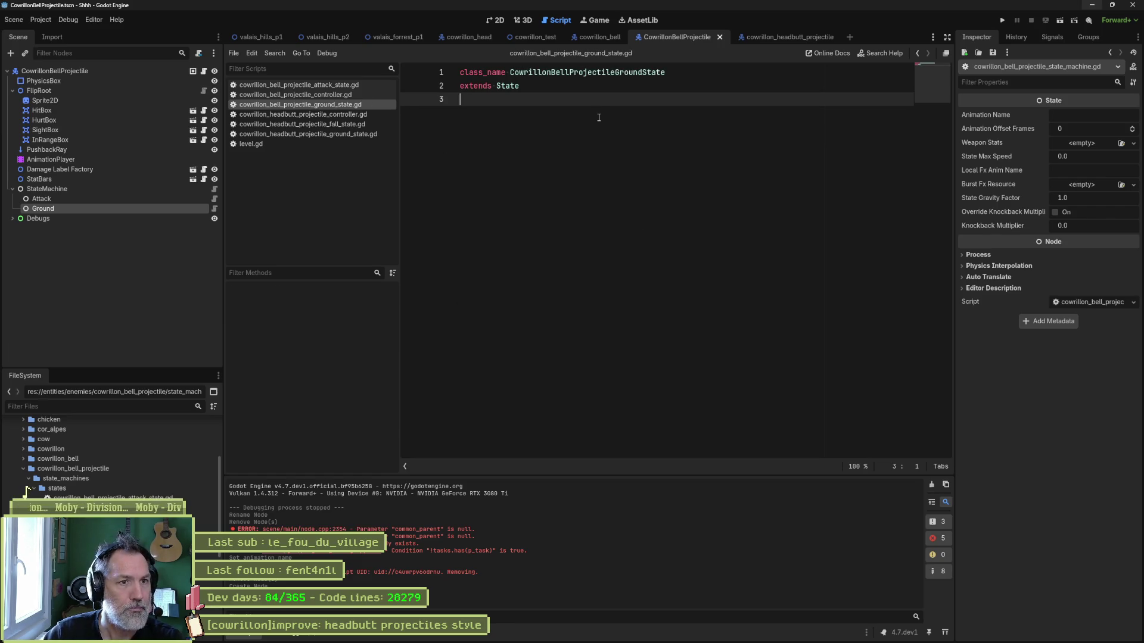
{"action": "key", "text": "ctrl+w"}
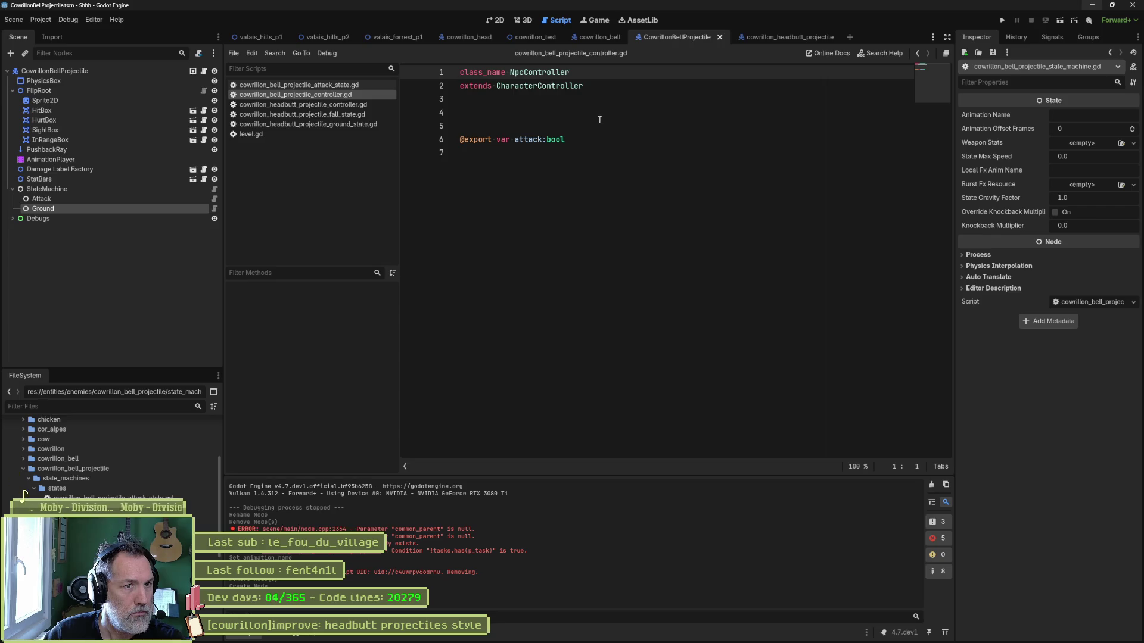
{"action": "key", "text": "ctrl+w"}
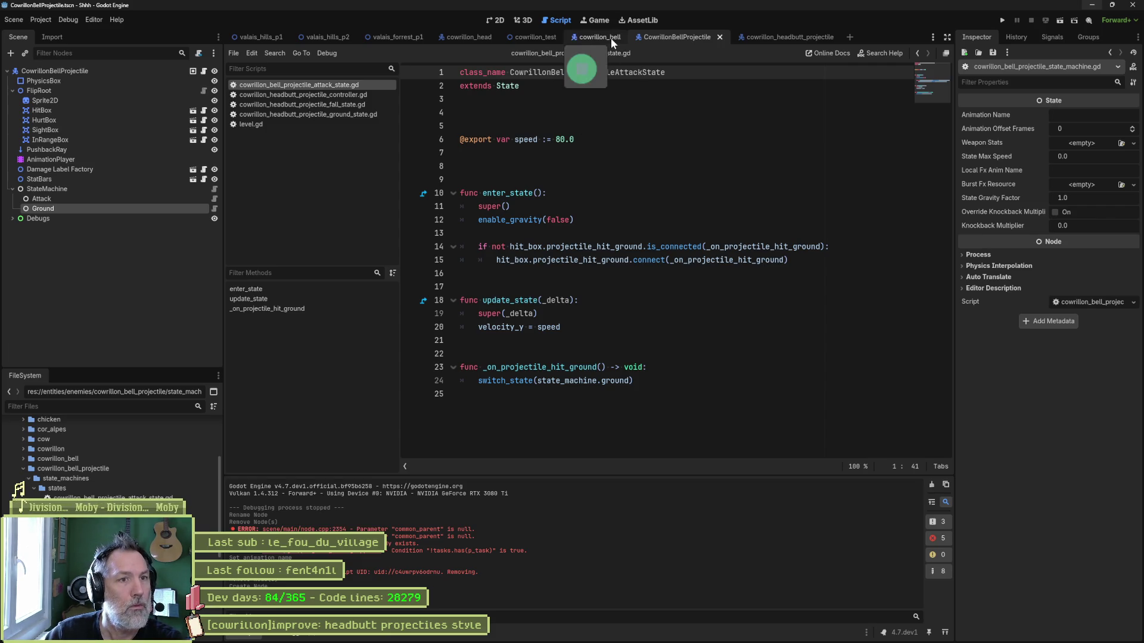
Run cowrillon_test, stop it, and jump from the Errors list to the failing line.
{"action": "left_click", "coordinate": [523, 37]}
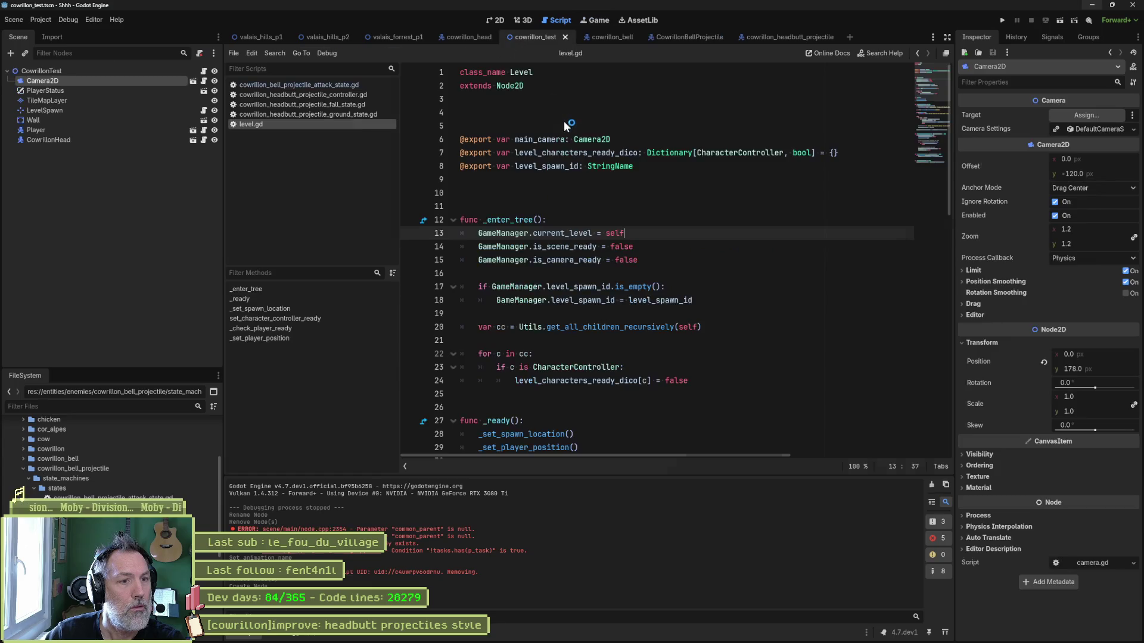
{"action": "key", "text": "F6"}
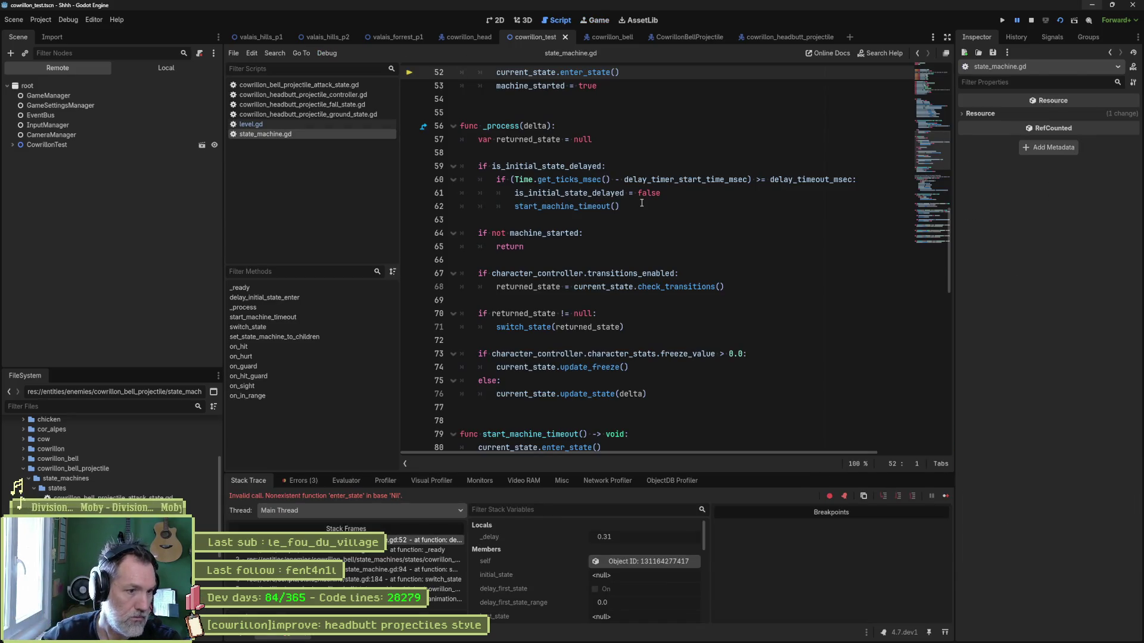
{"action": "key", "text": "F8"}
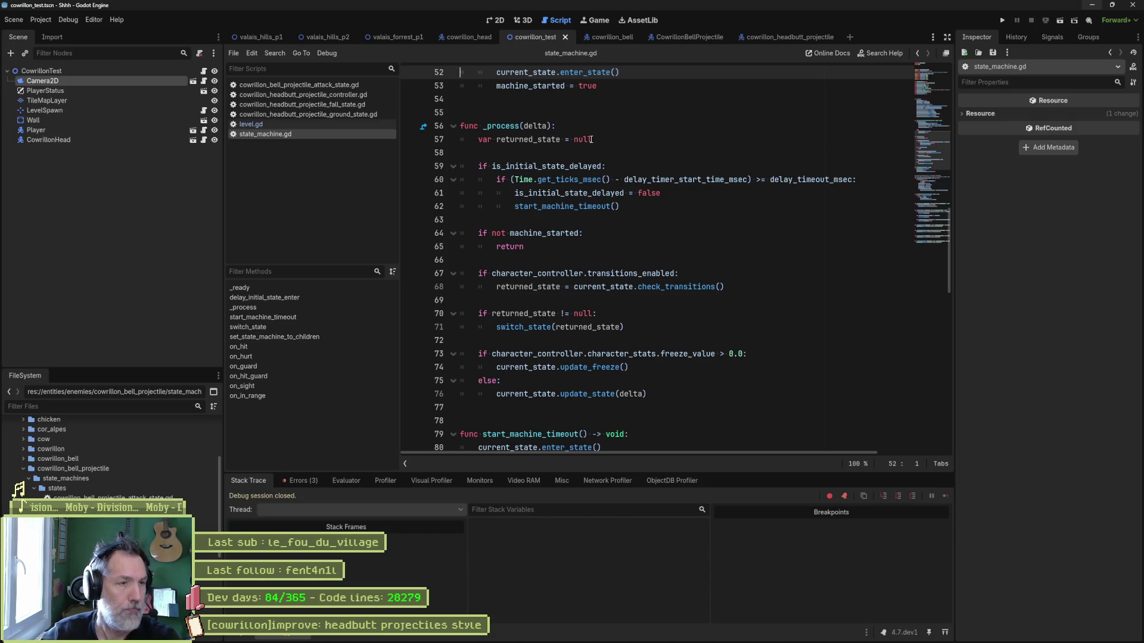
{"action": "scroll", "coordinate": [555, 284], "scroll_direction": "up", "scroll_amount": 5}
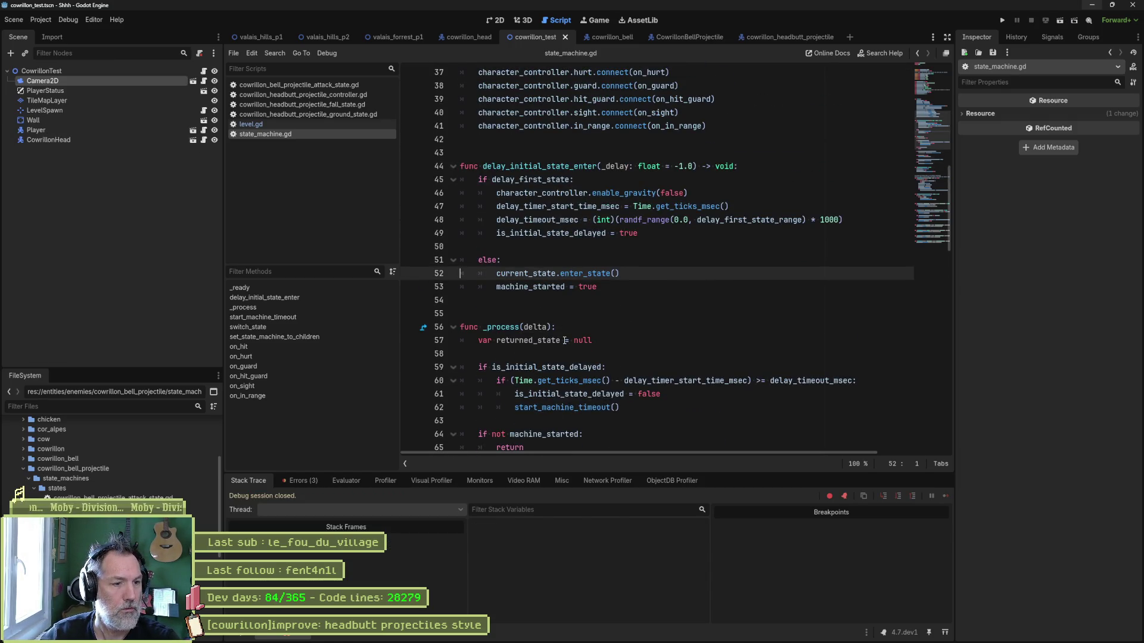
{"action": "left_click", "coordinate": [309, 481]}
{"action": "double_click", "coordinate": [452, 525]}
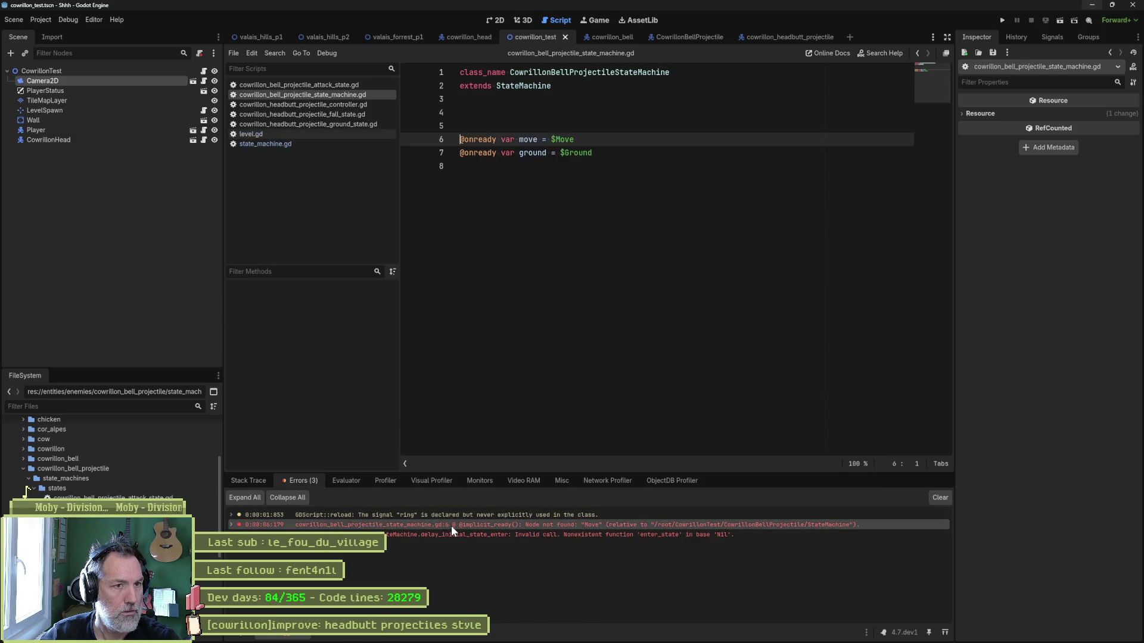
Change line 6 to attack = $Attack, save the script, and close both scripts.
{"action": "double_click", "coordinate": [528, 139]}
{"action": "type", "text": "attack"}
{"action": "key", "text": "ctrl+shift+Left"}
{"action": "type", "text": "Attack"}
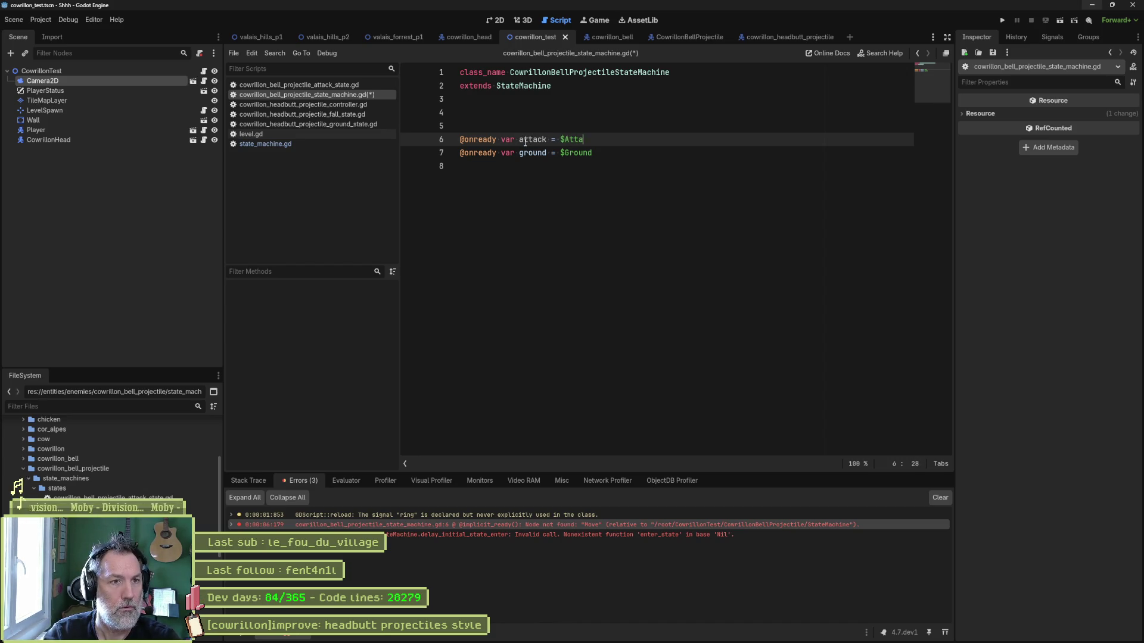
{"action": "key", "text": "ctrl+s"}
{"action": "key", "text": "ctrl+w"}
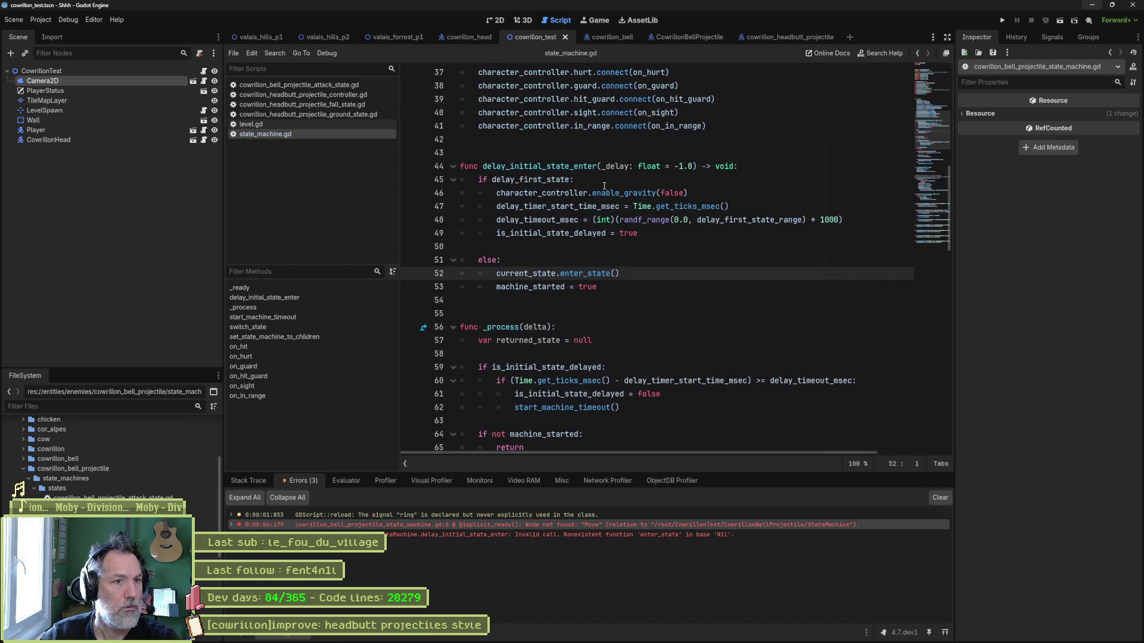
{"action": "key", "text": "ctrl+w"}
{"action": "key", "text": "ctrl+w"}
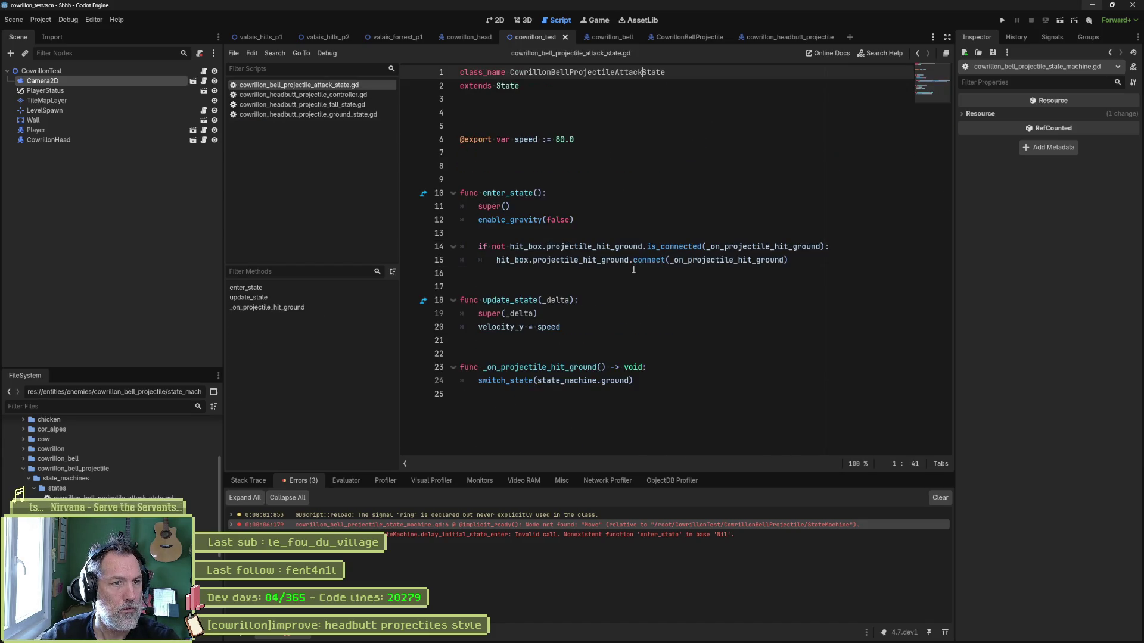
Rerun the test scene, stop it, and return to the CowrillonBellProjectile scene.
{"action": "key", "text": "F6"}
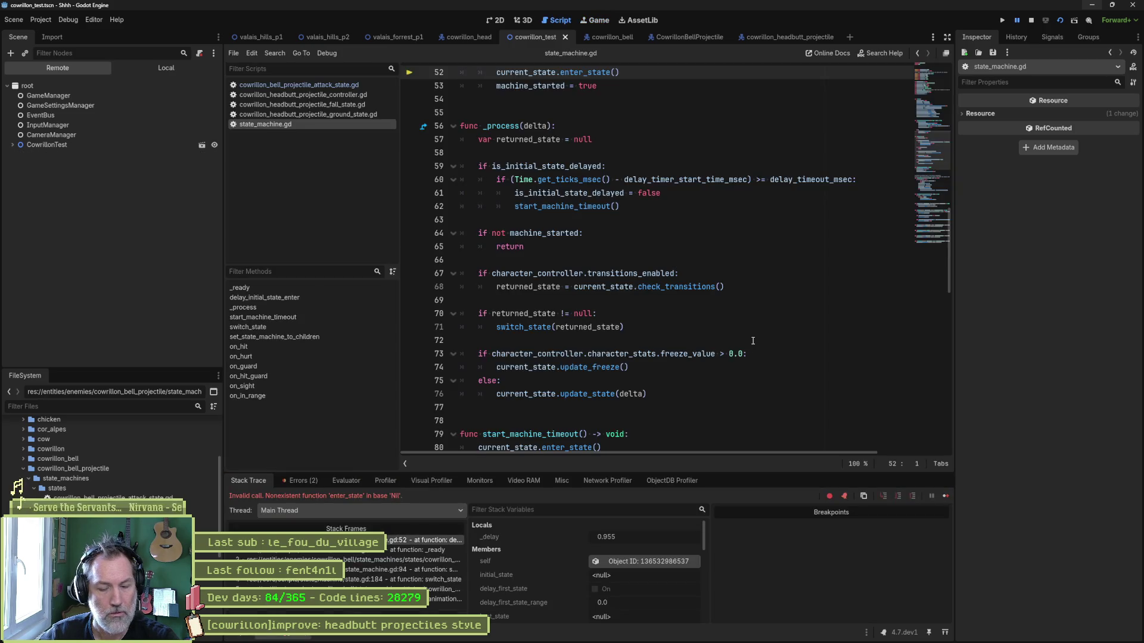
{"action": "key", "text": "F8"}
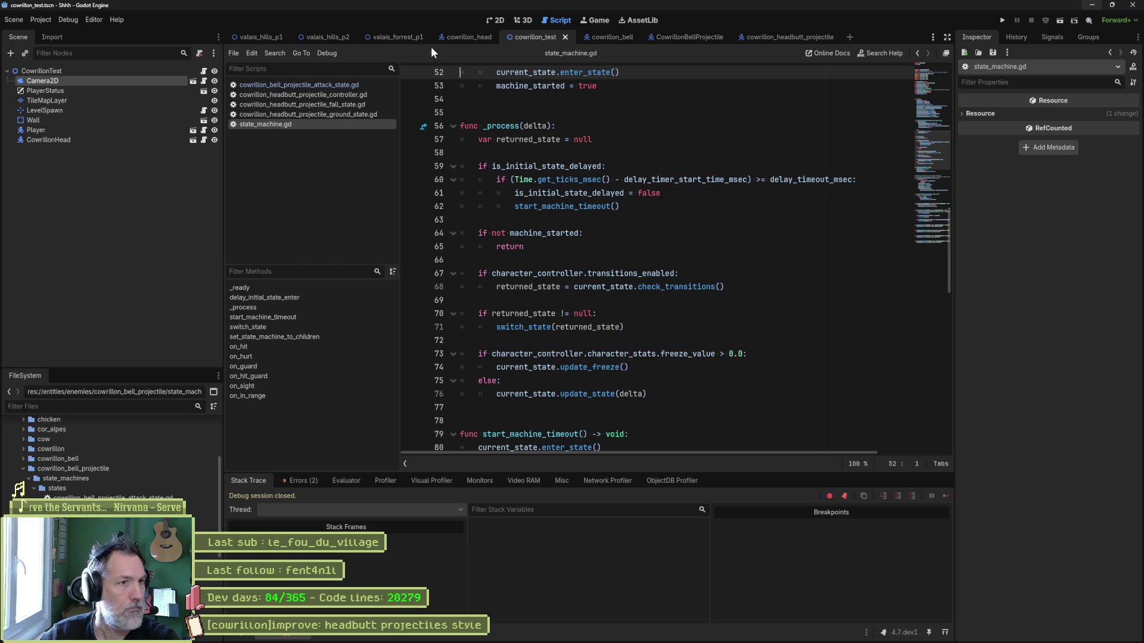
{"action": "left_click", "coordinate": [667, 37]}
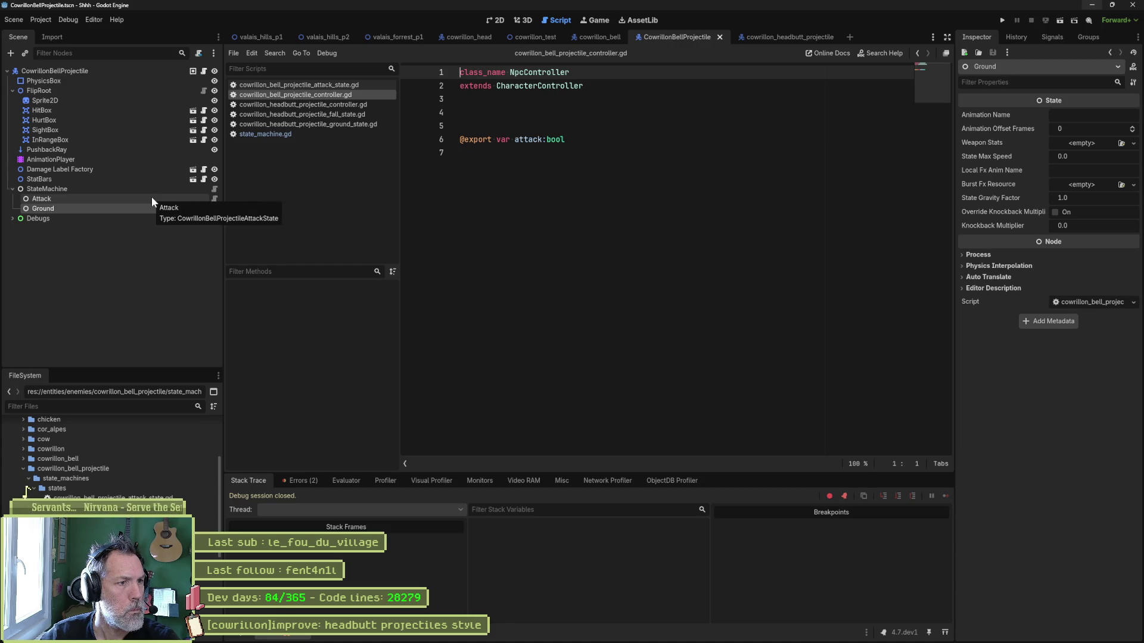
Review the Attack, Ground and StateMachine scripts and the Attack and Ground node properties.
{"action": "left_click", "coordinate": [215, 199]}
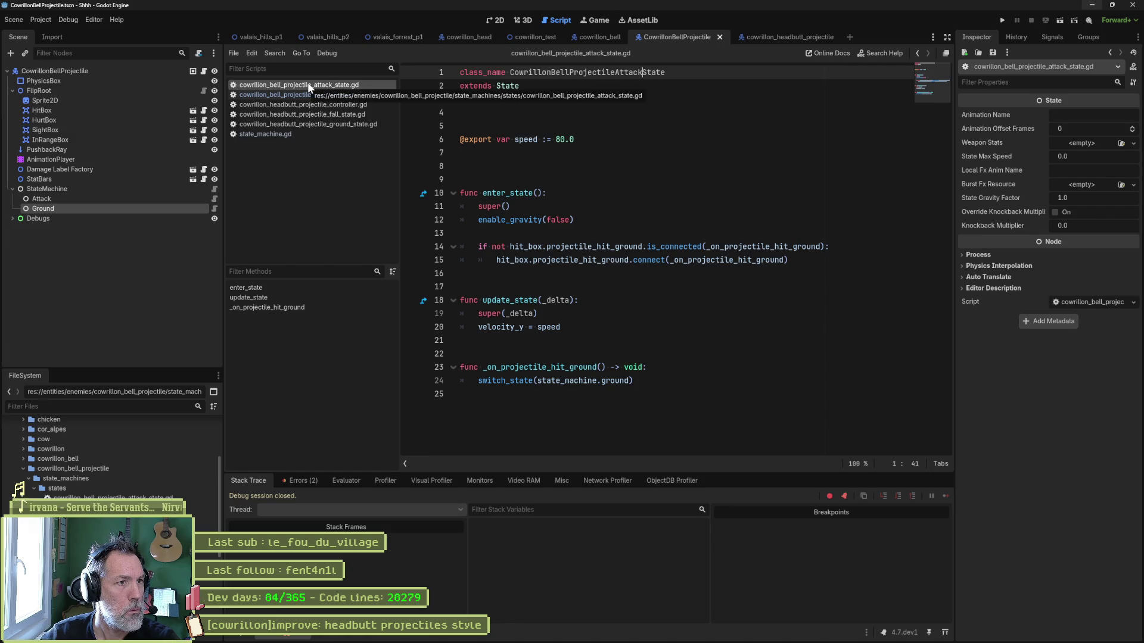
{"action": "left_click", "coordinate": [214, 207]}
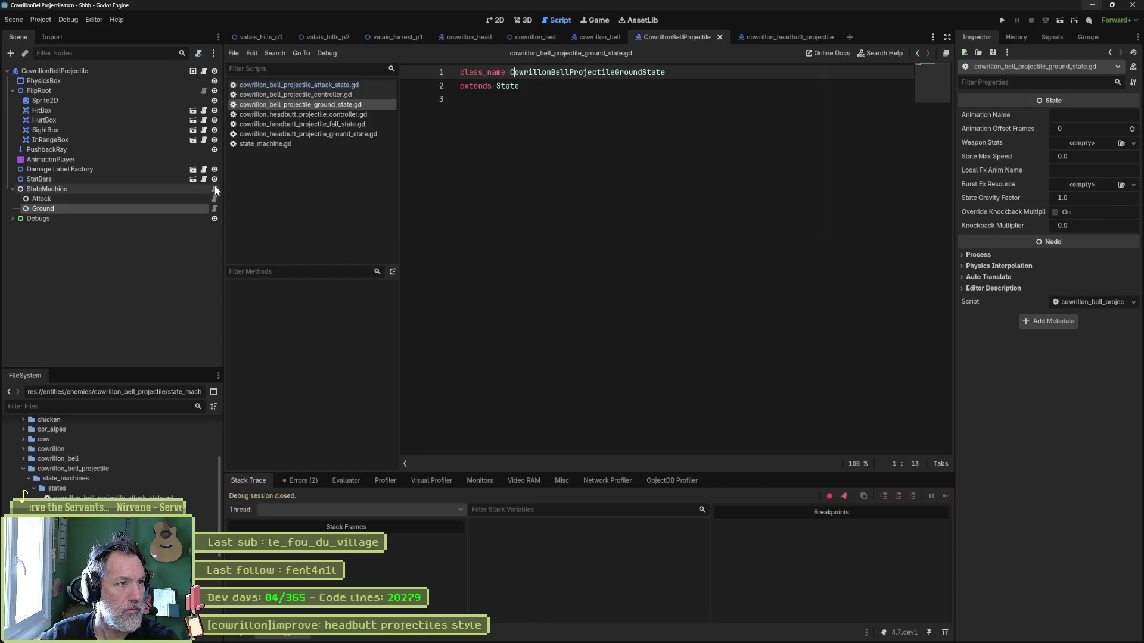
{"action": "left_click", "coordinate": [215, 189]}
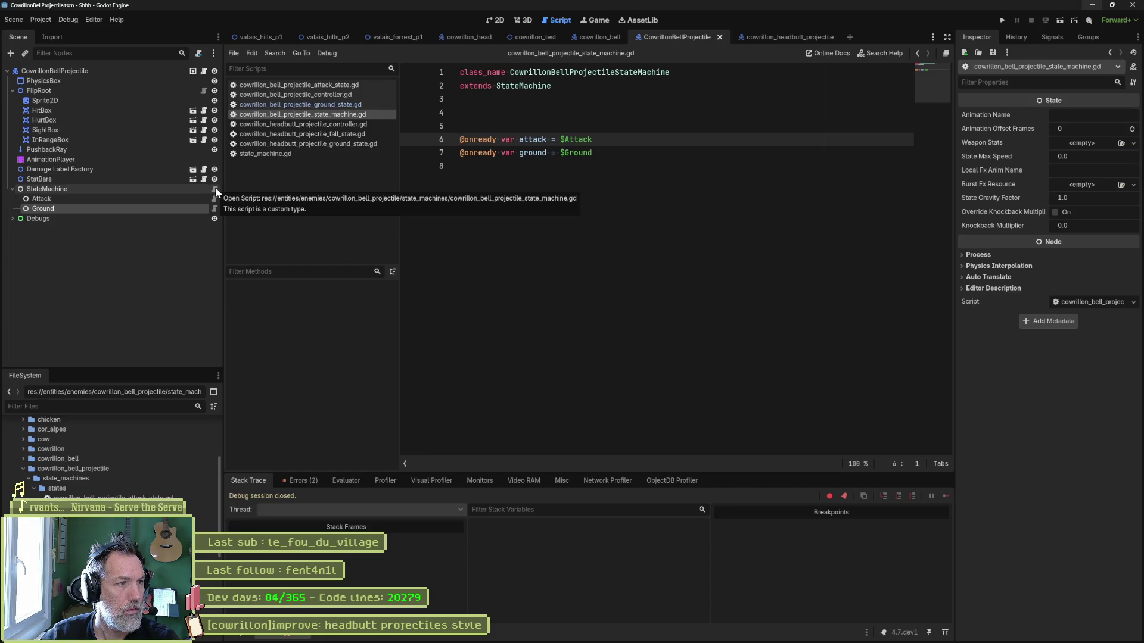
{"action": "left_click", "coordinate": [189, 199]}
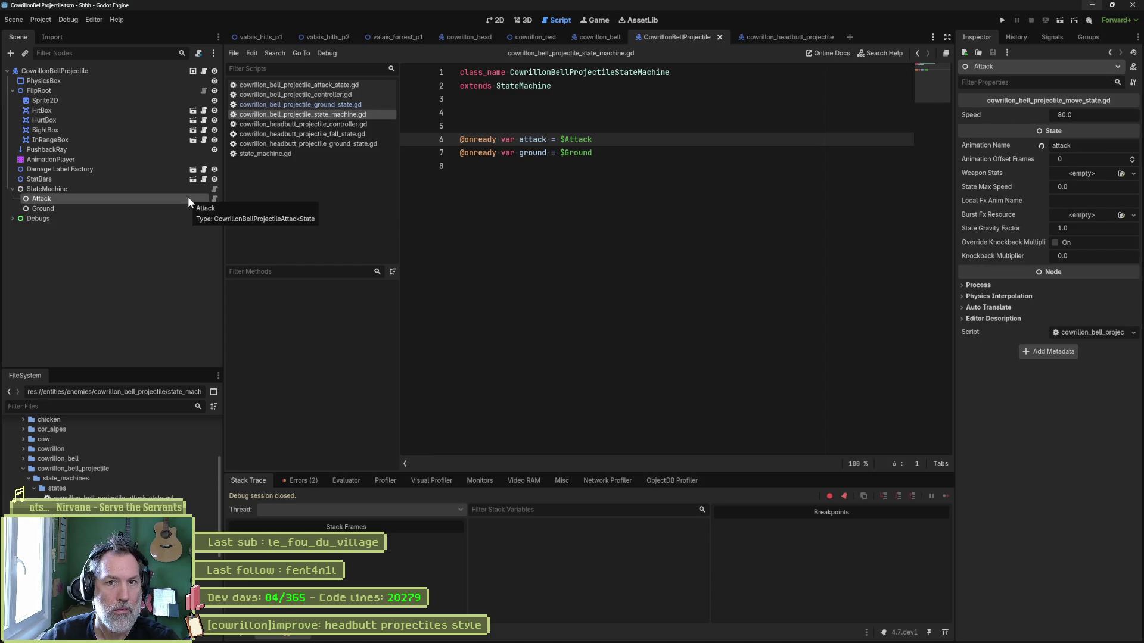
{"action": "left_click", "coordinate": [185, 207]}
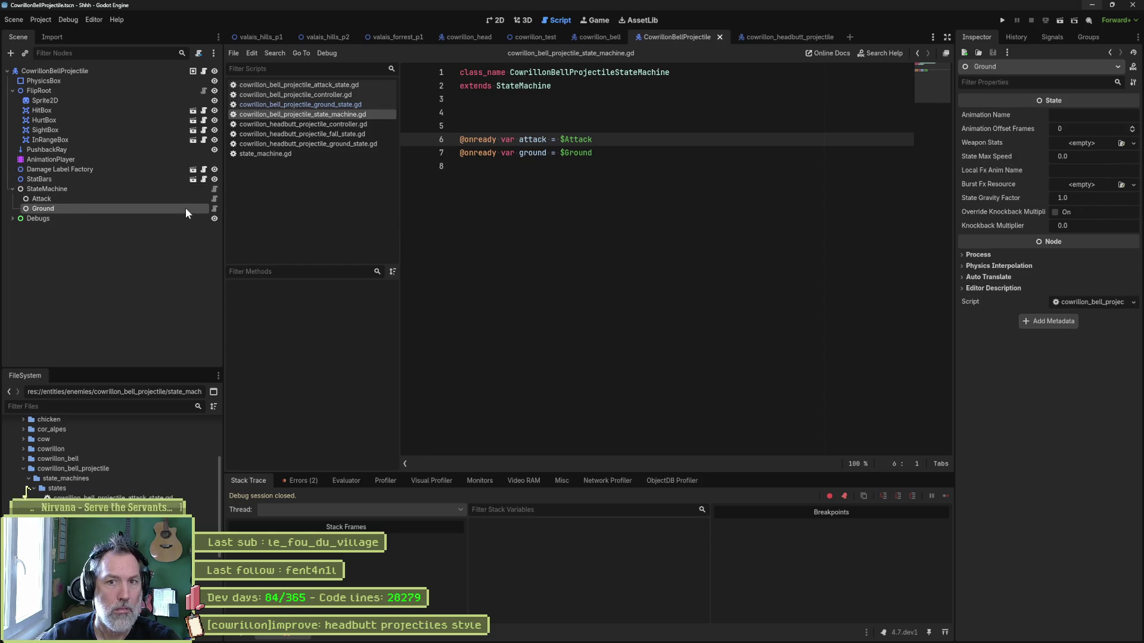
Set Ground's Animation Name to 'ground', save the scene, and check the tag in Aseprite.
{"action": "left_click", "coordinate": [1081, 115]}
{"action": "type", "text": "ground"}
{"action": "key", "text": "Return"}
{"action": "key", "text": "ctrl+s"}
{"action": "mouse_move", "coordinate": [753, 632]}
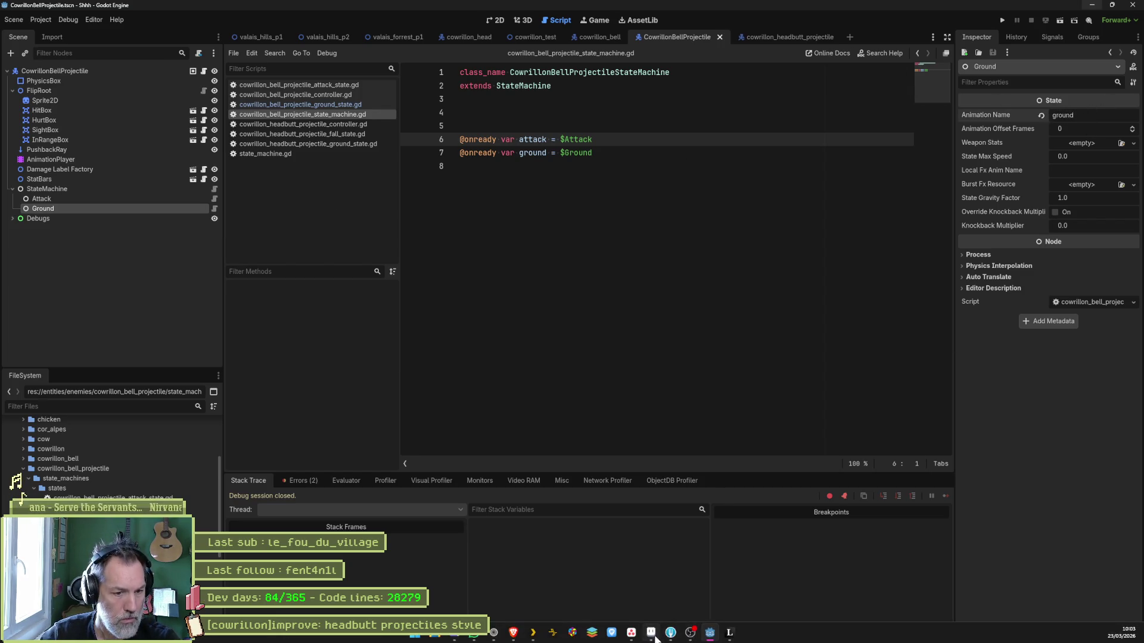
{"action": "left_click", "coordinate": [651, 633]}
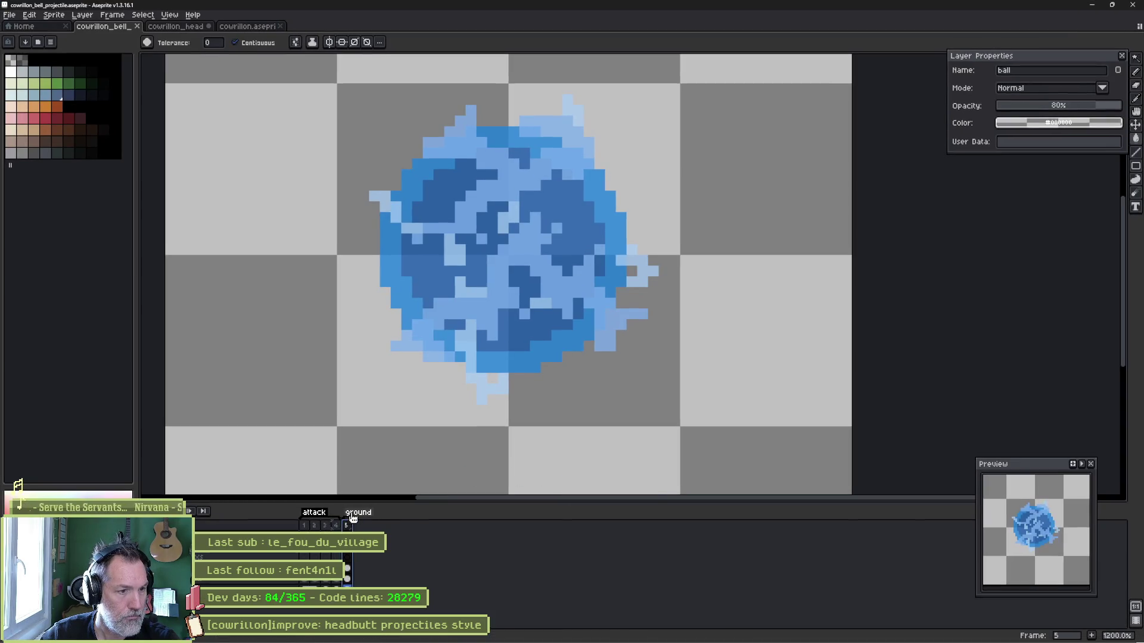
{"action": "left_click", "coordinate": [1091, 5]}
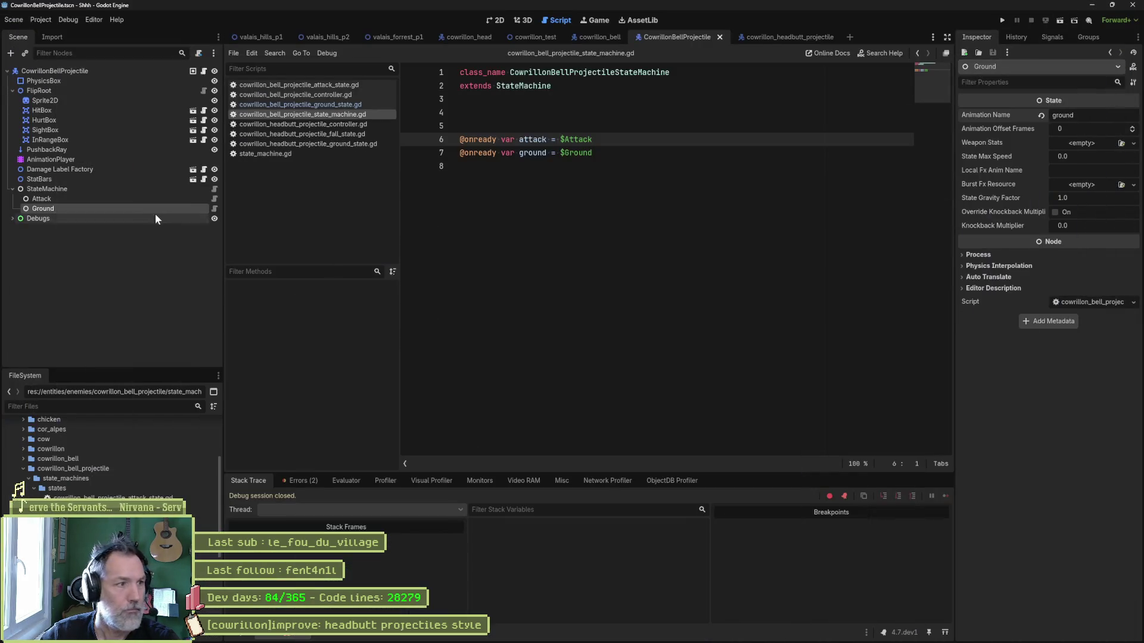